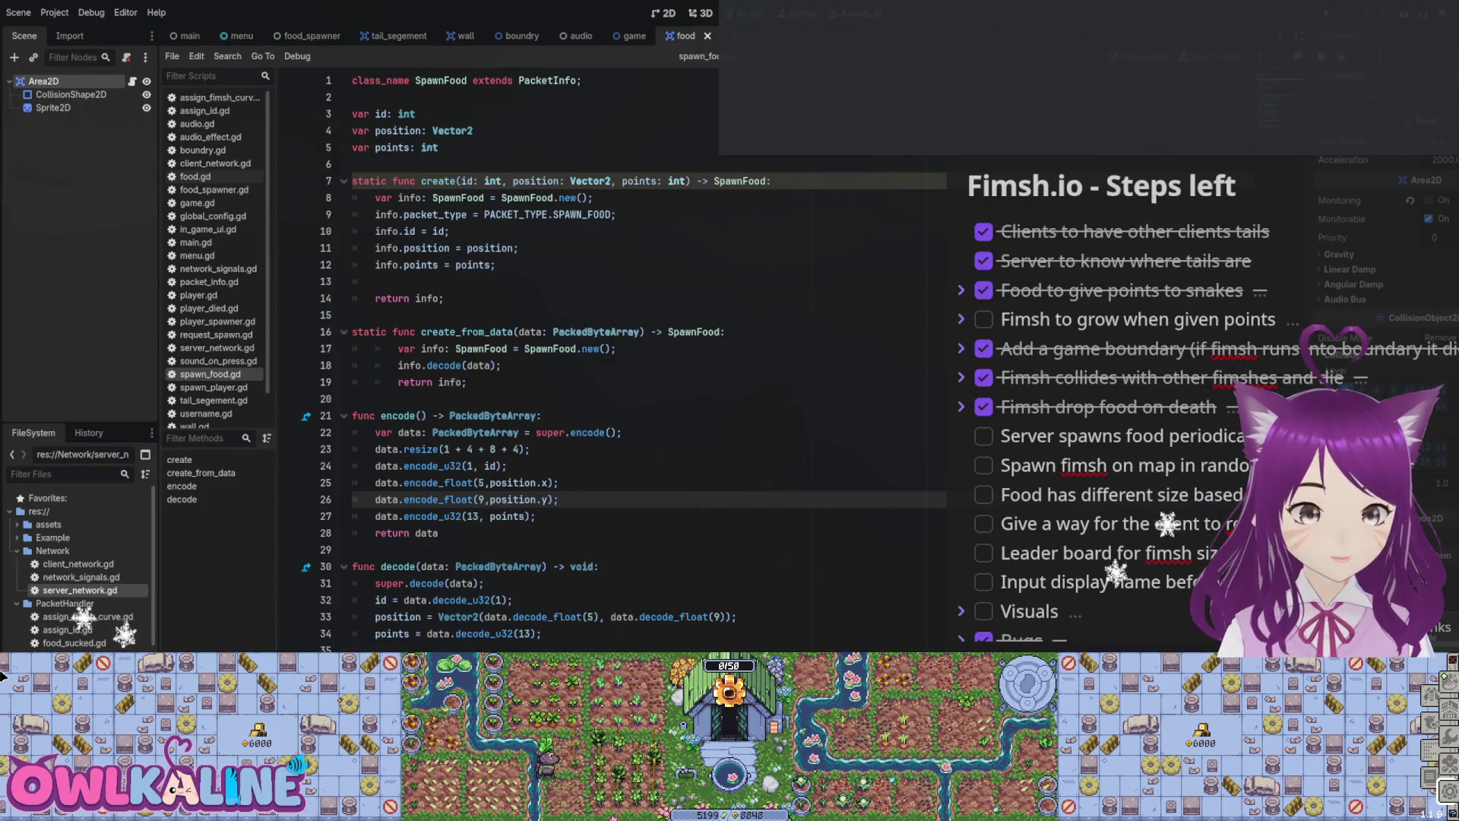
# Step: Look over the Fimsh to grow and food-spawning items in the steps-left checklist
pyautogui.scroll(-1, 1129, 335)
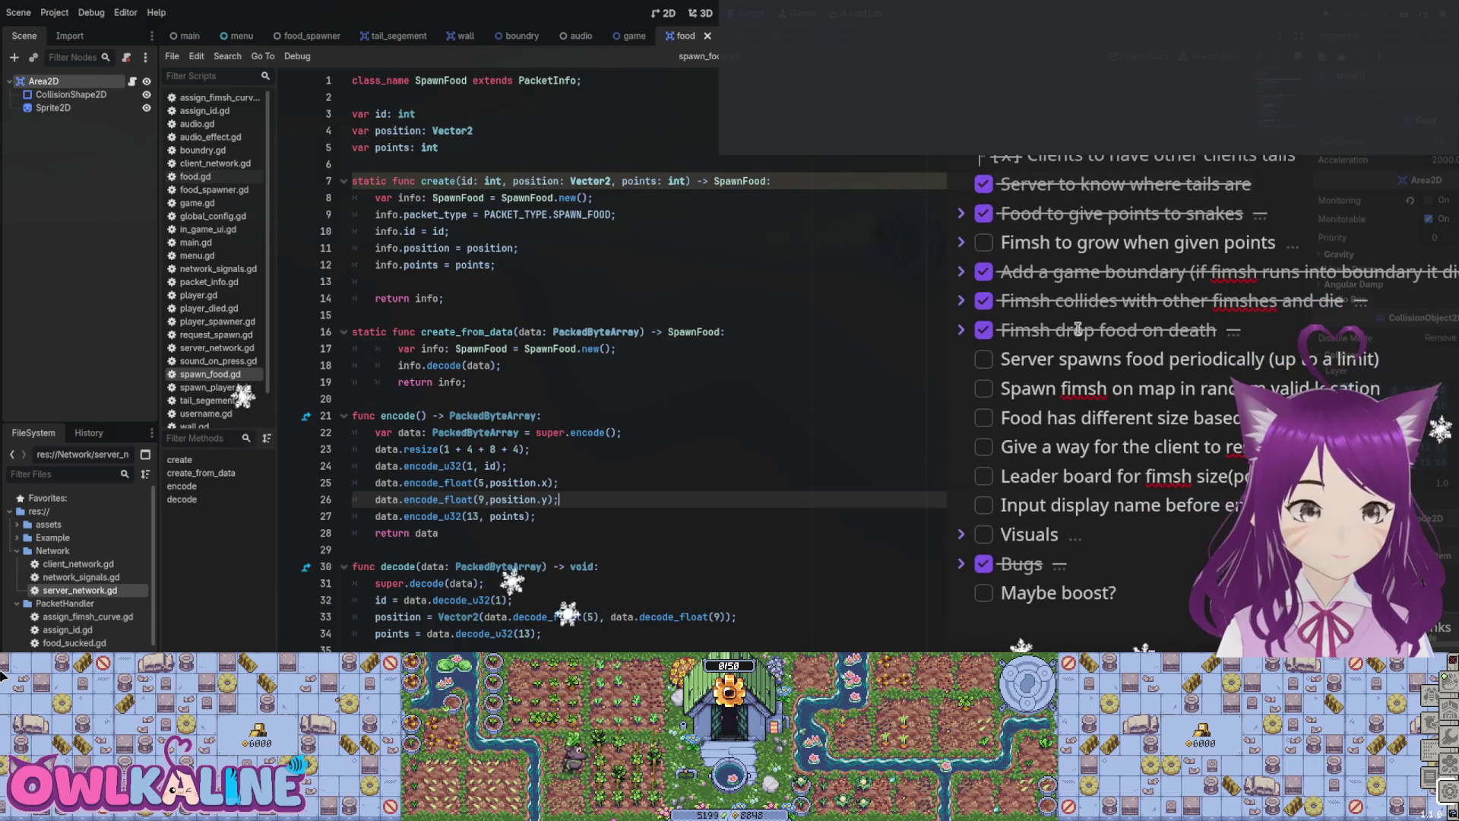
pyautogui.click(963, 243)
pyautogui.click(963, 243)
pyautogui.scroll(-1, 1166, 296)
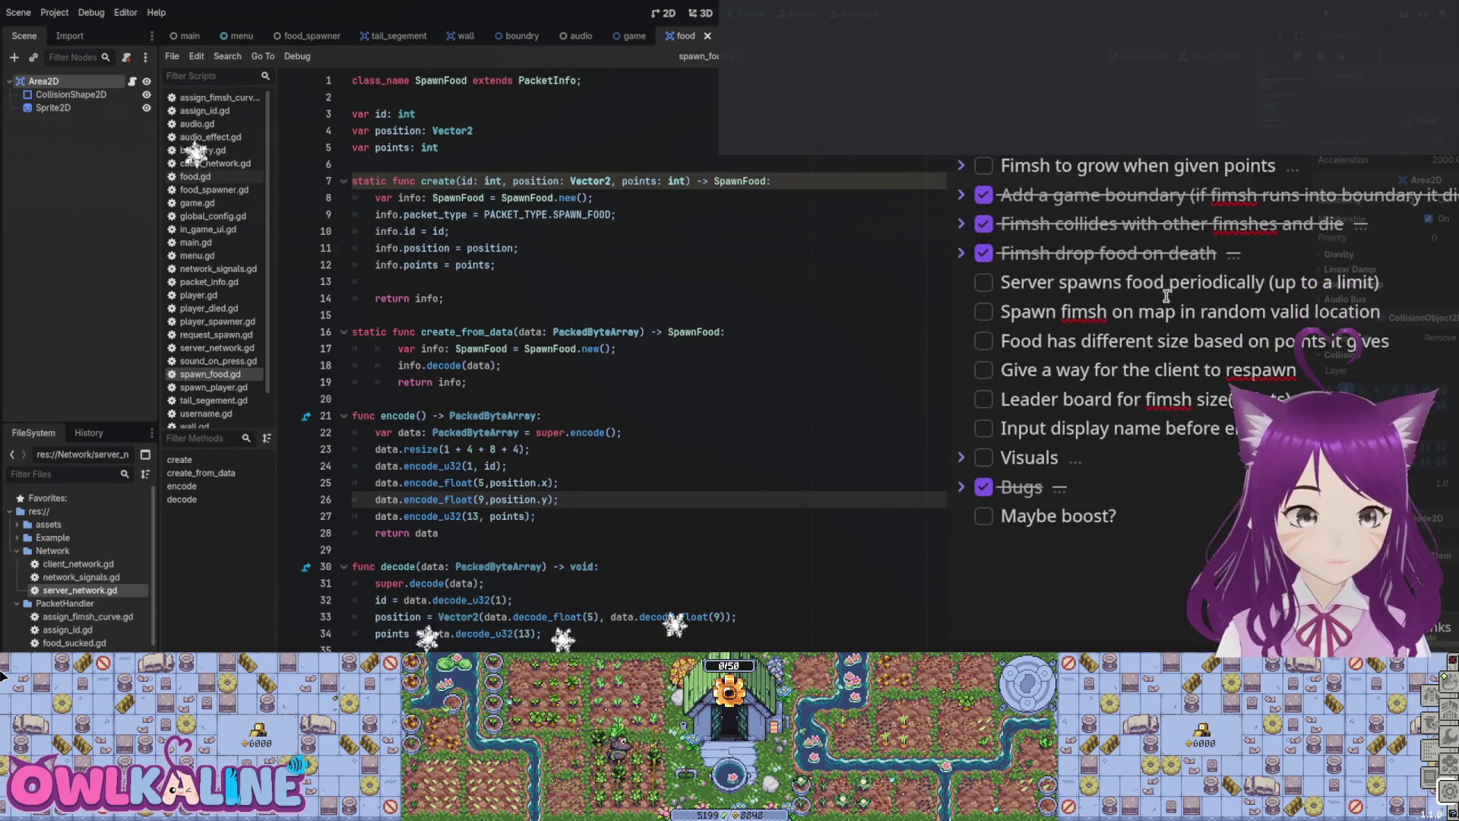
pyautogui.moveTo(1125, 282); pyautogui.dragTo(1301, 282)
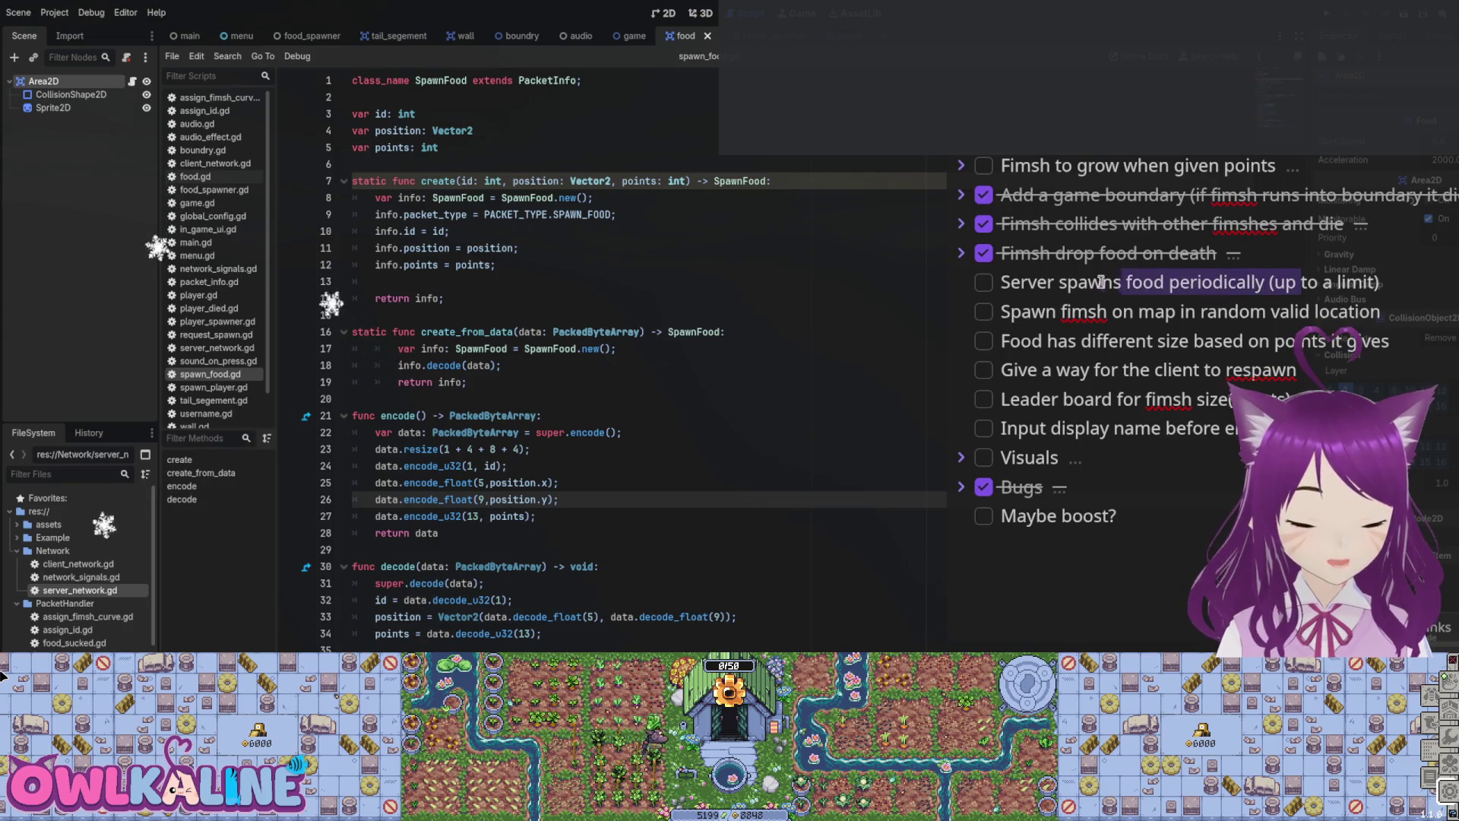
pyautogui.hotkey('shift', 'Down')
pyautogui.hotkey('shift', 'Down')
pyautogui.hotkey('shift', 'Down')
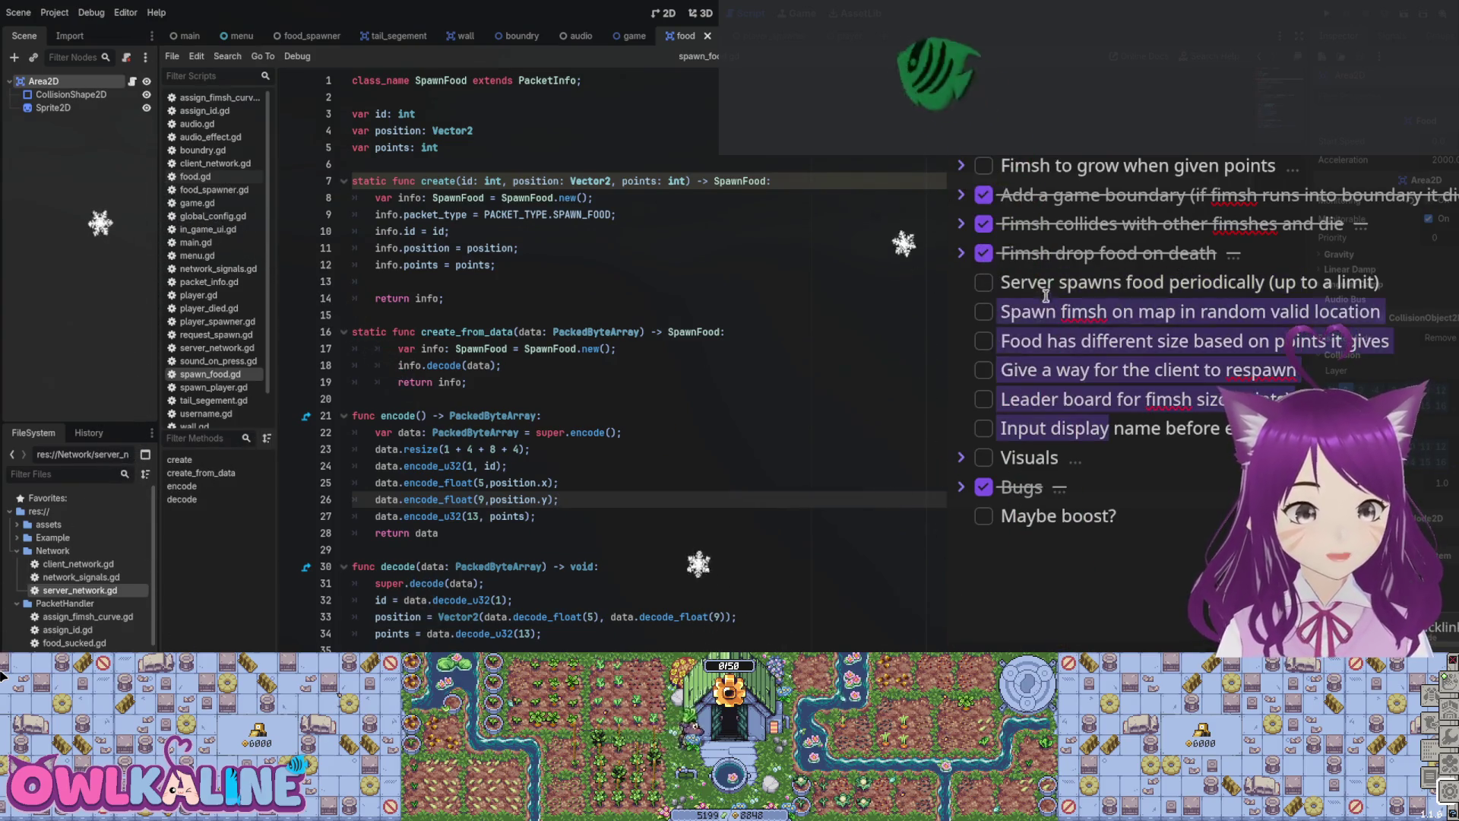
pyautogui.click(1142, 347)
pyautogui.click(1116, 410)
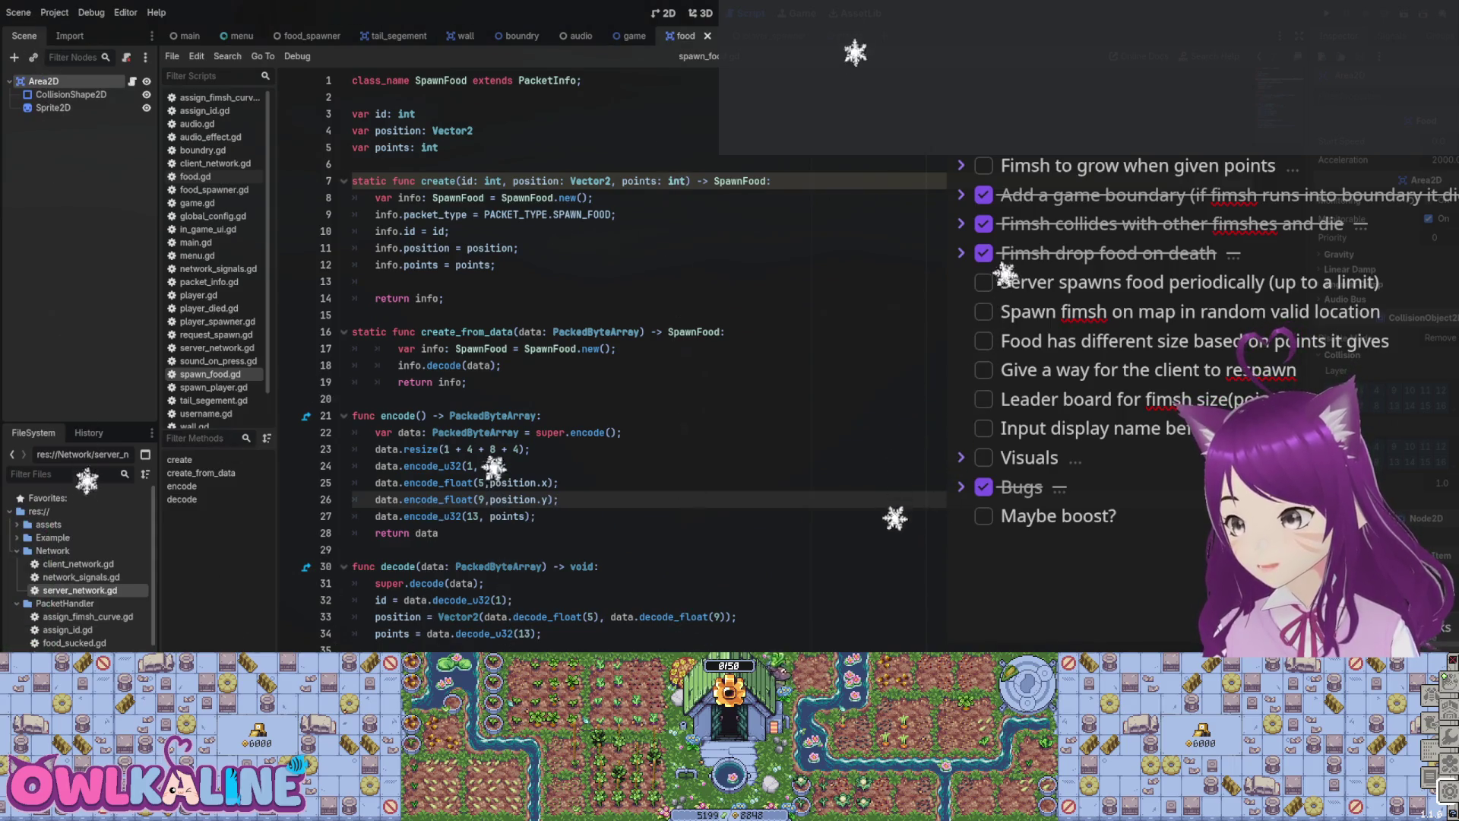
# Step: Connect the idle game's Twitch integration to the channel from its settings
pyautogui.click(1448, 790)
pyautogui.click(1418, 738)
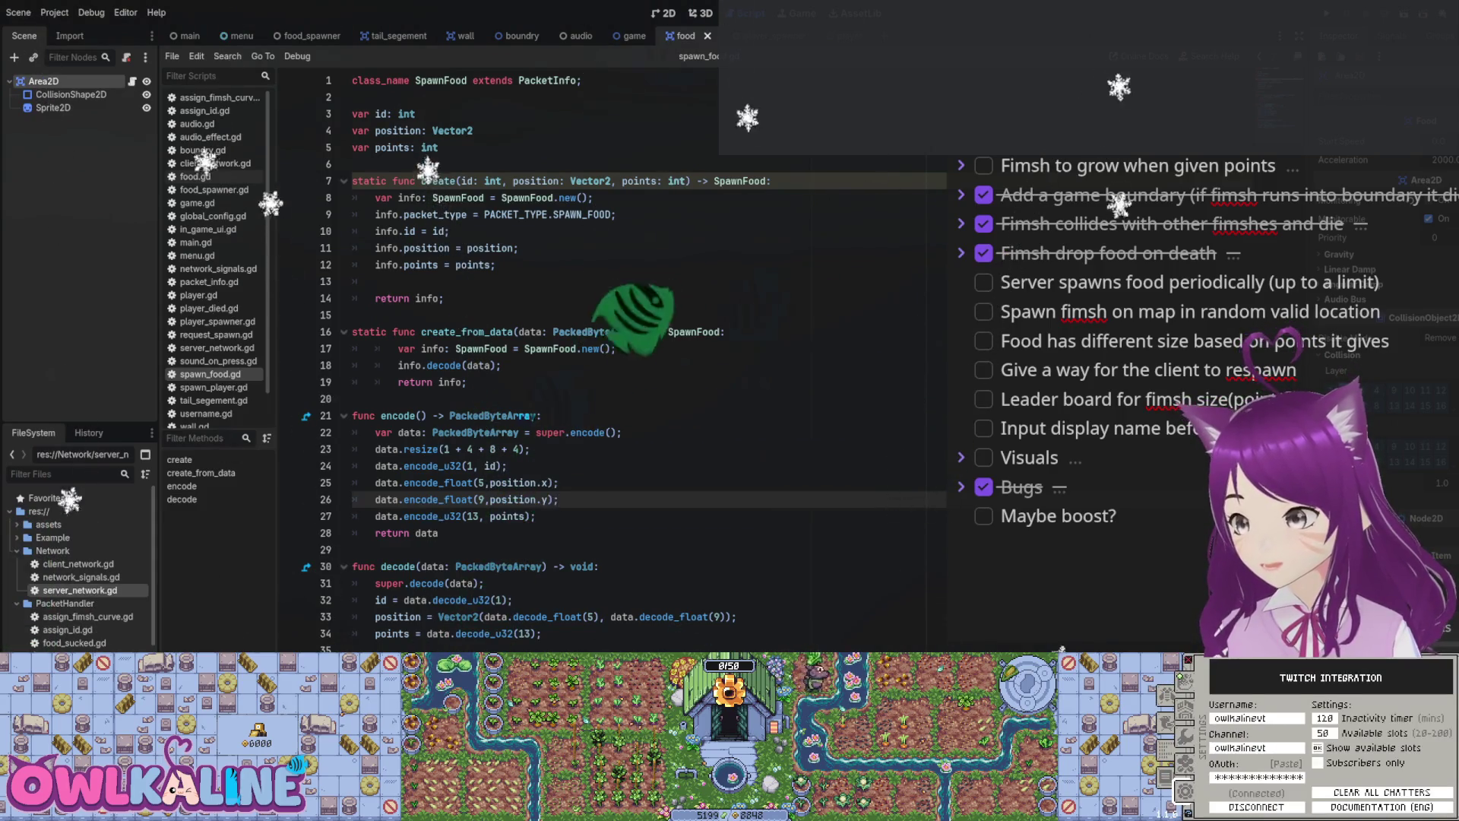
pyautogui.click(1256, 807)
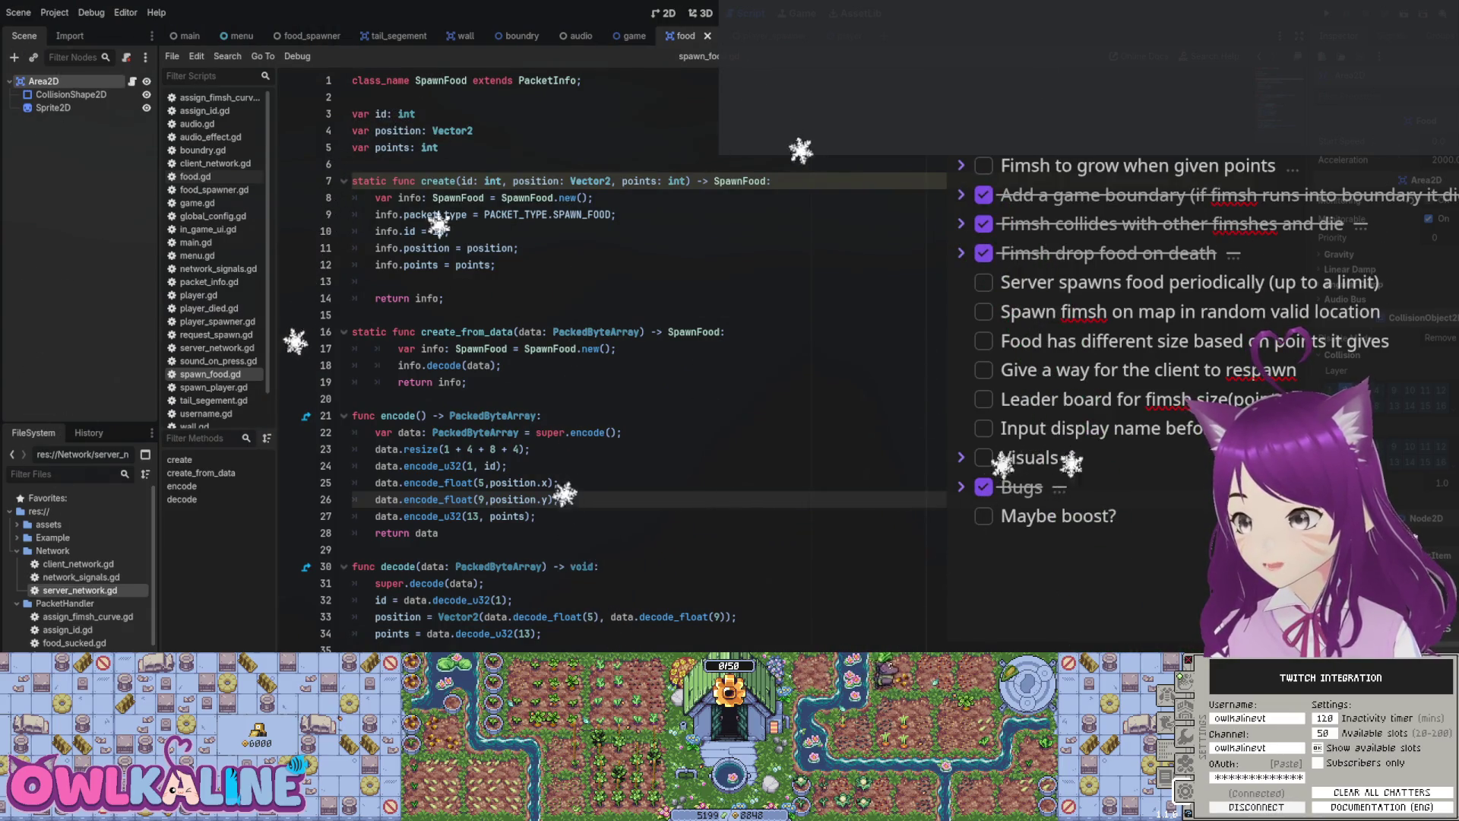
pyautogui.click(1184, 790)
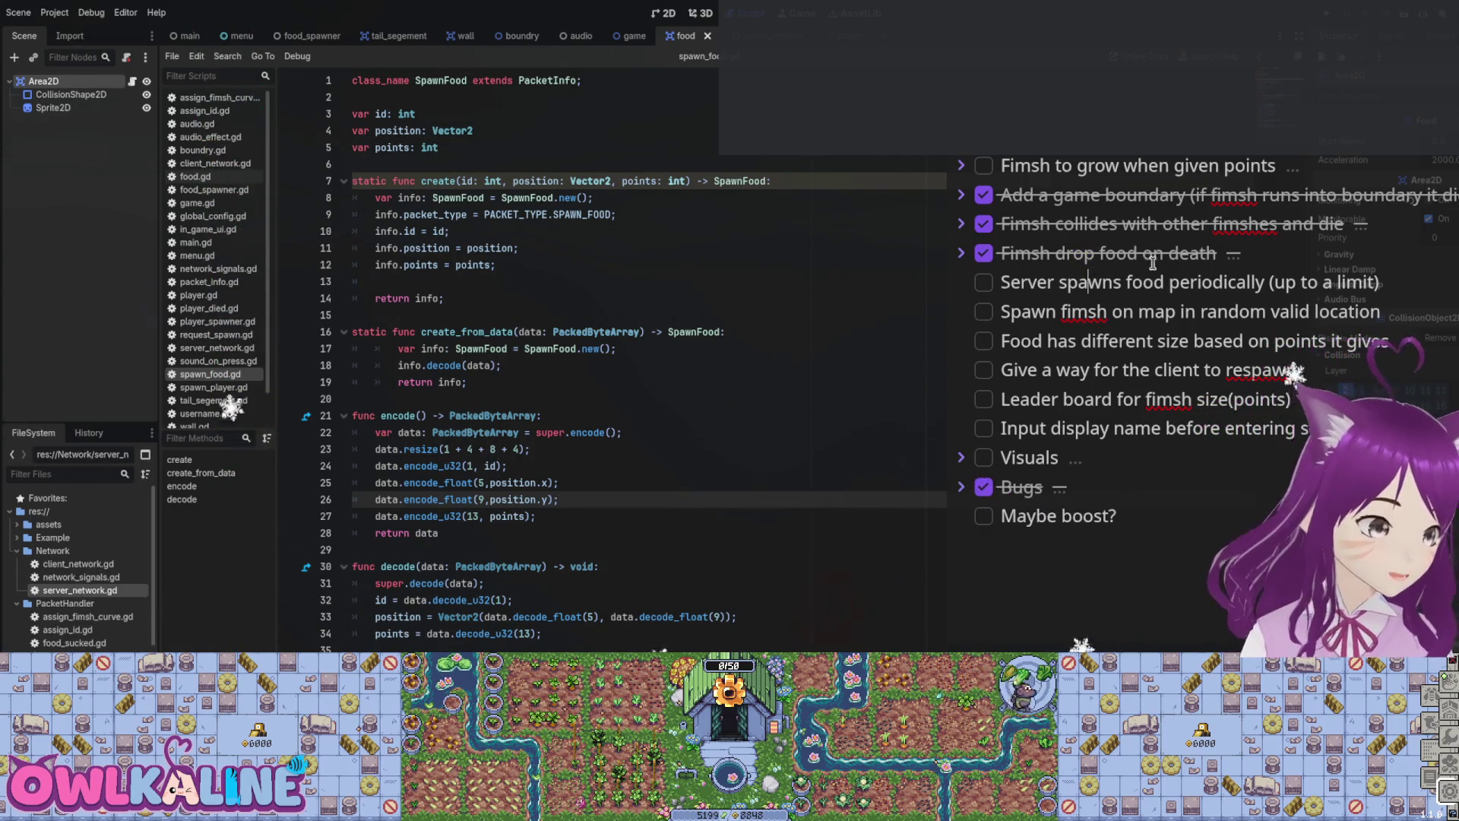
# Step: Leave the food packet script and bring up food_spawner.gd in the food_spawner scene
pyautogui.click(695, 248)
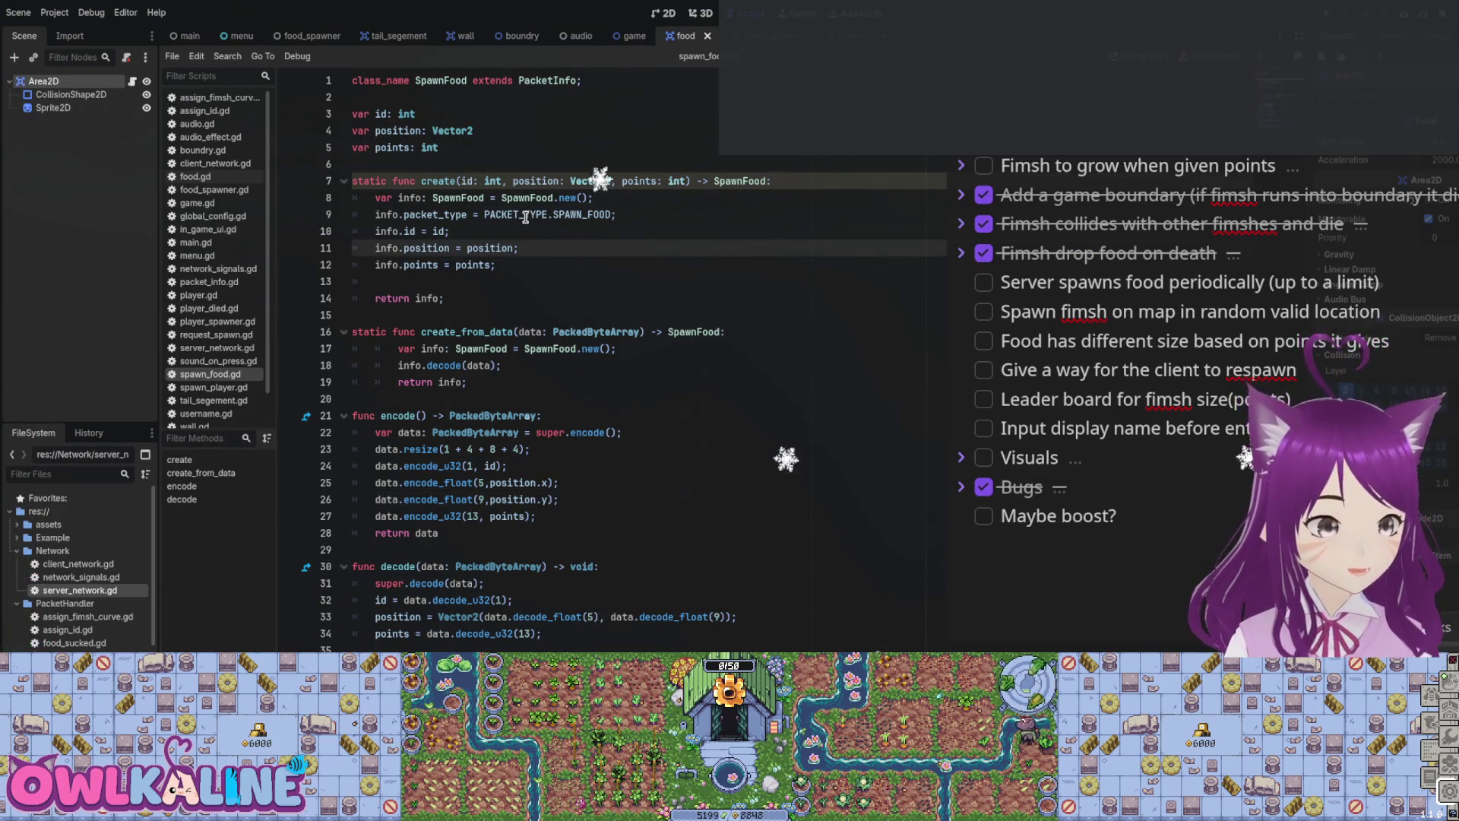
pyautogui.click(619, 214)
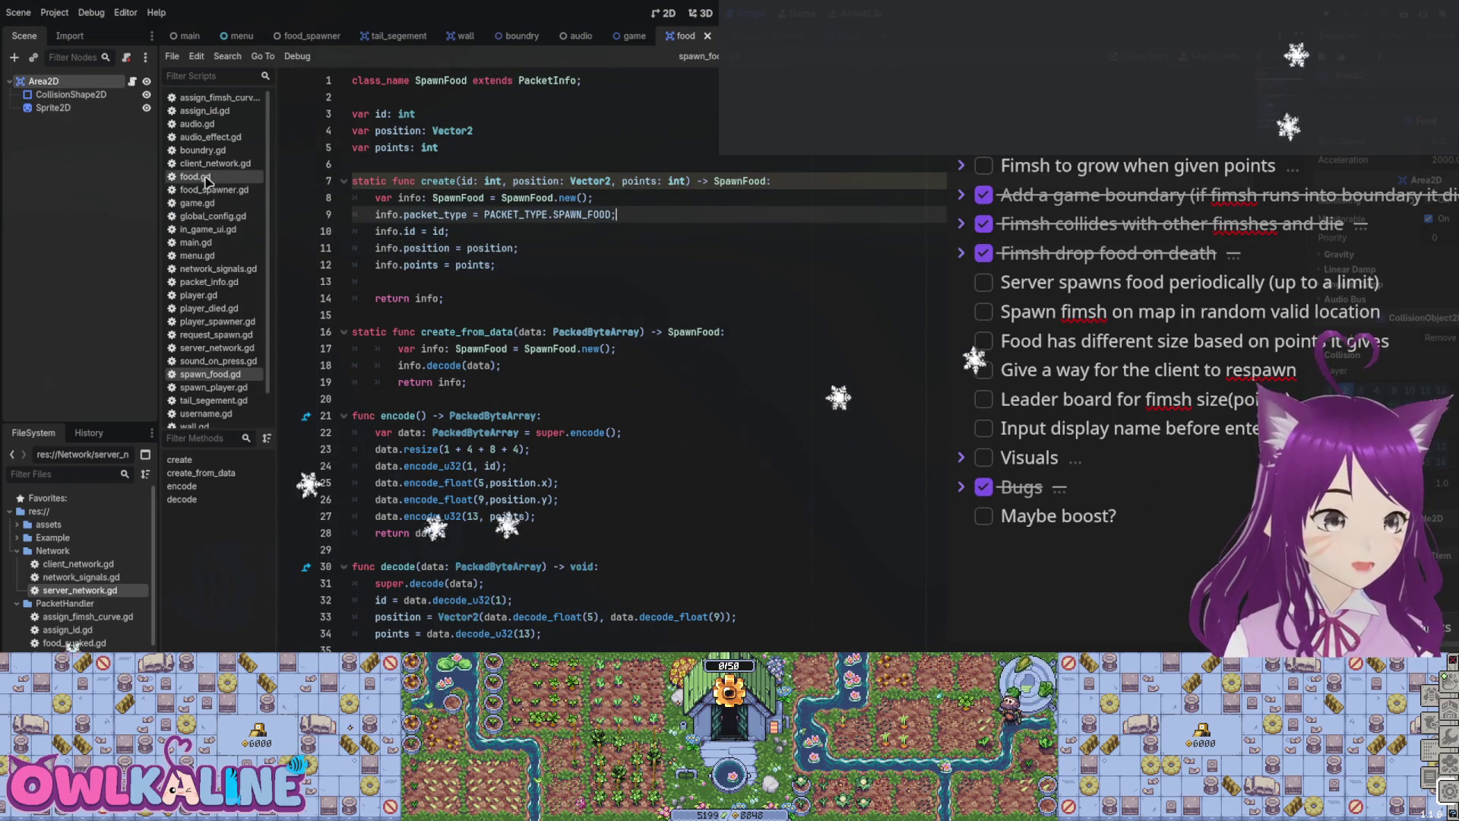
pyautogui.click(312, 35)
pyautogui.click(147, 82)
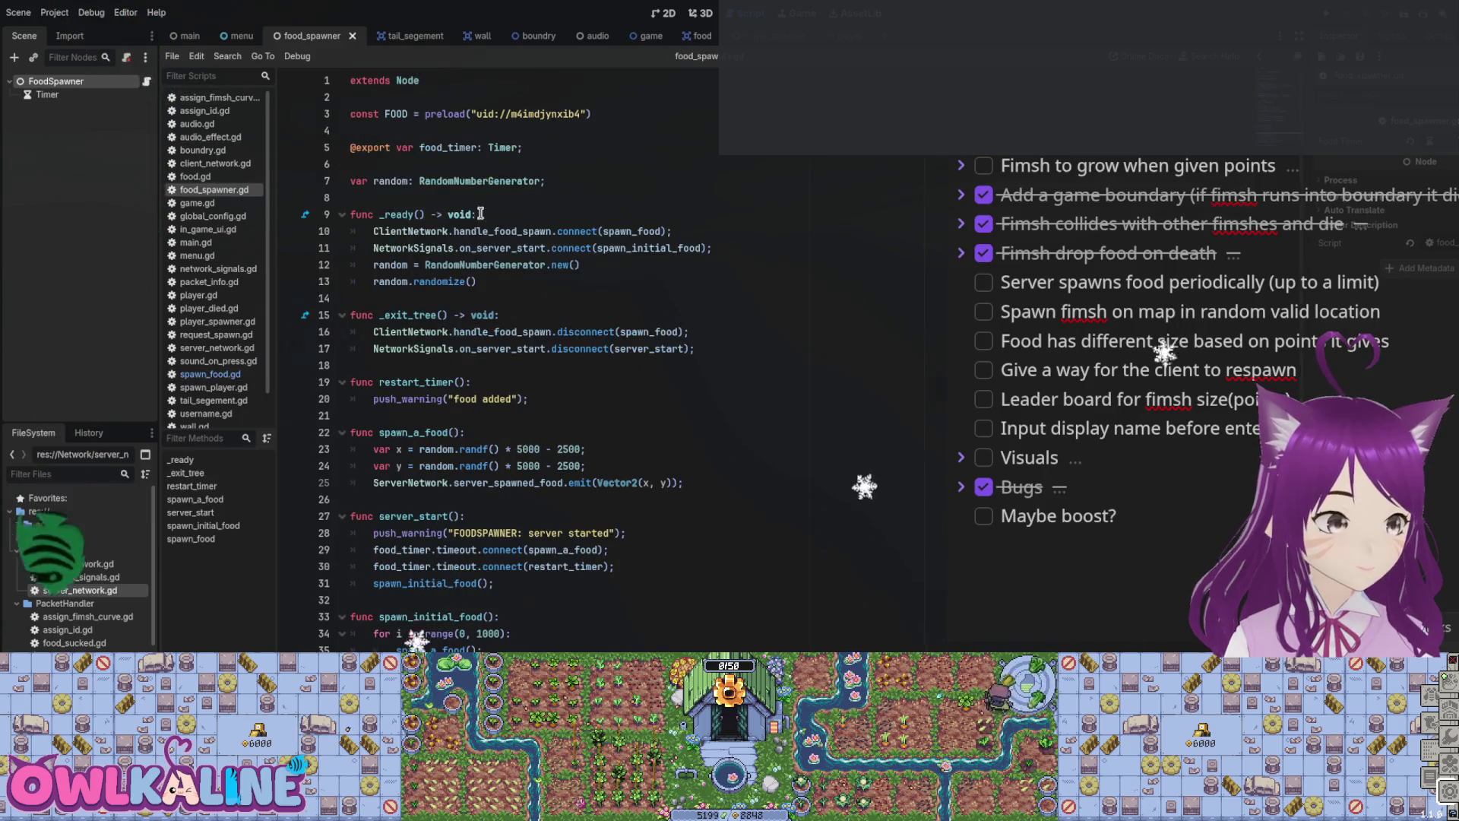
pyautogui.scroll(-1, 536, 303)
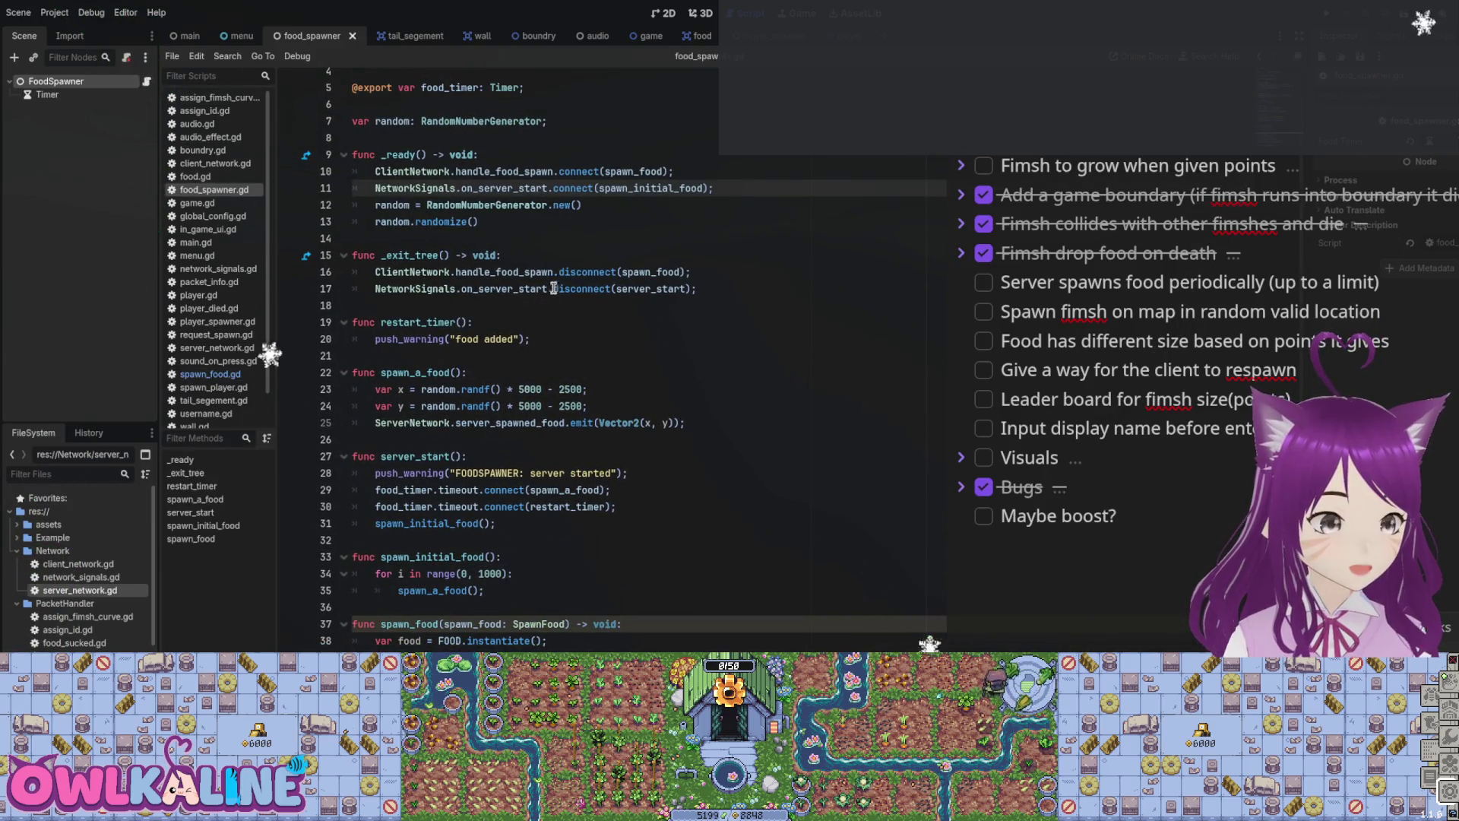
pyautogui.doubleClick(518, 424)
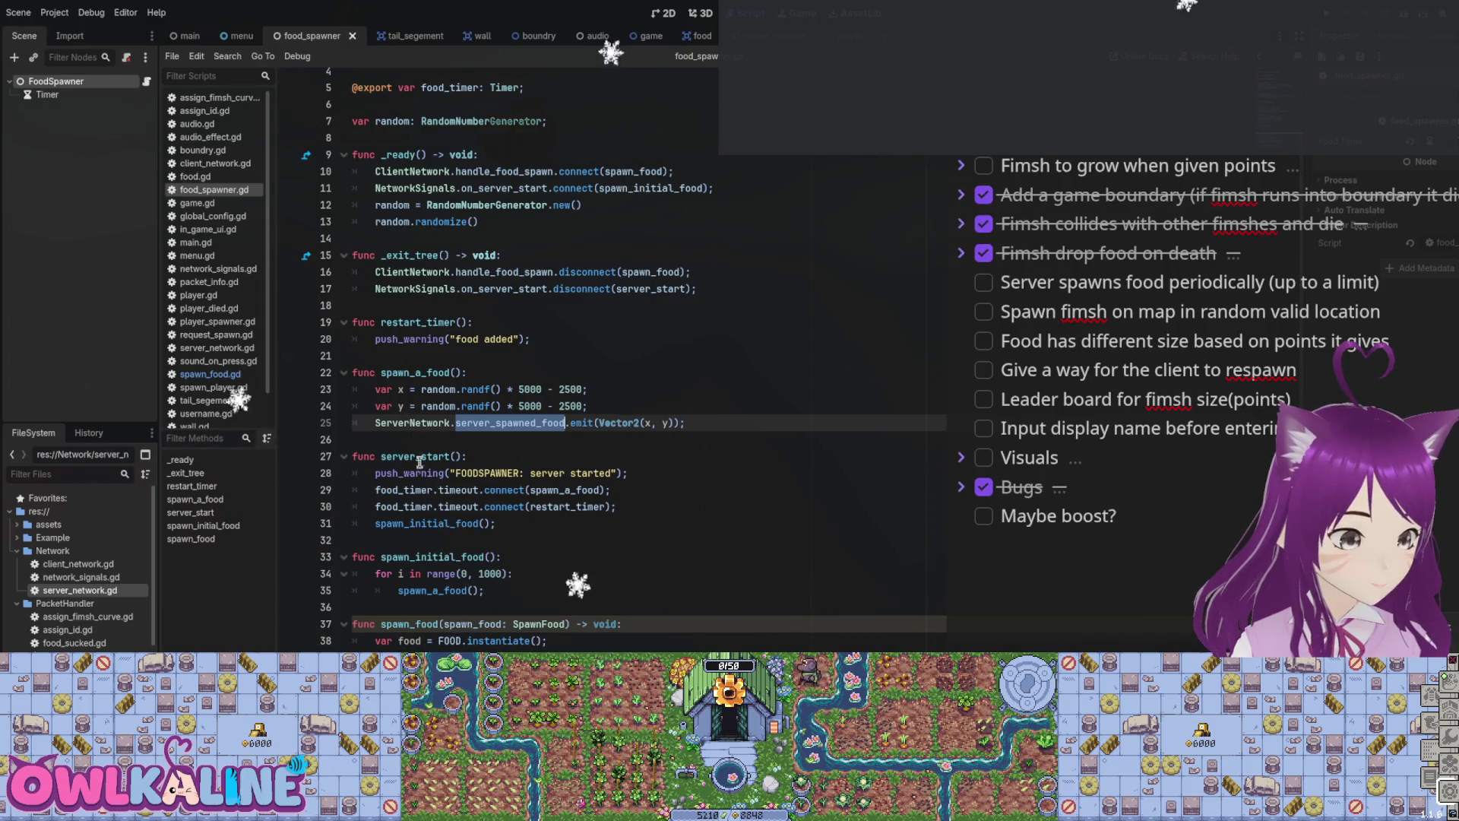
pyautogui.moveTo(411, 591); pyautogui.dragTo(455, 590)
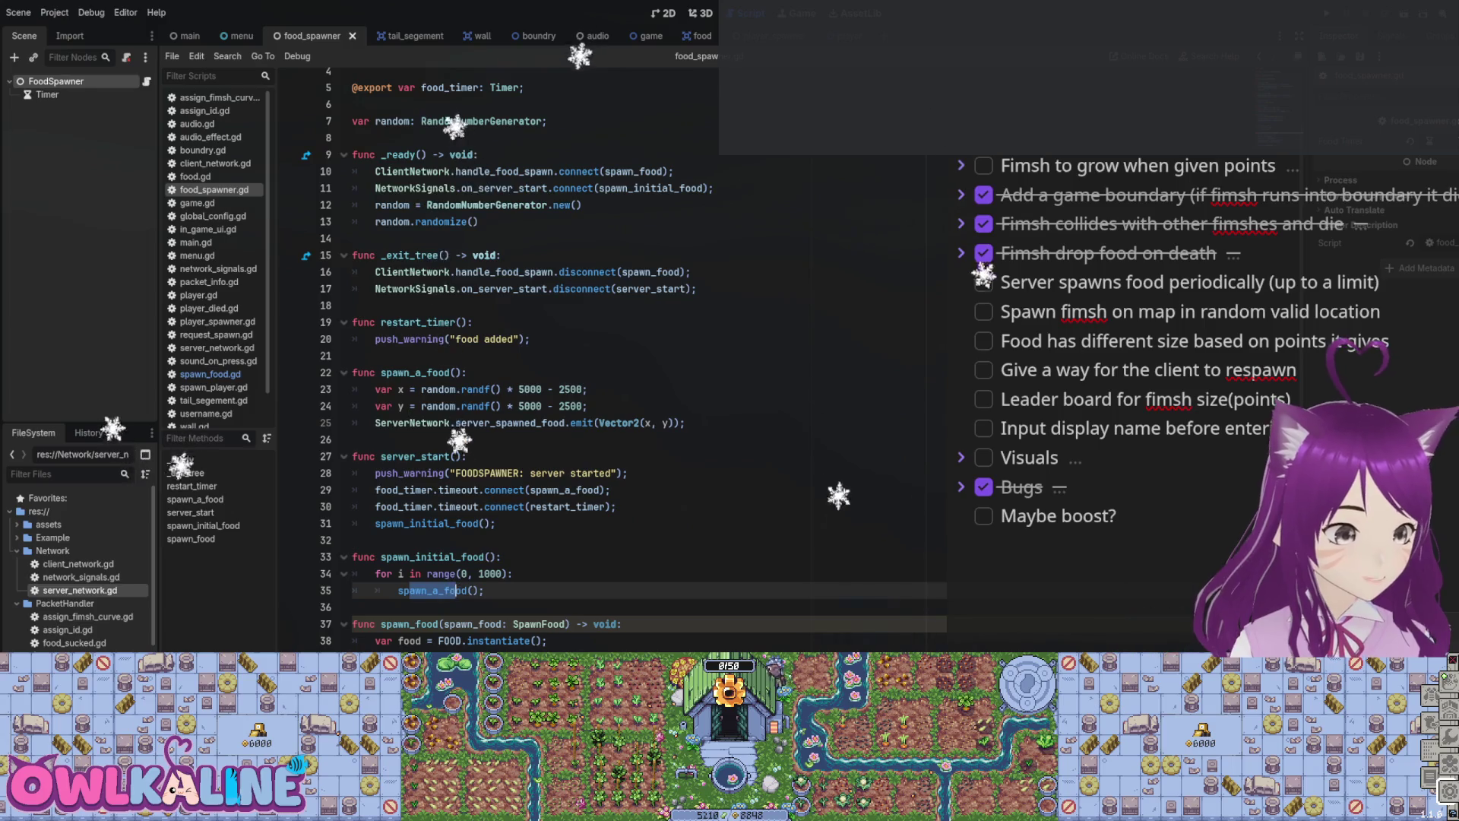
pyautogui.moveTo(534, 437); pyautogui.dragTo(352, 373)
pyautogui.click(472, 356)
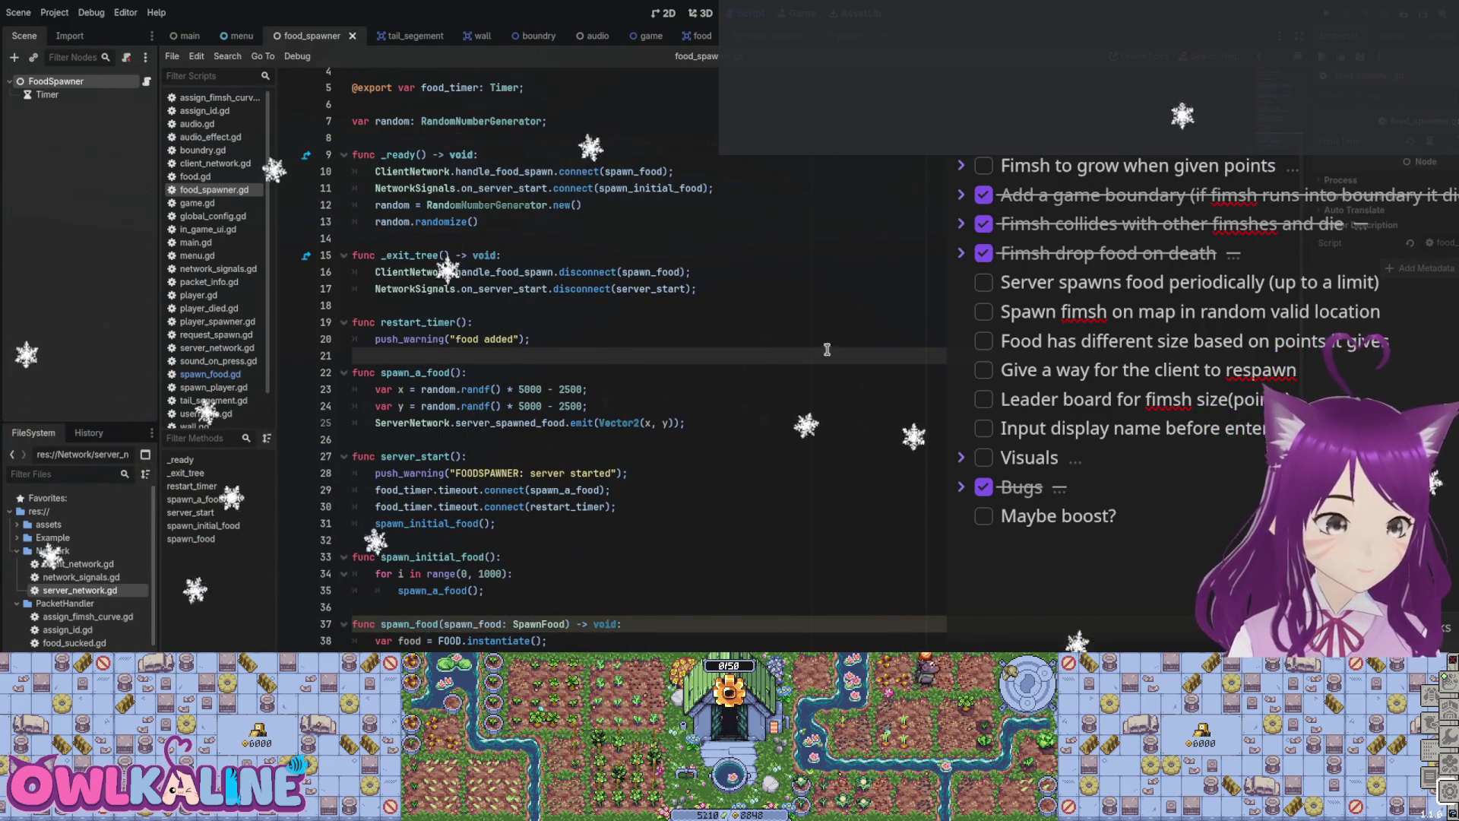
# Step: Inspect the 1000-food spawn loop, spawn_a_food, spawn_food and the server_spawned_food signal
pyautogui.click(547, 538)
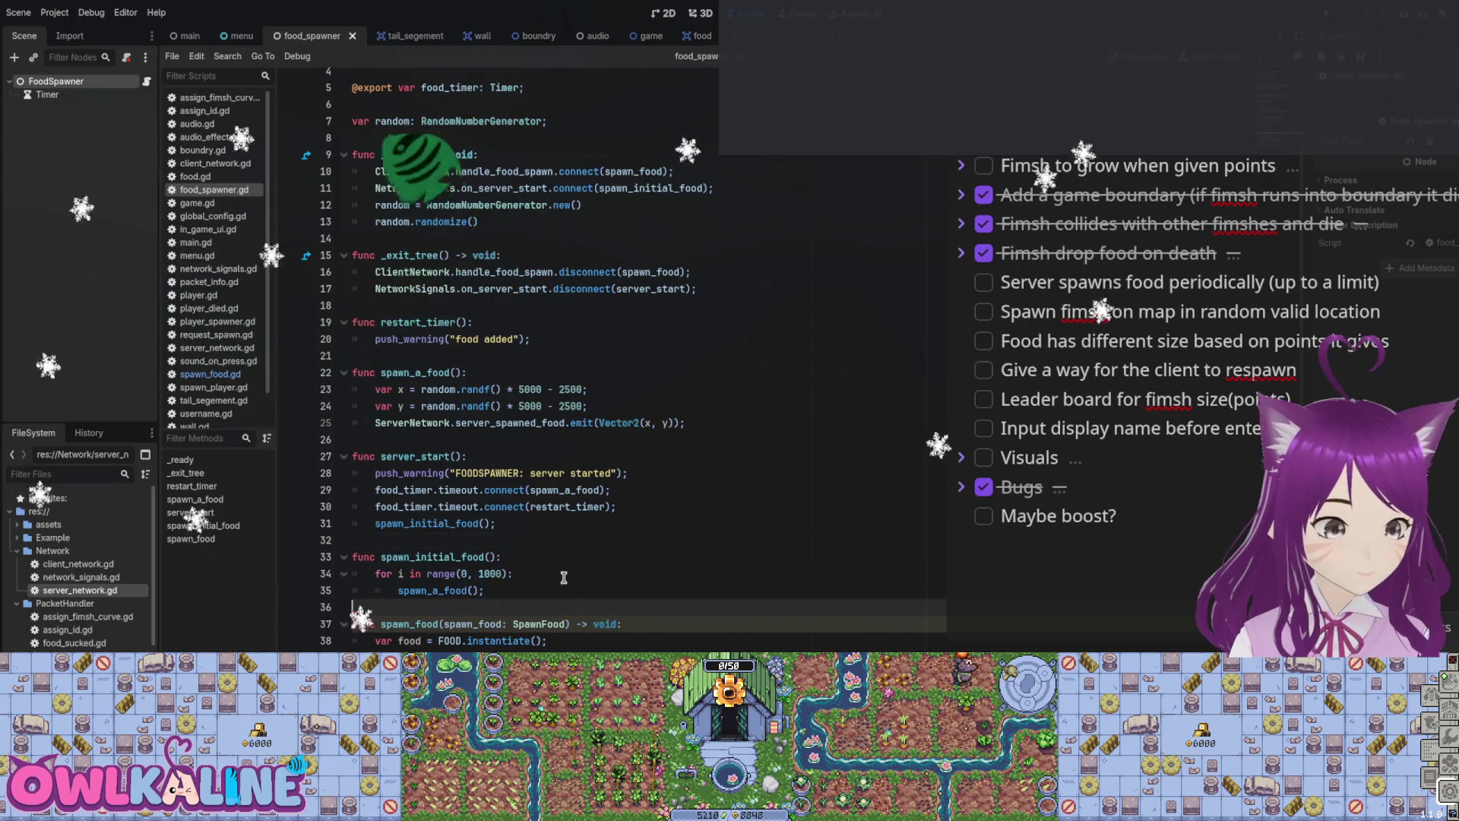
pyautogui.moveTo(484, 590); pyautogui.dragTo(362, 567)
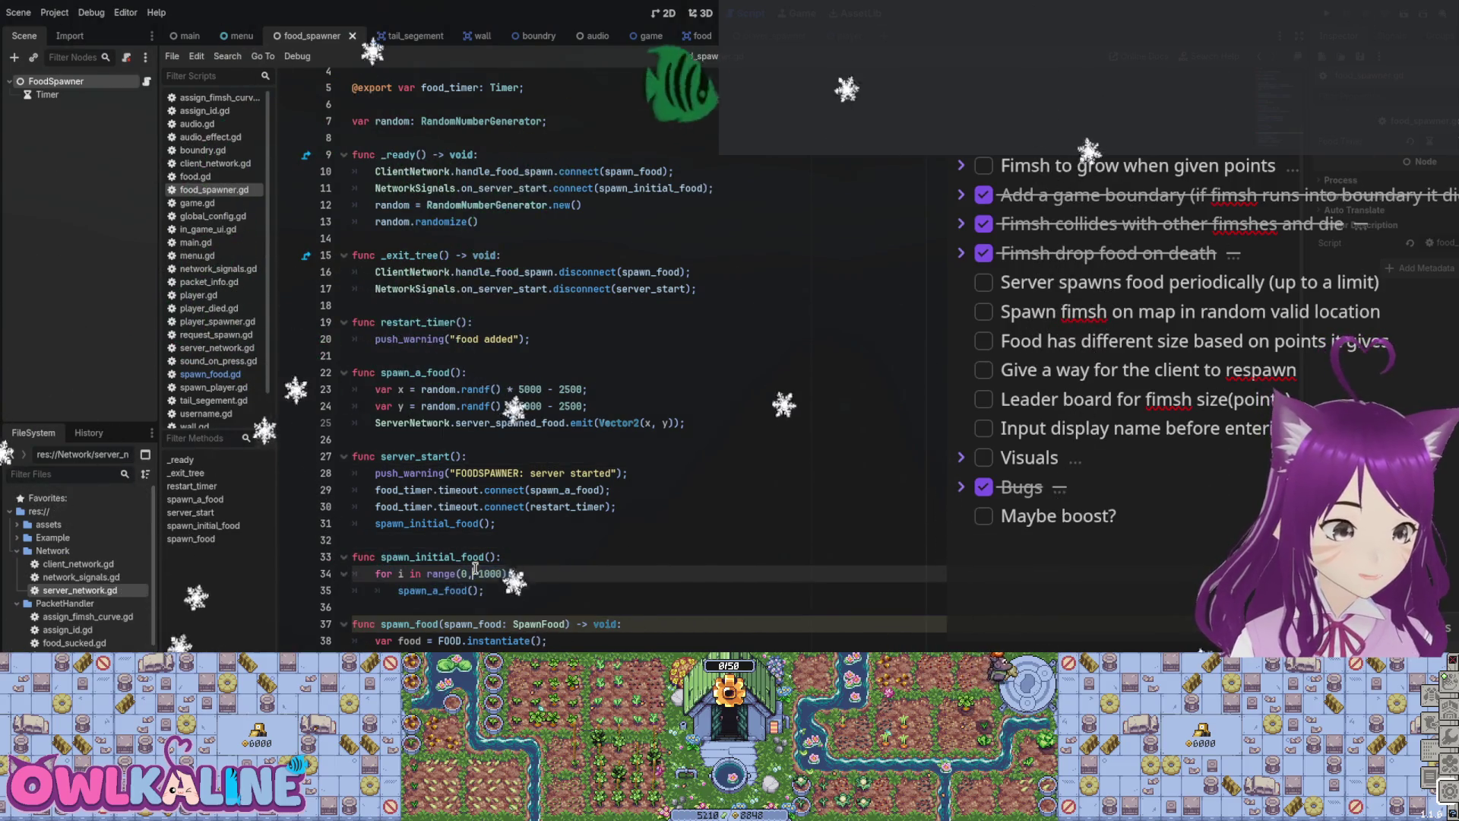
pyautogui.press('Left')
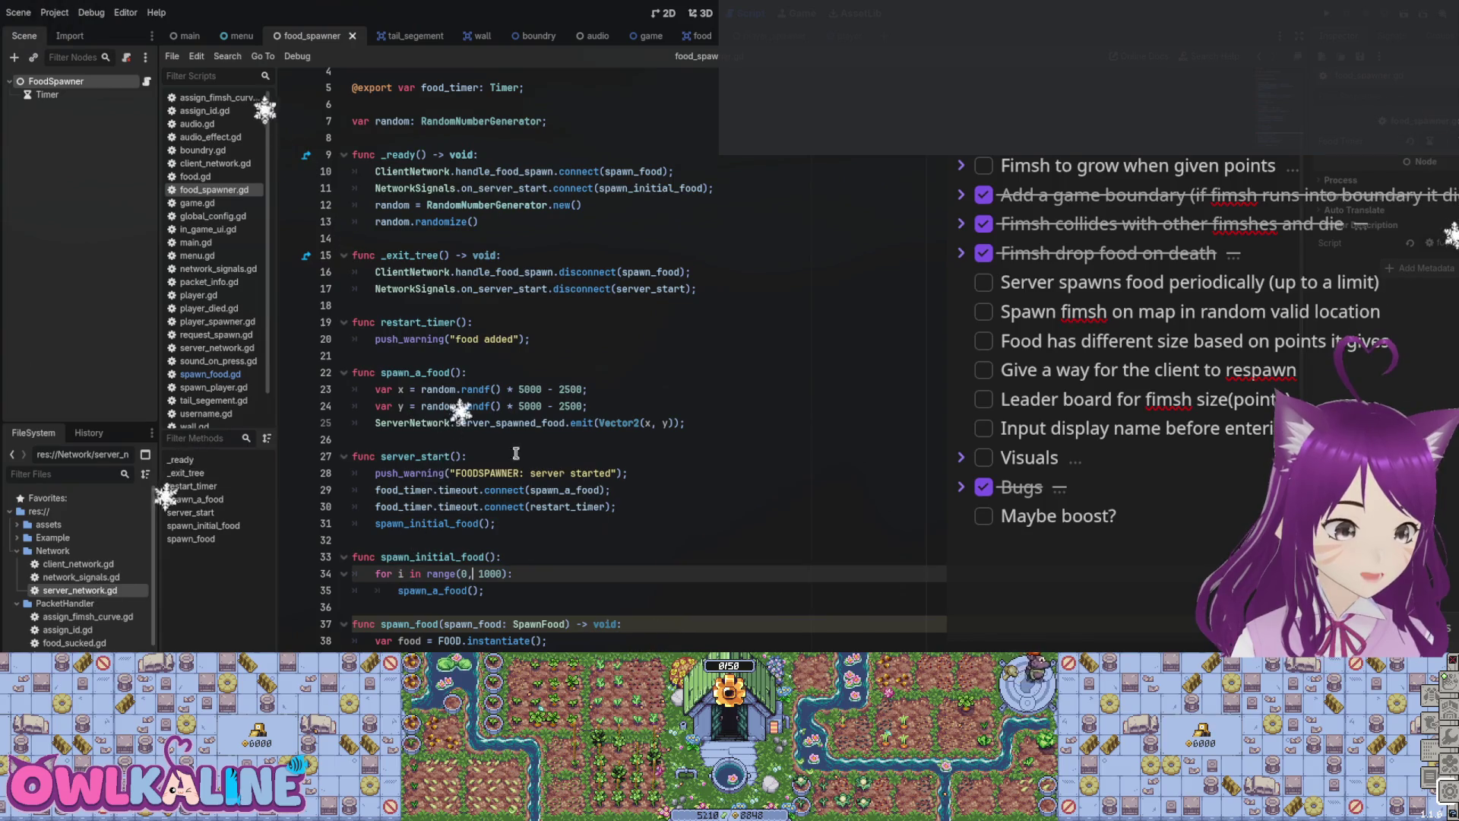
pyautogui.click(518, 392)
pyautogui.moveTo(422, 373); pyautogui.dragTo(508, 427)
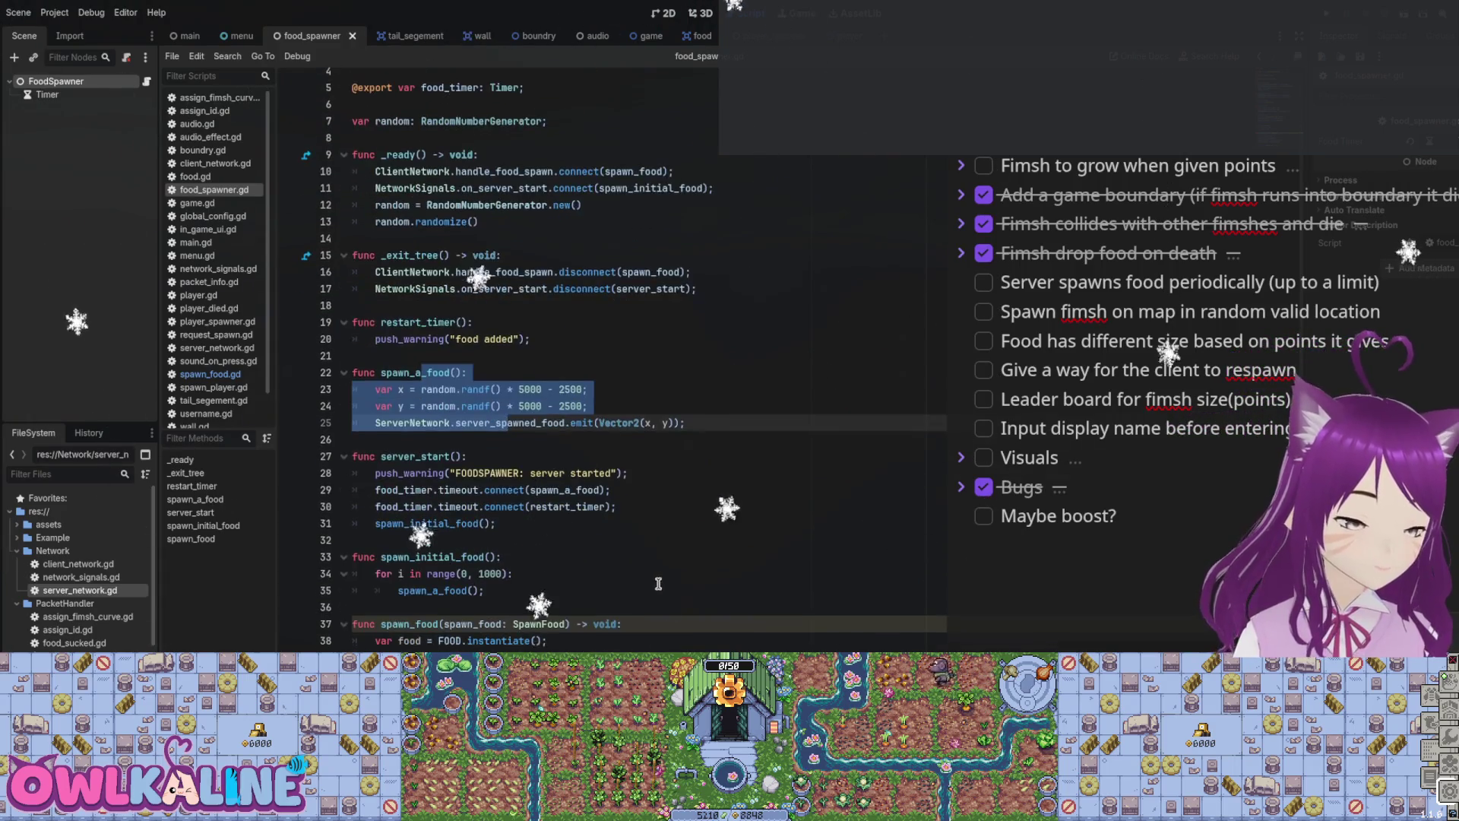
pyautogui.doubleClick(409, 623)
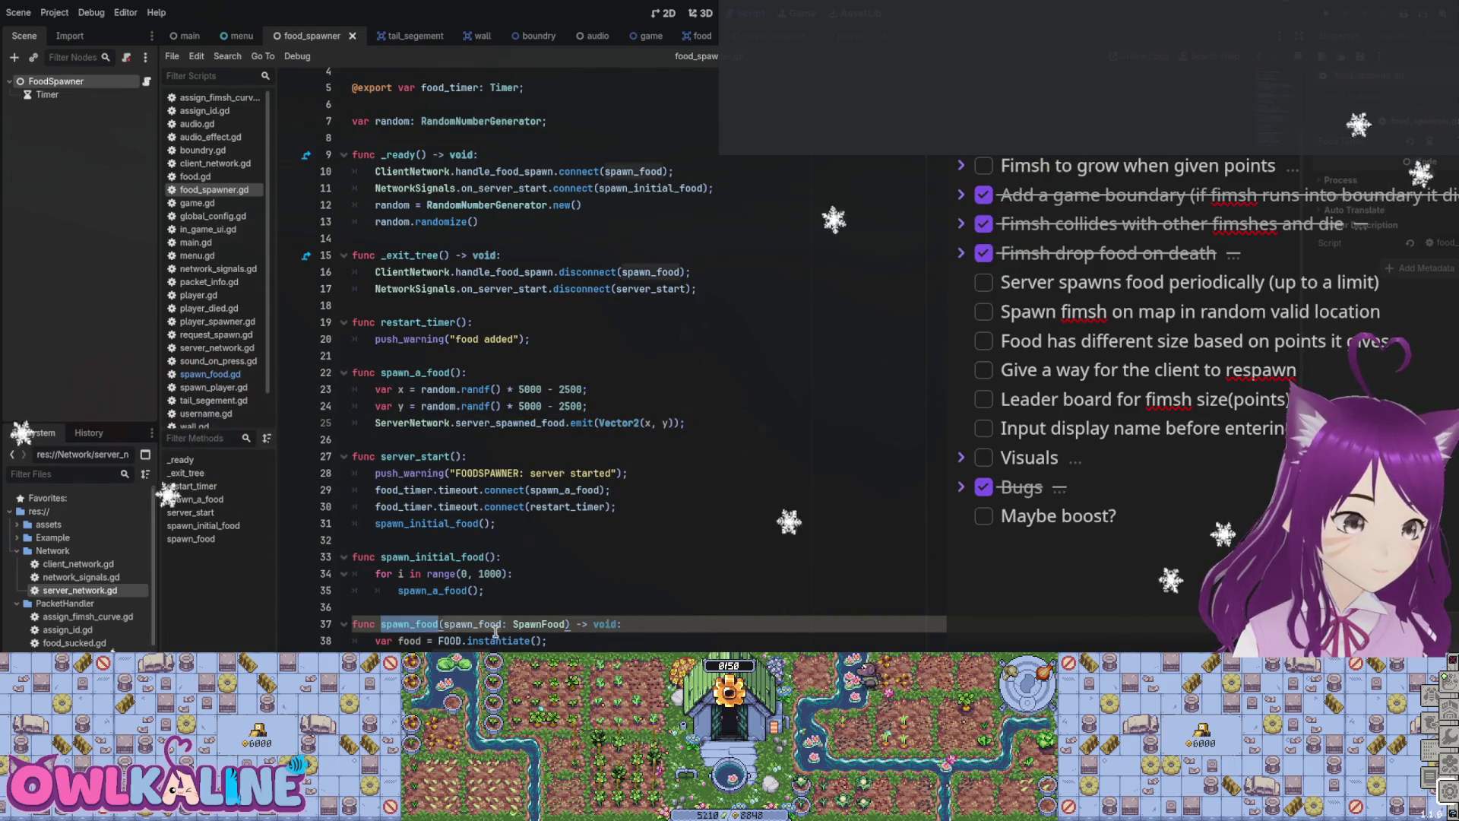
pyautogui.click(531, 624)
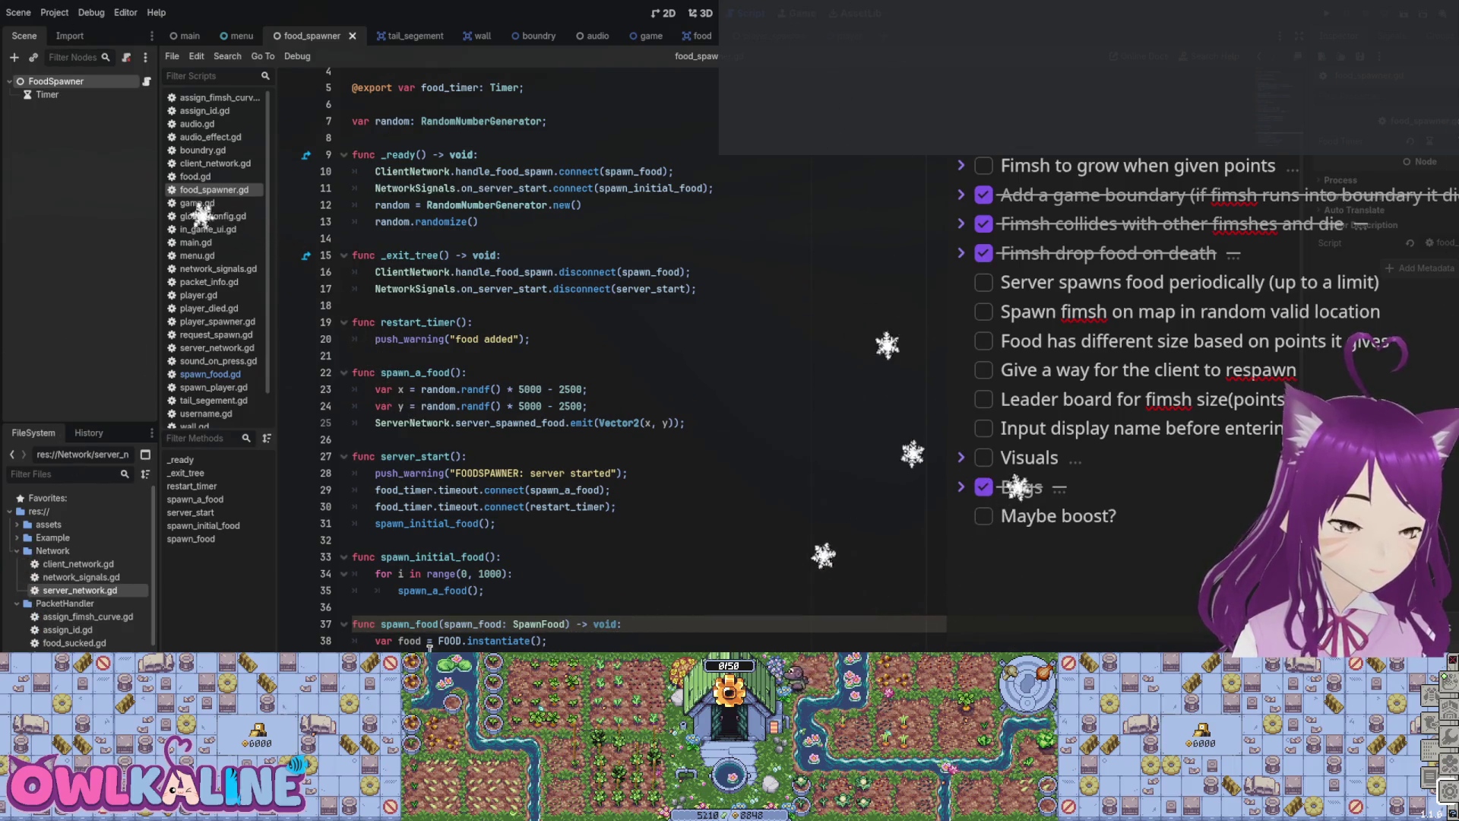
pyautogui.doubleClick(534, 423)
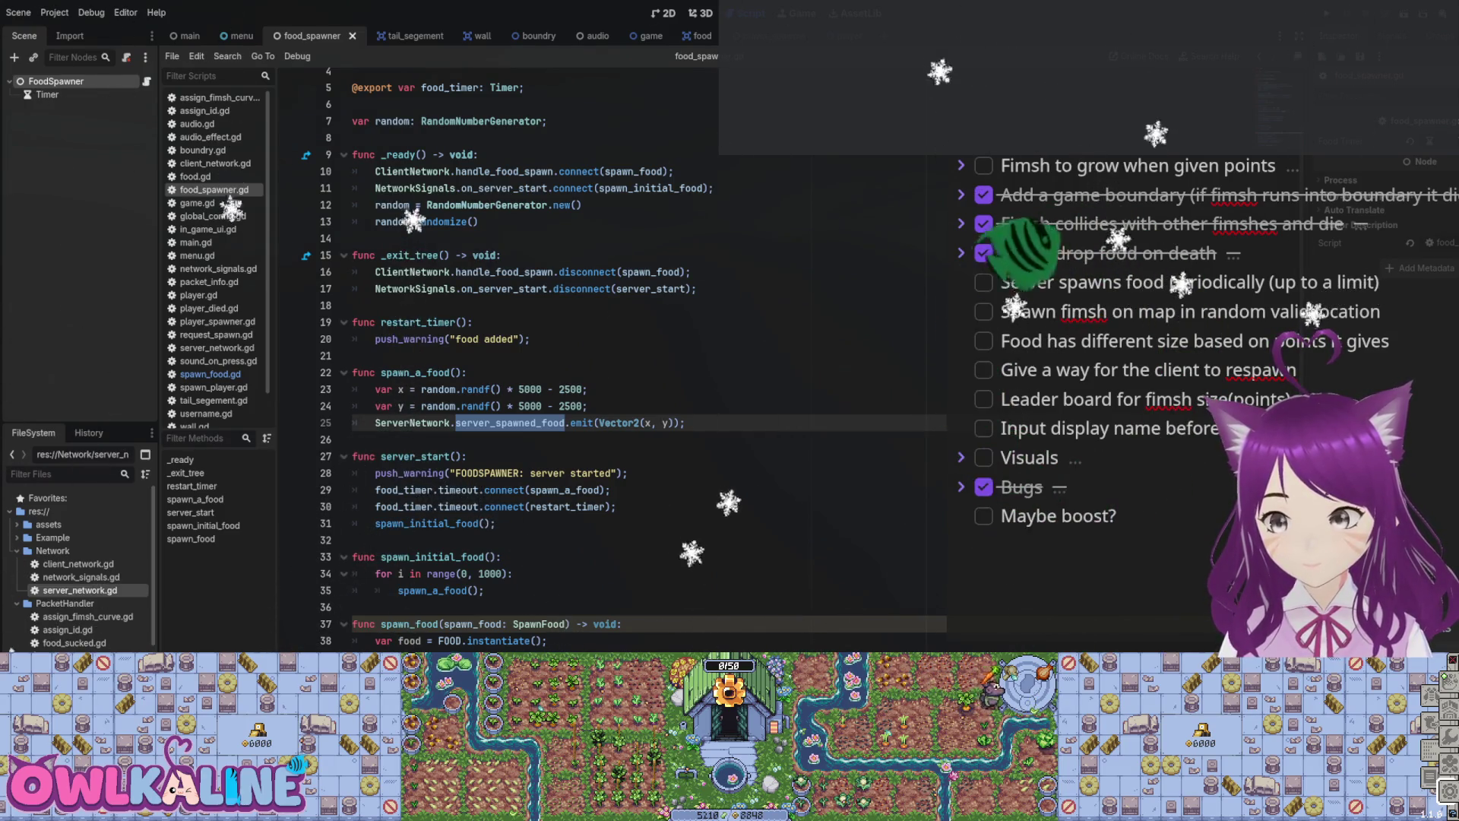
pyautogui.click(573, 362)
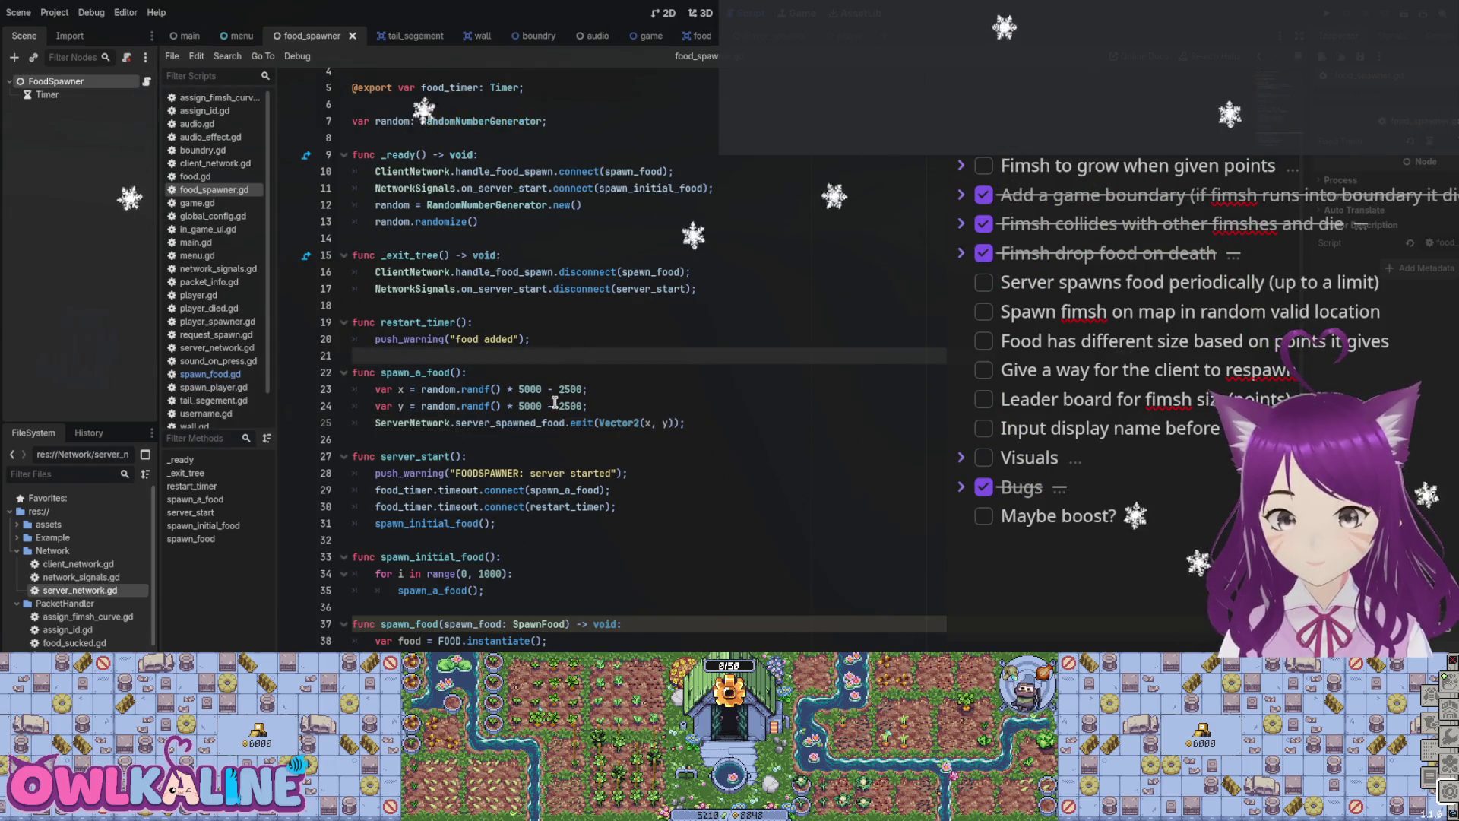
# Step: Review the variable declarations and food_timer export, then switch to the food scene
pyautogui.scroll(1, 555, 403)
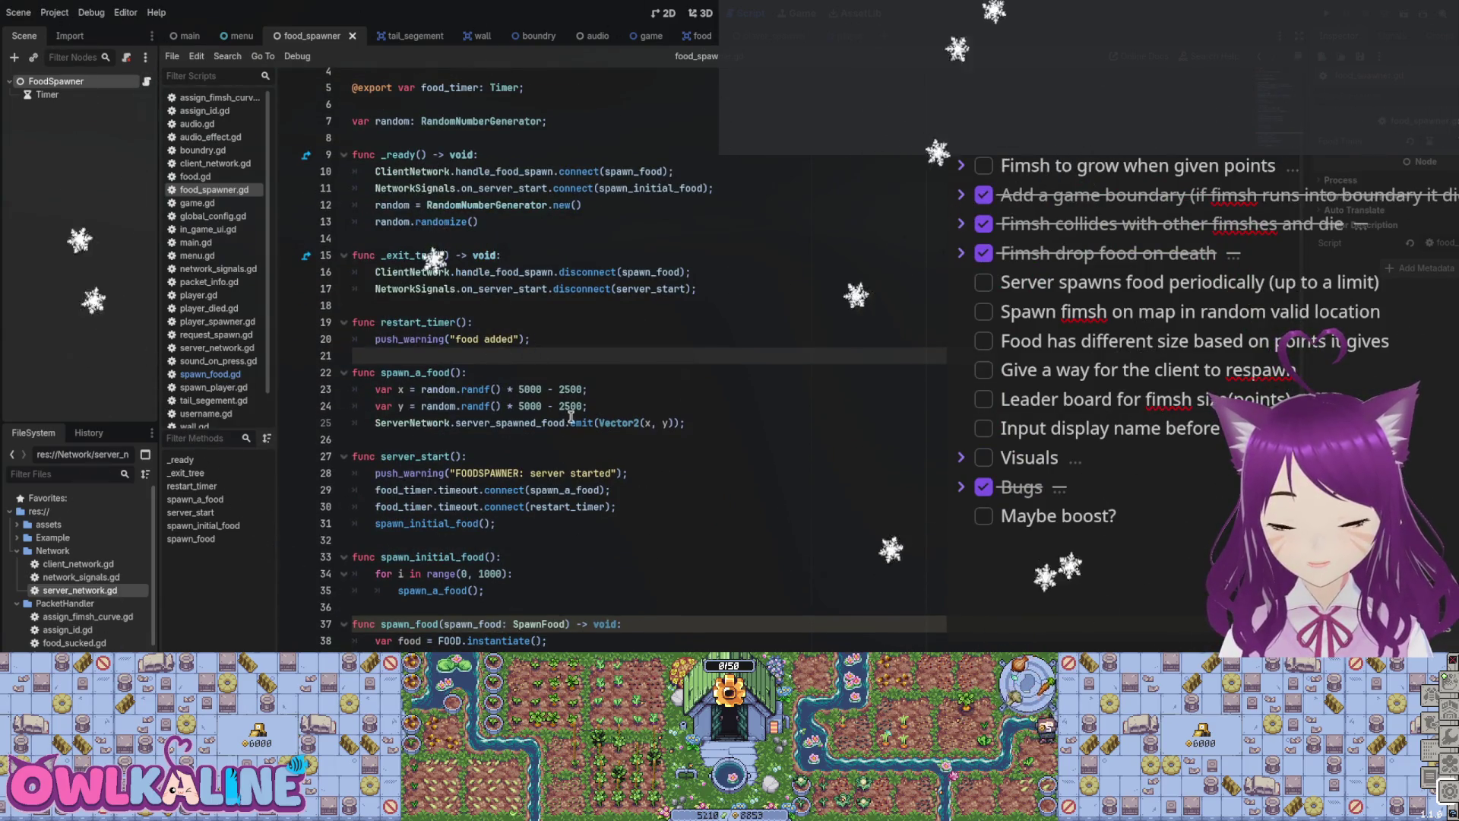
pyautogui.click(590, 181)
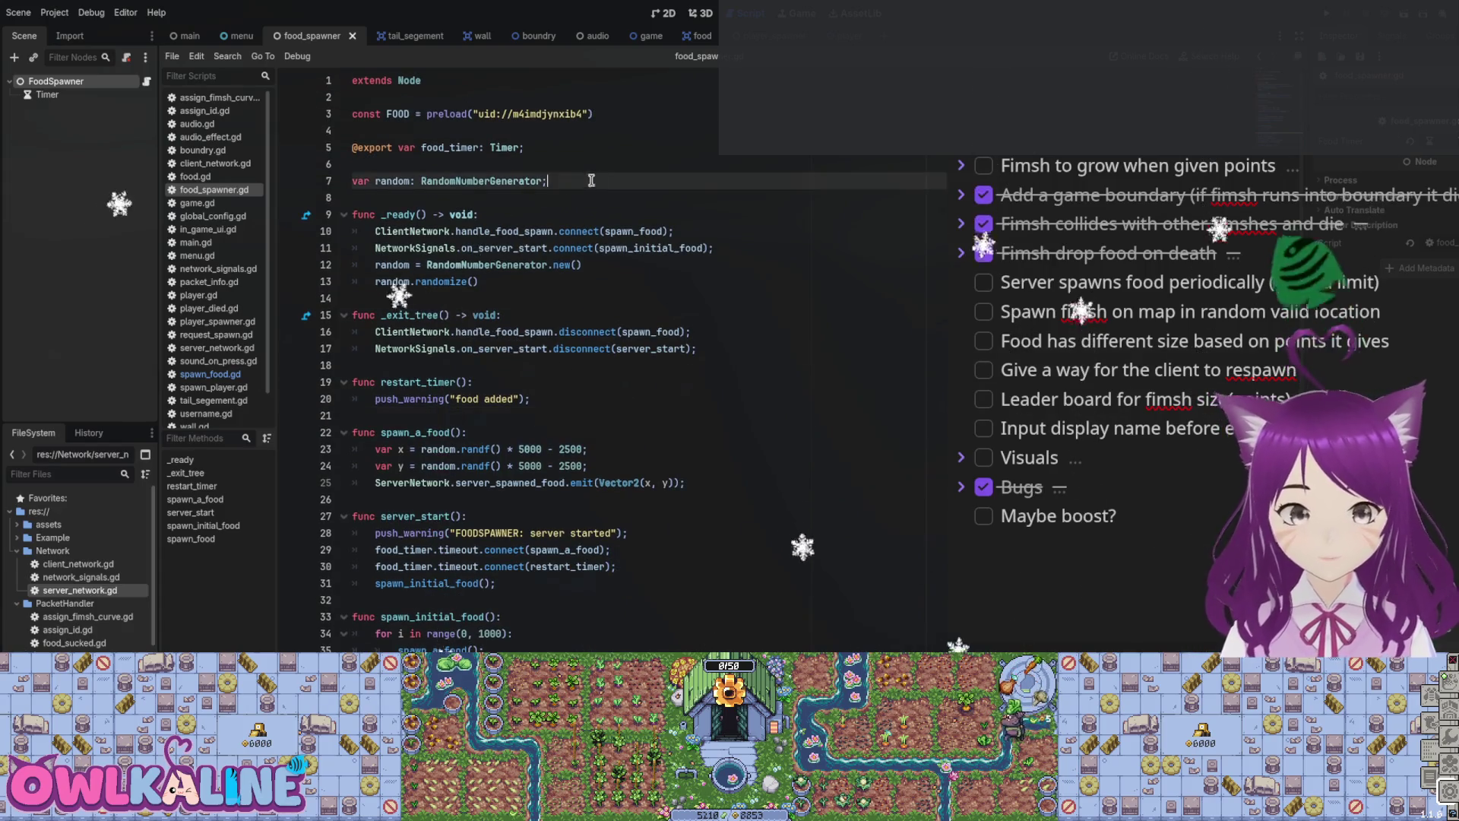
pyautogui.click(615, 148)
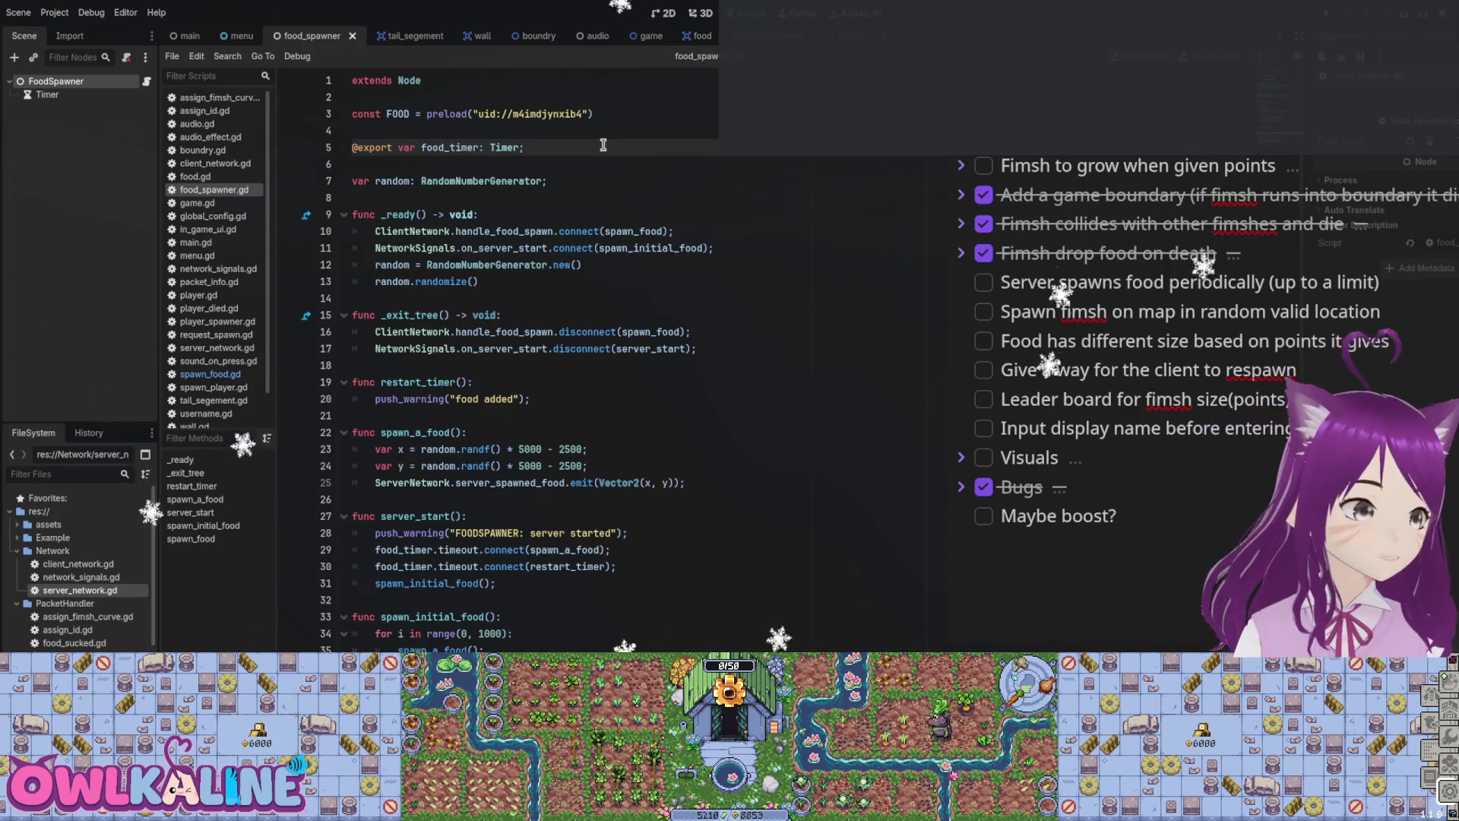
pyautogui.click(687, 36)
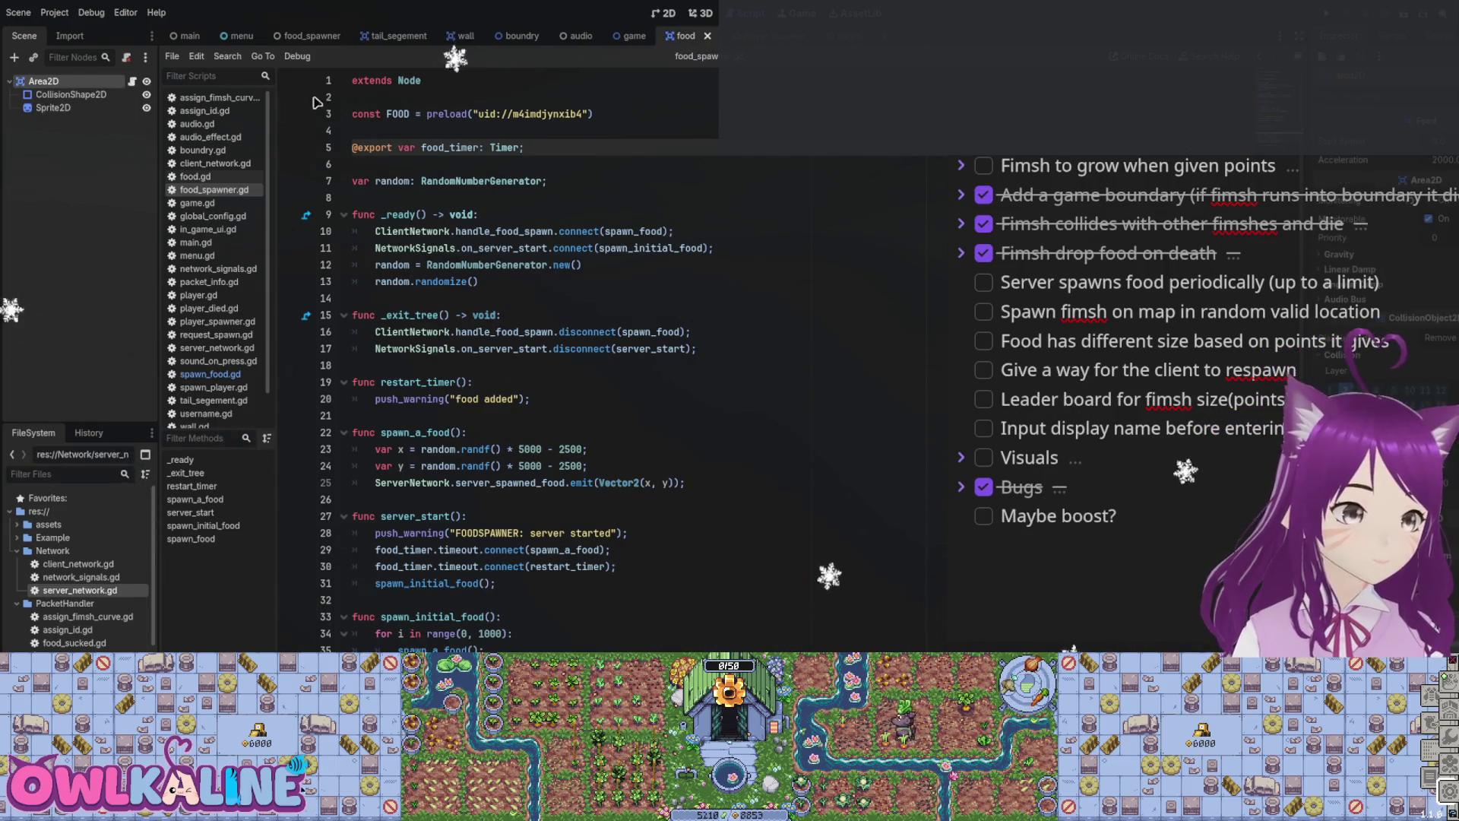
# Step: In food.gd select ServerNetwork.food_eaten on line 50, then return to food_spawner.gd
pyautogui.click(133, 81)
pyautogui.scroll(-6, 715, 213)
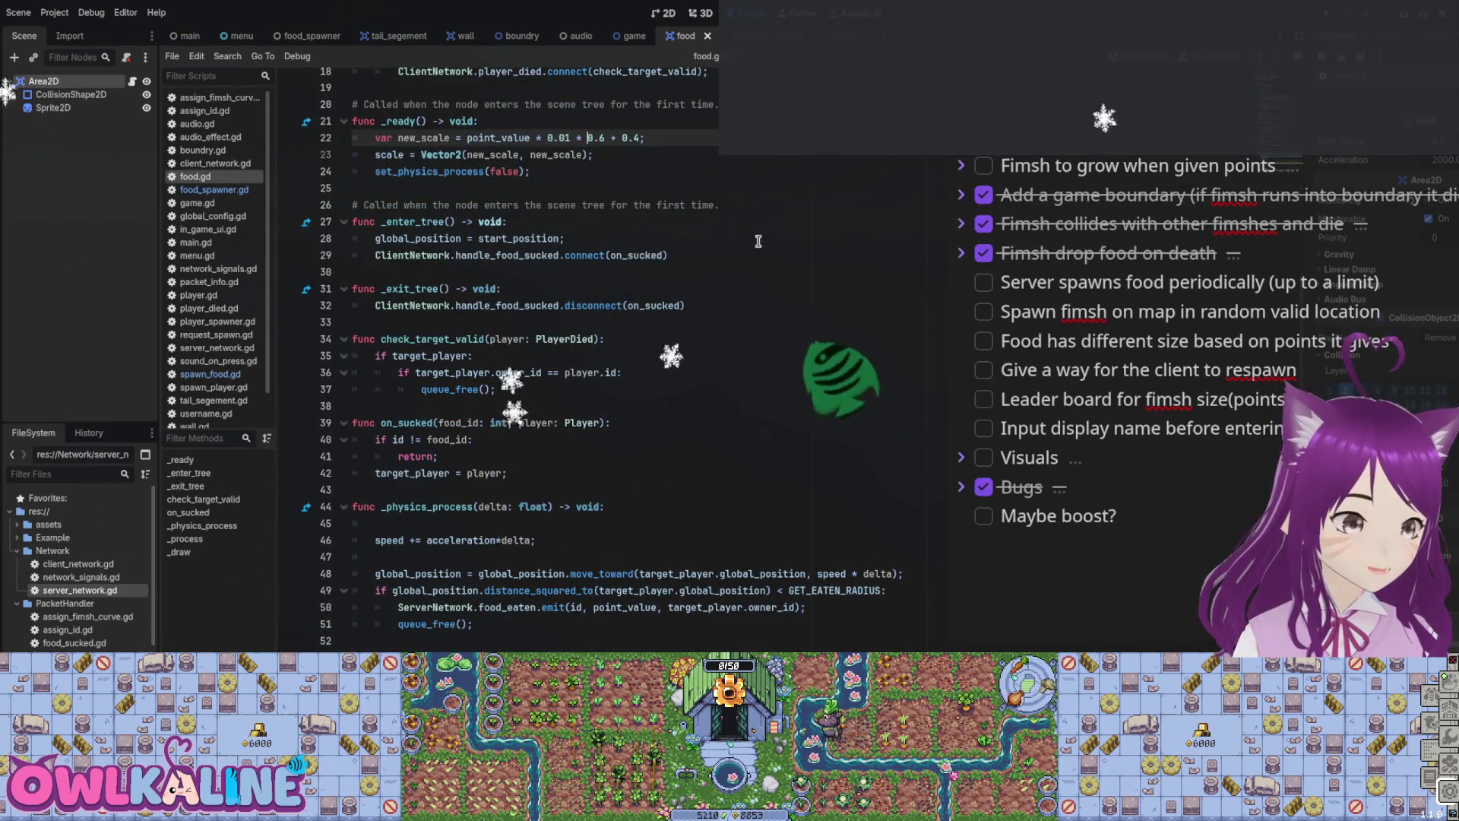
pyautogui.click(471, 624)
pyautogui.scroll(4, 494, 519)
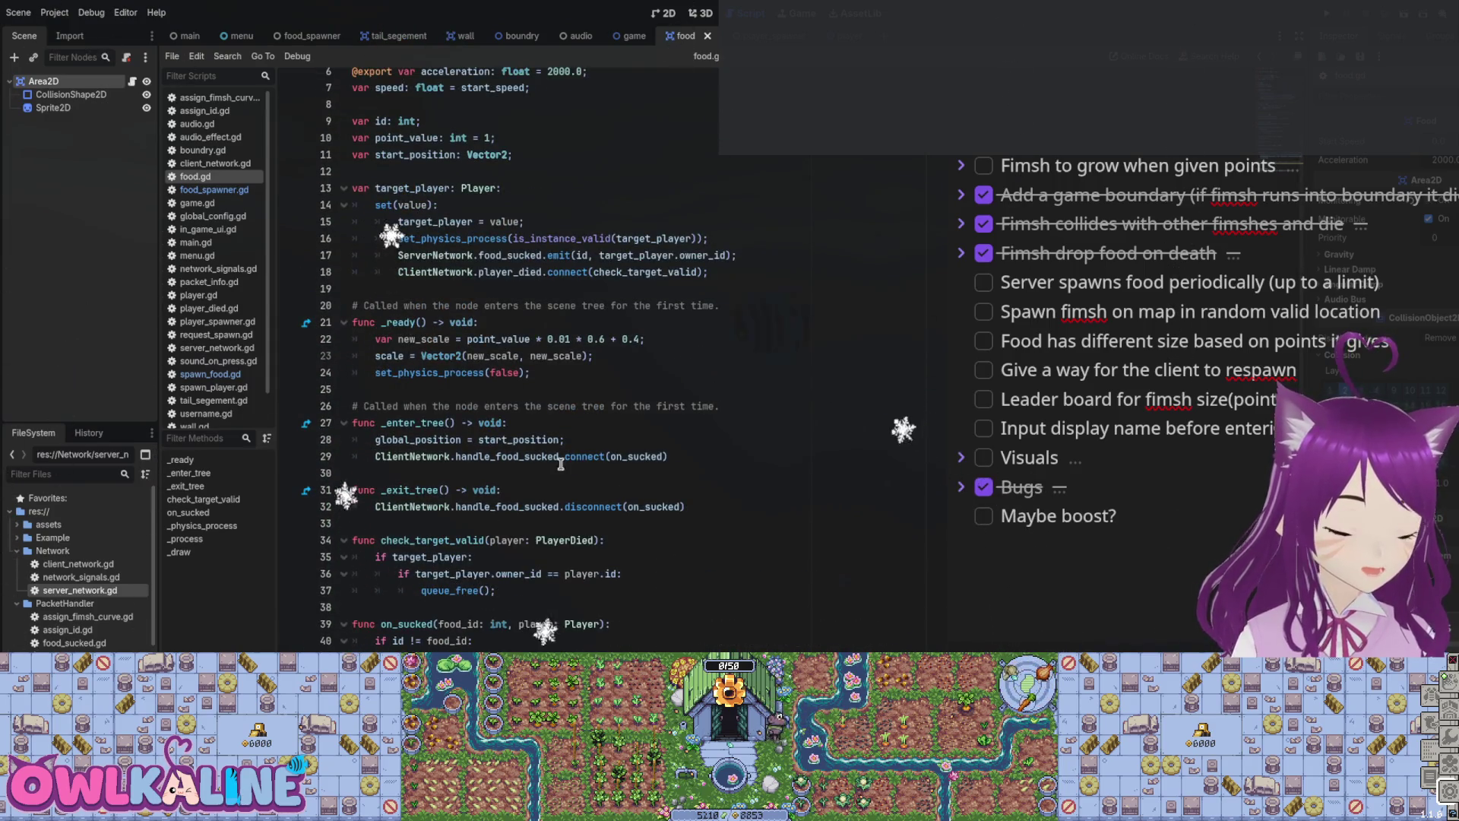
pyautogui.scroll(2, 561, 463)
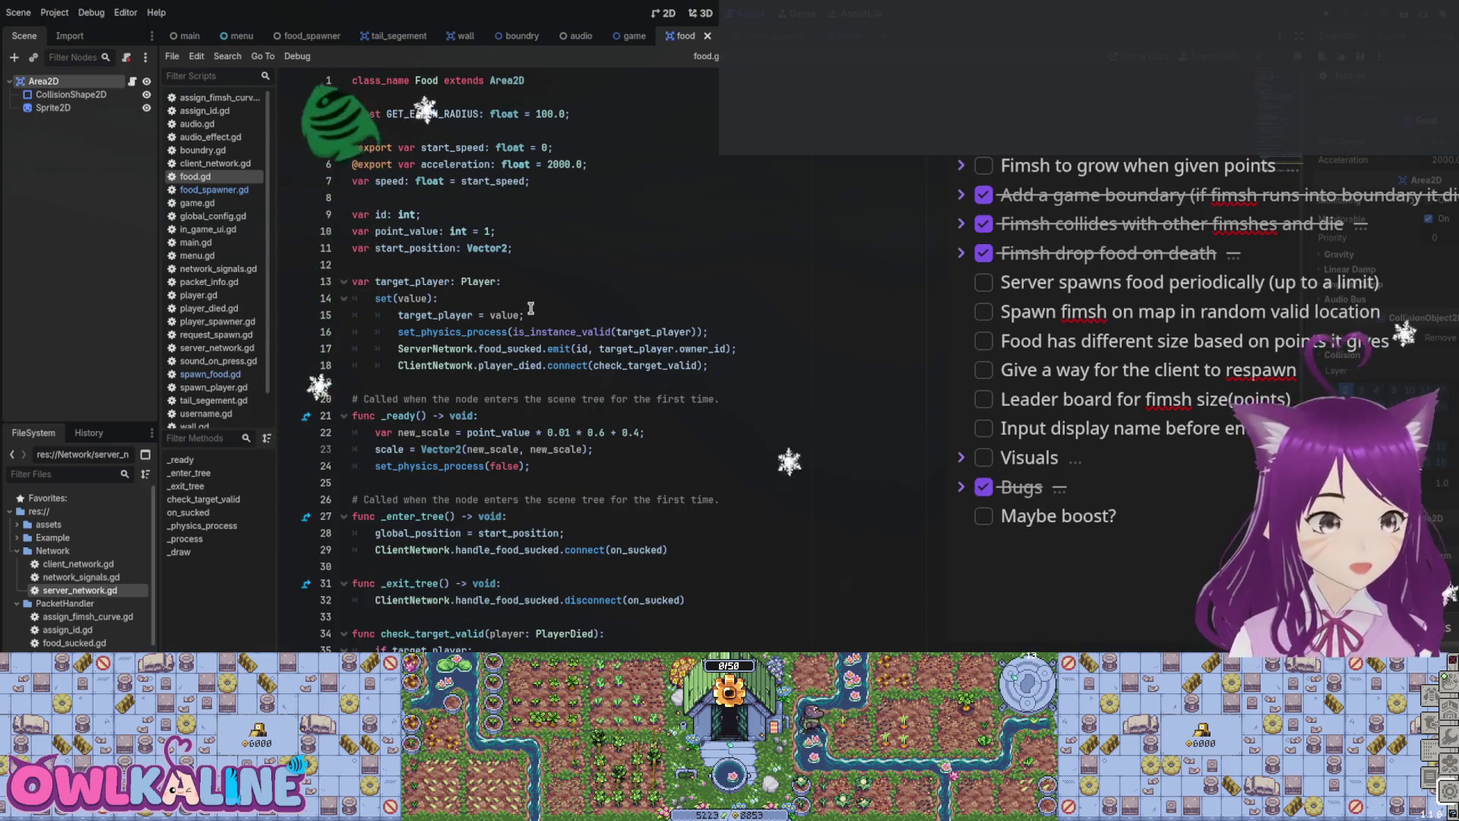
pyautogui.scroll(-6, 627, 332)
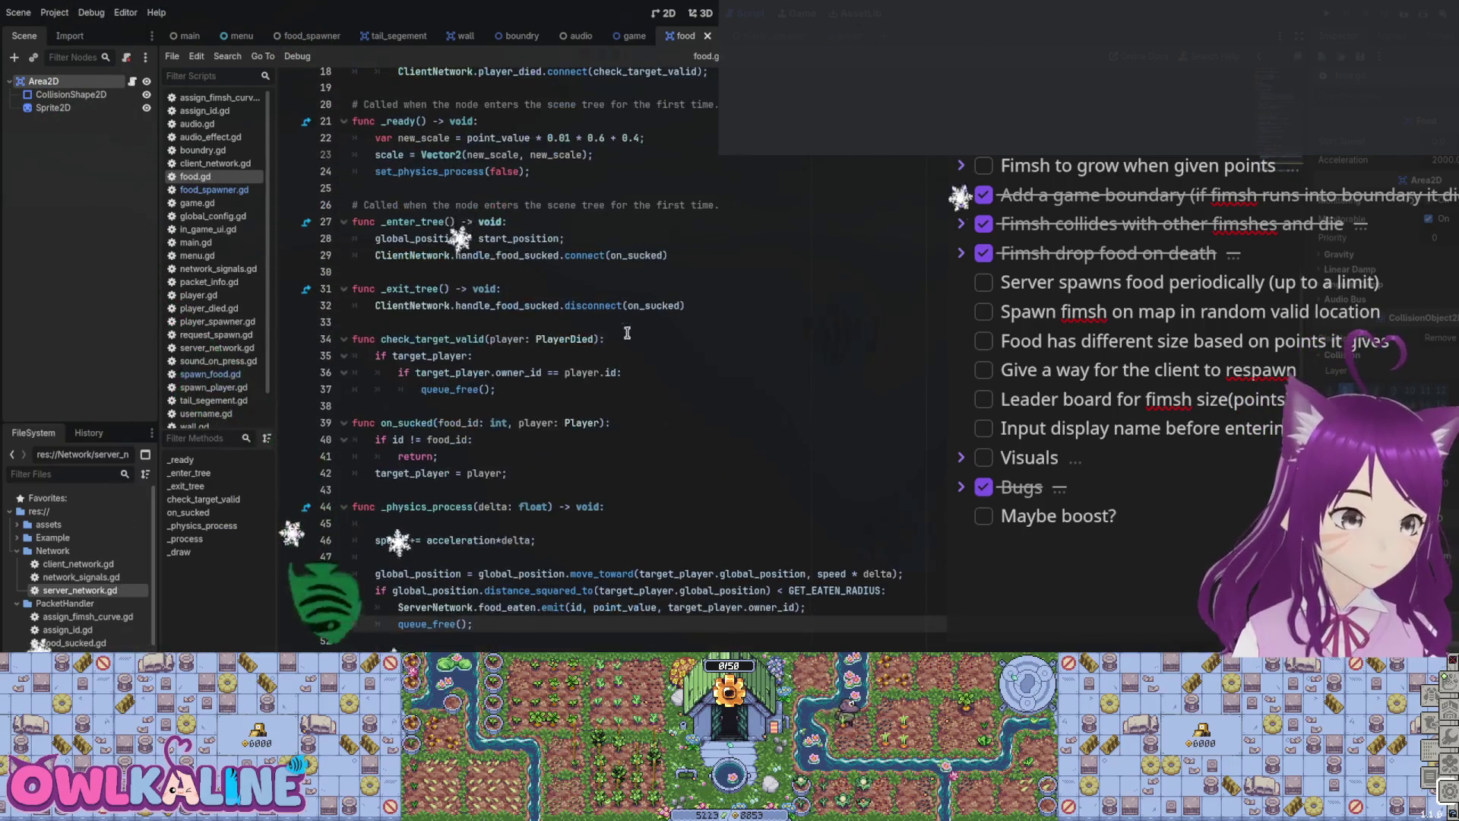
pyautogui.click(509, 607)
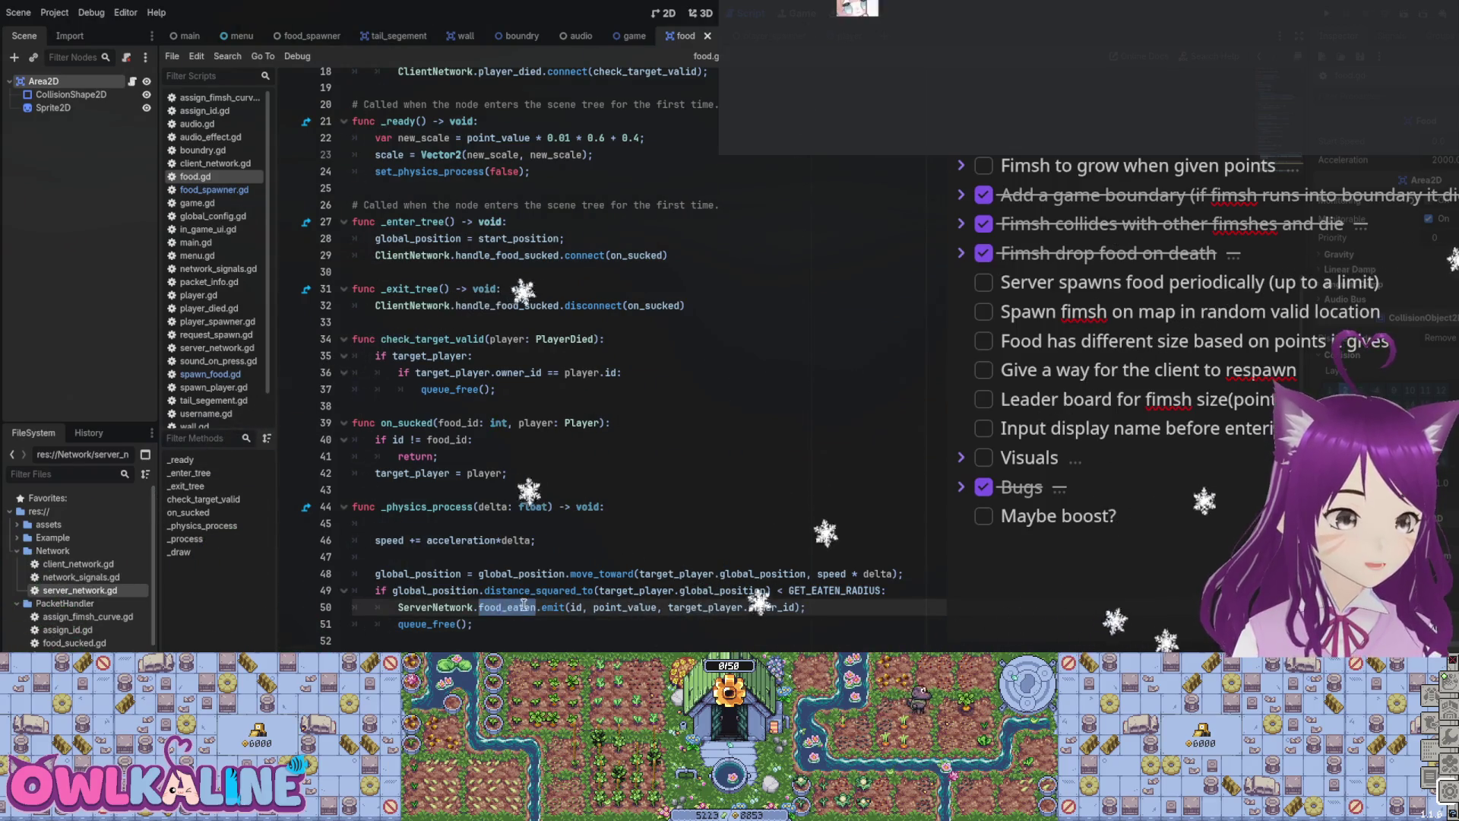
pyautogui.moveTo(537, 608); pyautogui.dragTo(394, 608)
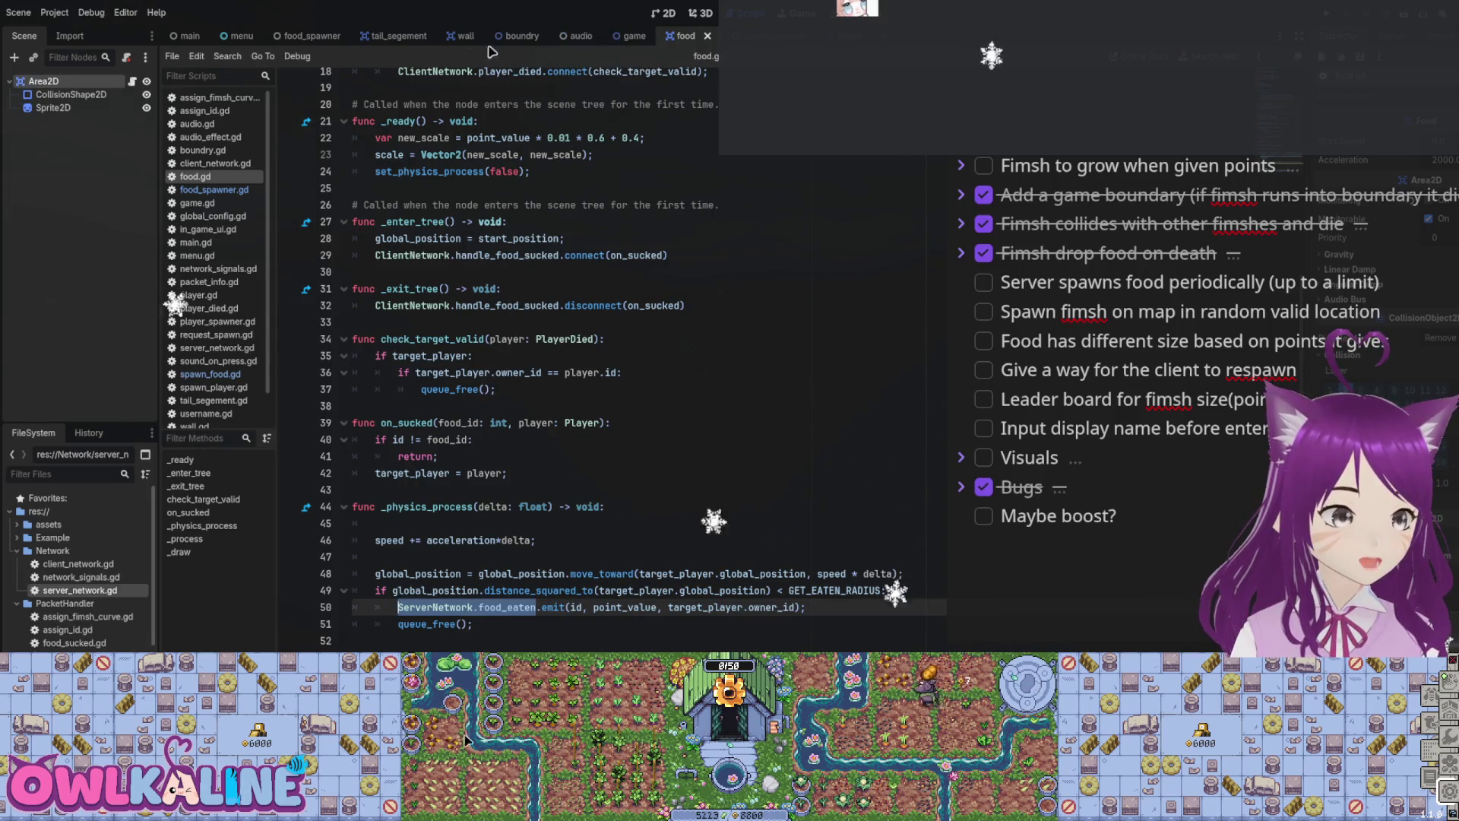
pyautogui.click(307, 35)
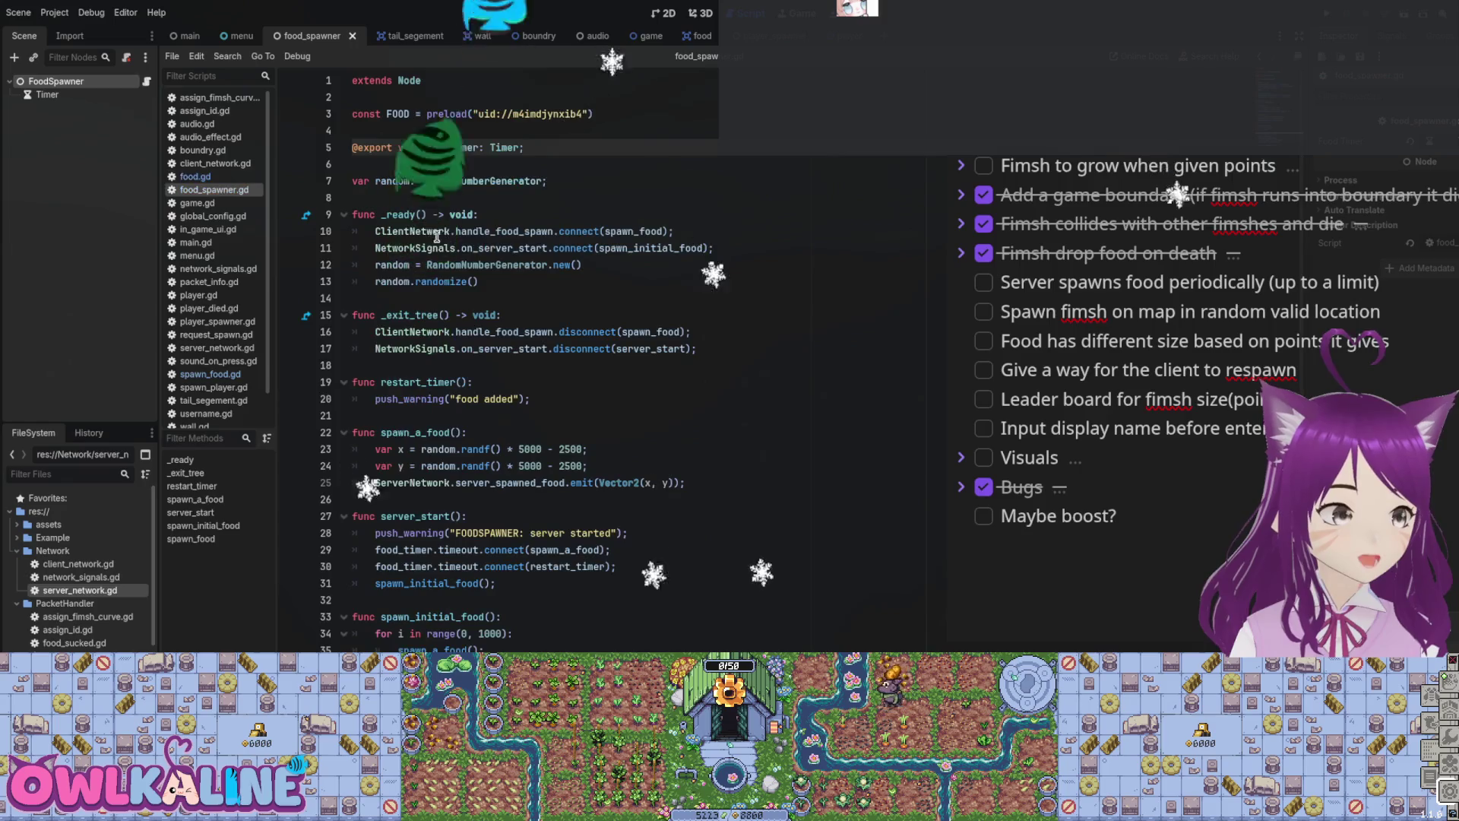
# Step: Under random.randomize() add 'if NetworkSignals.is_server:' with ServerNetwork.food_eaten.connect(food_was_removed), and save
pyautogui.click(669, 282)
pyautogui.press('Return')
pyautogui.press('Return')
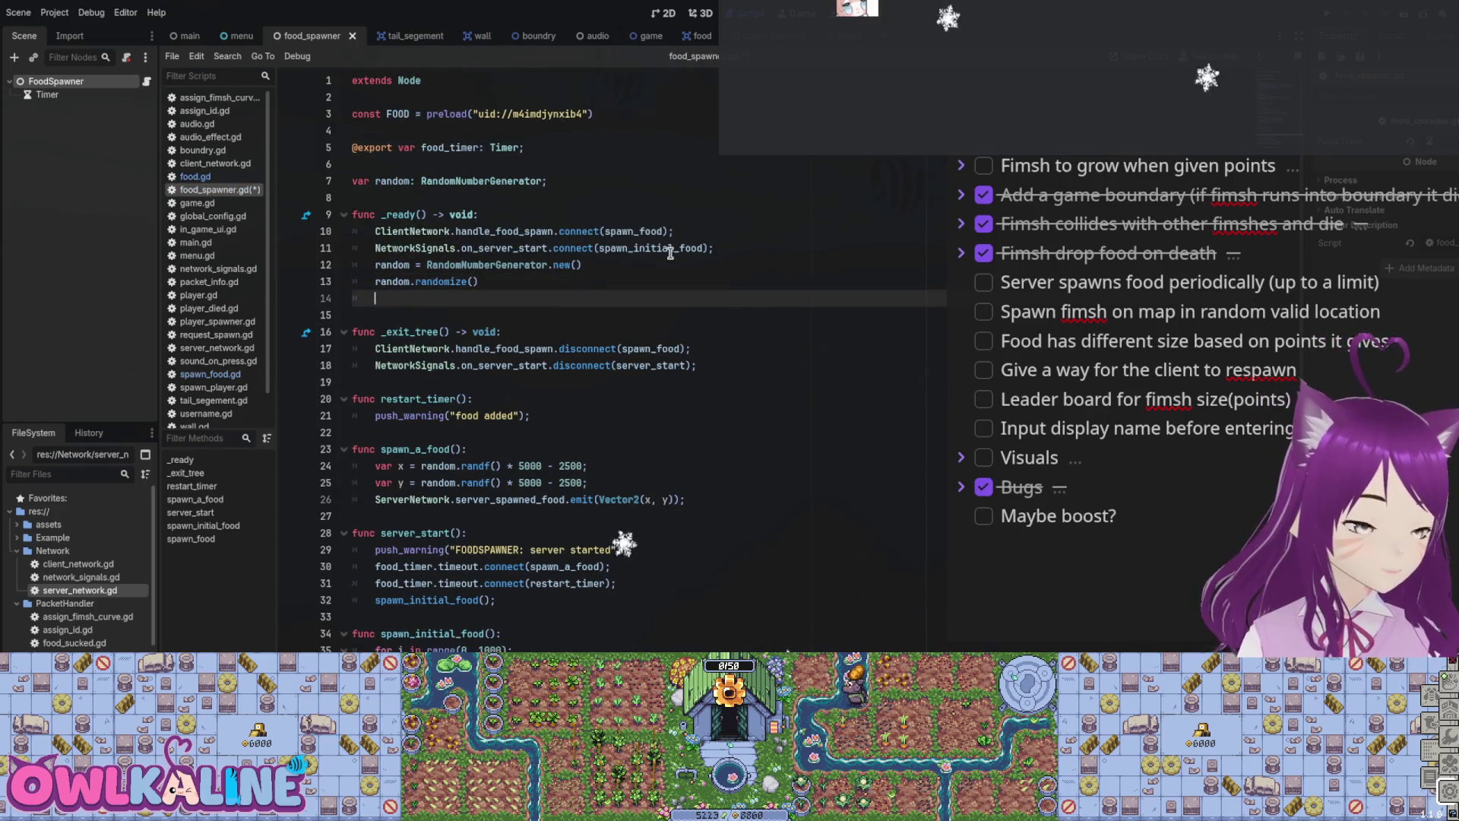
pyautogui.write('ServerNetwork.food_eaten')
pyautogui.press('Up')
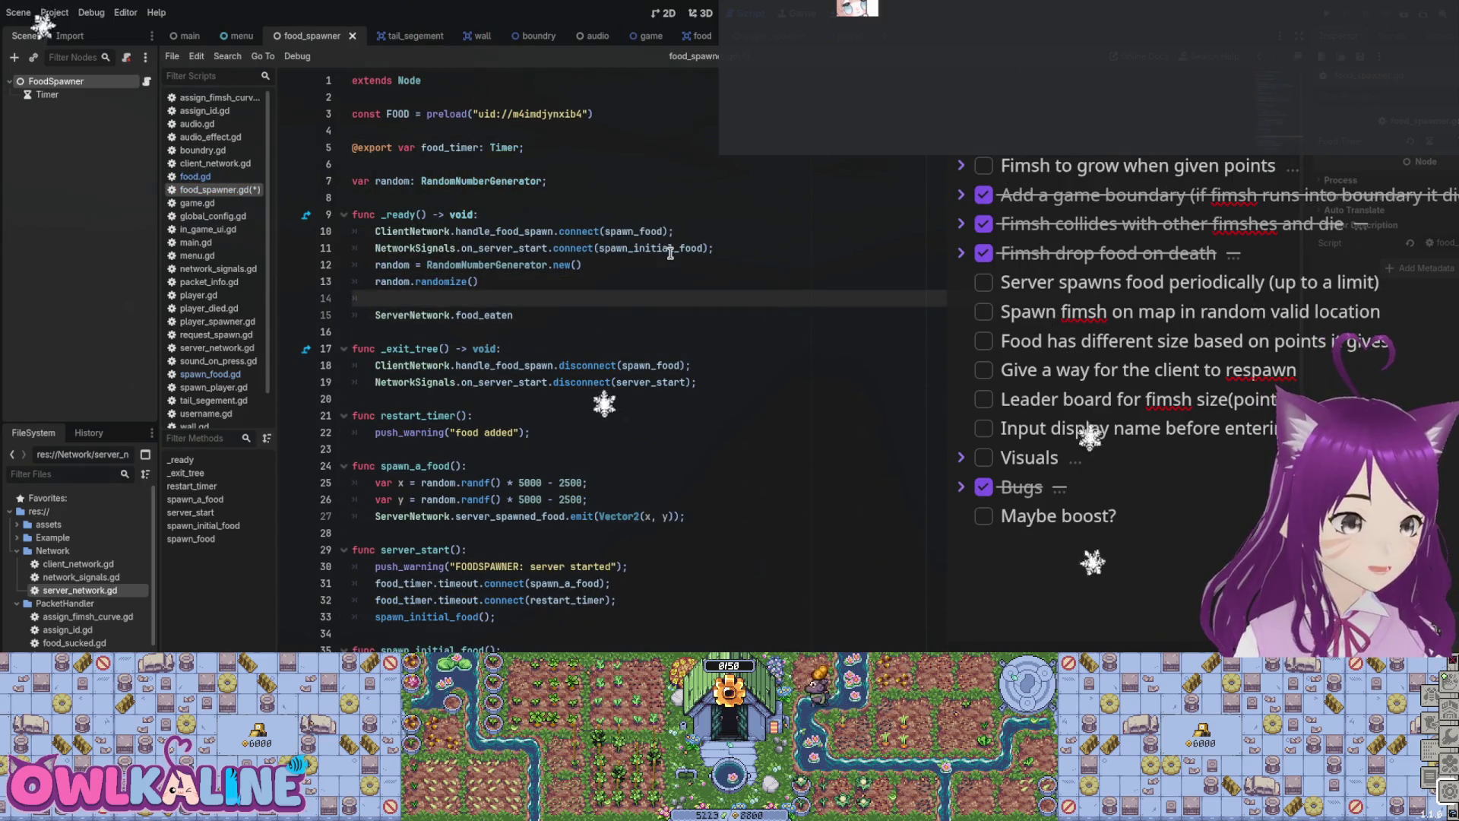
pyautogui.press('Return')
pyautogui.write('if Netw')
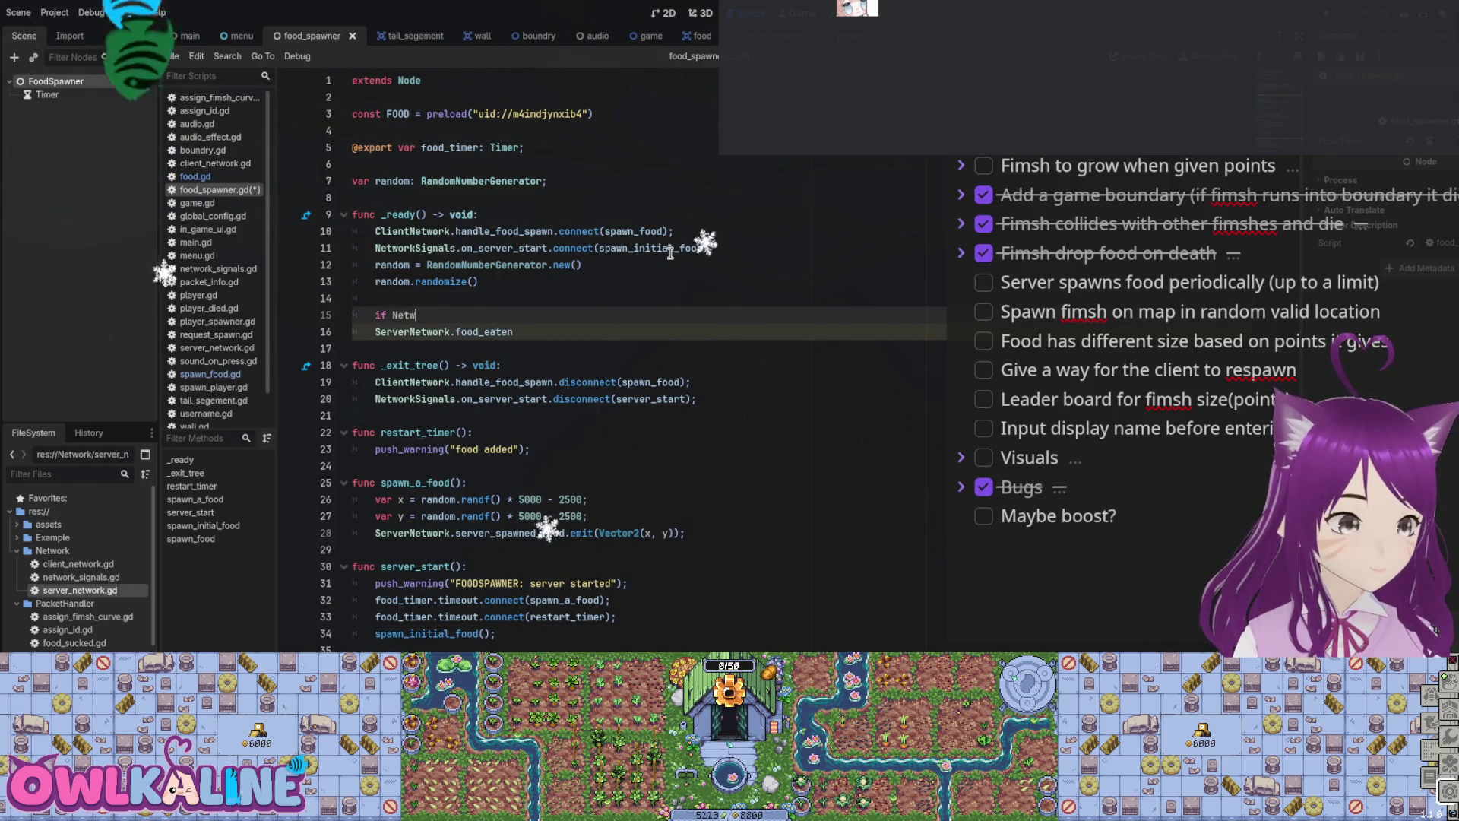
pyautogui.write('orkSignals.is_server:')
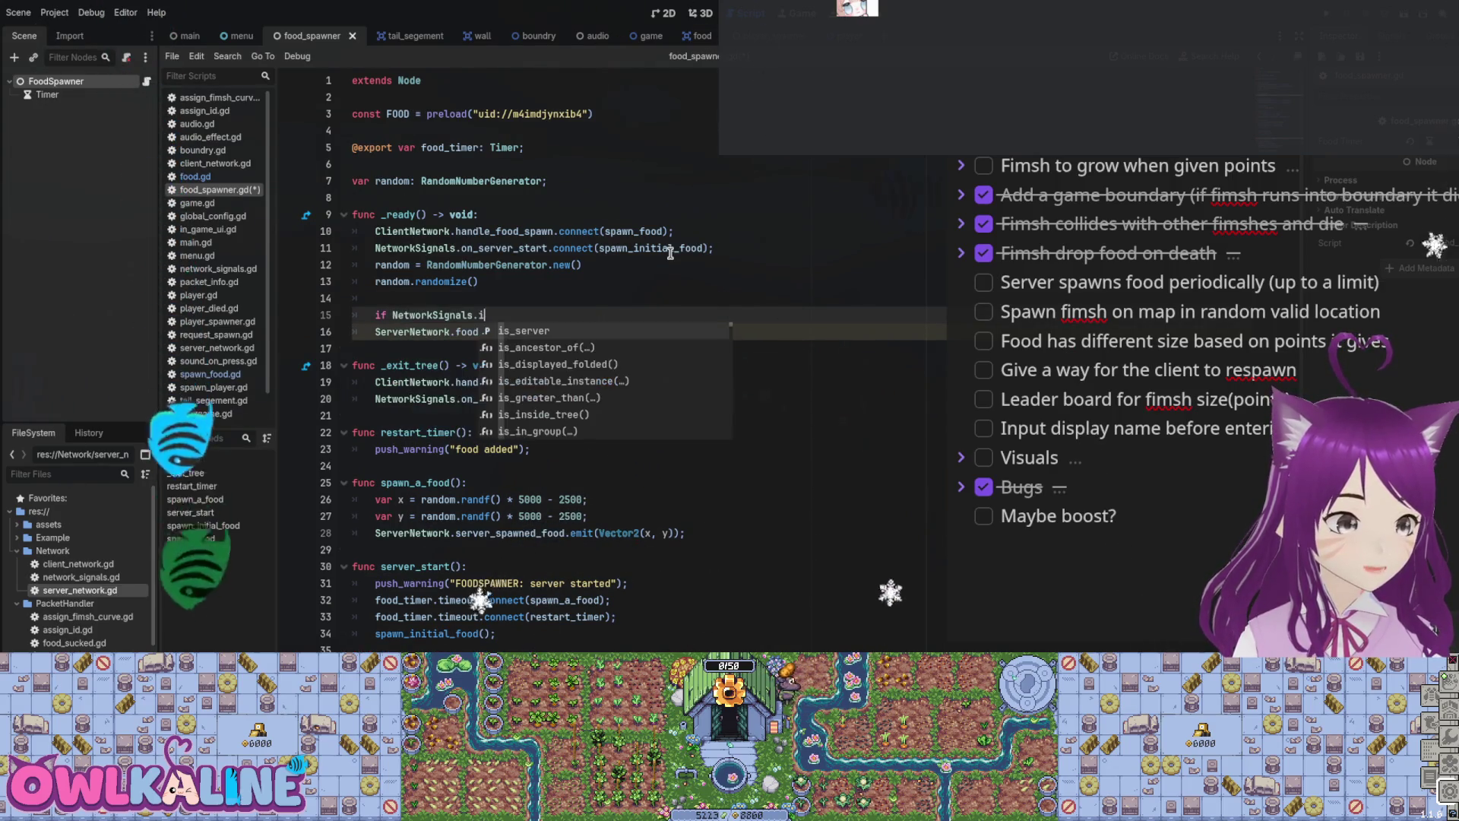
pyautogui.press('Down')
pyautogui.press('Home')
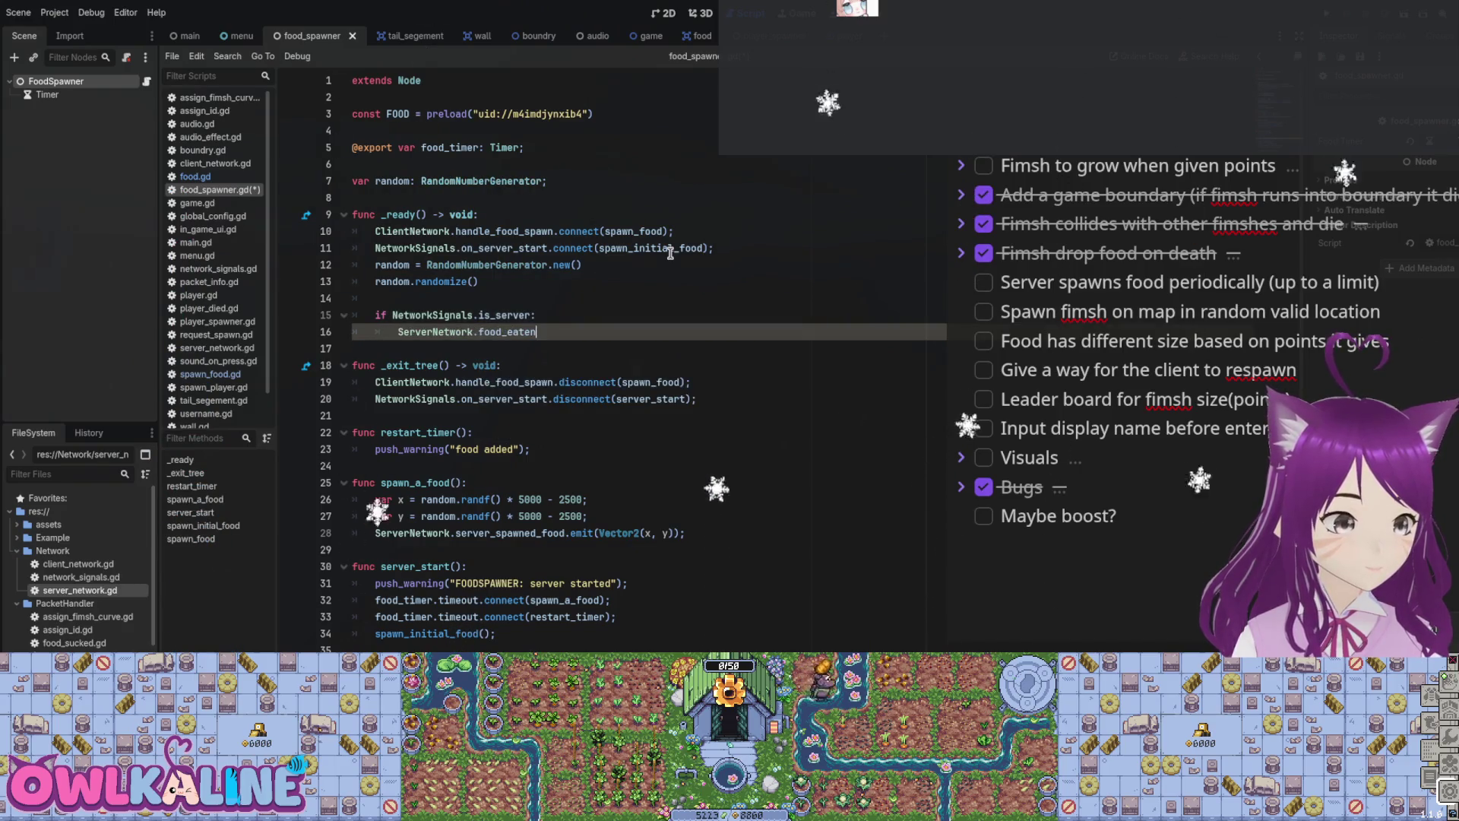
pyautogui.write('onnect();')
pyautogui.press('Left')
pyautogui.press('Left')
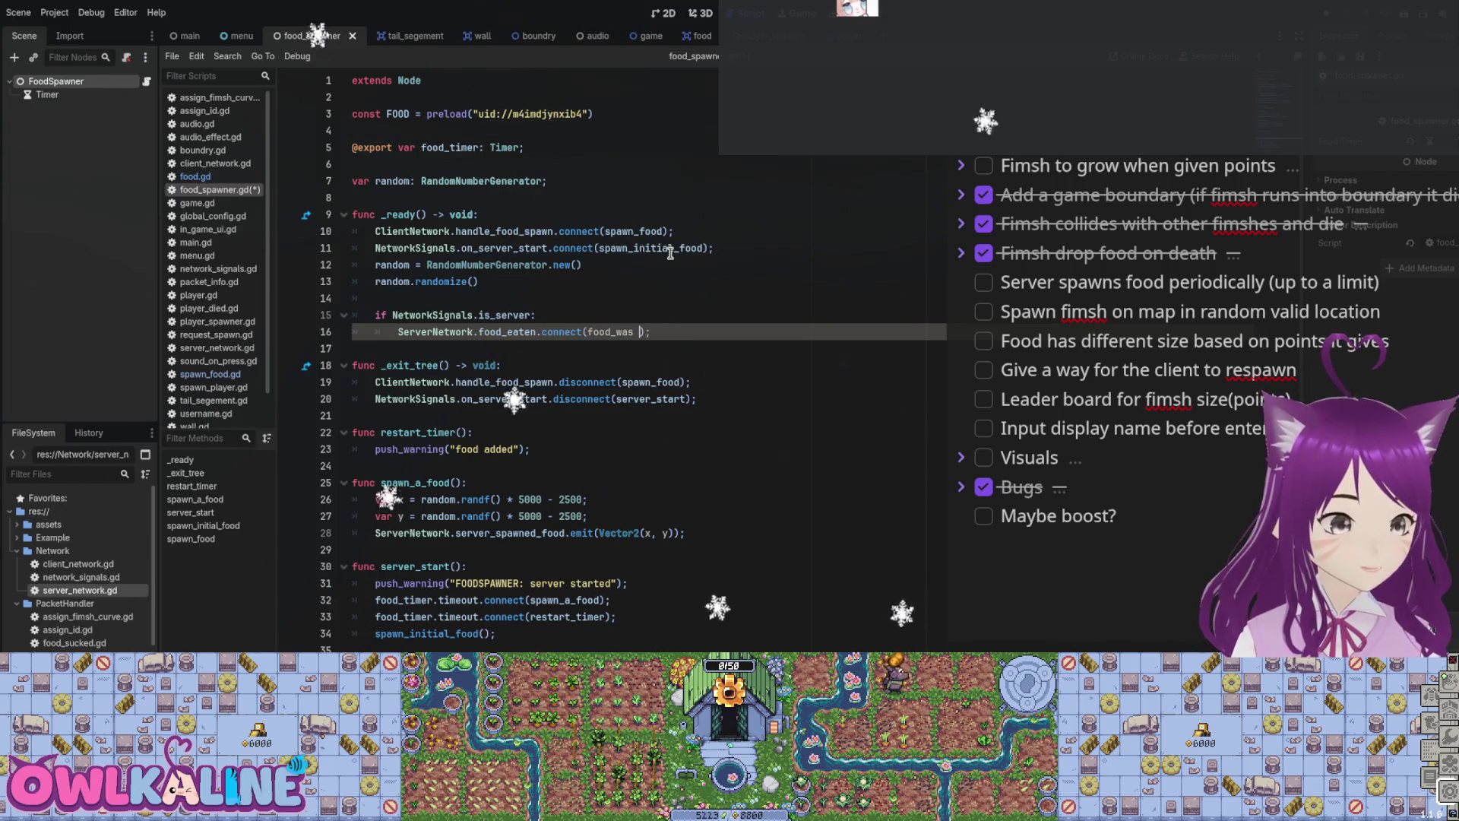
pyautogui.write('_removed')
pyautogui.hotkey('ctrl', 's')
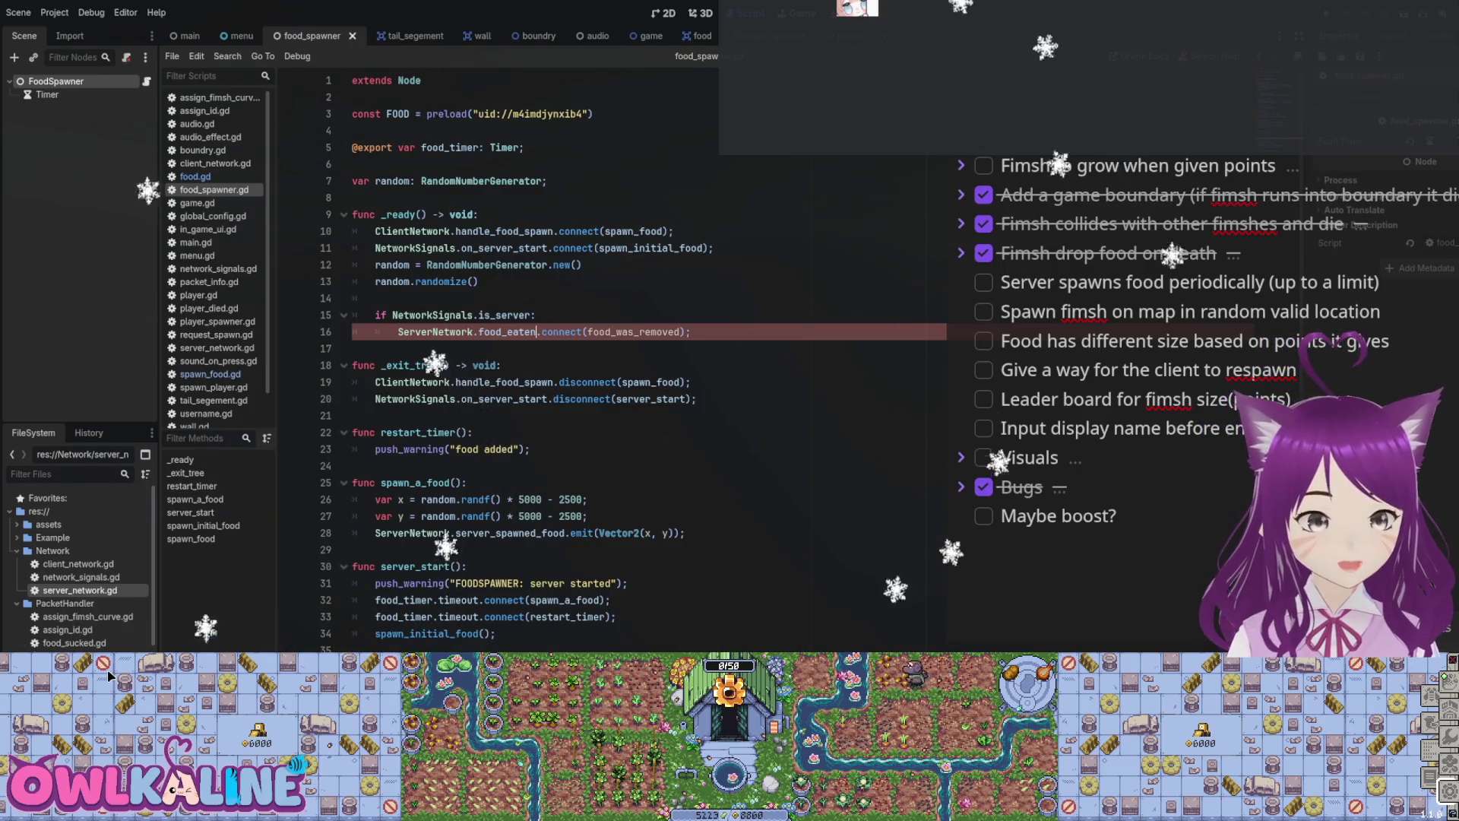
pyautogui.moveTo(1074, 428); pyautogui.dragTo(1027, 286)
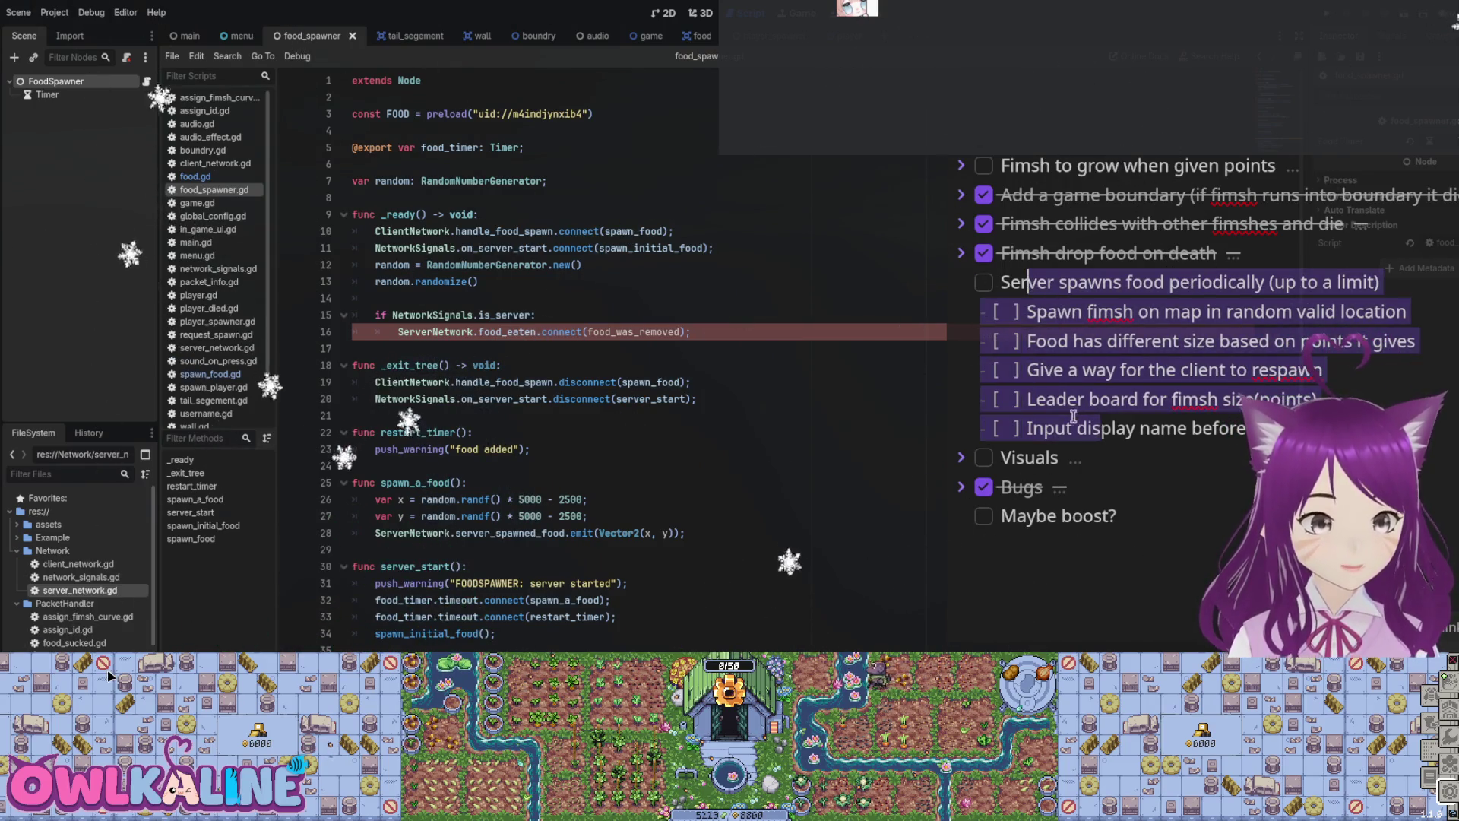
# Step: Look over the checklist items from 'Server spawns food' to 'Leader board'
pyautogui.moveTo(1029, 428); pyautogui.dragTo(1111, 425)
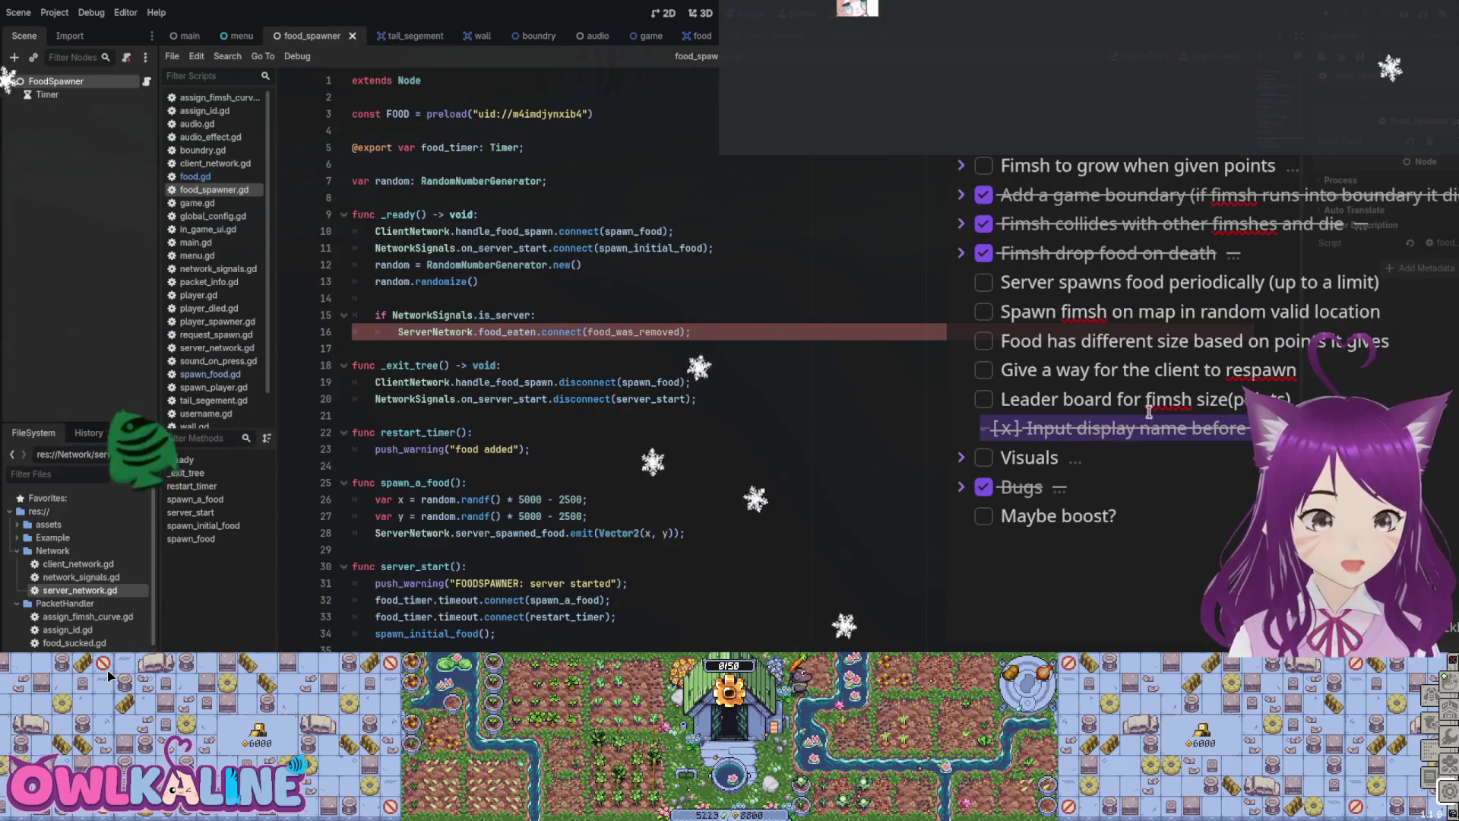
pyautogui.moveTo(1179, 401); pyautogui.dragTo(1035, 281)
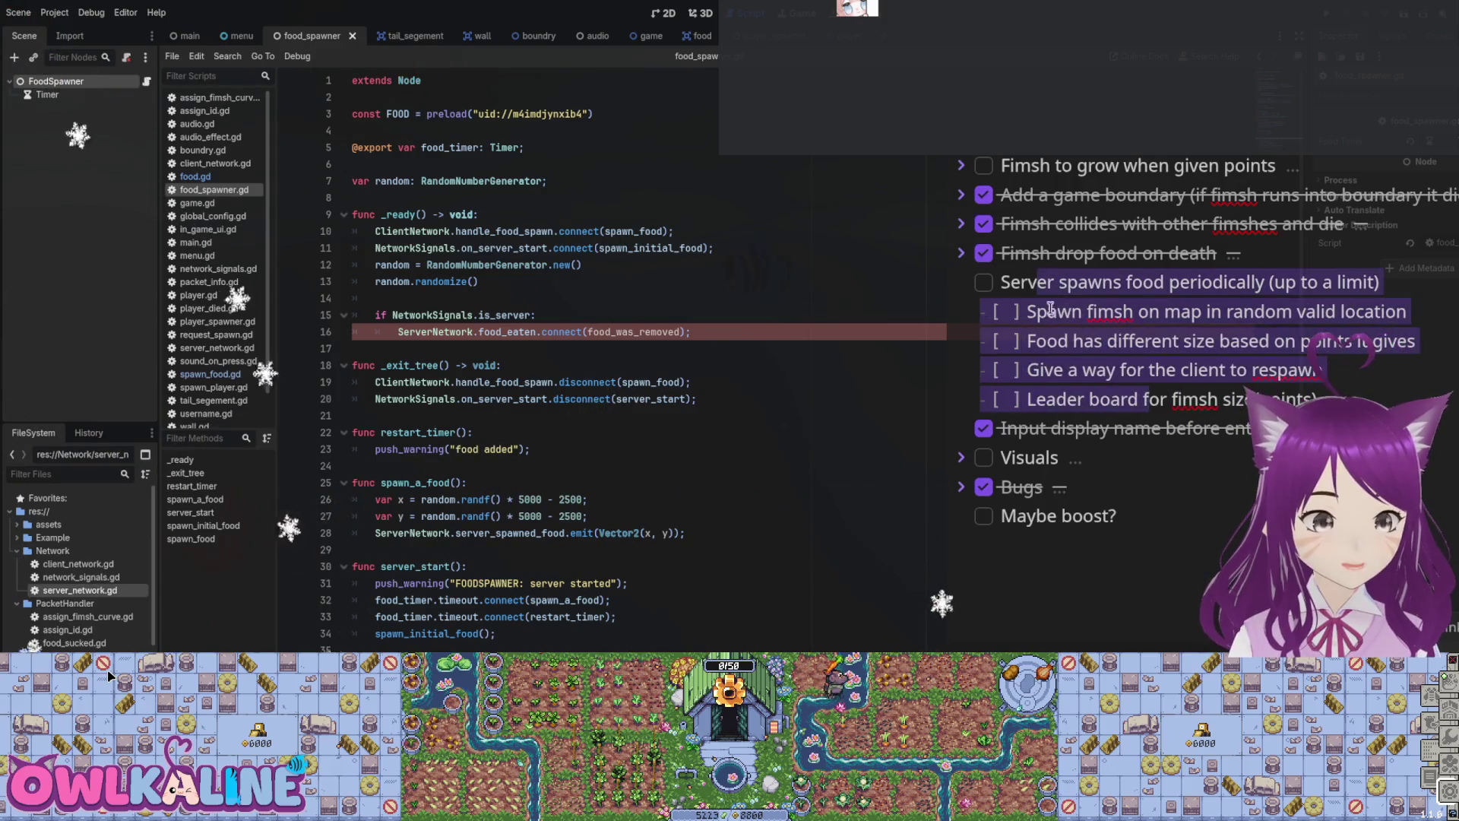
pyautogui.click(1144, 324)
pyautogui.scroll(3, 1127, 377)
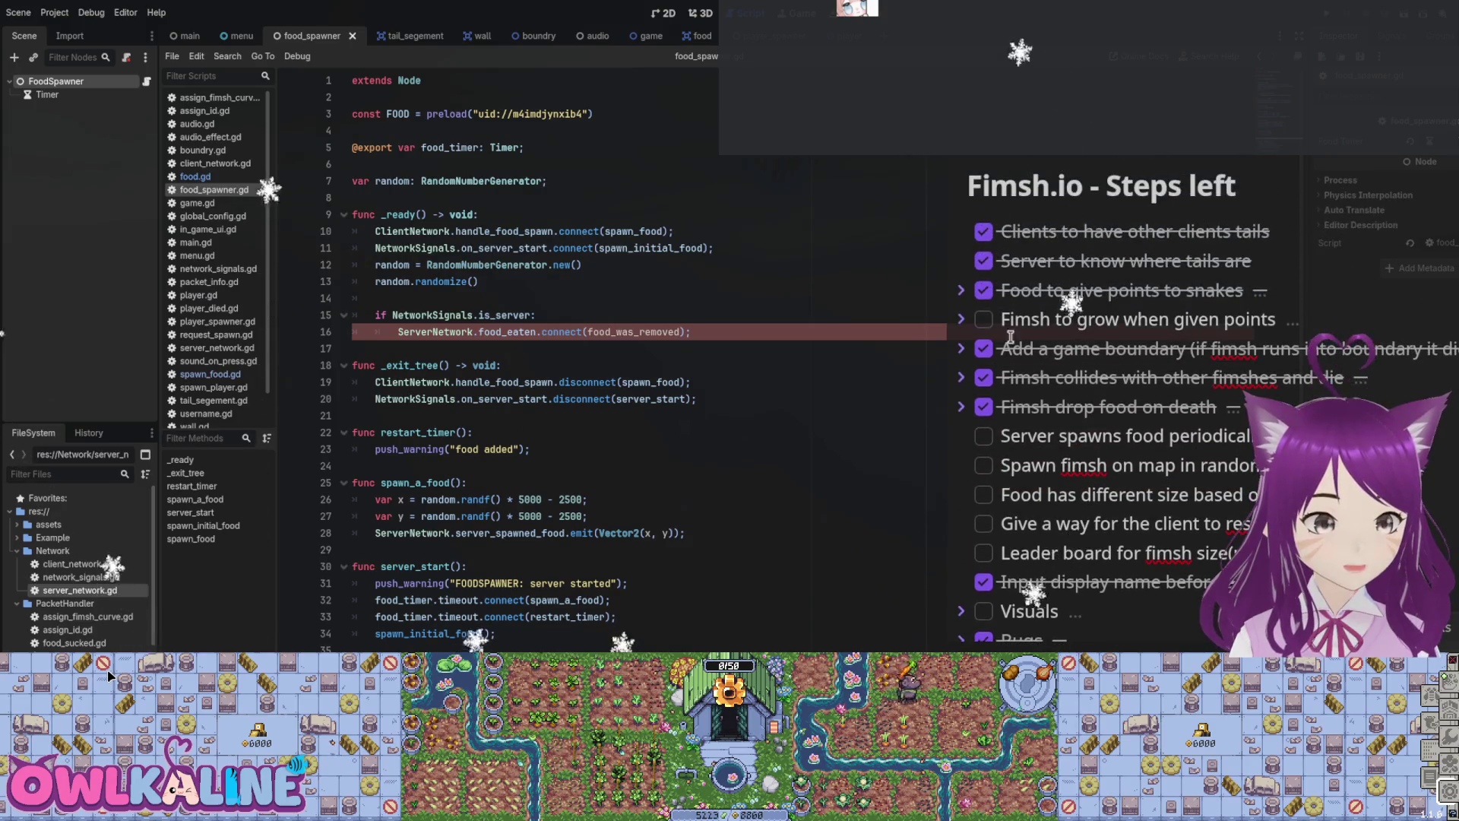
# Step: Expand 'Fimsh to grow when given points', review its growth and sync-size subtasks, then collapse it
pyautogui.click(961, 319)
pyautogui.moveTo(1131, 389)
pyautogui.mouseDown()
pyautogui.moveTo(1094, 351)
pyautogui.moveTo(1091, 379)
pyautogui.moveTo(1083, 351)
pyautogui.moveTo(1079, 378)
pyautogui.moveTo(1217, 379)
pyautogui.mouseUp()
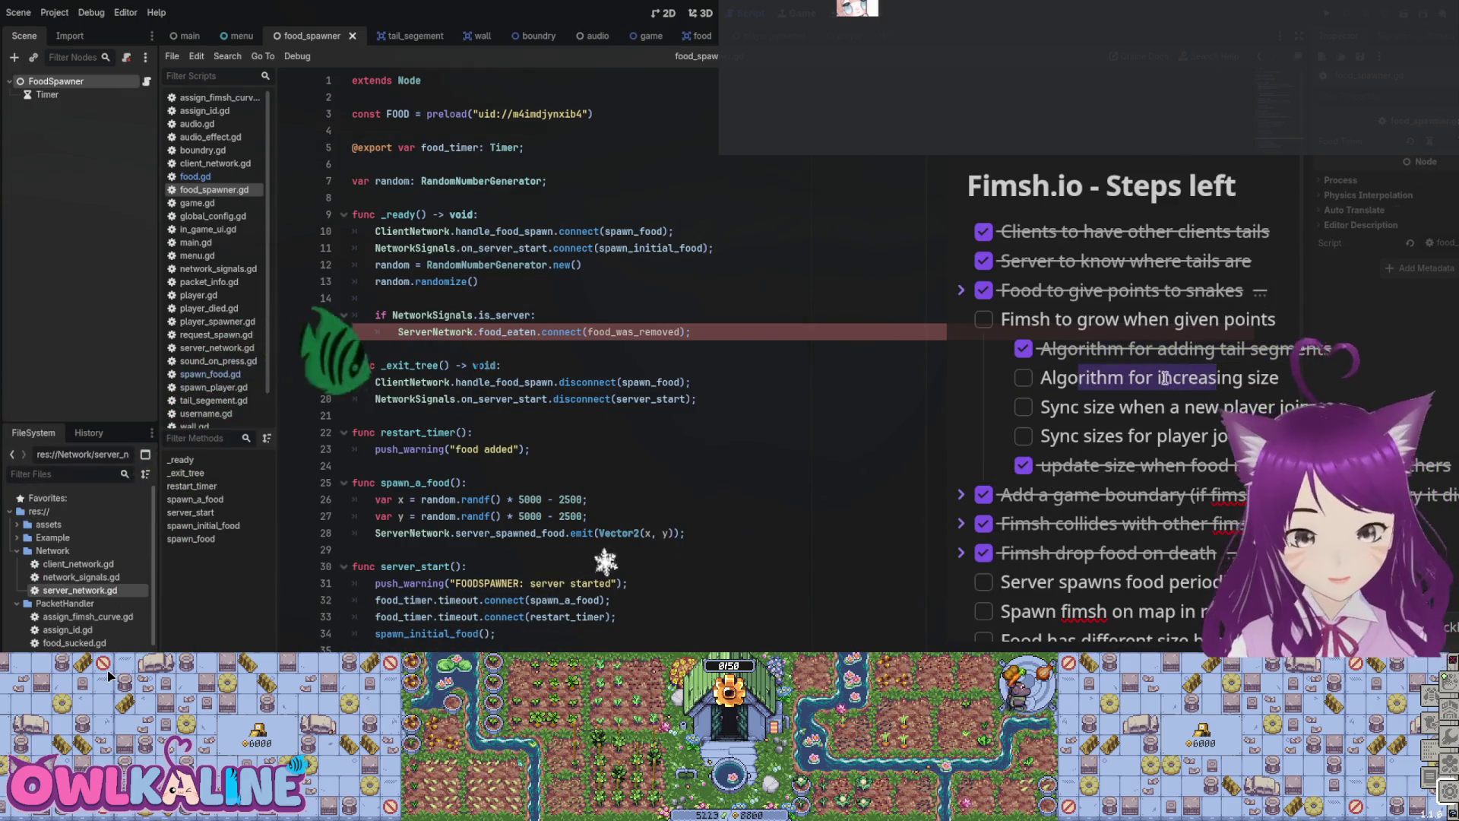
pyautogui.click(1122, 380)
pyautogui.scroll(-2, 1027, 318)
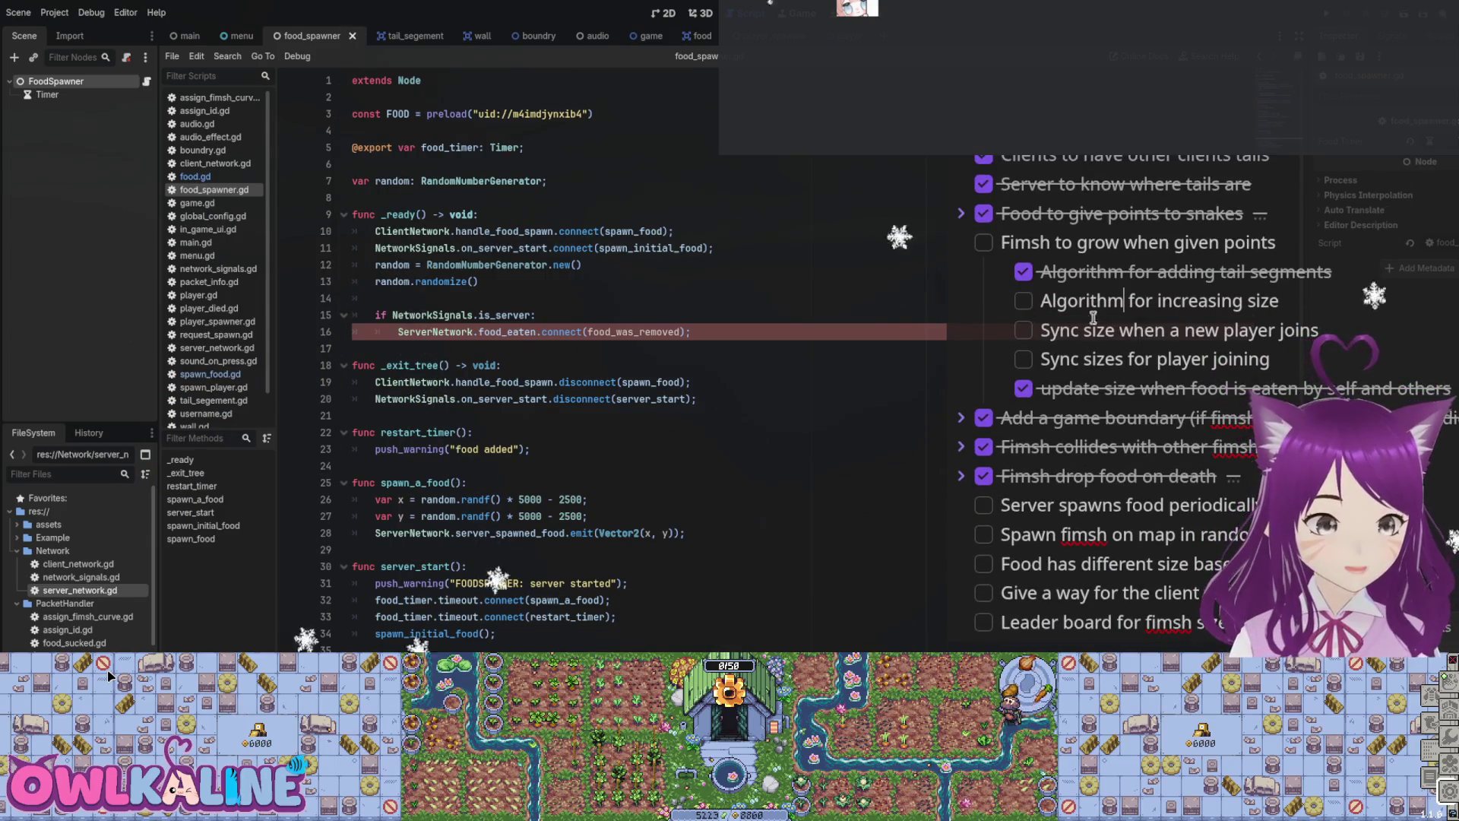
pyautogui.moveTo(1106, 342)
pyautogui.mouseDown()
pyautogui.moveTo(1125, 357)
pyautogui.moveTo(1126, 339)
pyautogui.mouseUp()
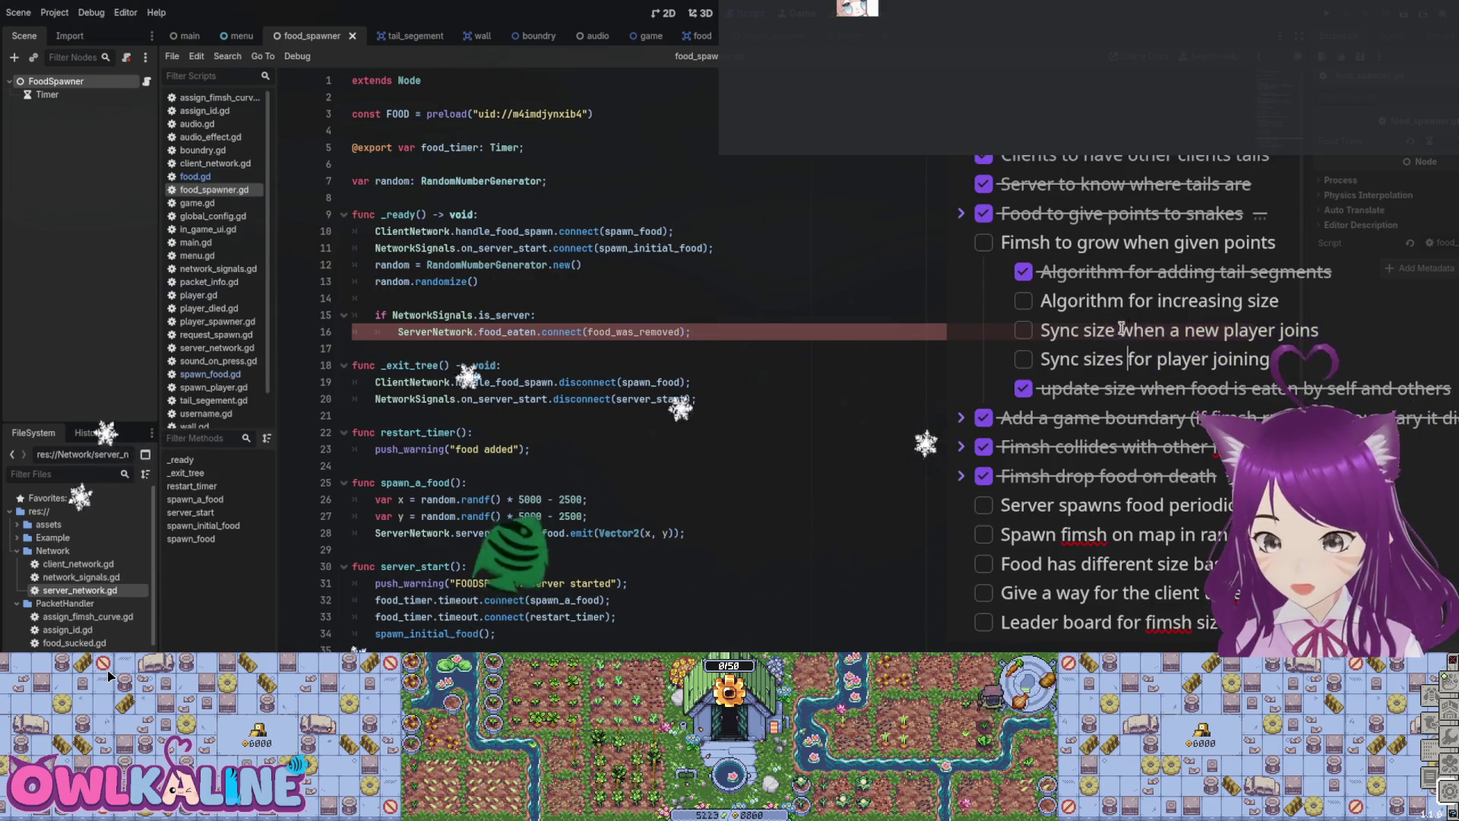
pyautogui.click(1117, 363)
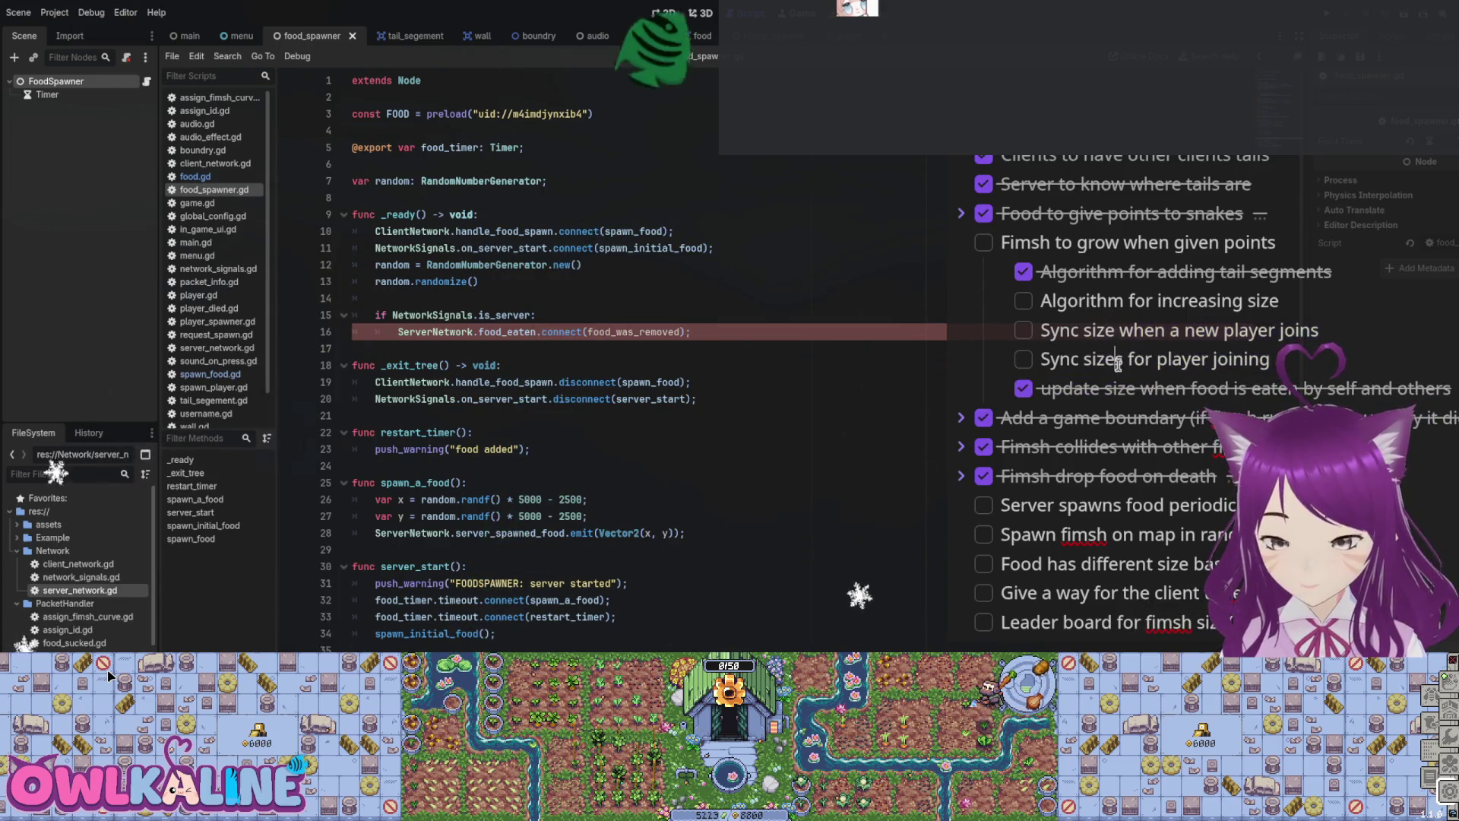
pyautogui.click(964, 242)
pyautogui.scroll(-3, 1155, 215)
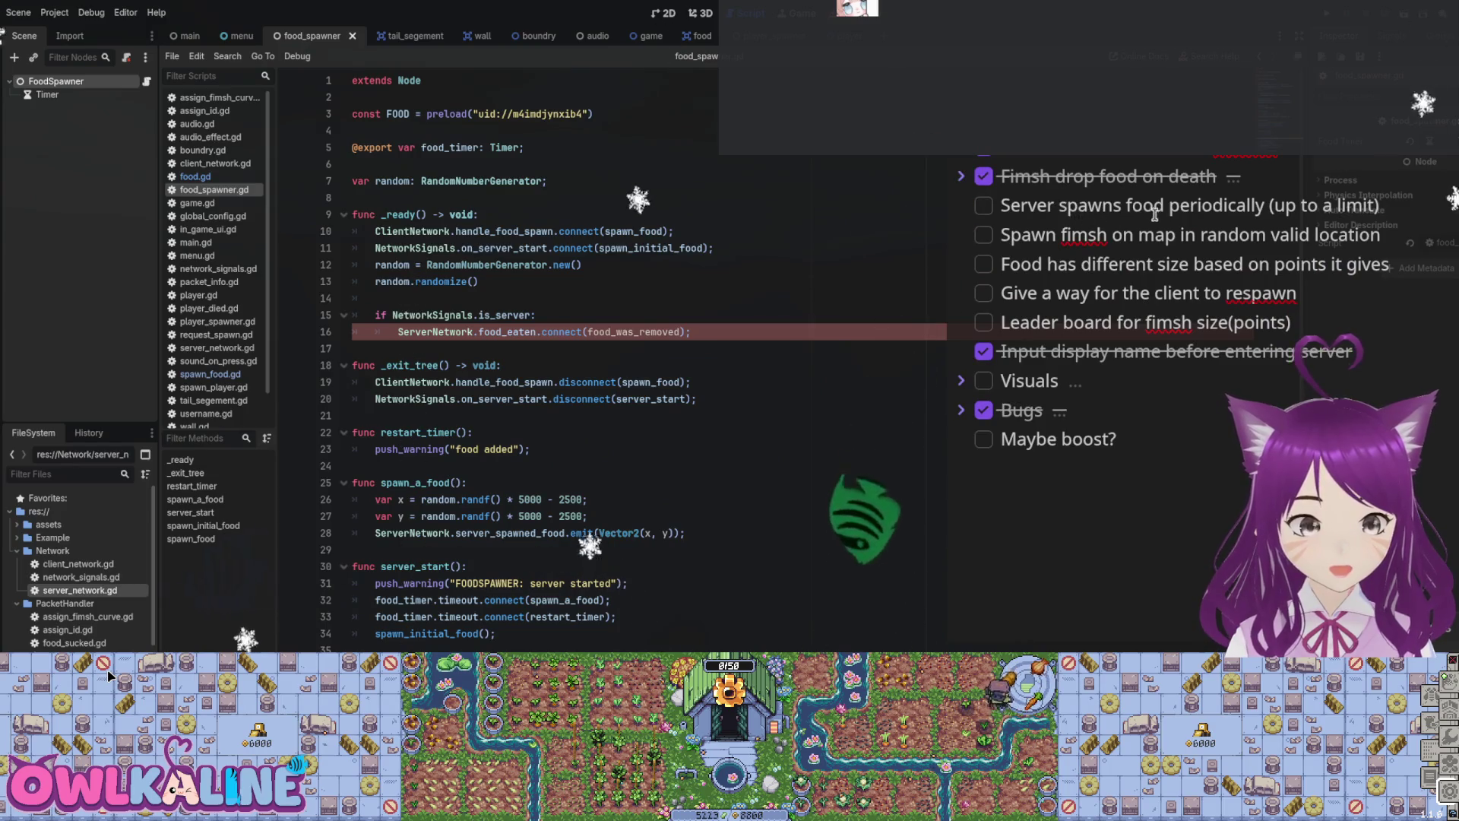
pyautogui.scroll(3, 1155, 215)
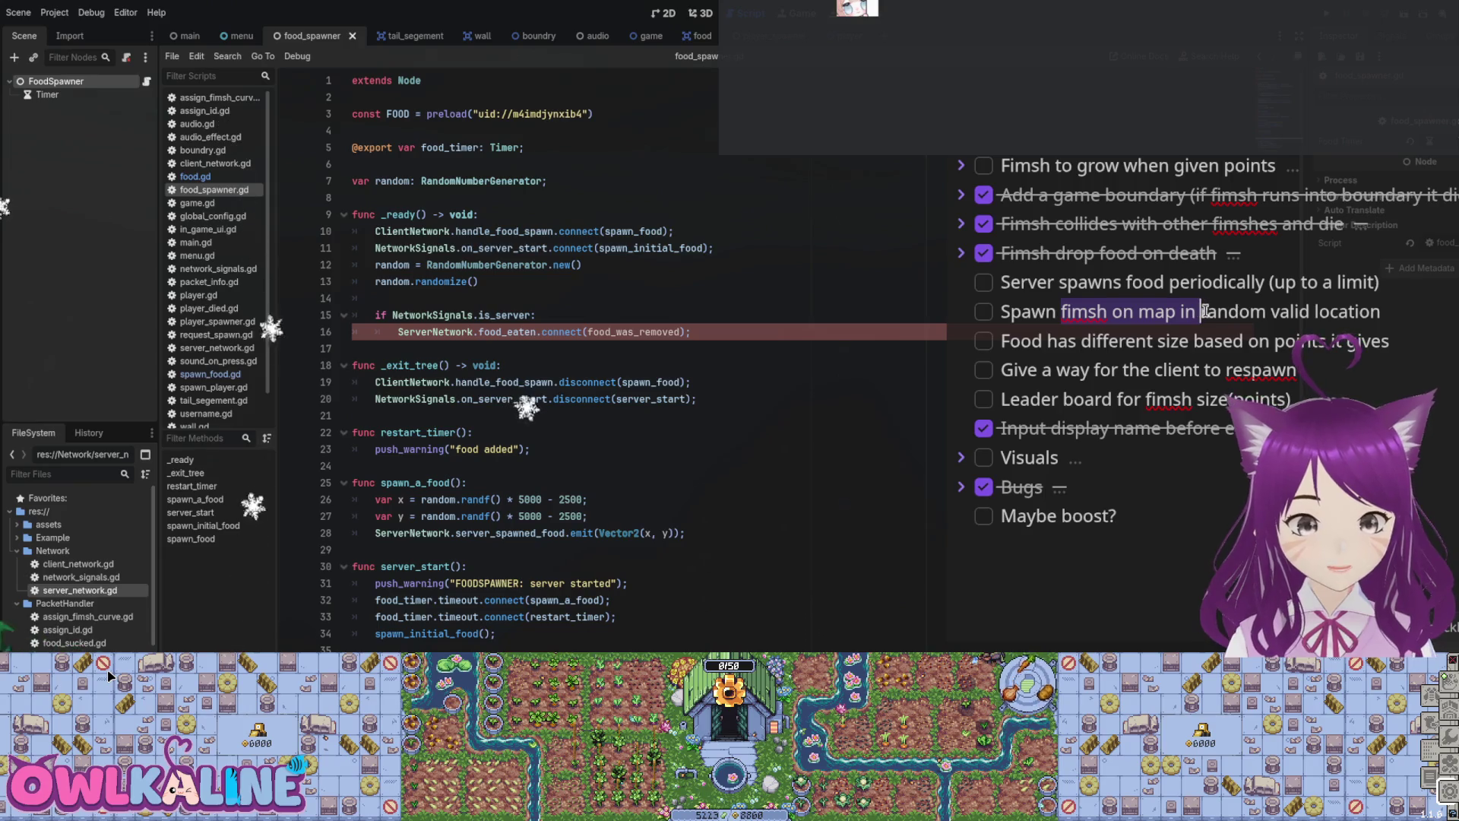
# Step: Untick 'Food has different size' and review the respawn item's wording
pyautogui.moveTo(1047, 341); pyautogui.dragTo(1186, 342)
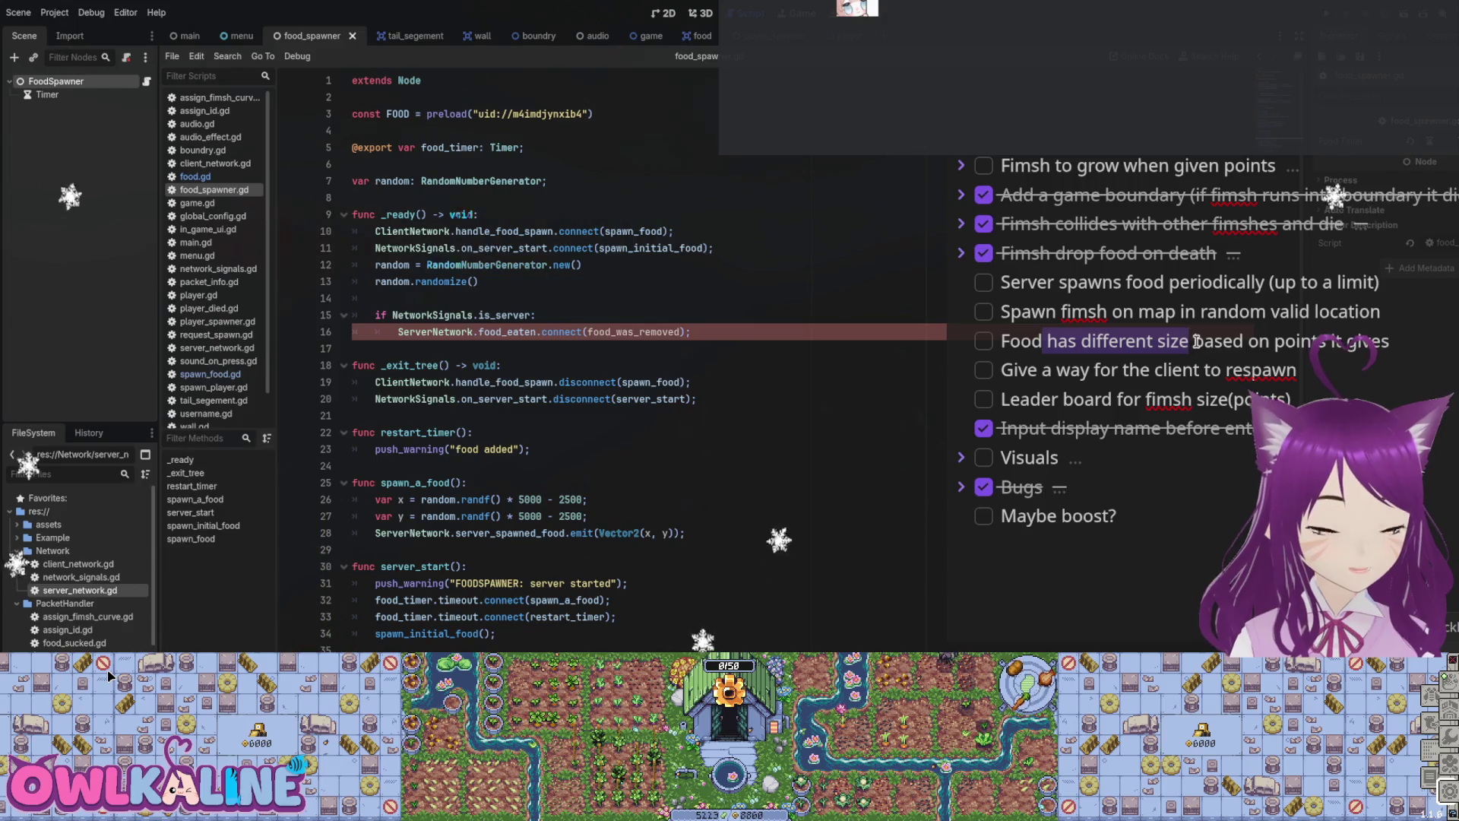
pyautogui.moveTo(1190, 341); pyautogui.dragTo(1081, 341)
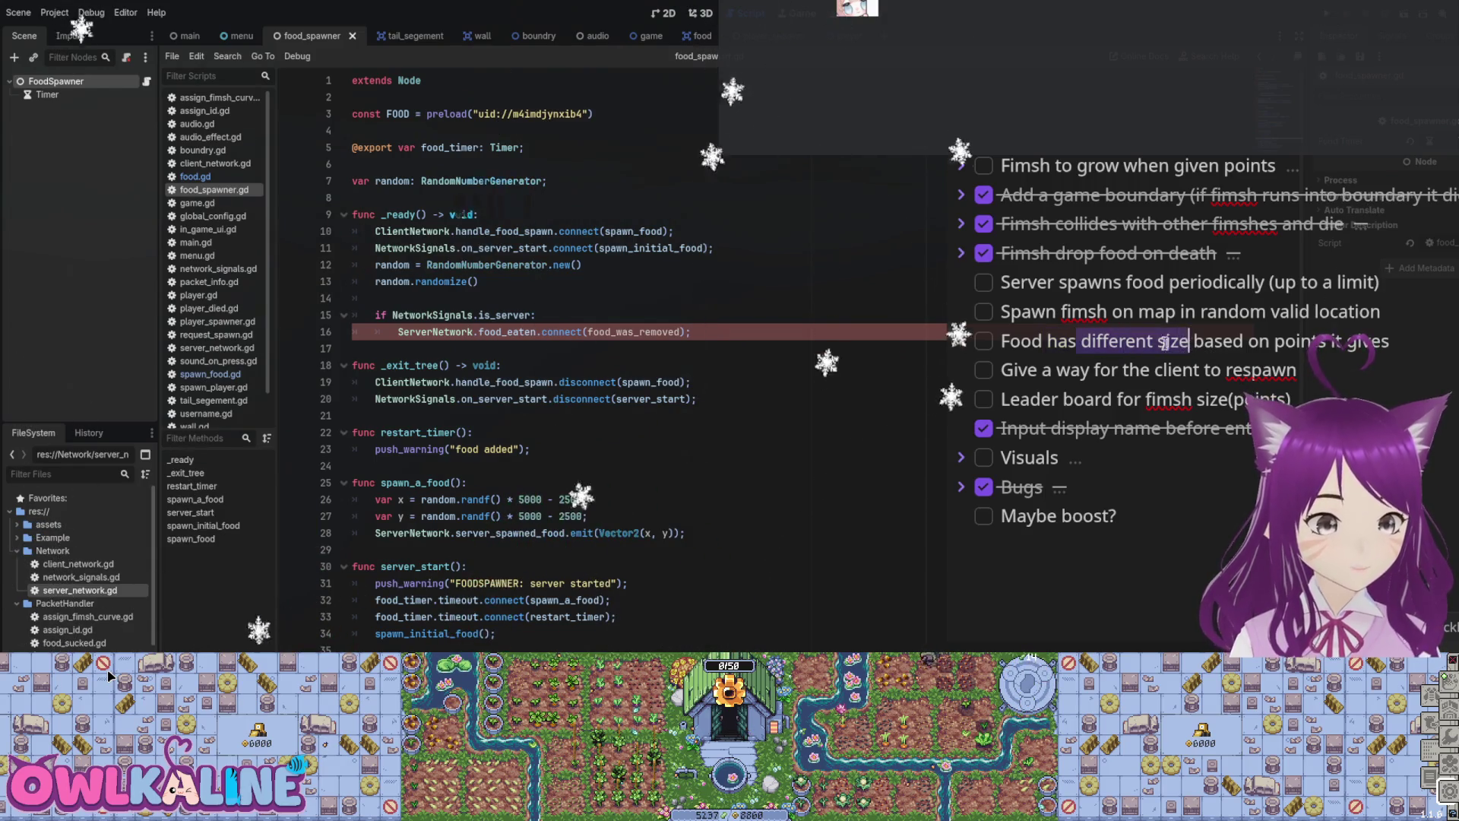
pyautogui.moveTo(1317, 341); pyautogui.dragTo(1060, 334)
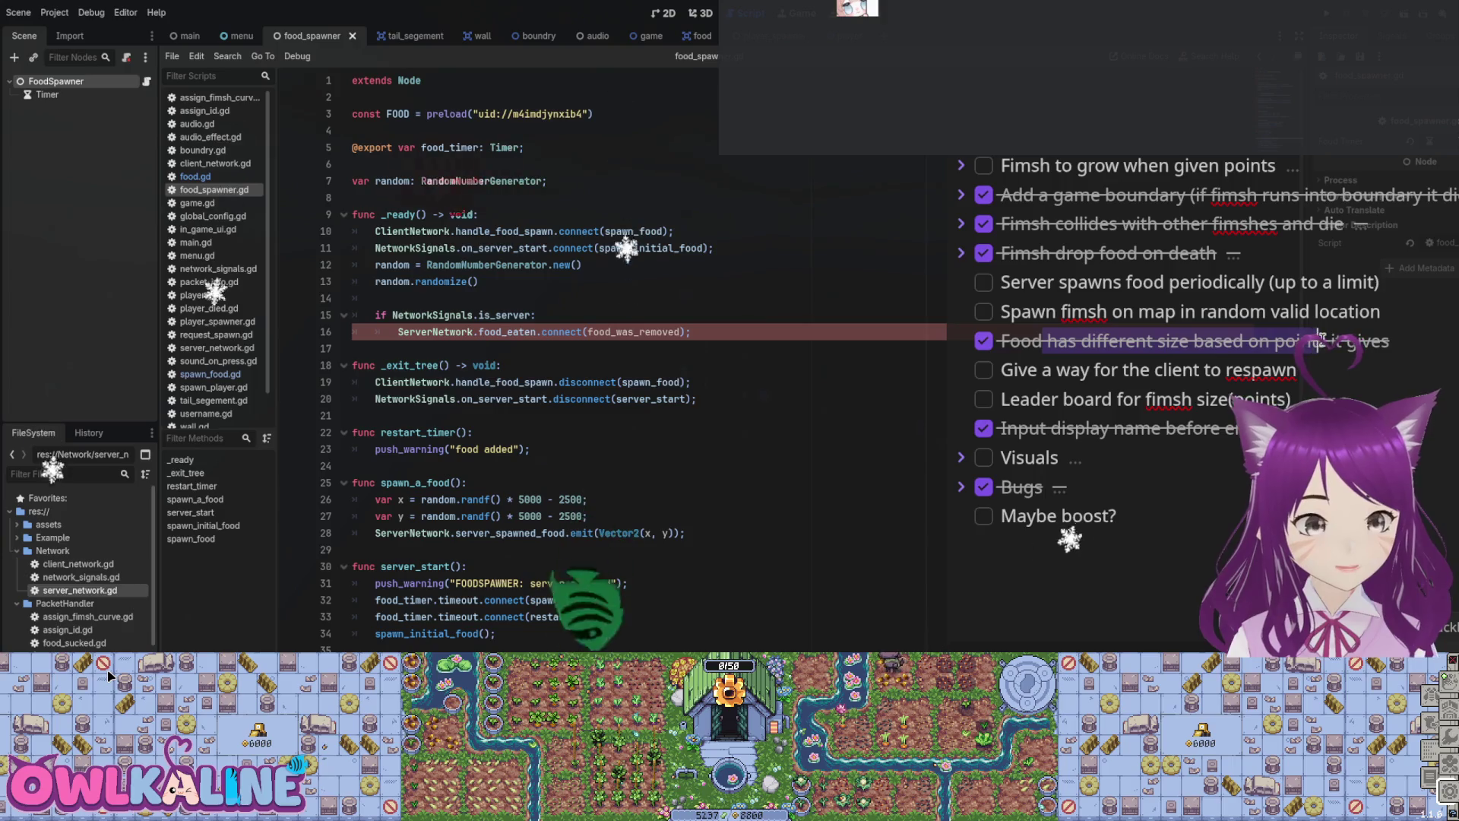
pyautogui.click(985, 342)
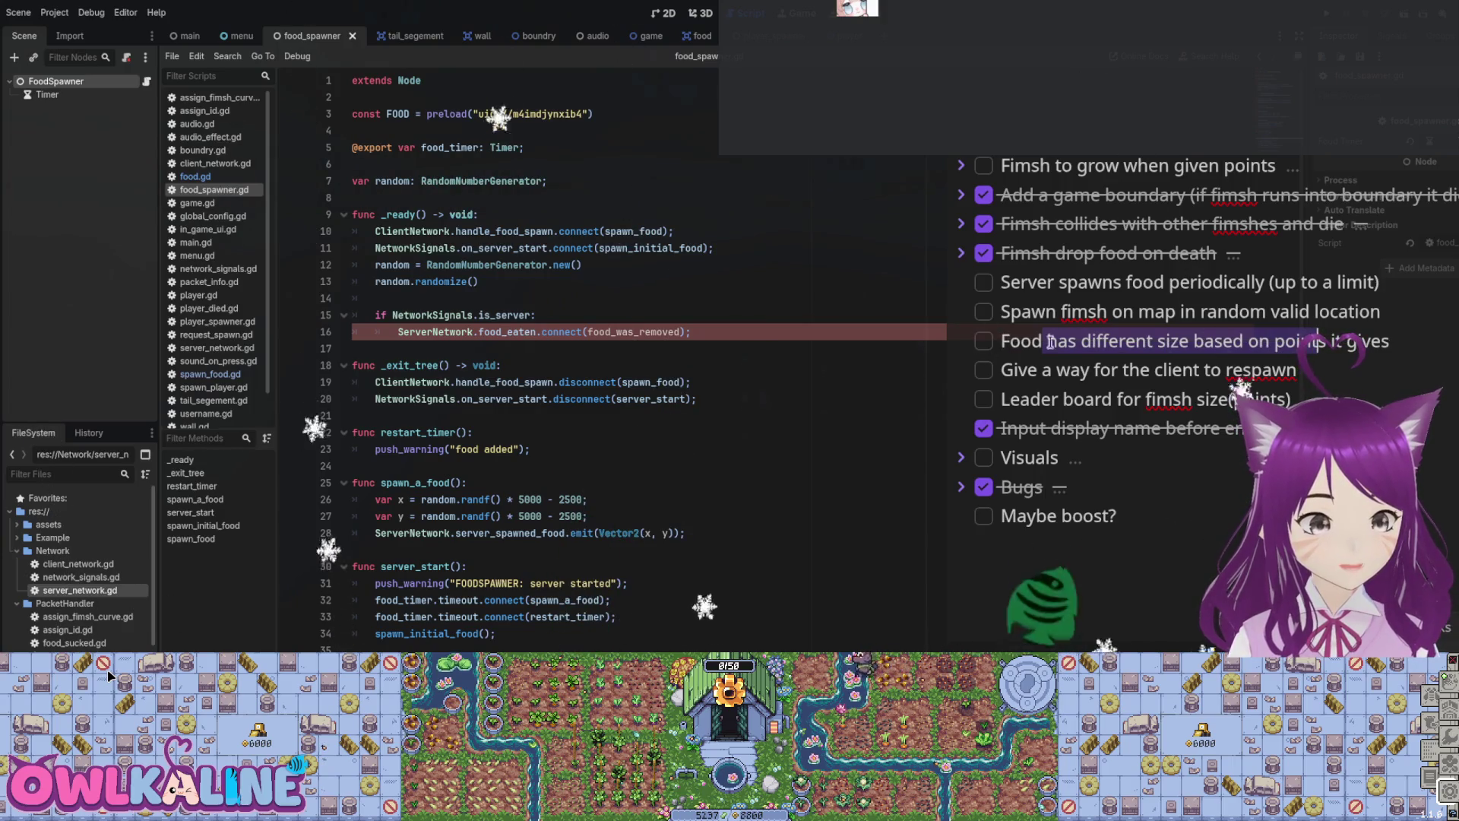
pyautogui.click(1090, 340)
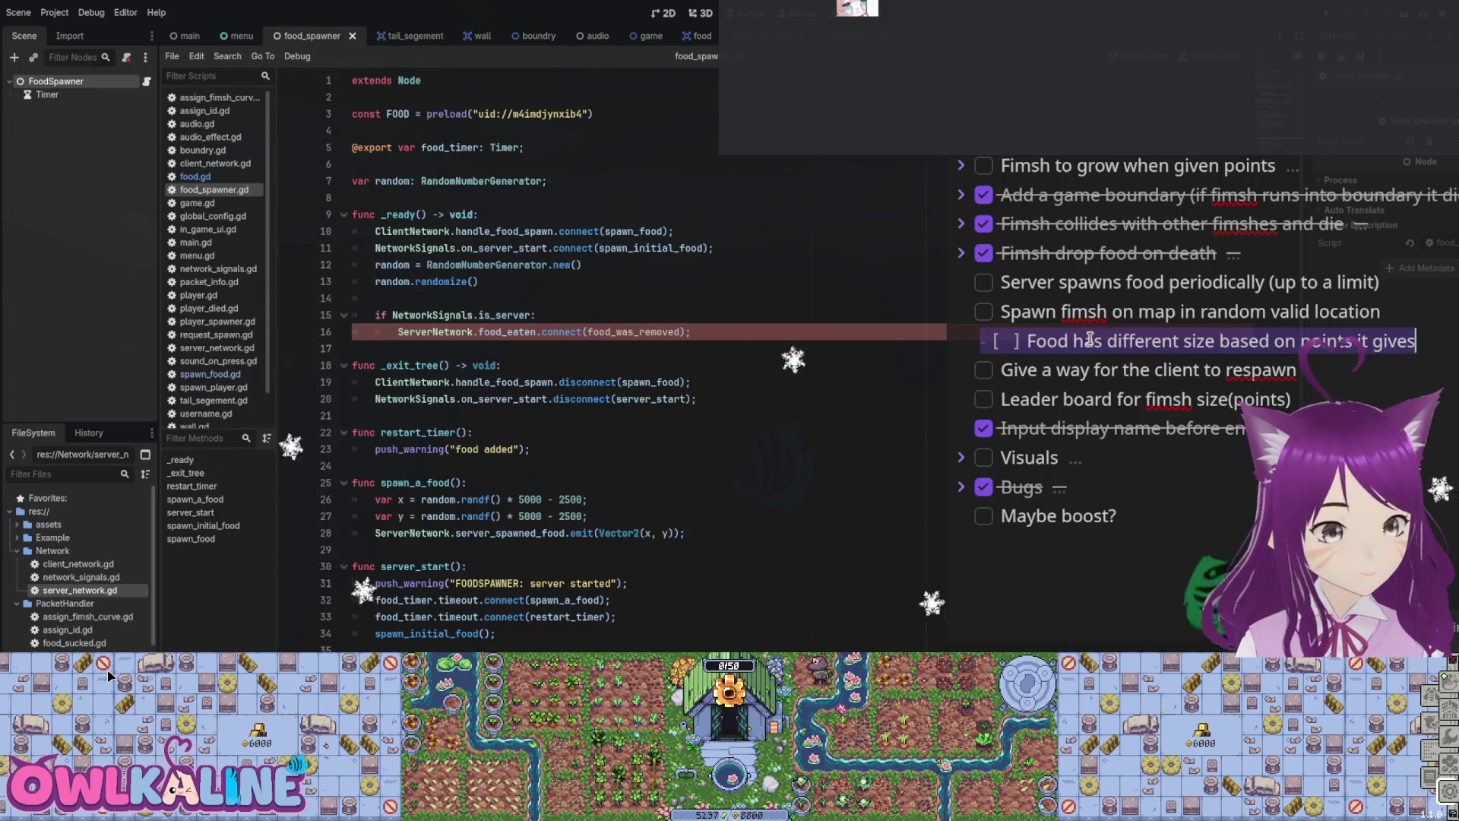
pyautogui.doubleClick(1094, 341)
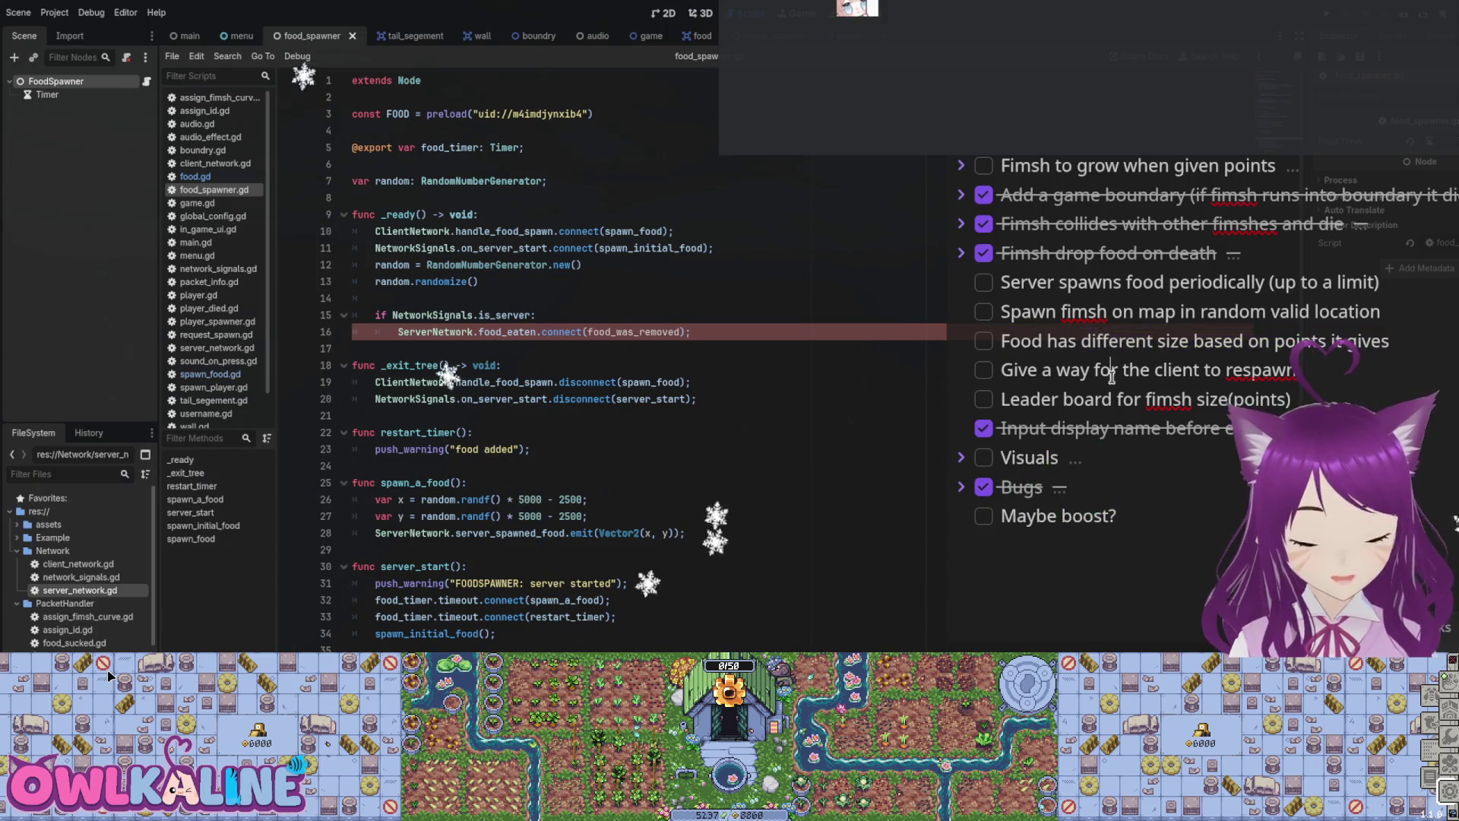
pyautogui.moveTo(1072, 370); pyautogui.dragTo(1200, 366)
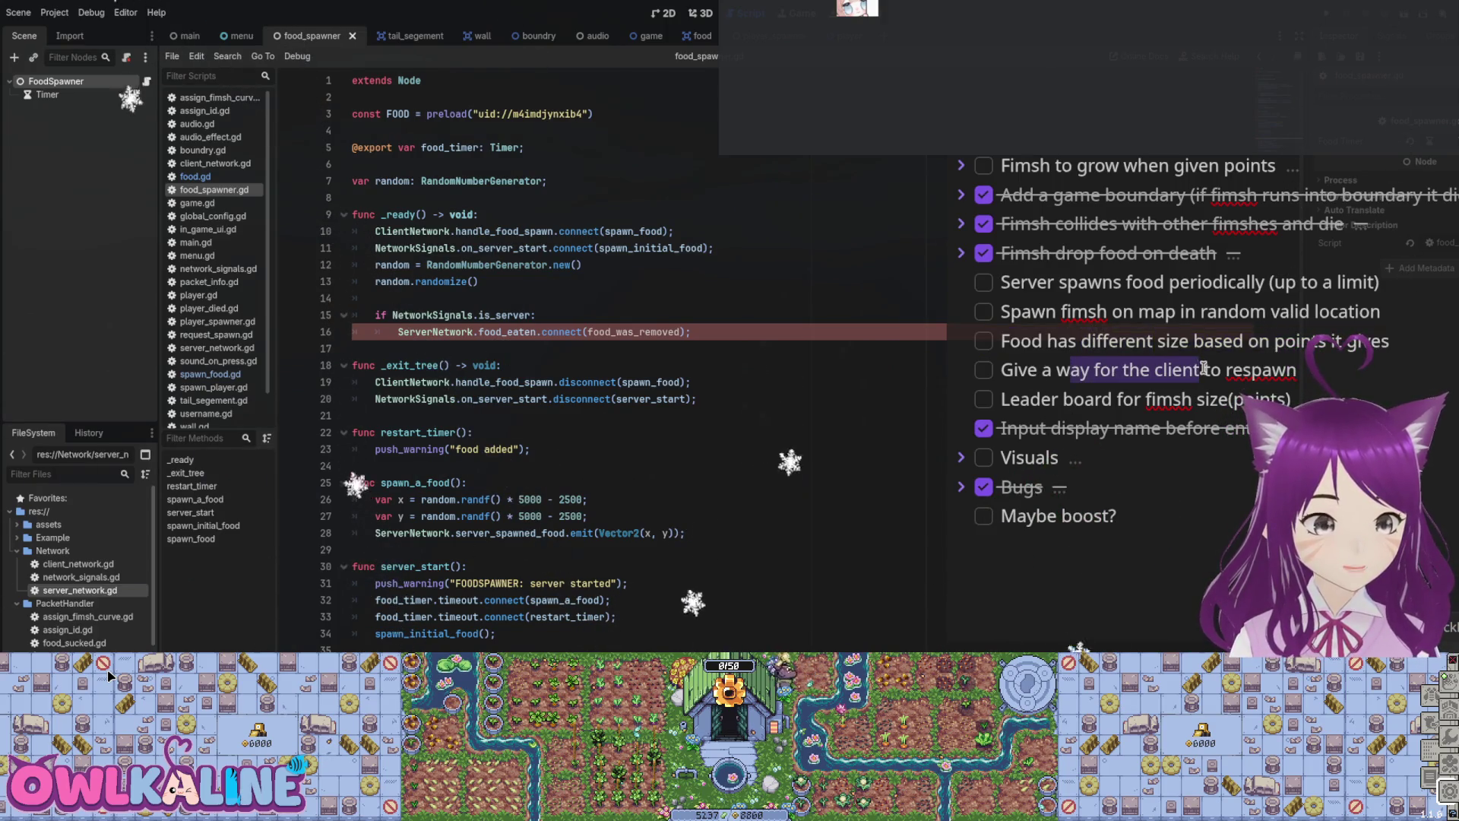
pyautogui.click(1114, 365)
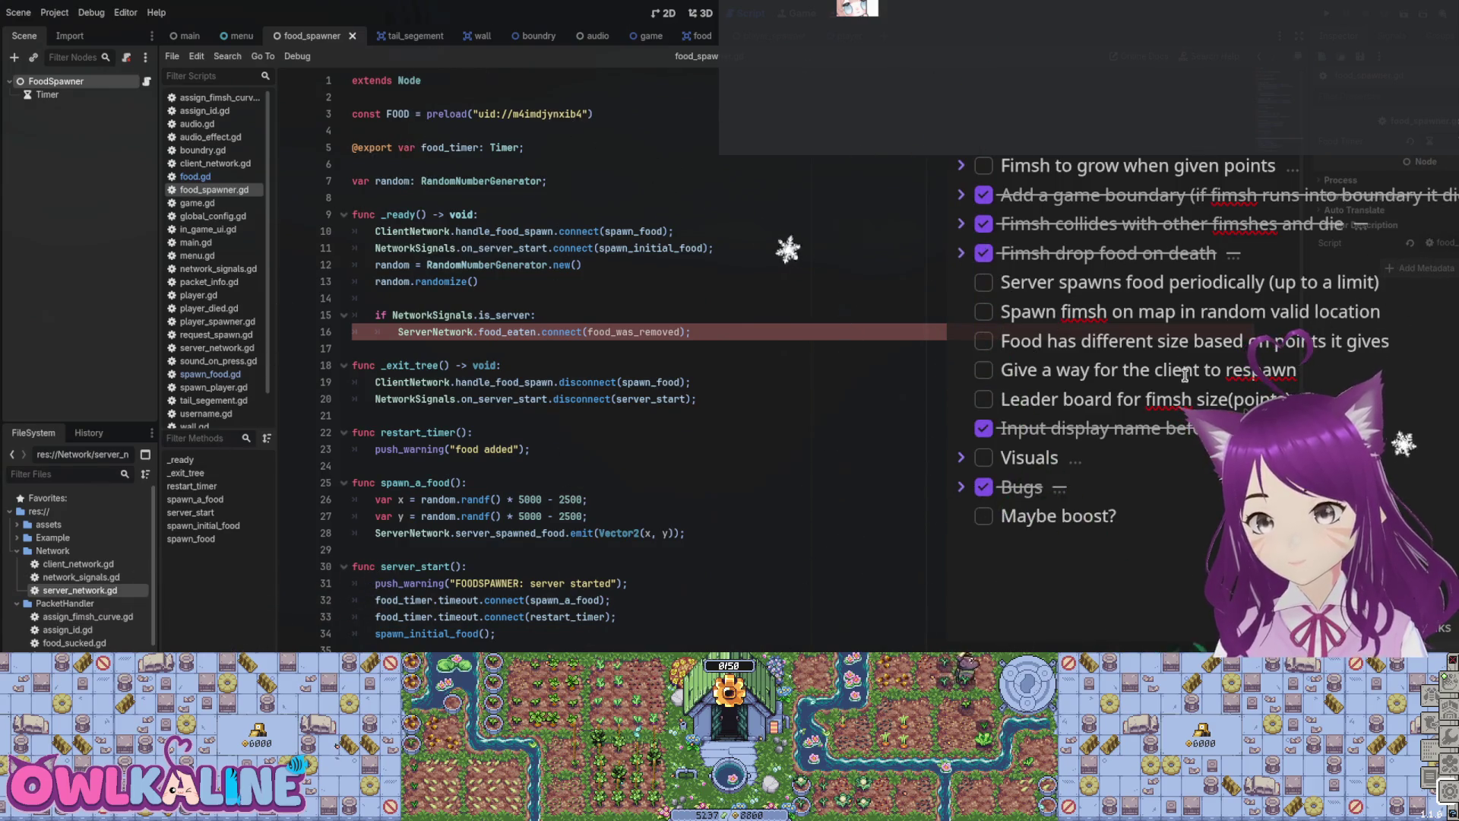
# Step: Expand the Visuals item to review its sub-items, then collapse it
pyautogui.click(959, 458)
pyautogui.scroll(-4, 988, 380)
pyautogui.scroll(2, 988, 380)
pyautogui.moveTo(1144, 478); pyautogui.dragTo(1045, 344)
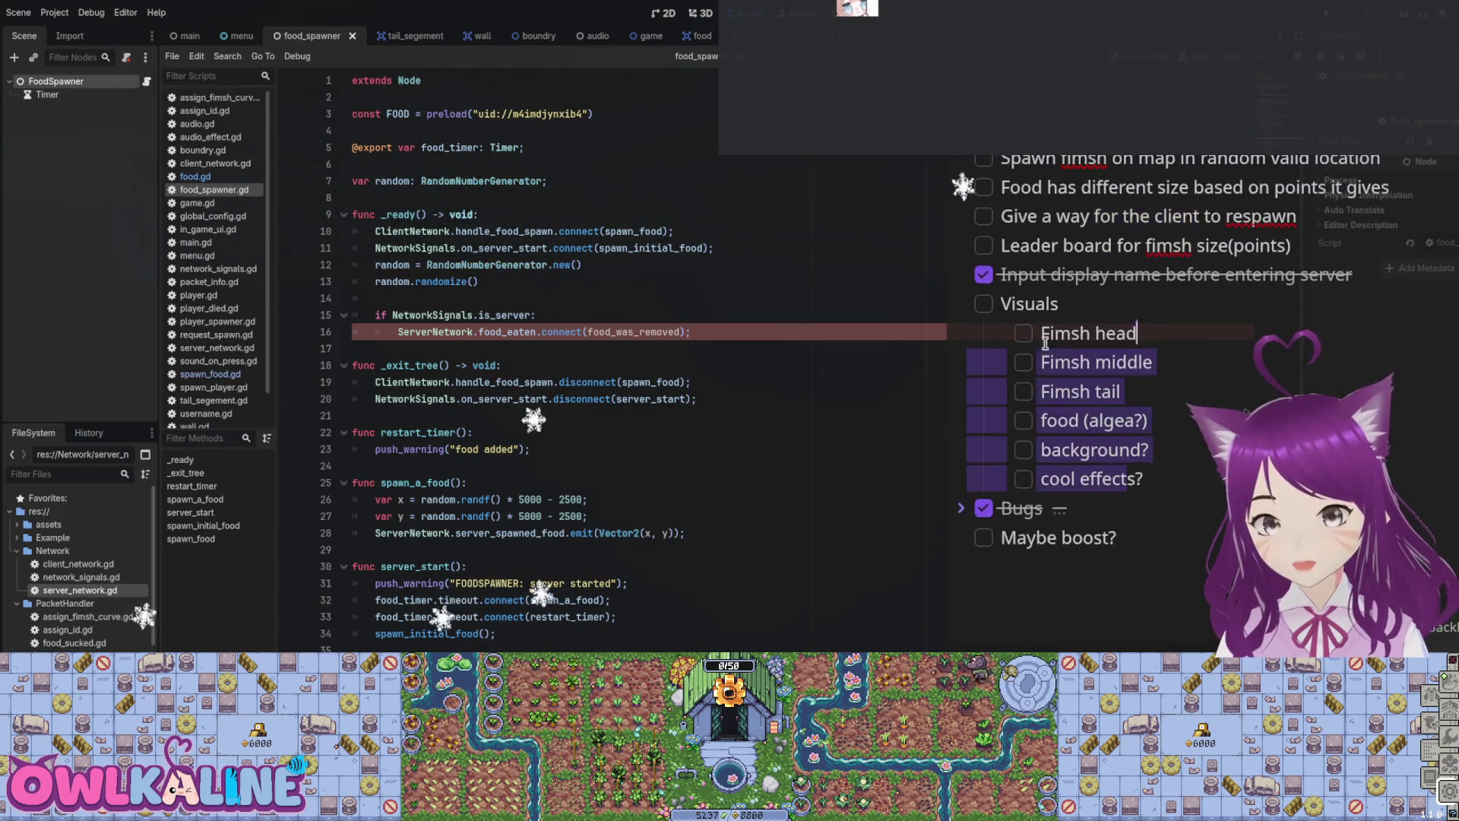
pyautogui.click(1113, 465)
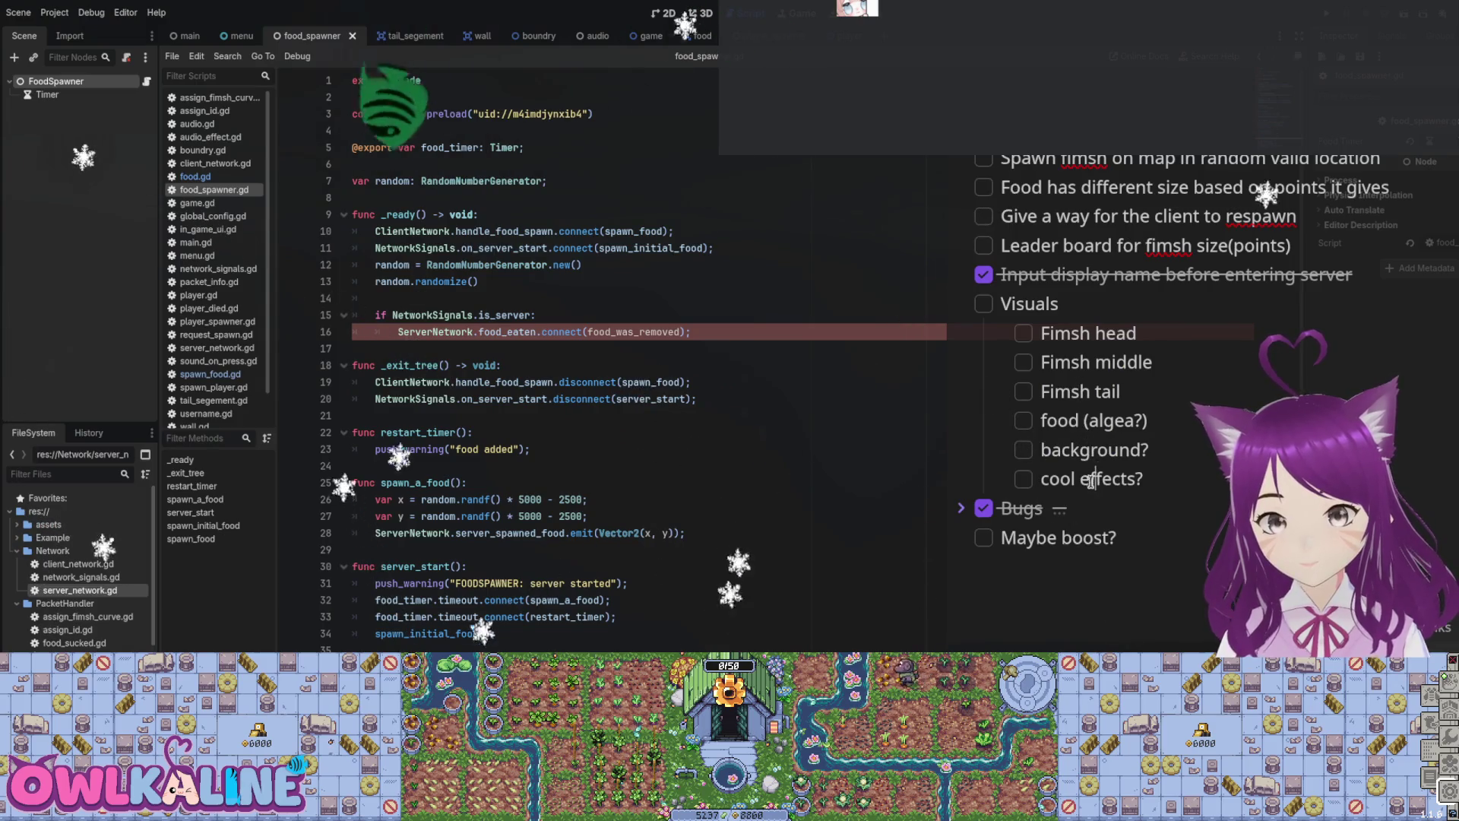
pyautogui.click(985, 401)
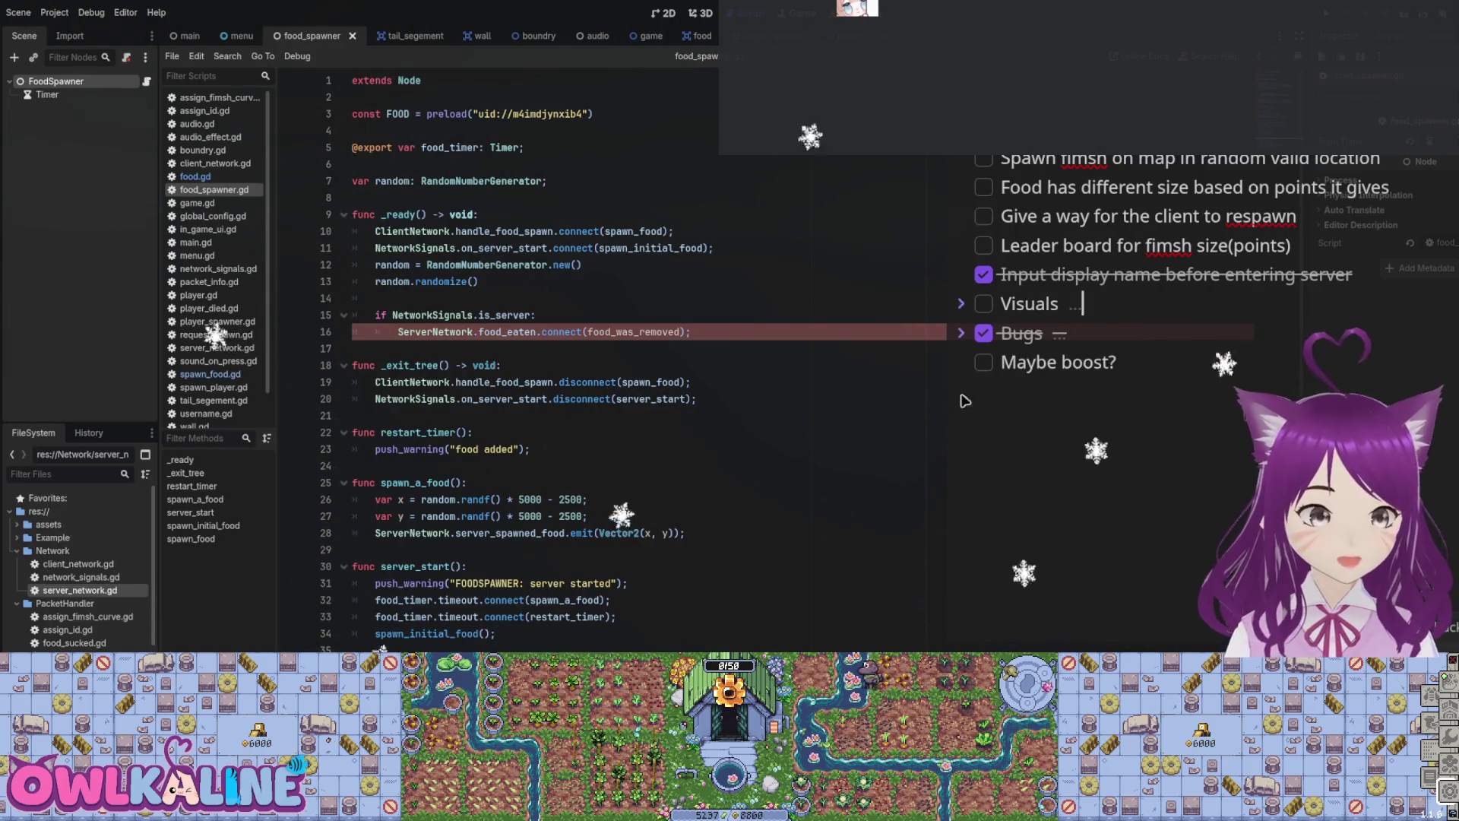
pyautogui.scroll(5, 1024, 365)
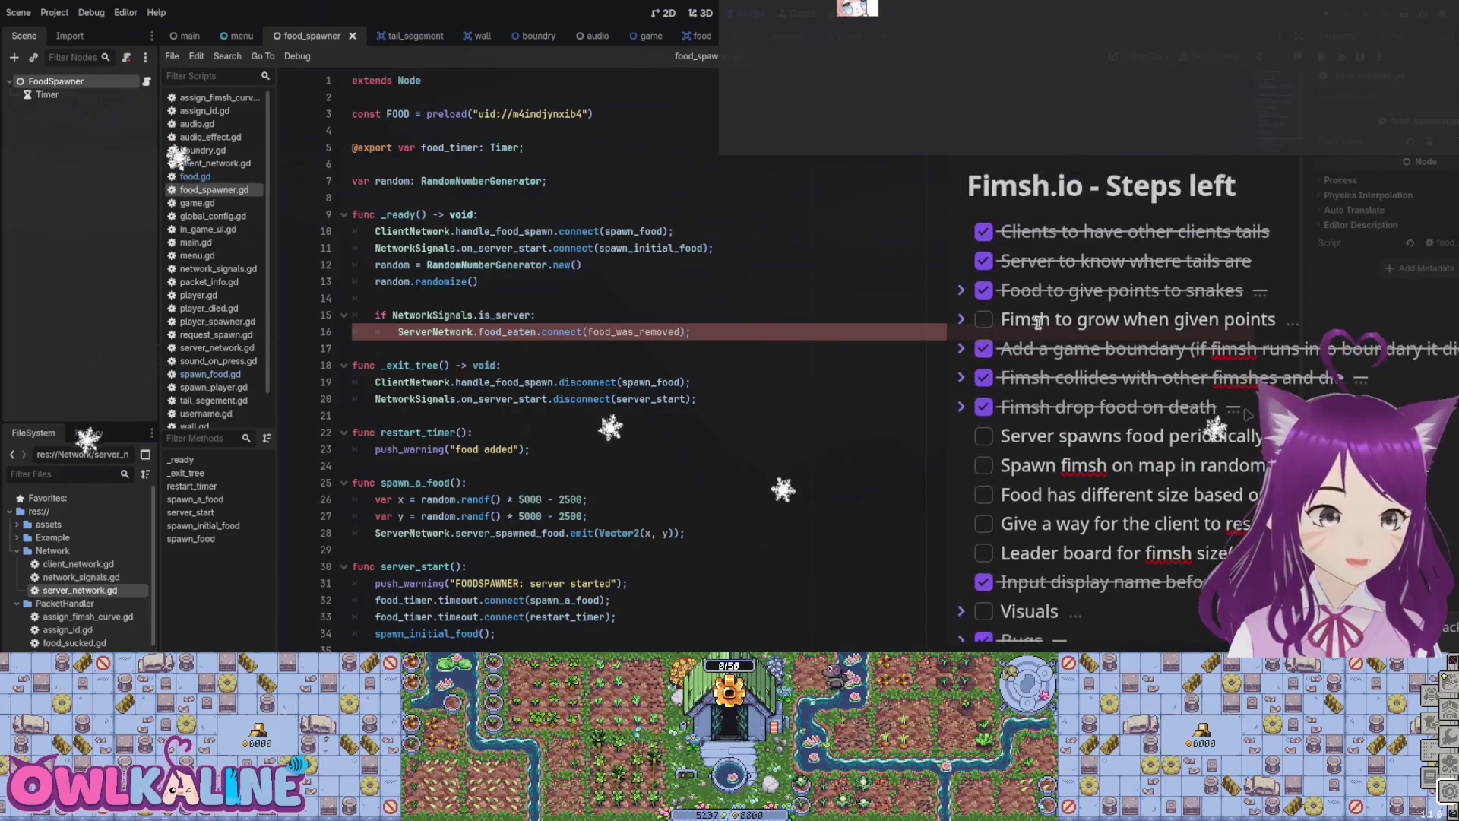
pyautogui.scroll(-1, 1048, 428)
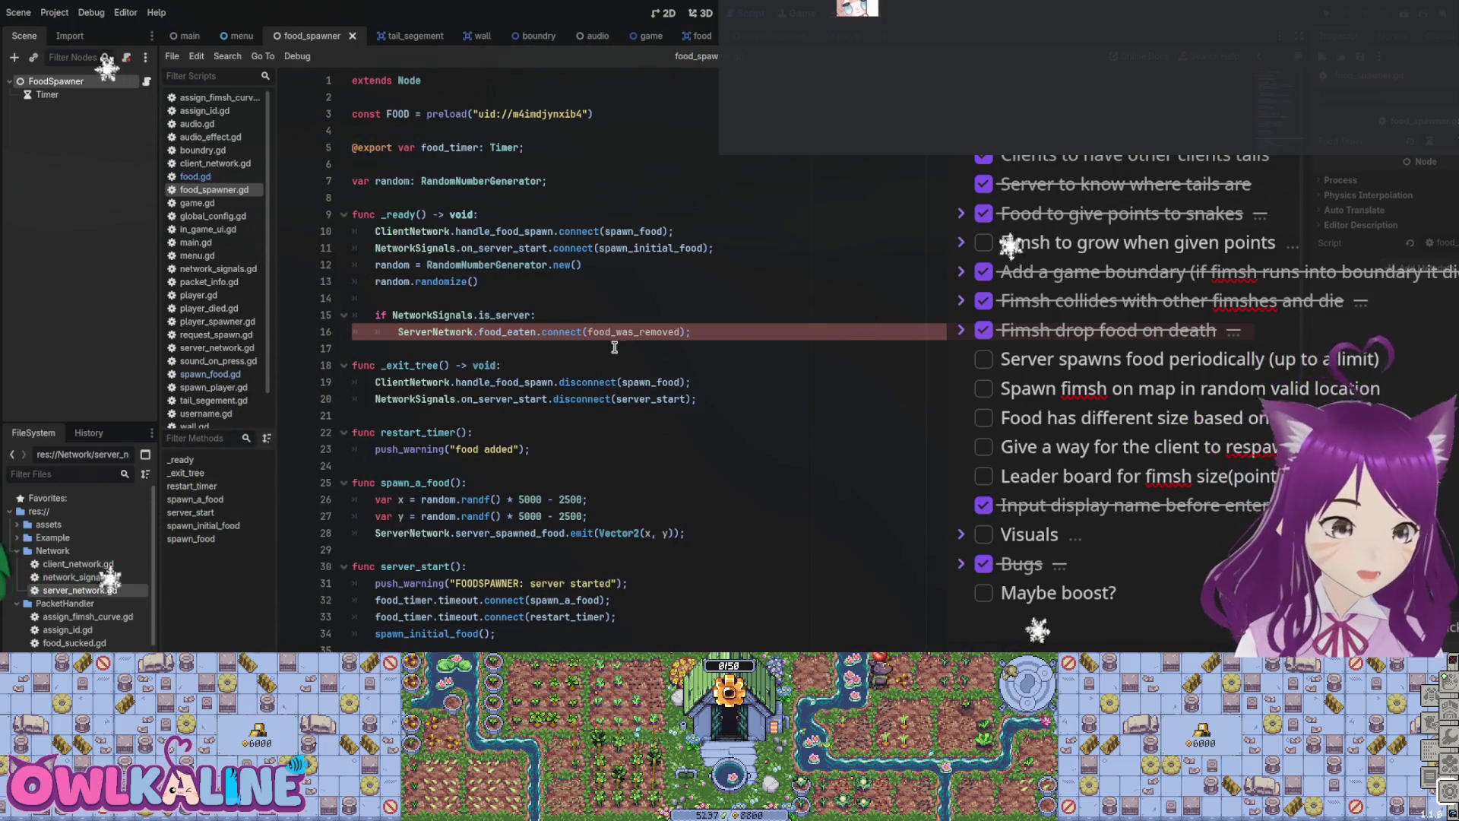
# Step: Delete the 'if NetworkSignals.is_server:' block connecting food_eaten to food_was_removed from _ready
pyautogui.click(598, 314)
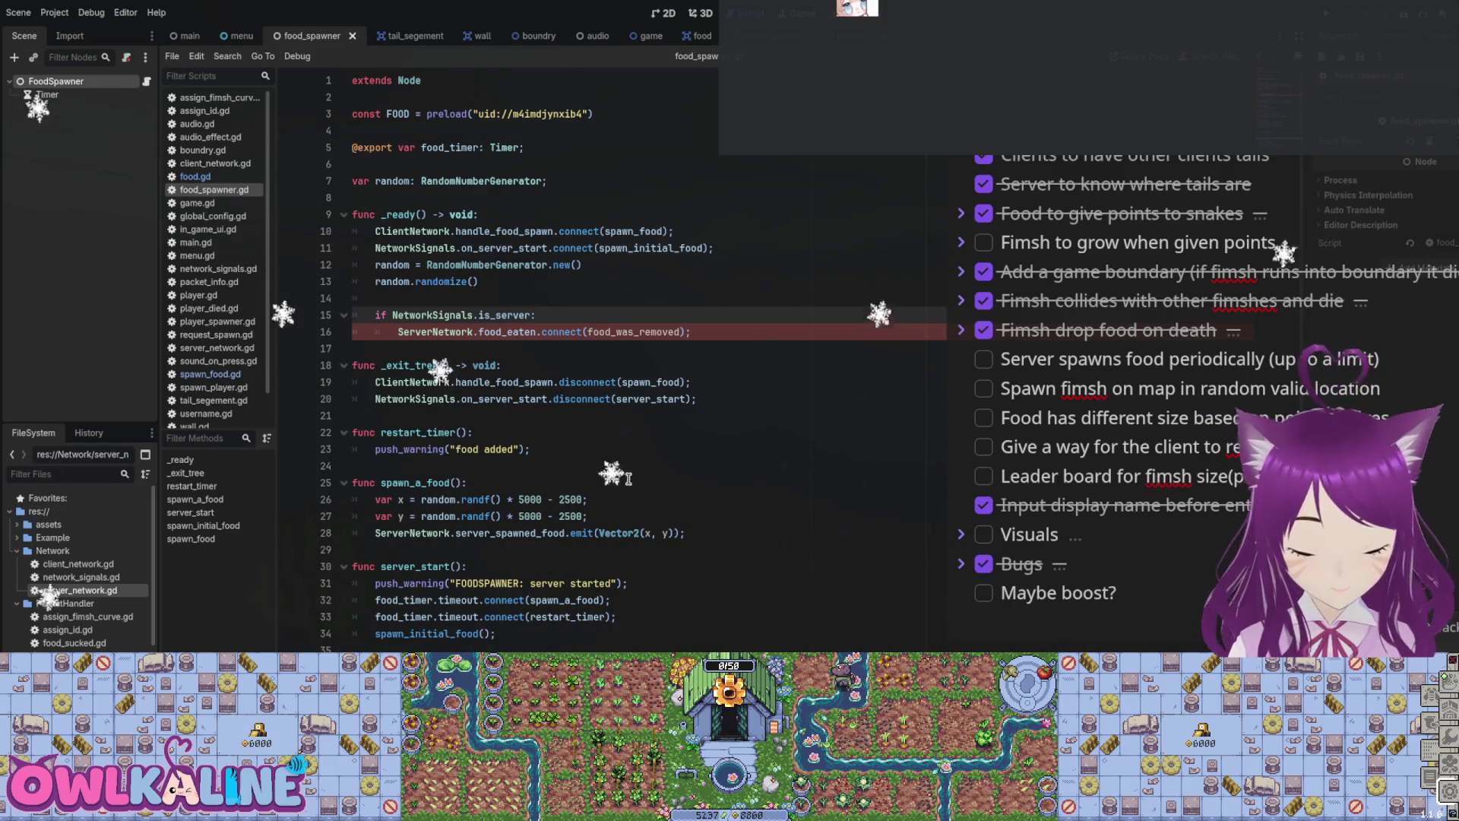
pyautogui.click(570, 331)
pyautogui.doubleClick(510, 331)
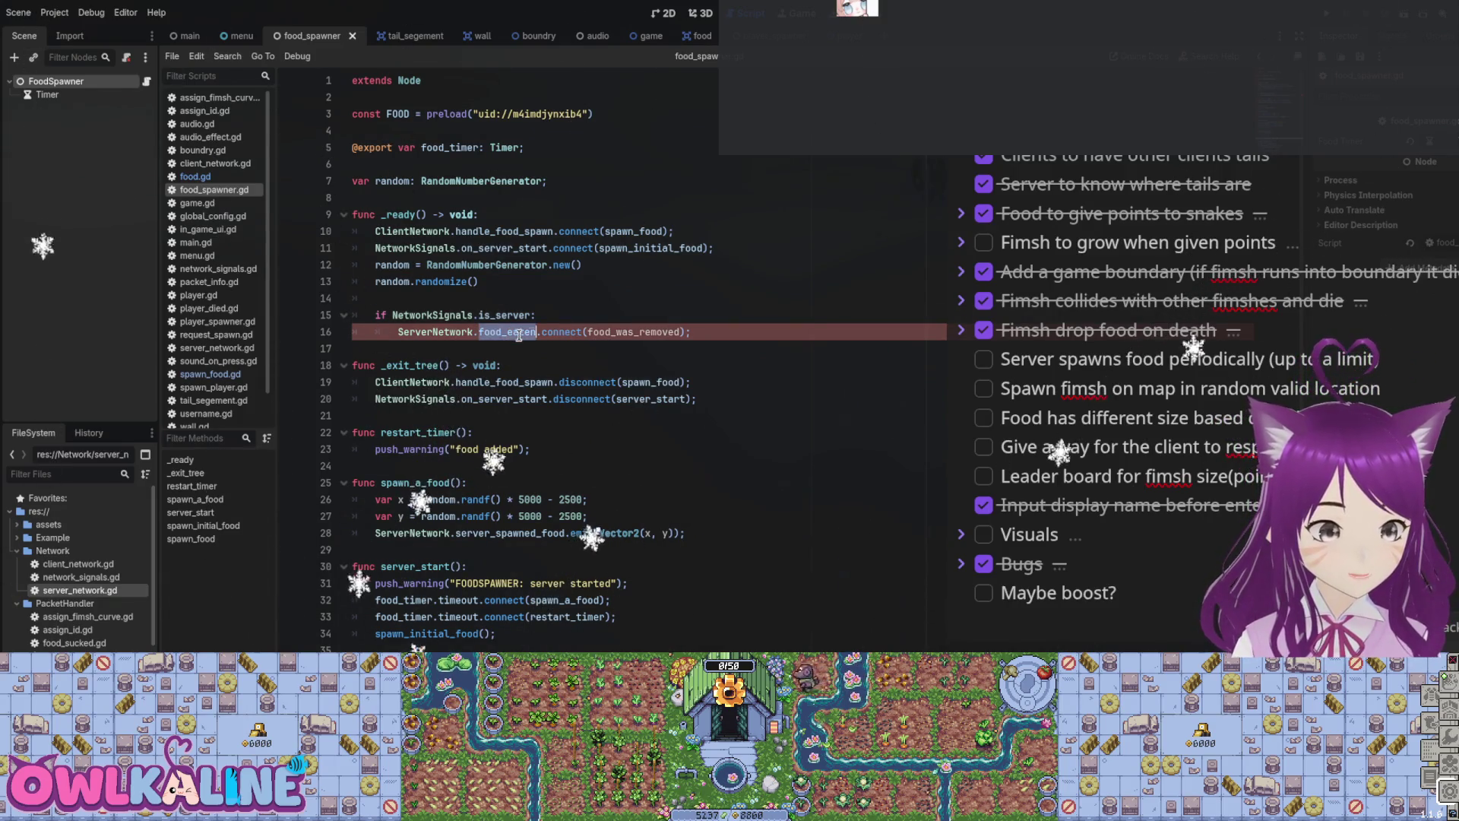
pyautogui.doubleClick(634, 332)
pyautogui.click(548, 347)
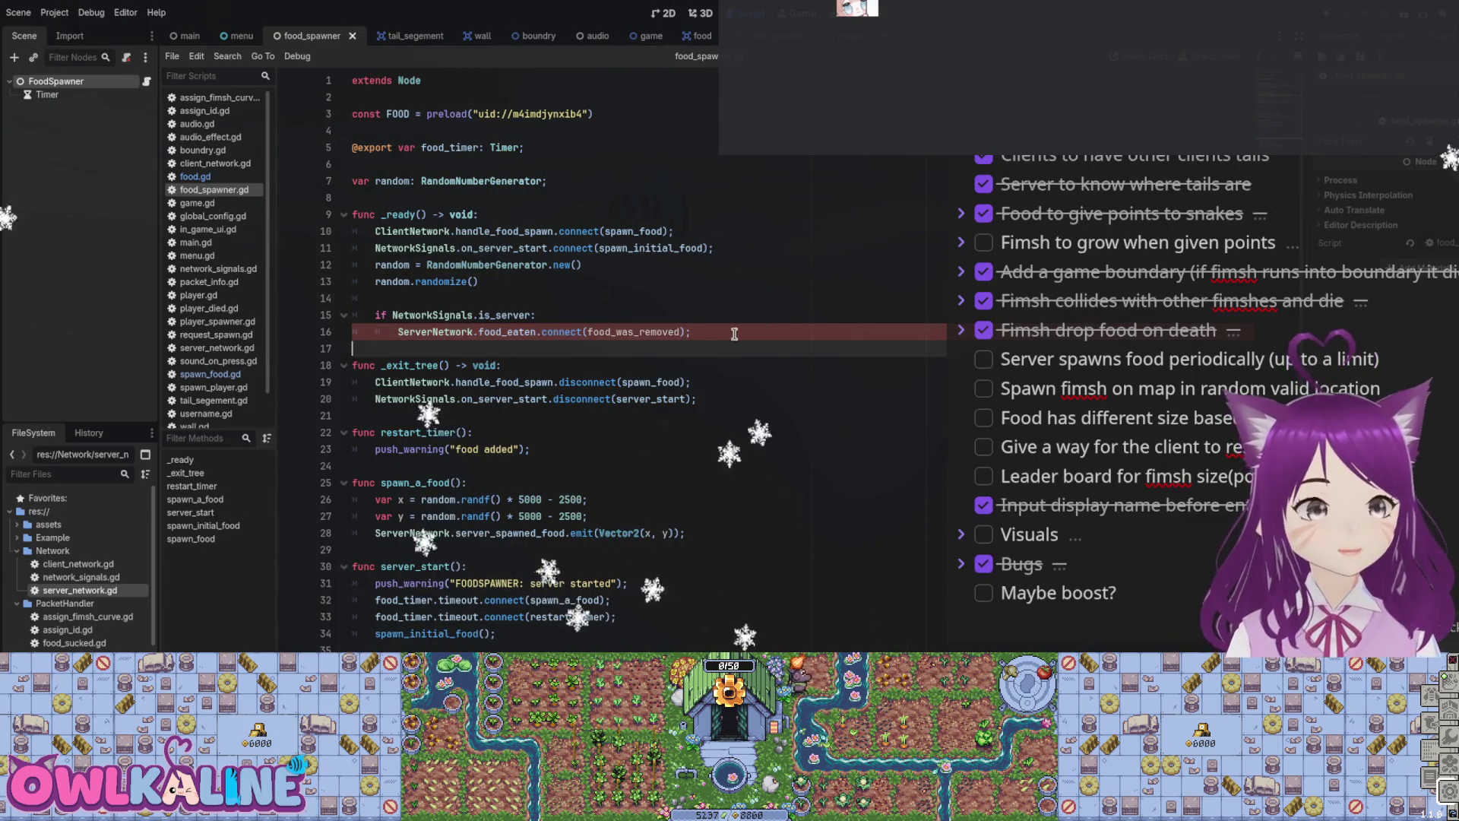
pyautogui.moveTo(695, 334); pyautogui.dragTo(355, 315)
pyautogui.click(355, 316)
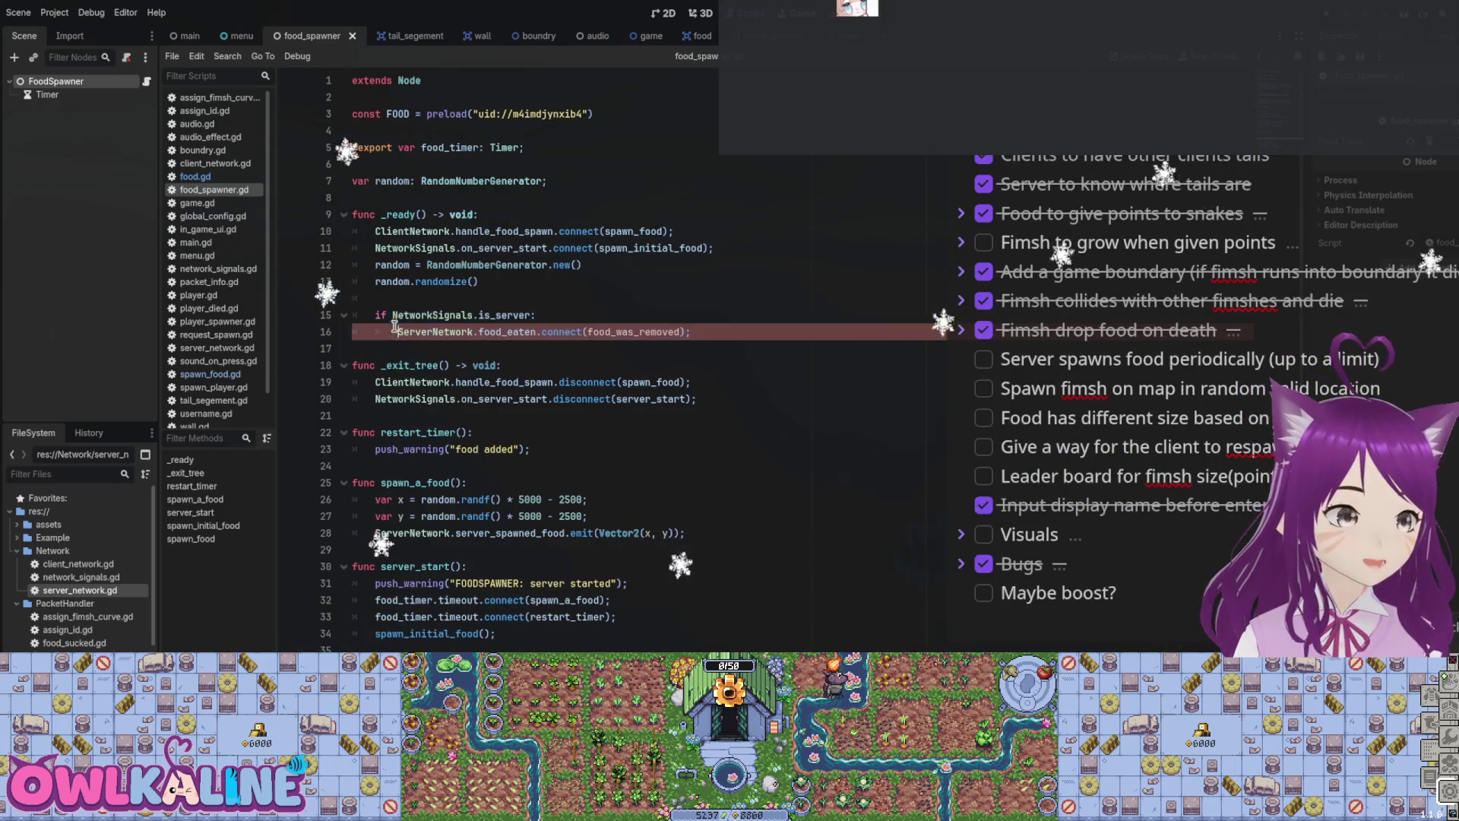
pyautogui.moveTo(691, 332)
pyautogui.mouseDown()
pyautogui.moveTo(357, 316)
pyautogui.moveTo(354, 298)
pyautogui.mouseUp()
pyautogui.press('BackSpace')
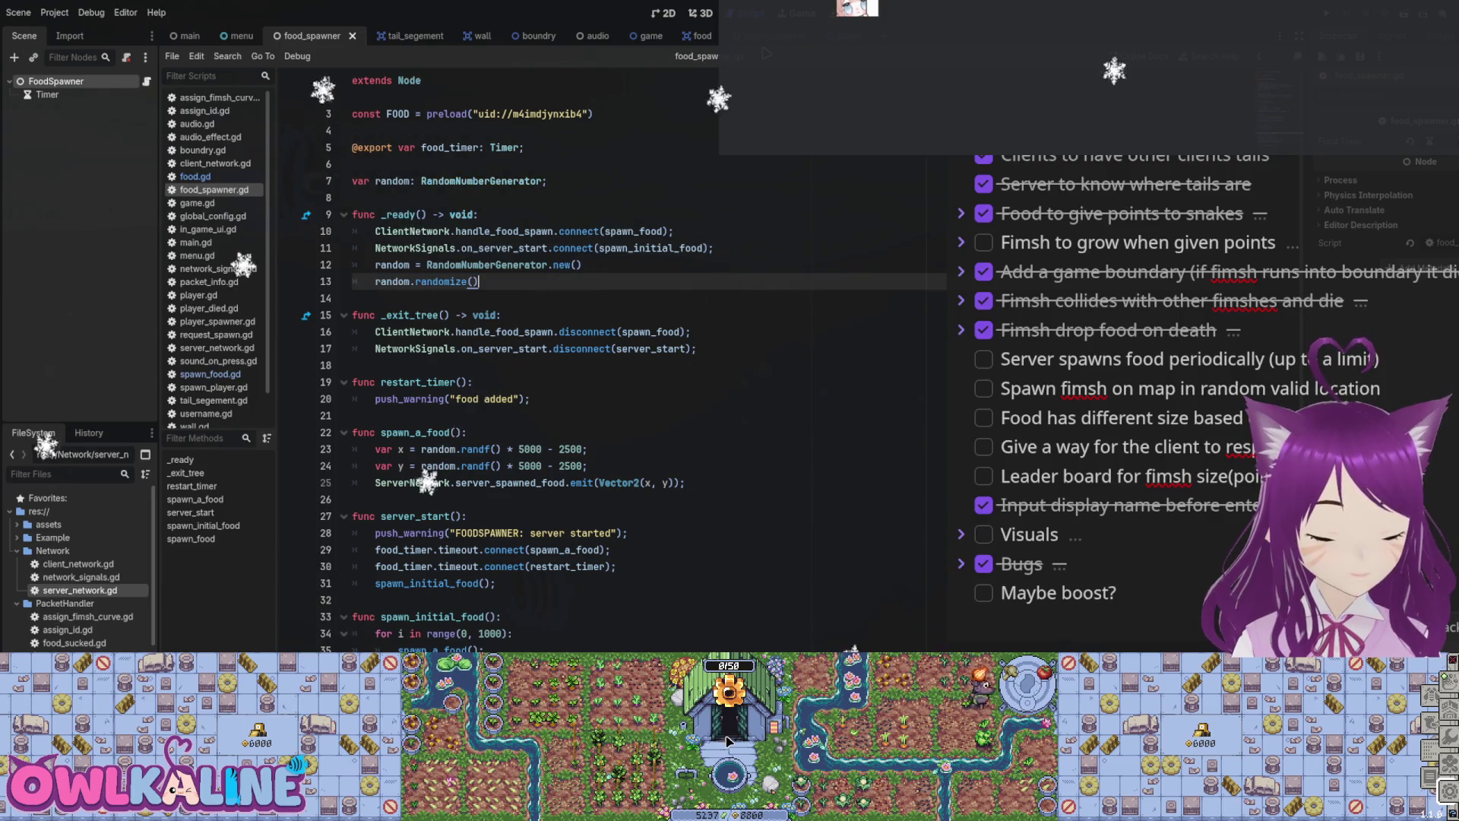
pyautogui.click(760, 36)
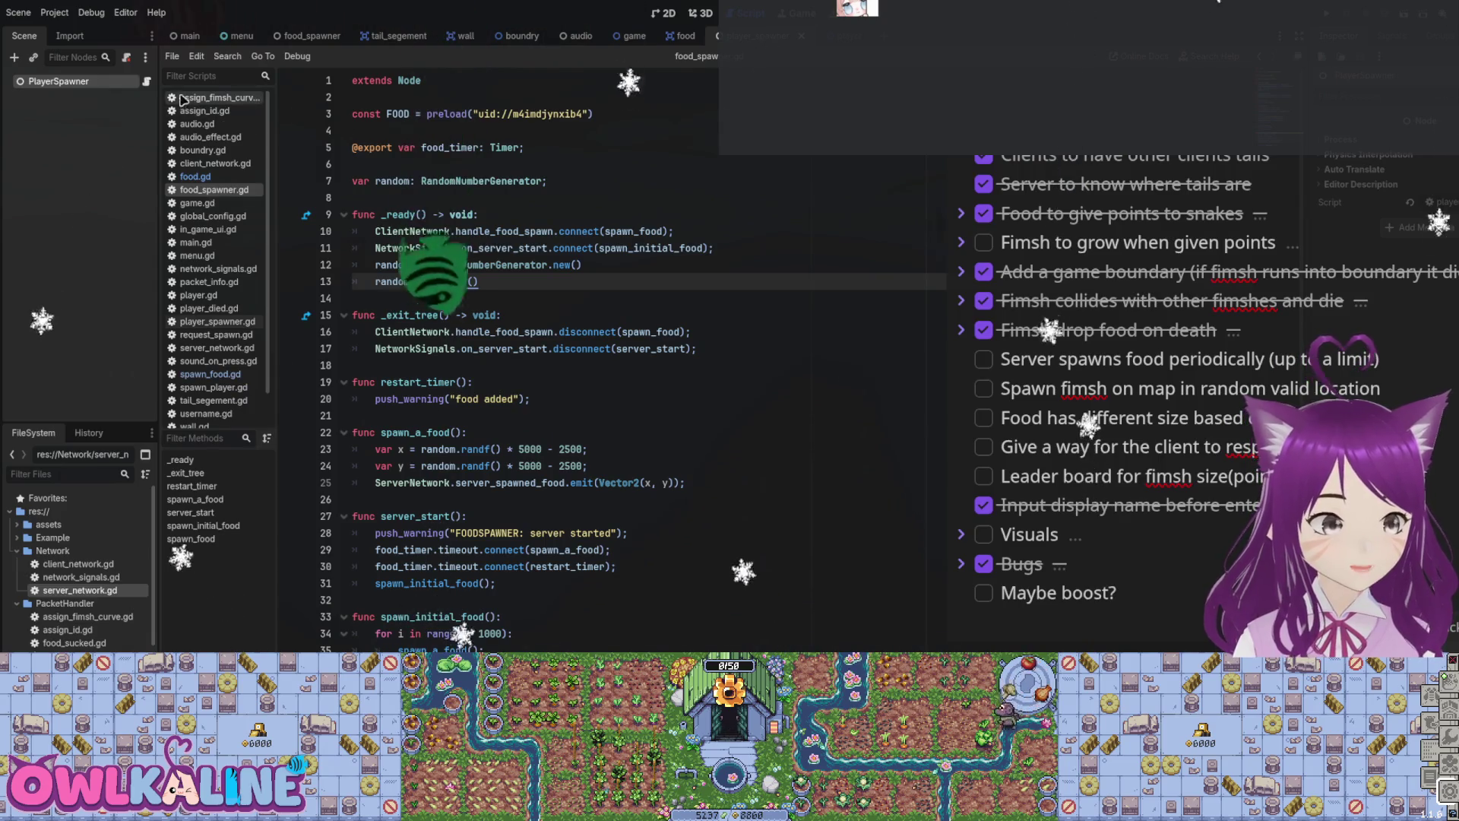
# Step: Open player_spawner.gd and review its add_child call
pyautogui.click(147, 82)
pyautogui.scroll(-4, 724, 327)
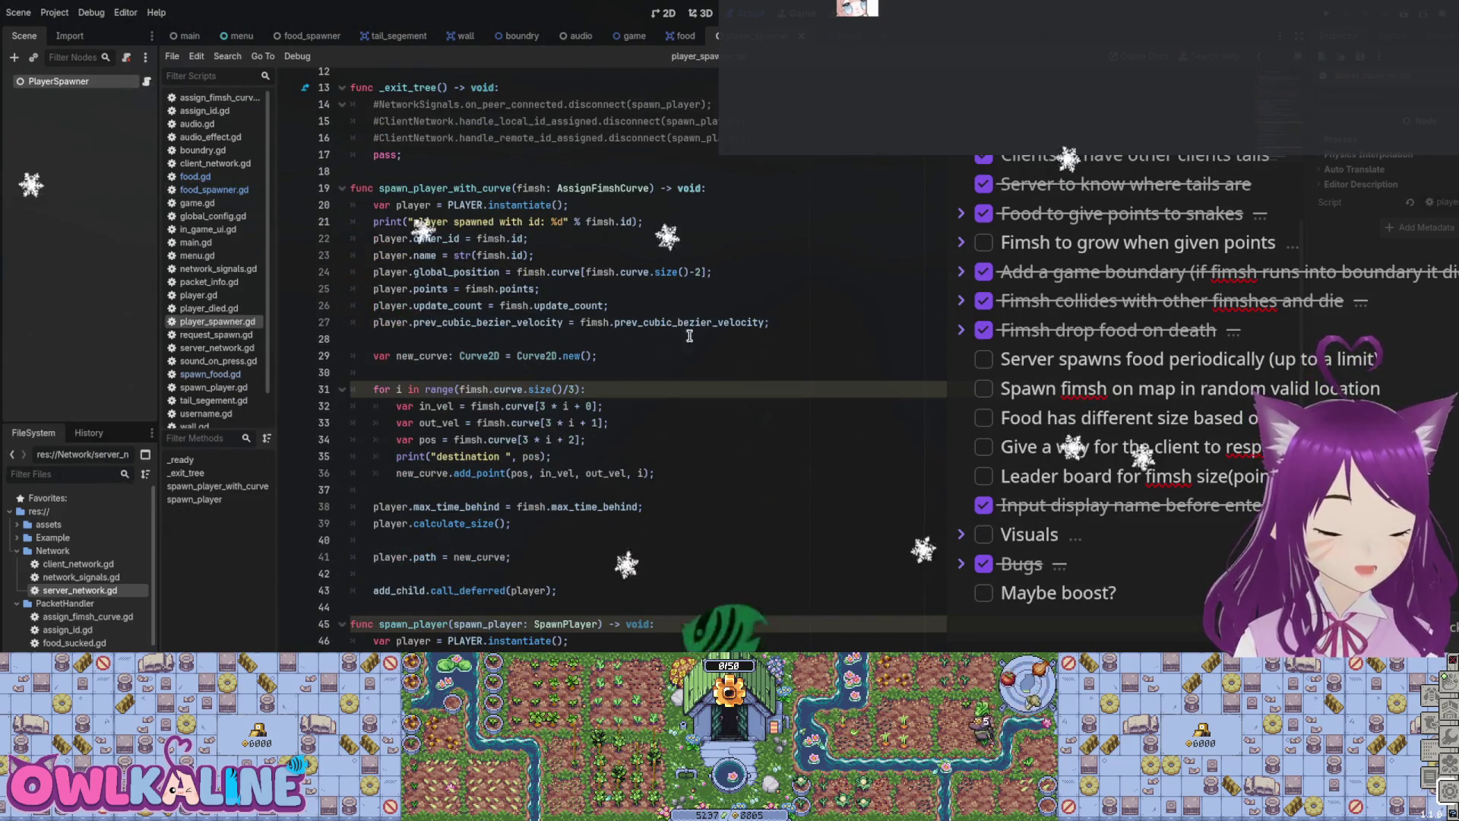
pyautogui.scroll(4, 724, 326)
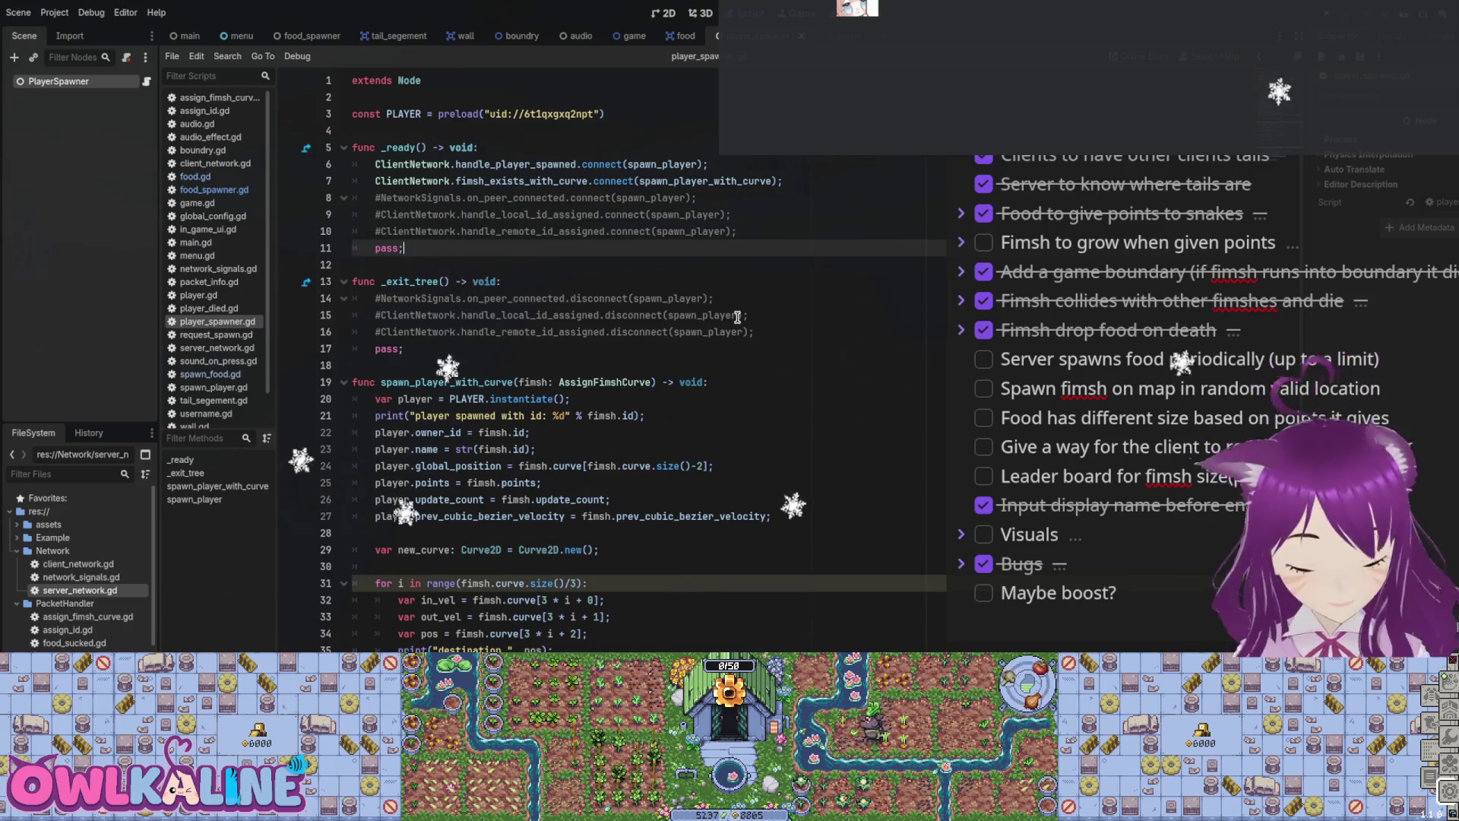
pyautogui.scroll(-4, 796, 478)
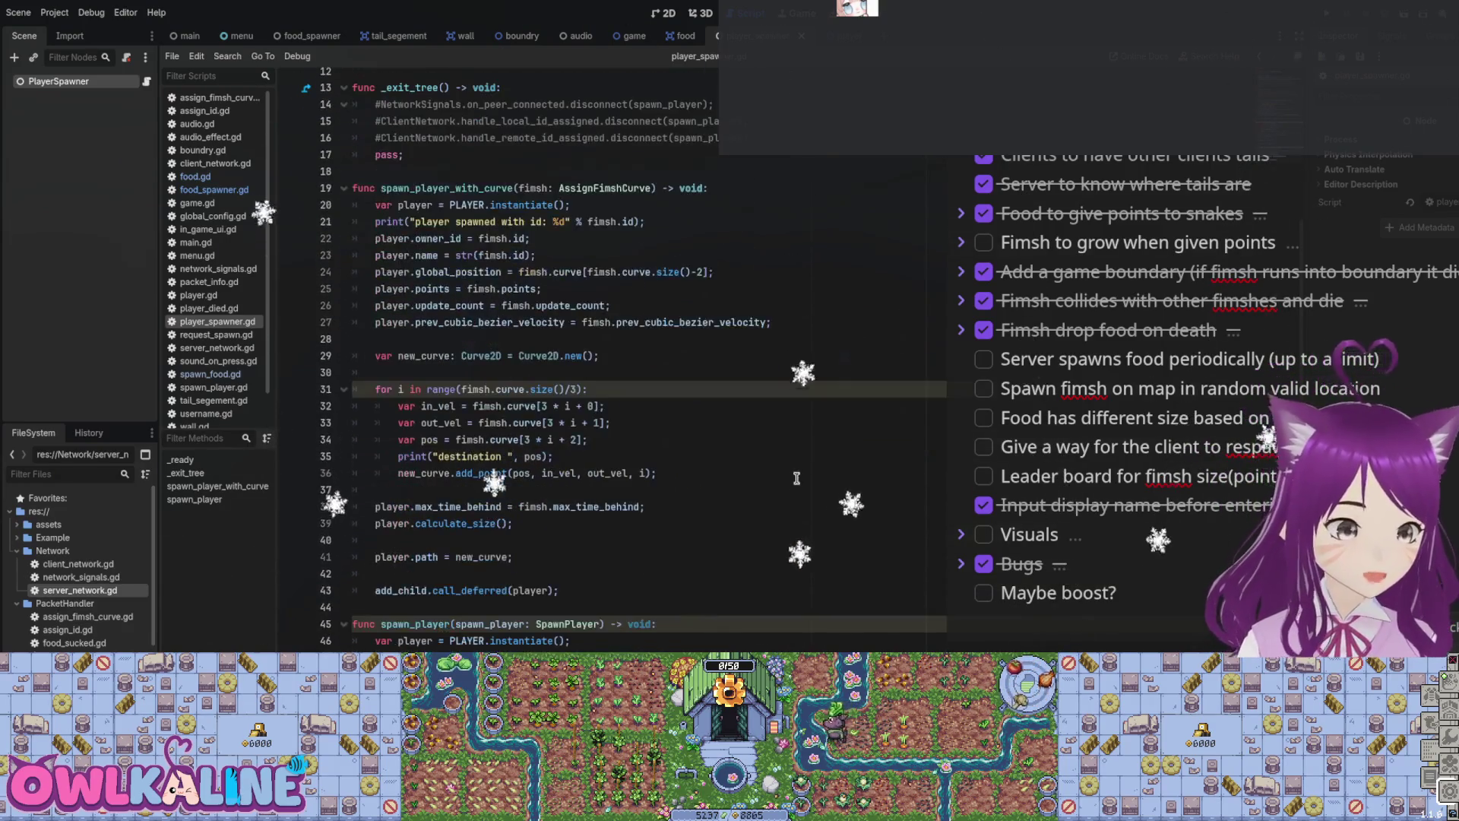
pyautogui.click(668, 583)
pyautogui.scroll(4, 631, 540)
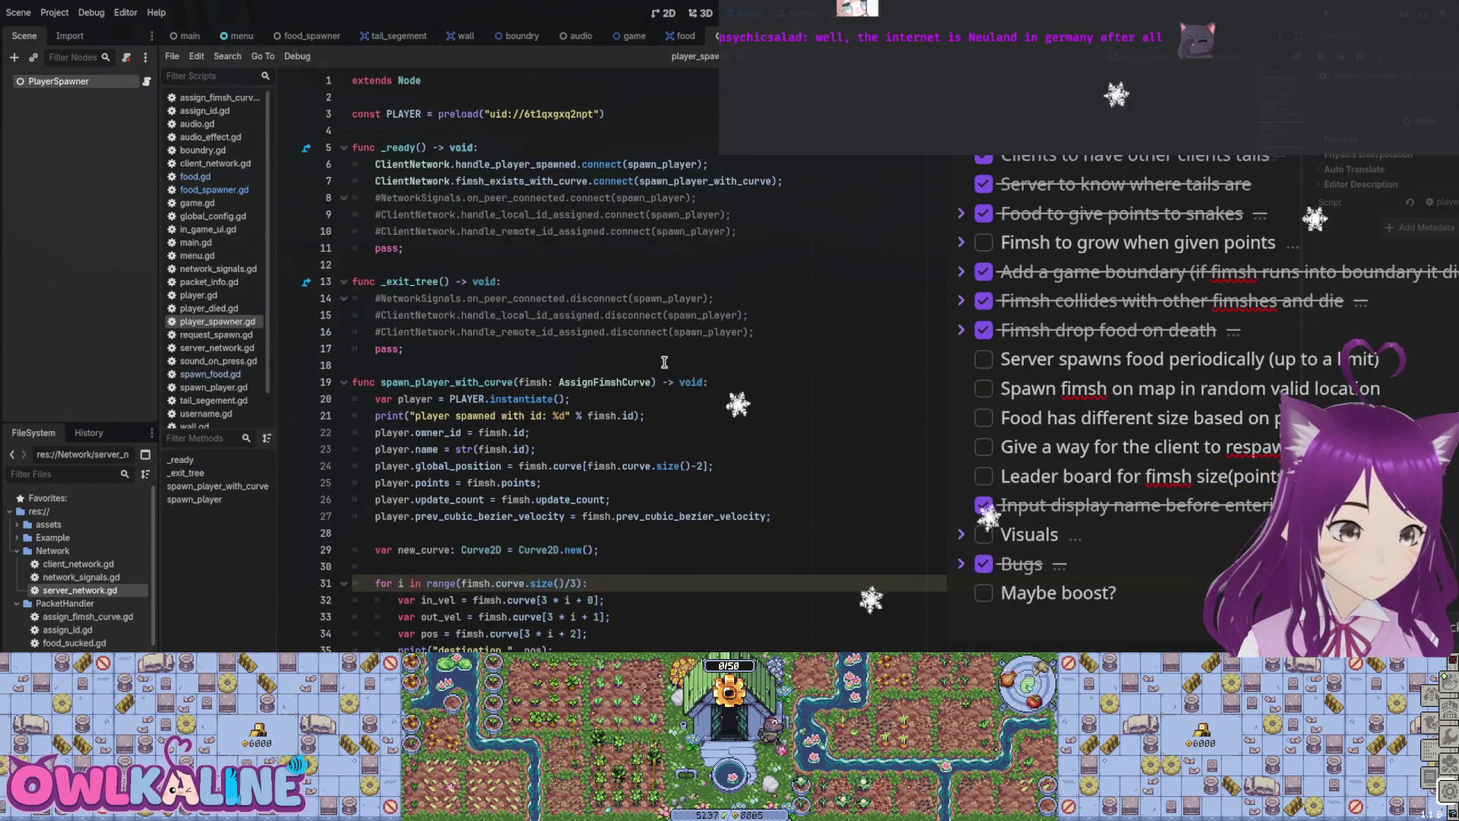
pyautogui.scroll(-4, 688, 578)
# Step: Open the Player scene's player.gd script and scroll through its code
pyautogui.click(805, 731)
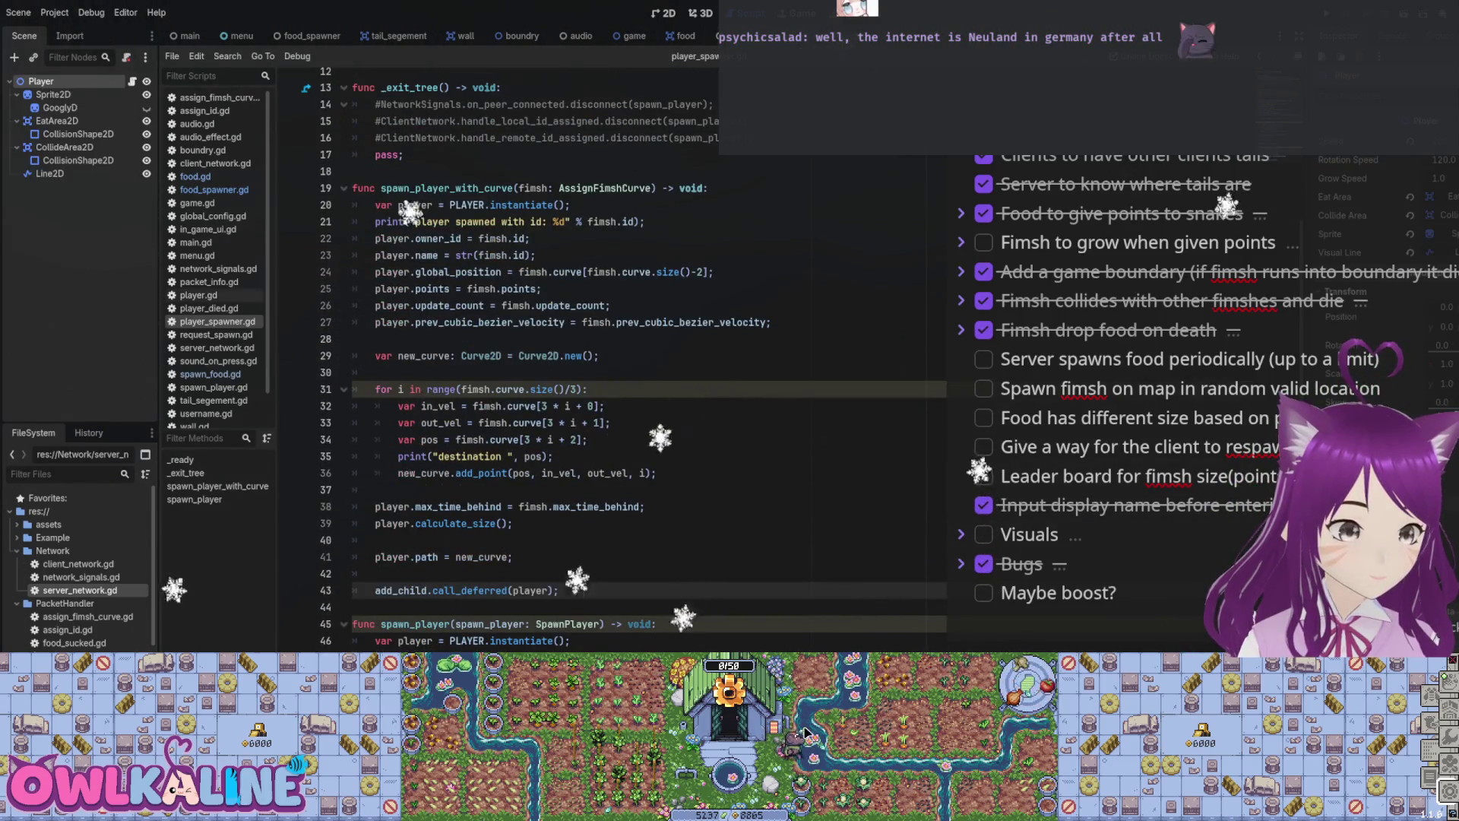
pyautogui.click(132, 81)
pyautogui.scroll(-5, 585, 352)
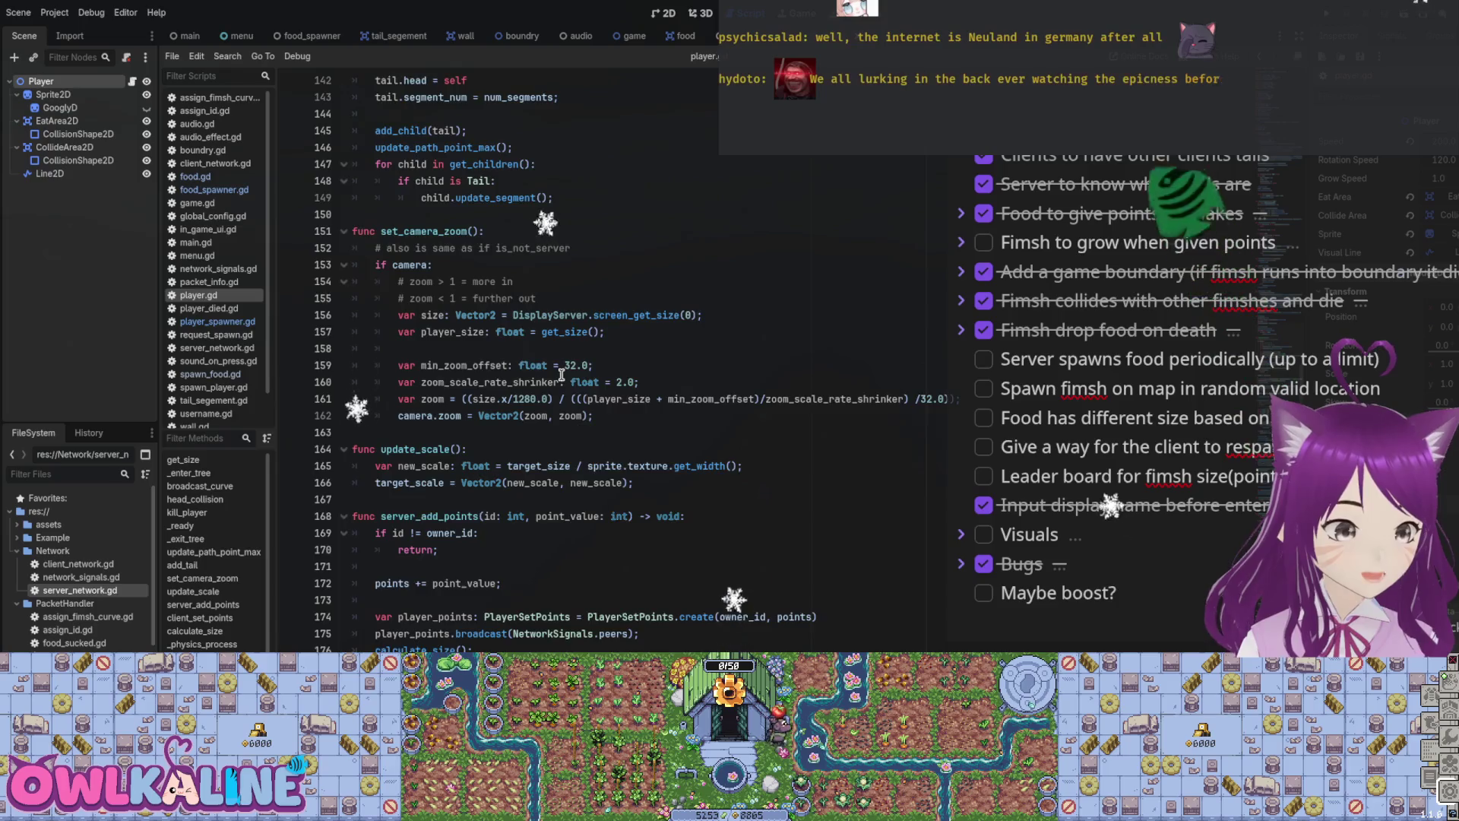
pyautogui.scroll(4, 560, 374)
pyautogui.scroll(-5, 684, 372)
pyautogui.scroll(-2, 929, 367)
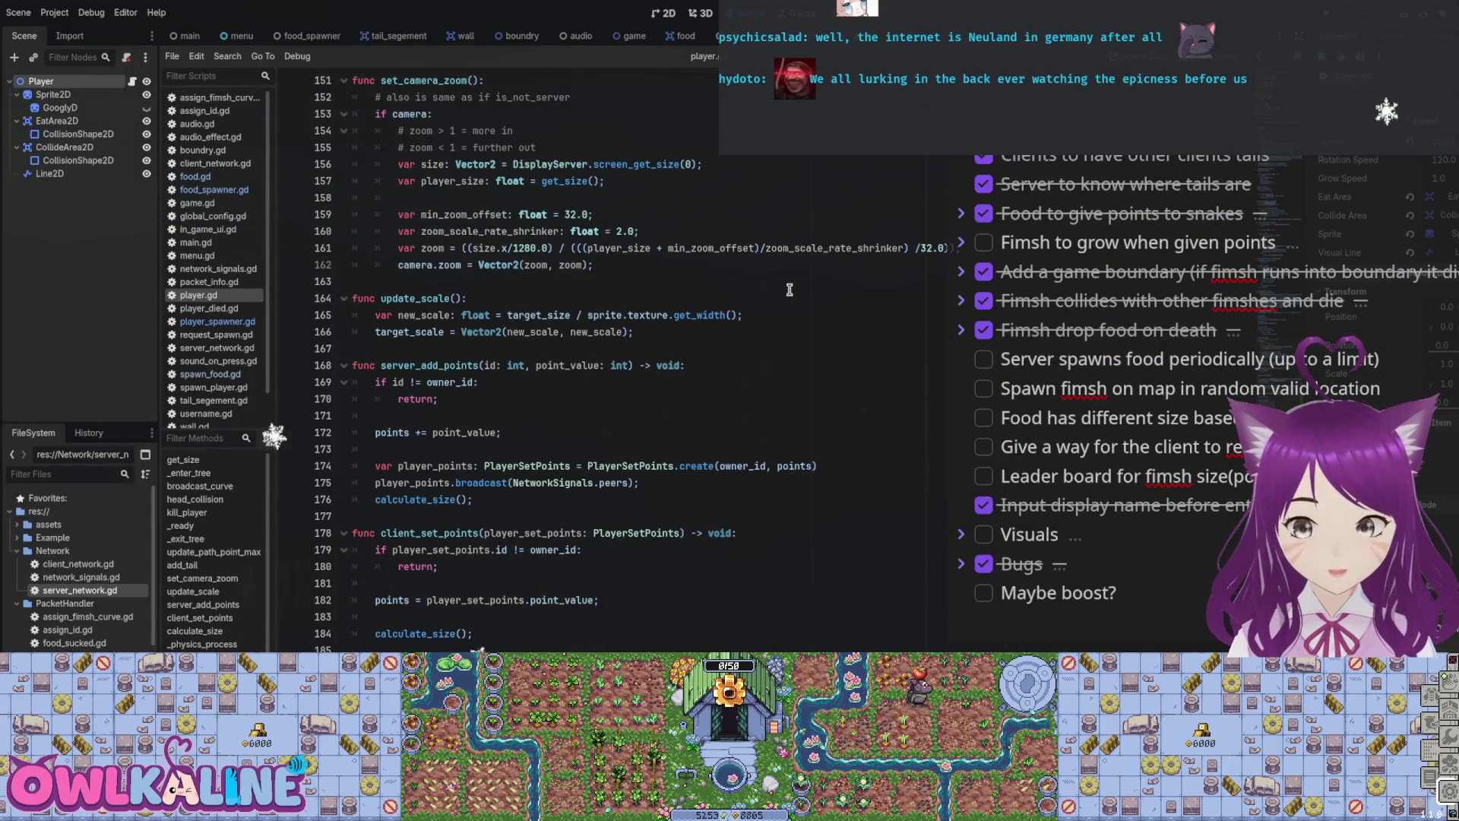
pyautogui.scroll(-5, 799, 296)
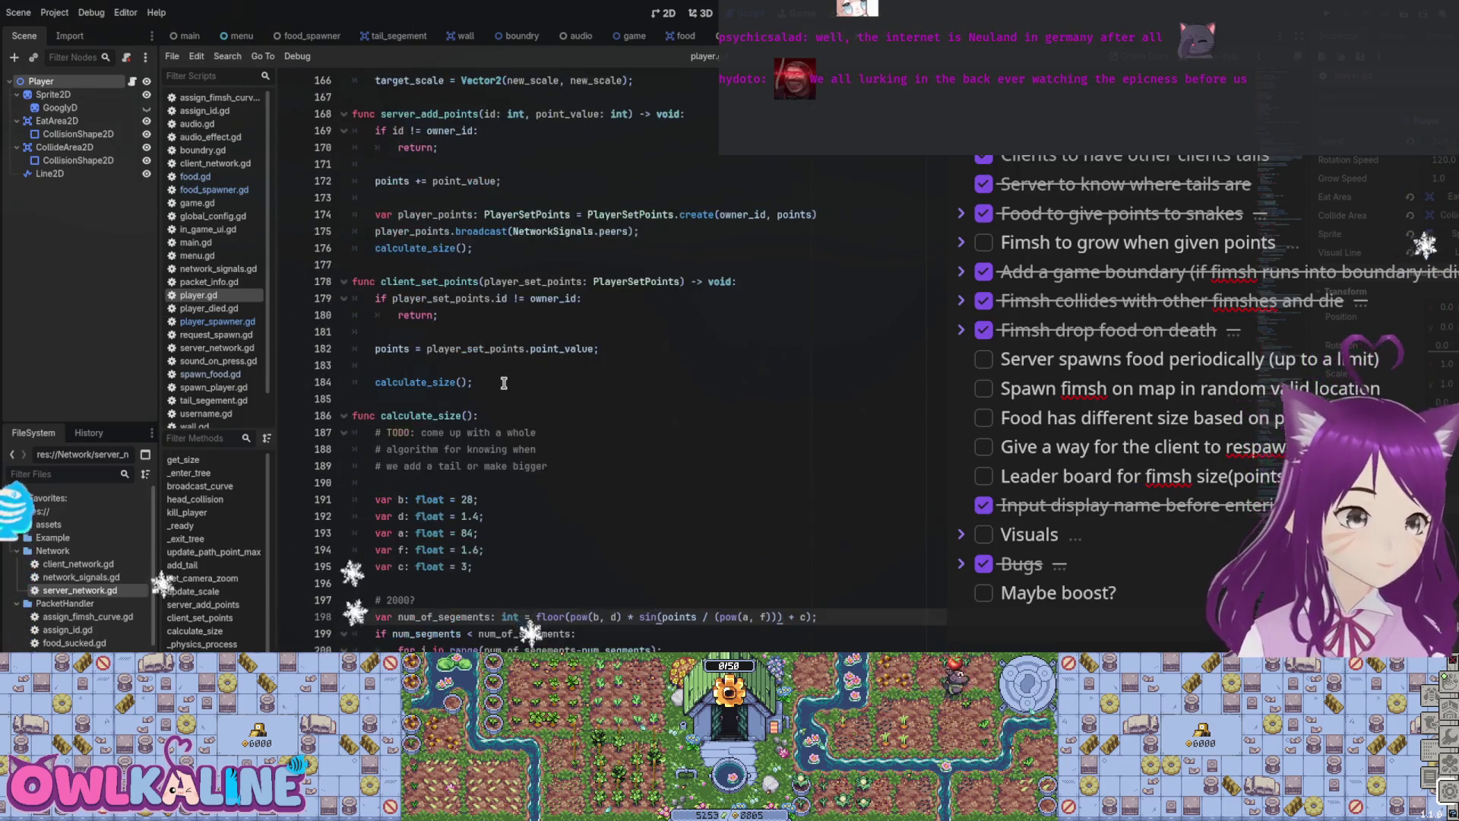
pyautogui.scroll(-4, 503, 234)
pyautogui.scroll(3, 503, 236)
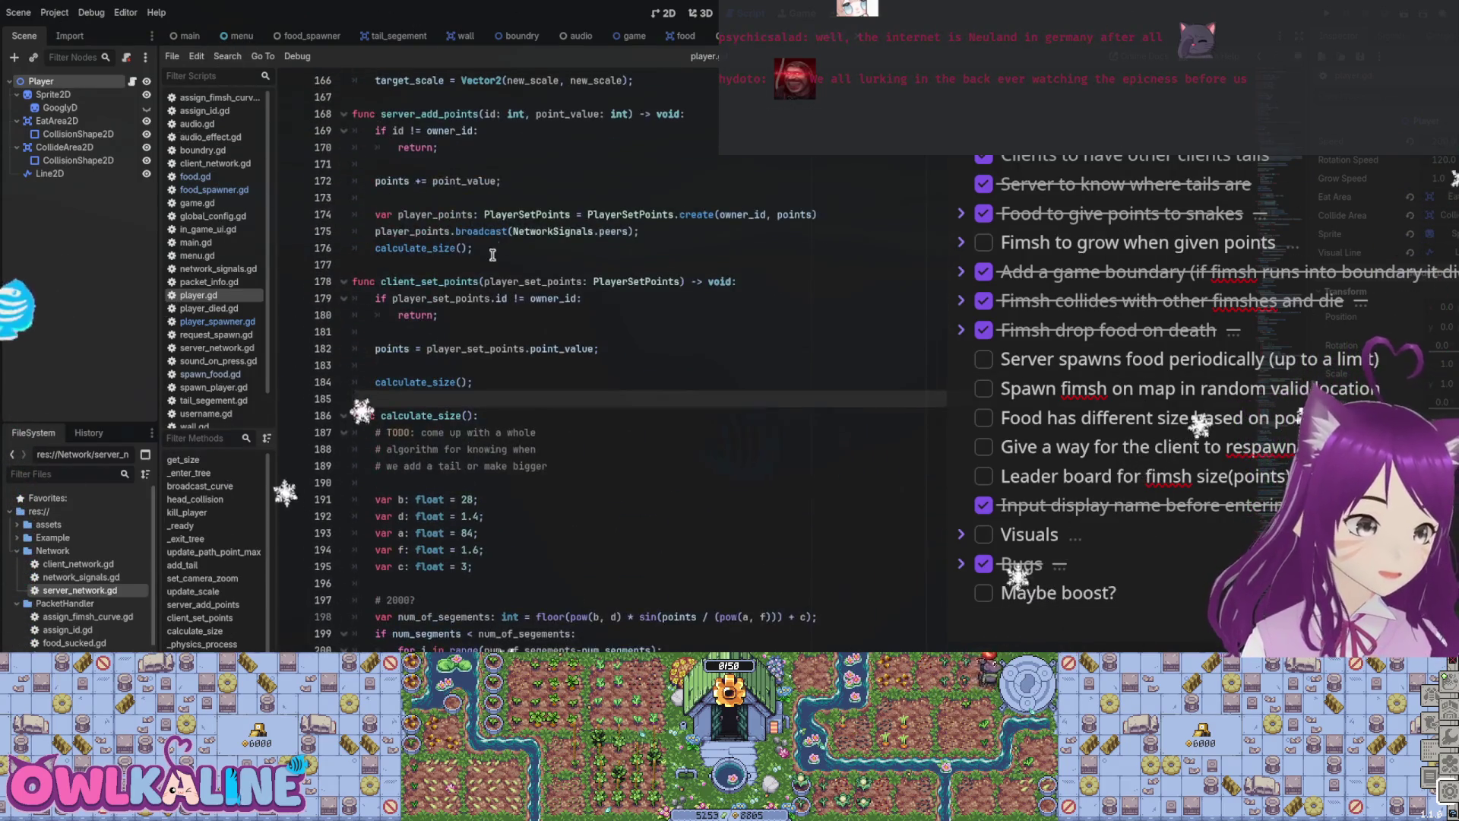
pyautogui.scroll(-2, 504, 262)
pyautogui.scroll(3, 504, 263)
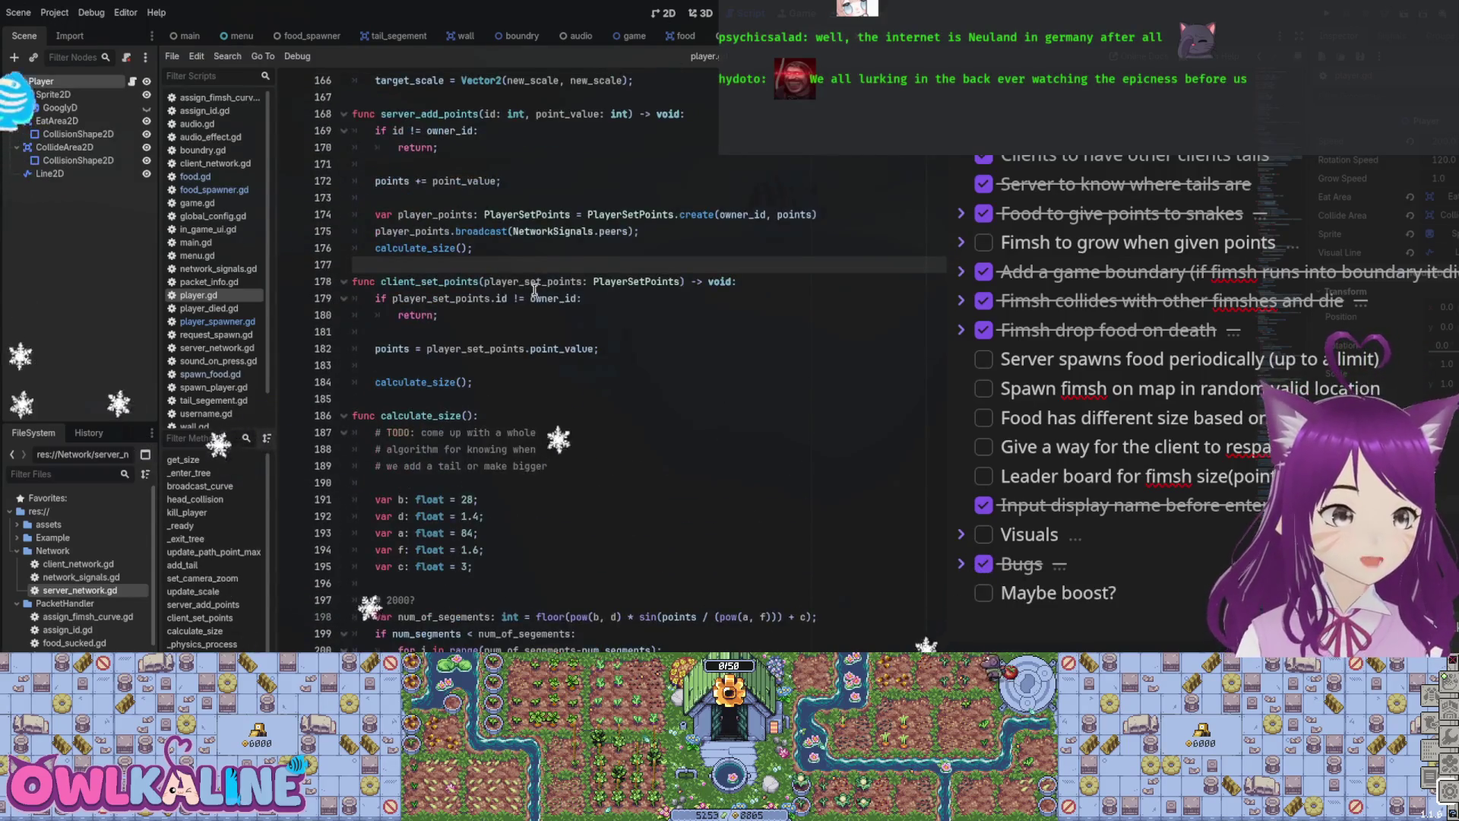
pyautogui.scroll(-3, 844, 342)
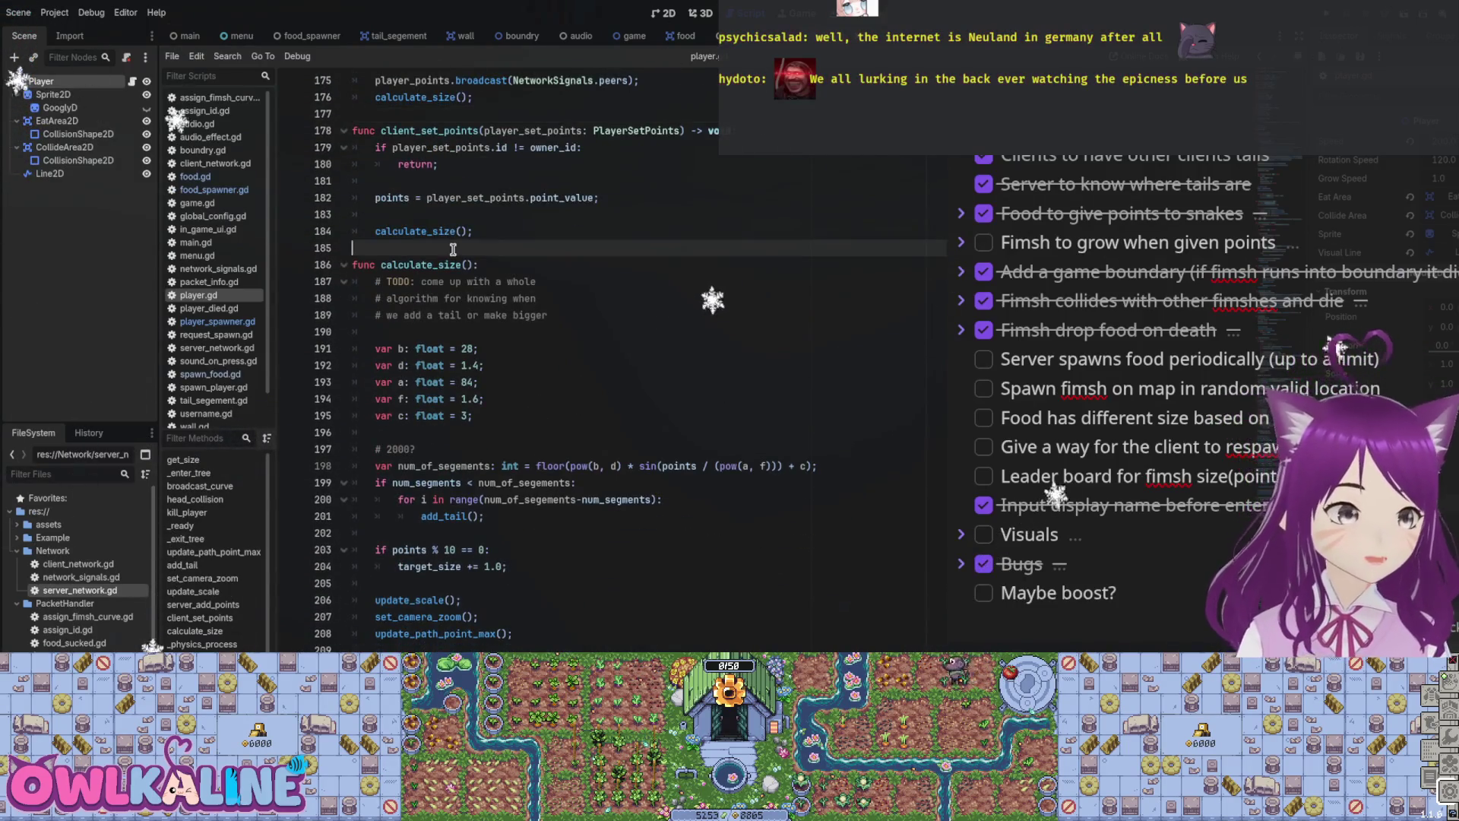
pyautogui.scroll(-3, 449, 492)
# Step: Step through _physics_process past the server_process and client_process calls
pyautogui.click(449, 499)
pyautogui.scroll(-3, 629, 446)
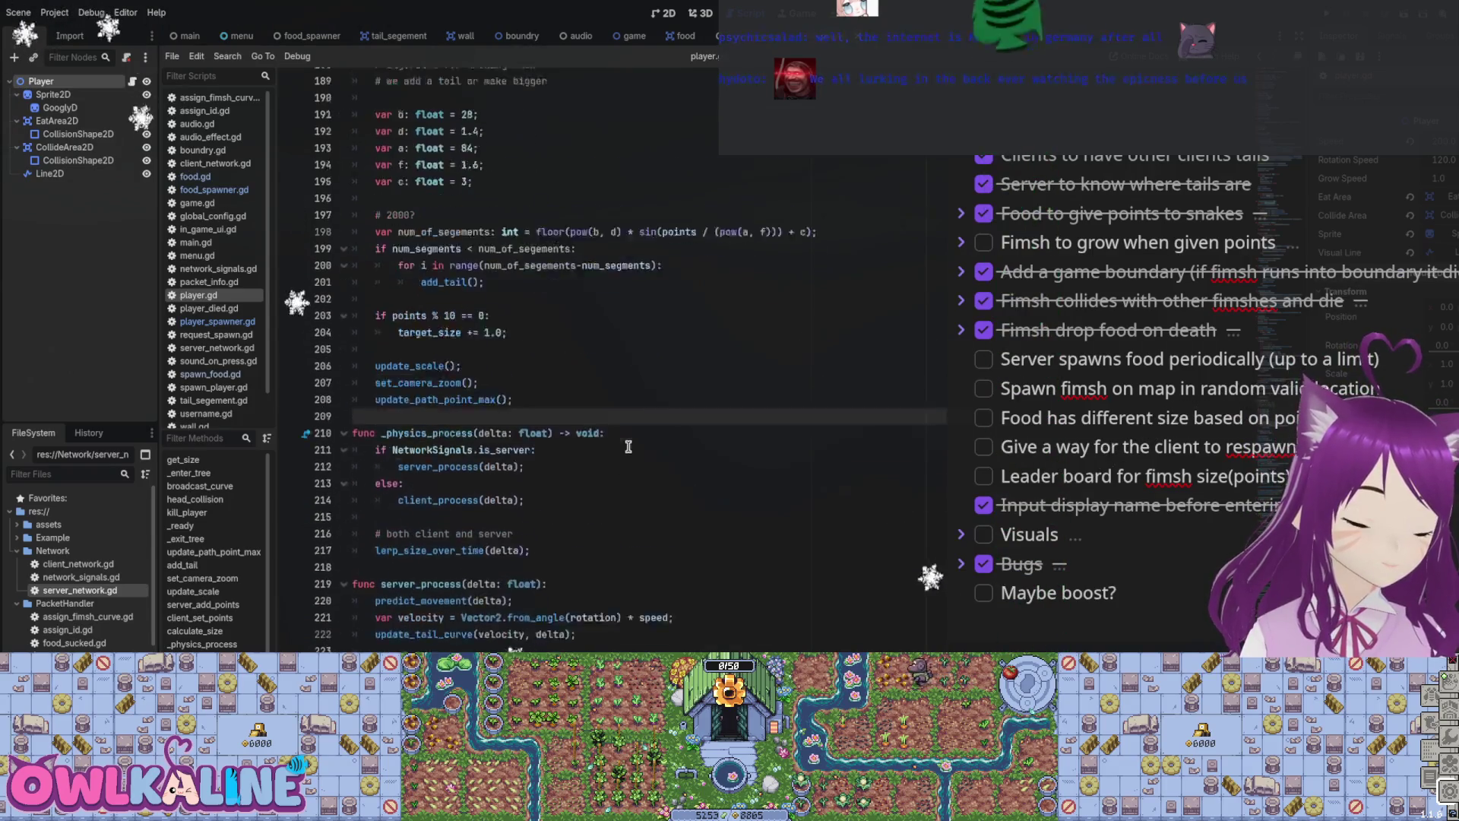
pyautogui.click(547, 499)
pyautogui.scroll(-3, 559, 470)
pyautogui.click(532, 431)
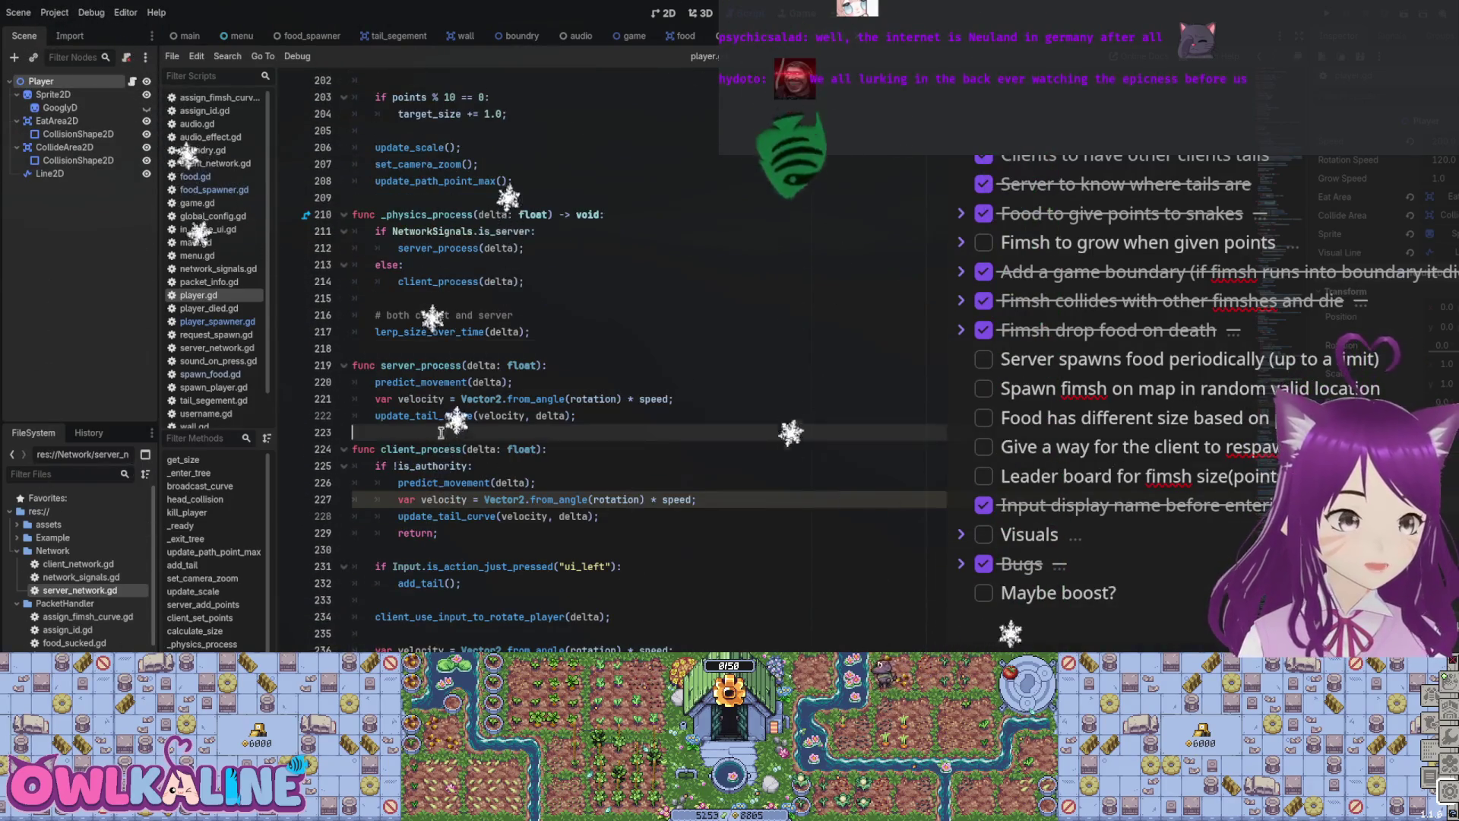
pyautogui.scroll(-3, 472, 479)
pyautogui.click(532, 550)
pyautogui.scroll(-3, 610, 522)
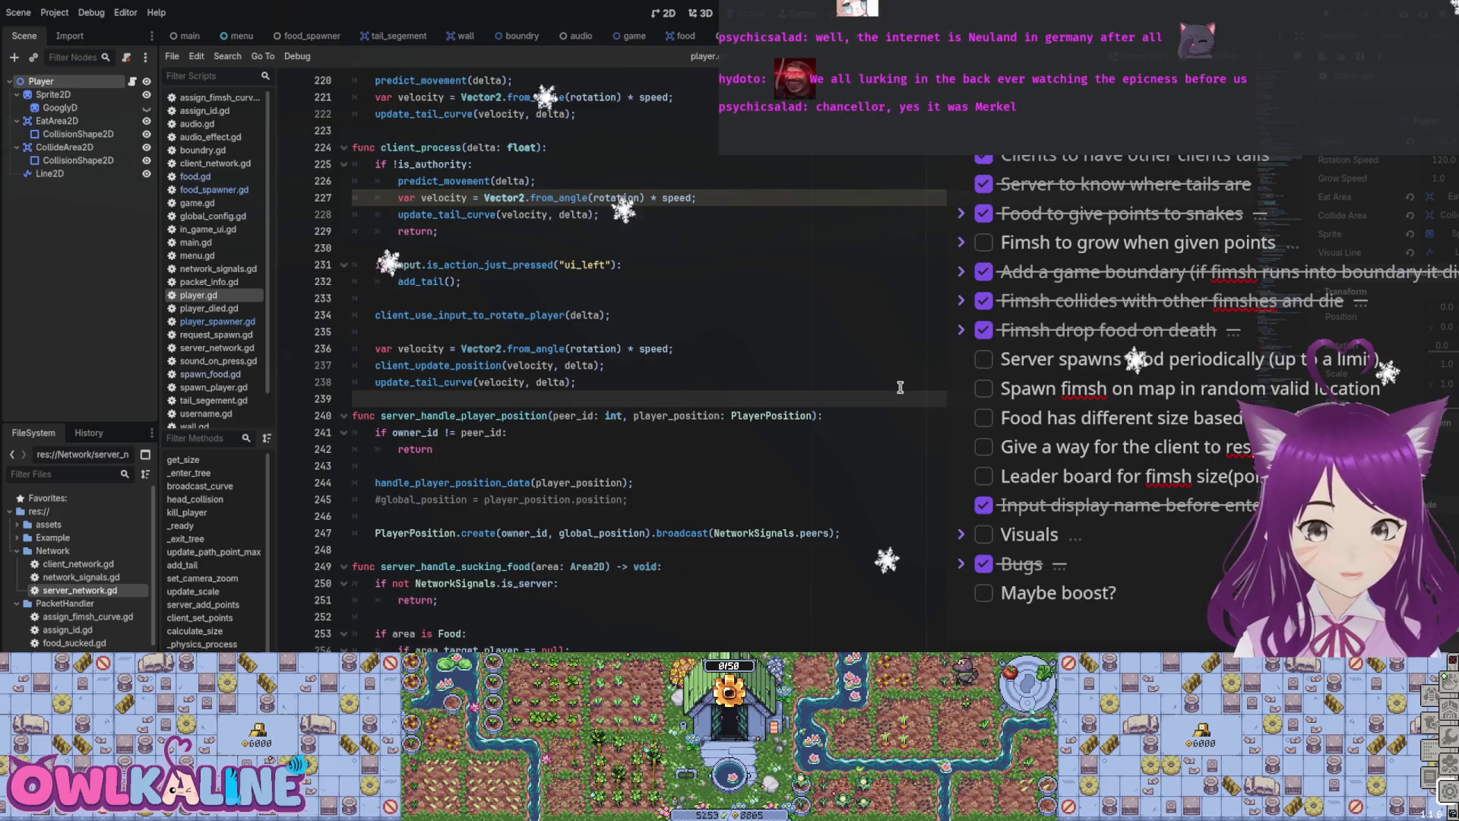
# Step: Scroll down player.gd to predict_movement, where old_position is stored before moving
pyautogui.scroll(-5, 900, 388)
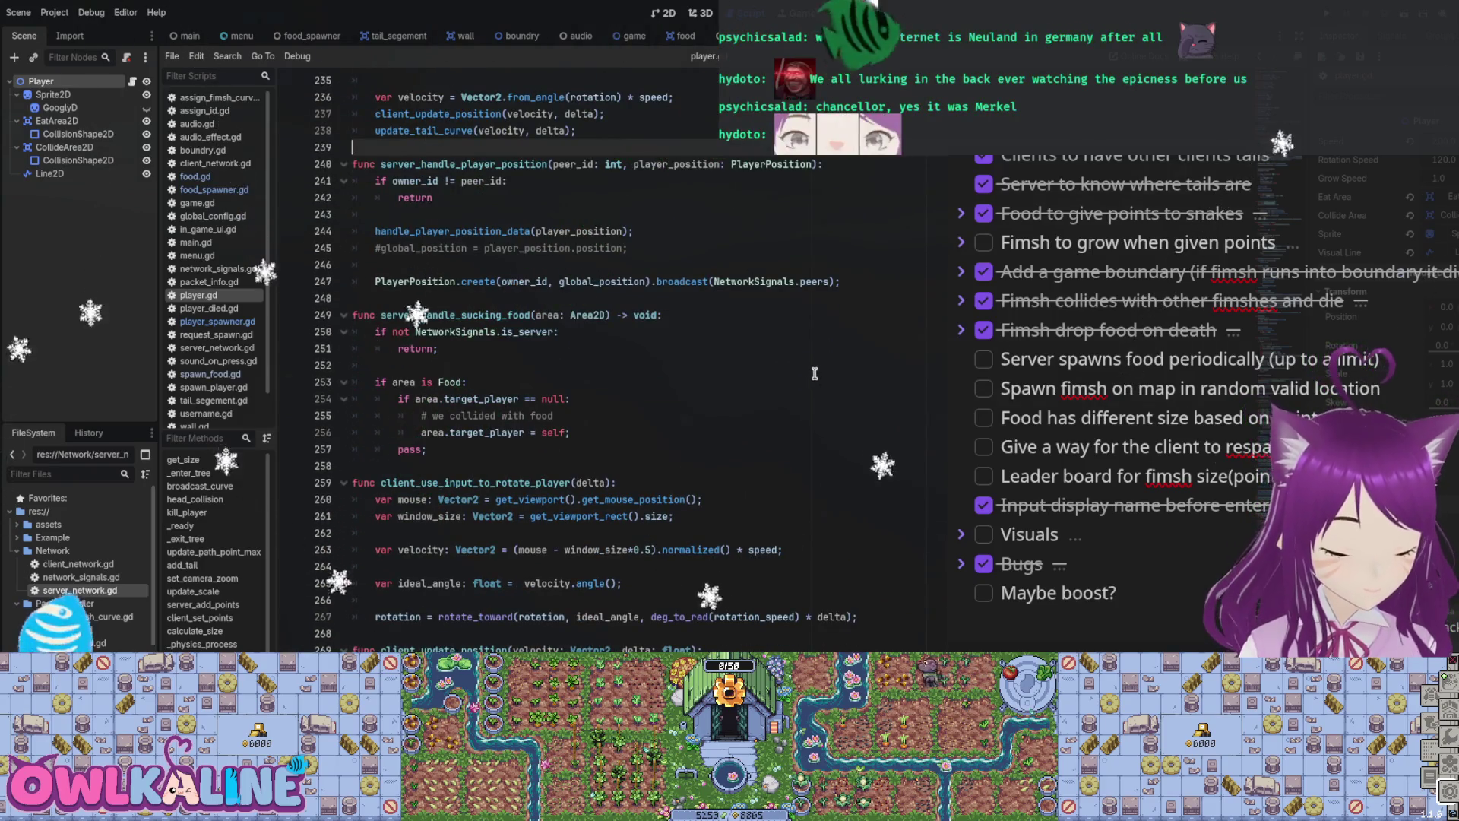
pyautogui.scroll(-5, 820, 364)
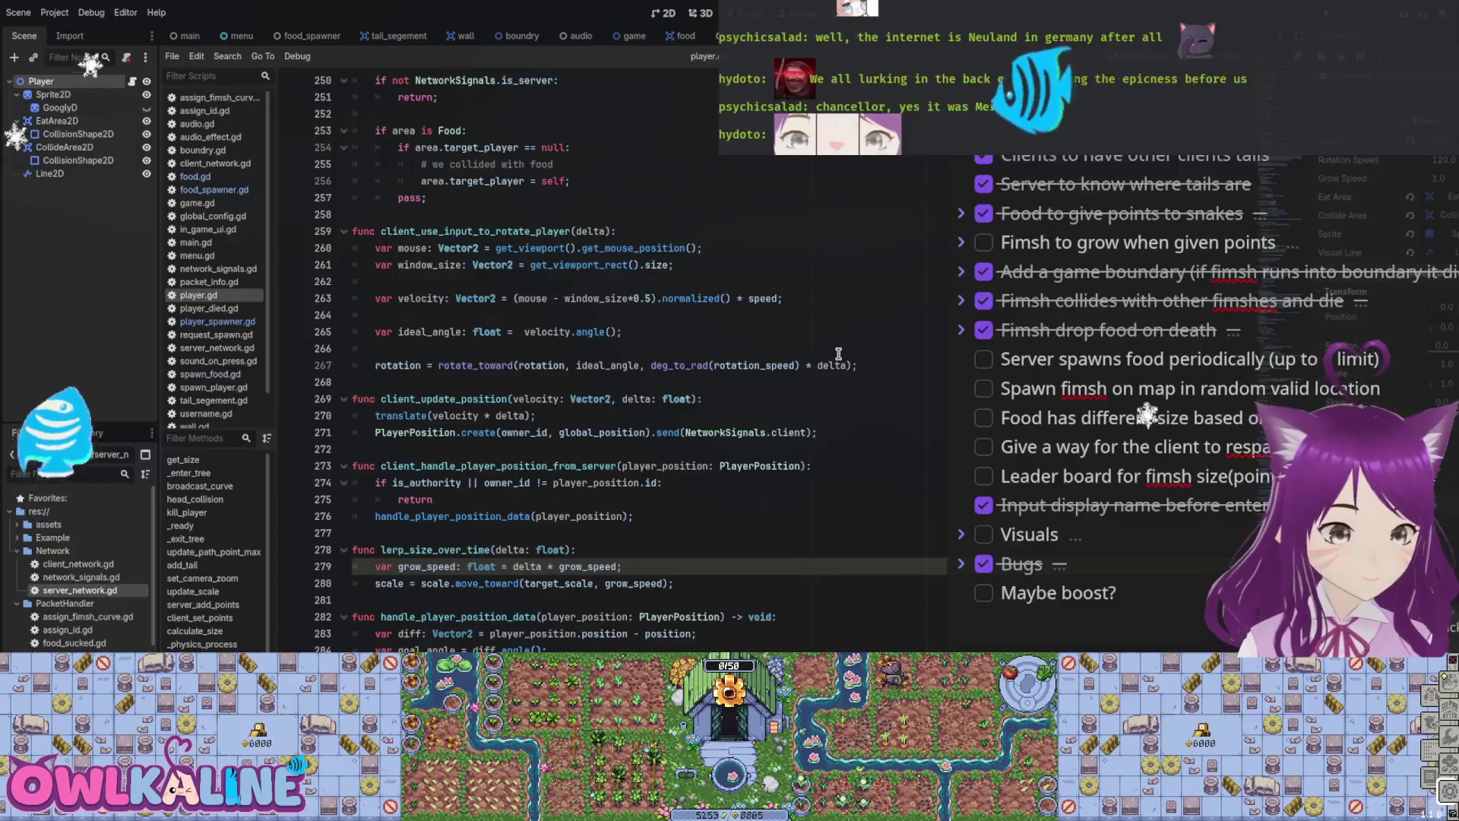
pyautogui.scroll(-2, 838, 353)
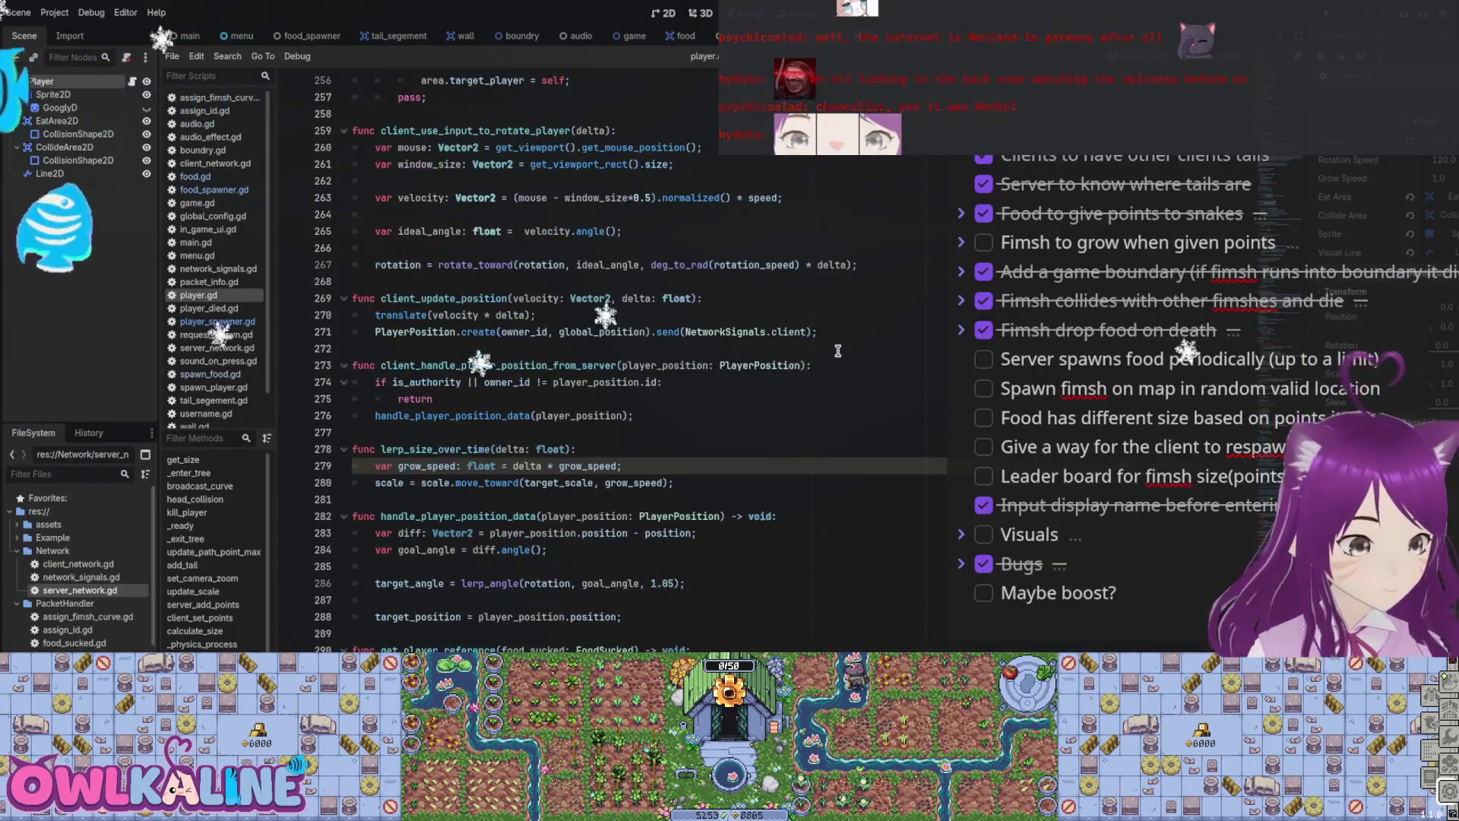
pyautogui.scroll(-6, 838, 350)
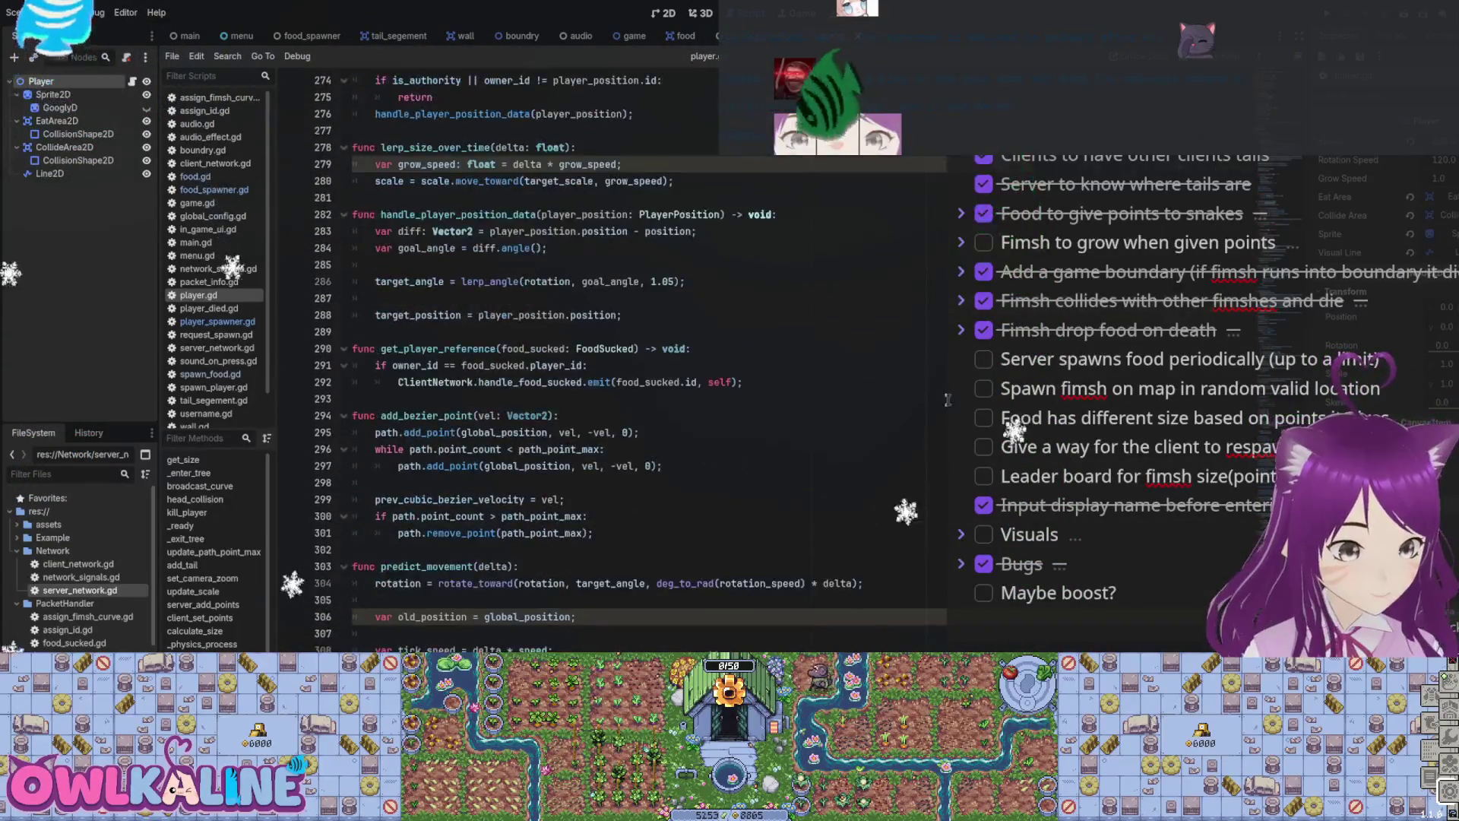
pyautogui.scroll(-5, 948, 400)
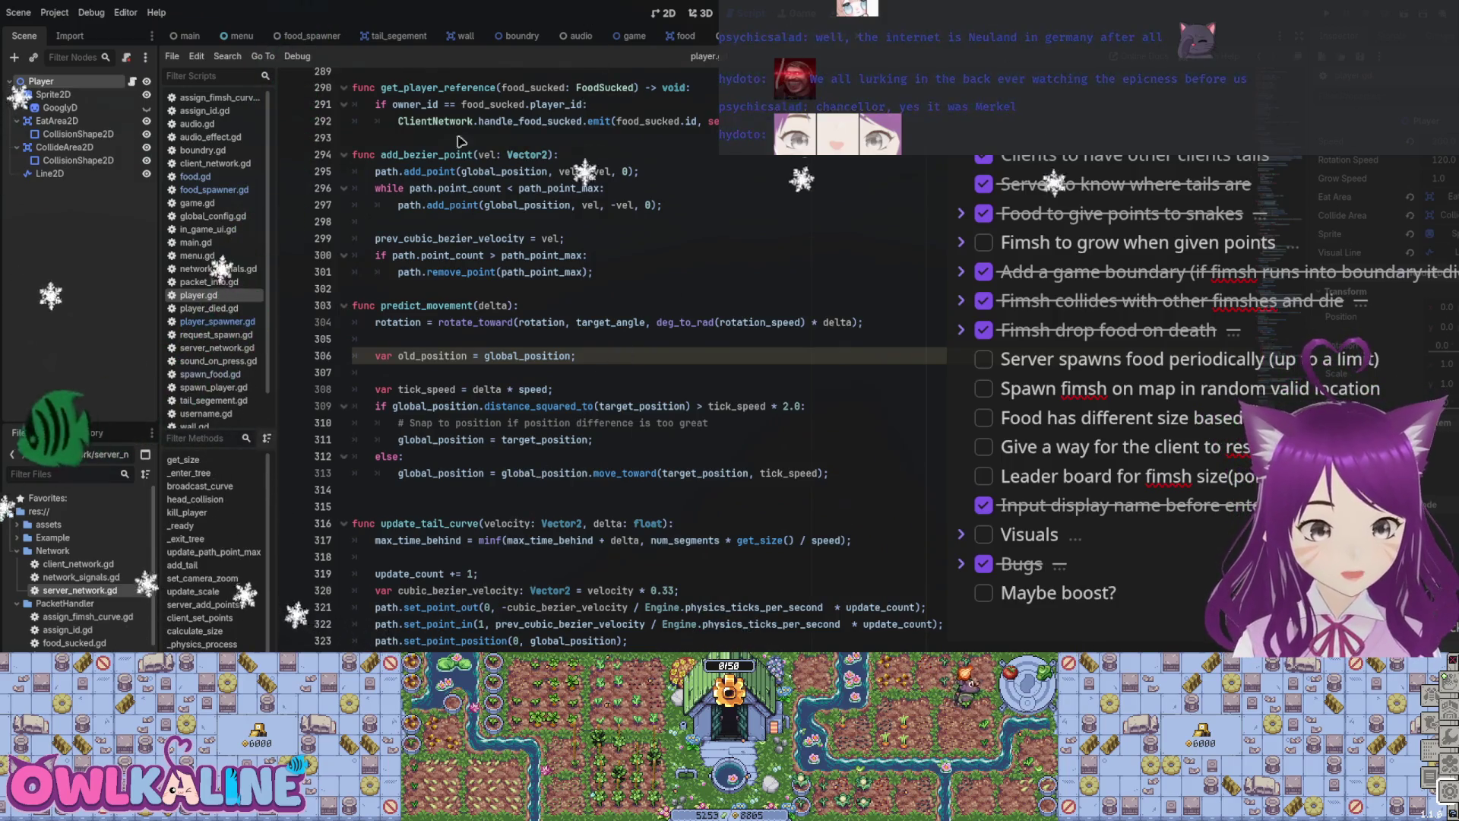
pyautogui.scroll(7, 461, 141)
pyautogui.scroll(-7, 461, 141)
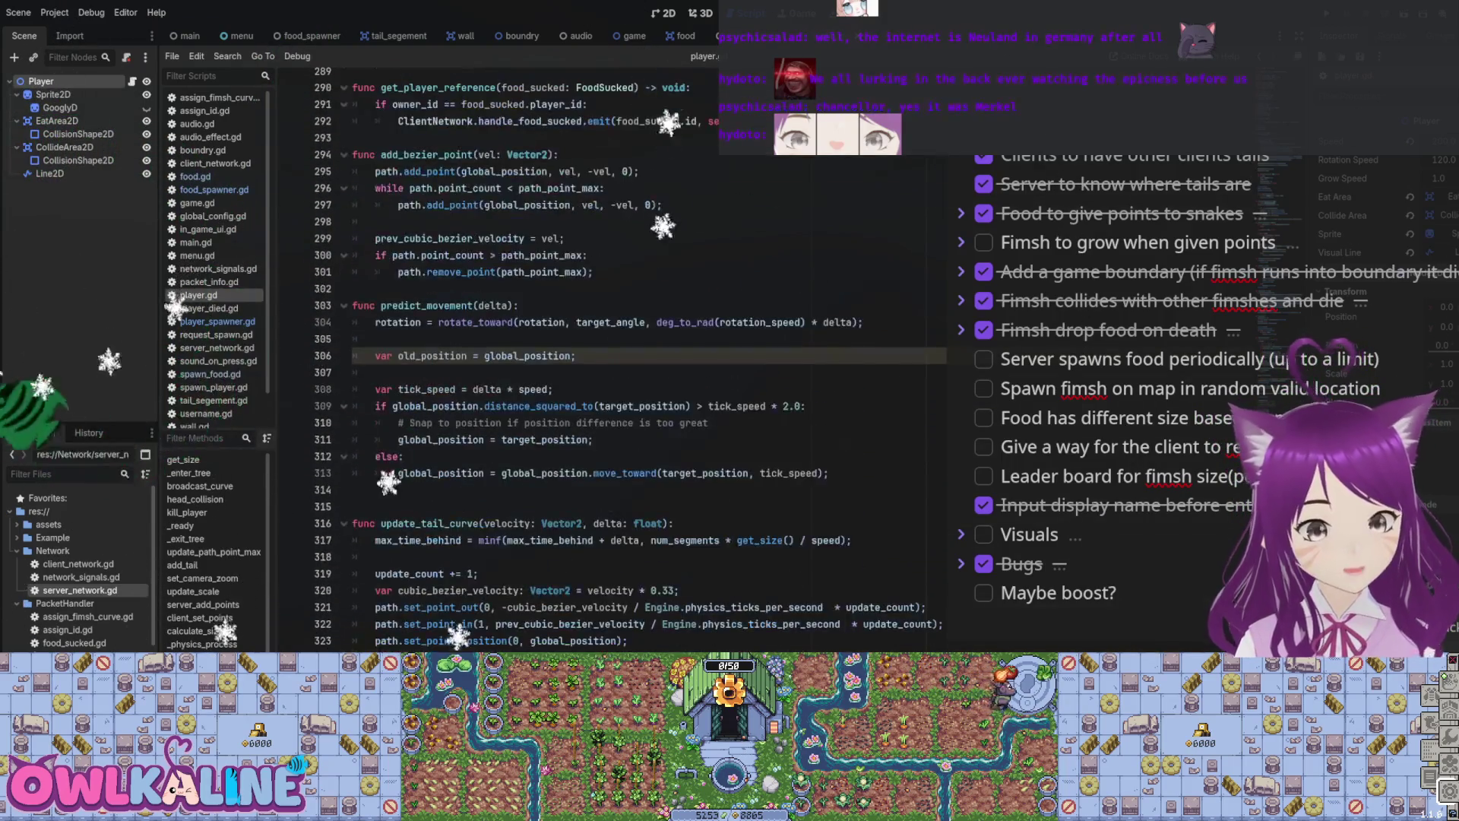
pyautogui.scroll(7, 608, 357)
pyautogui.scroll(-7, 608, 357)
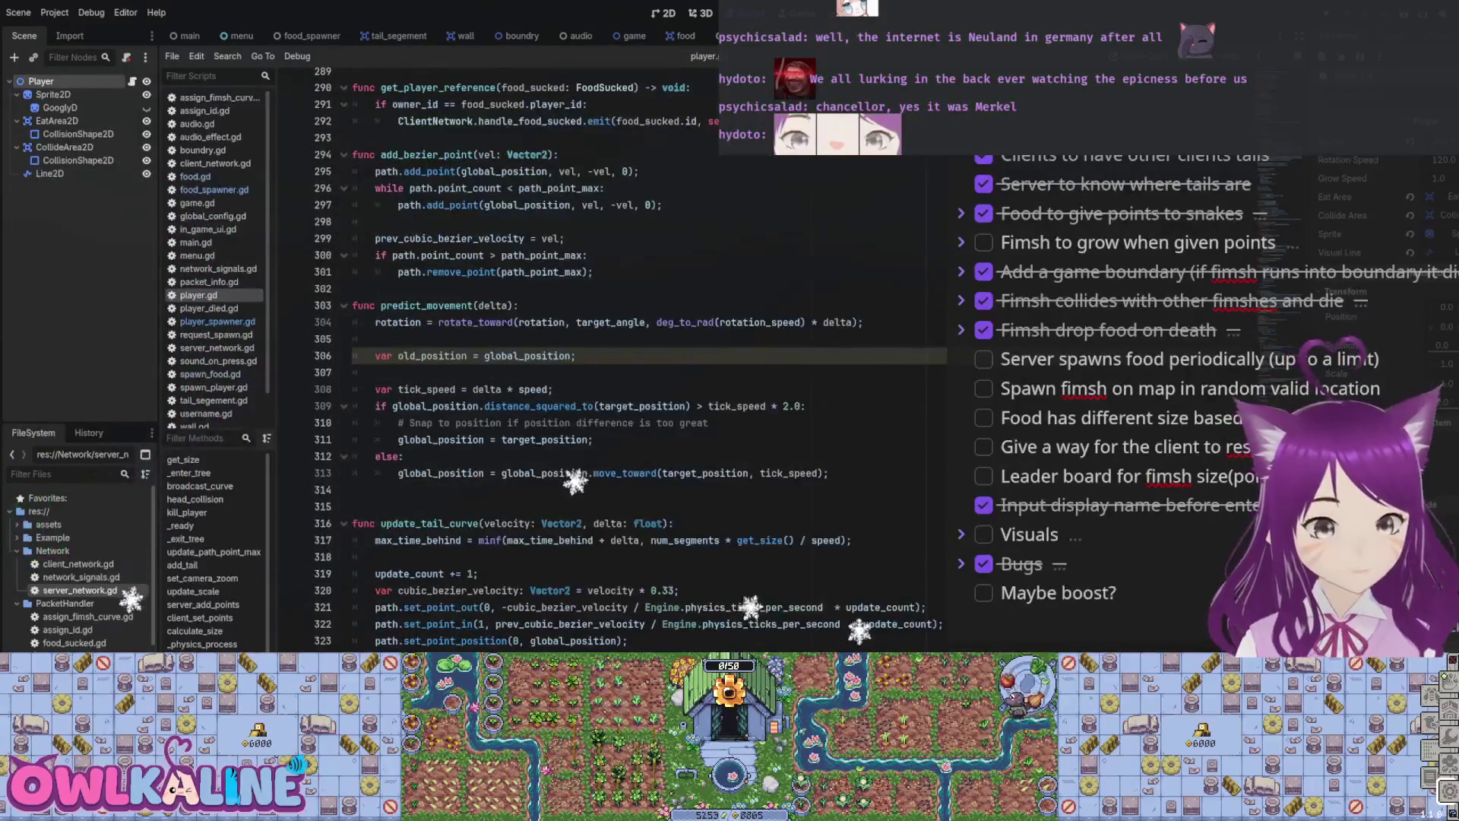
pyautogui.scroll(3, 817, 580)
pyautogui.scroll(-3, 817, 580)
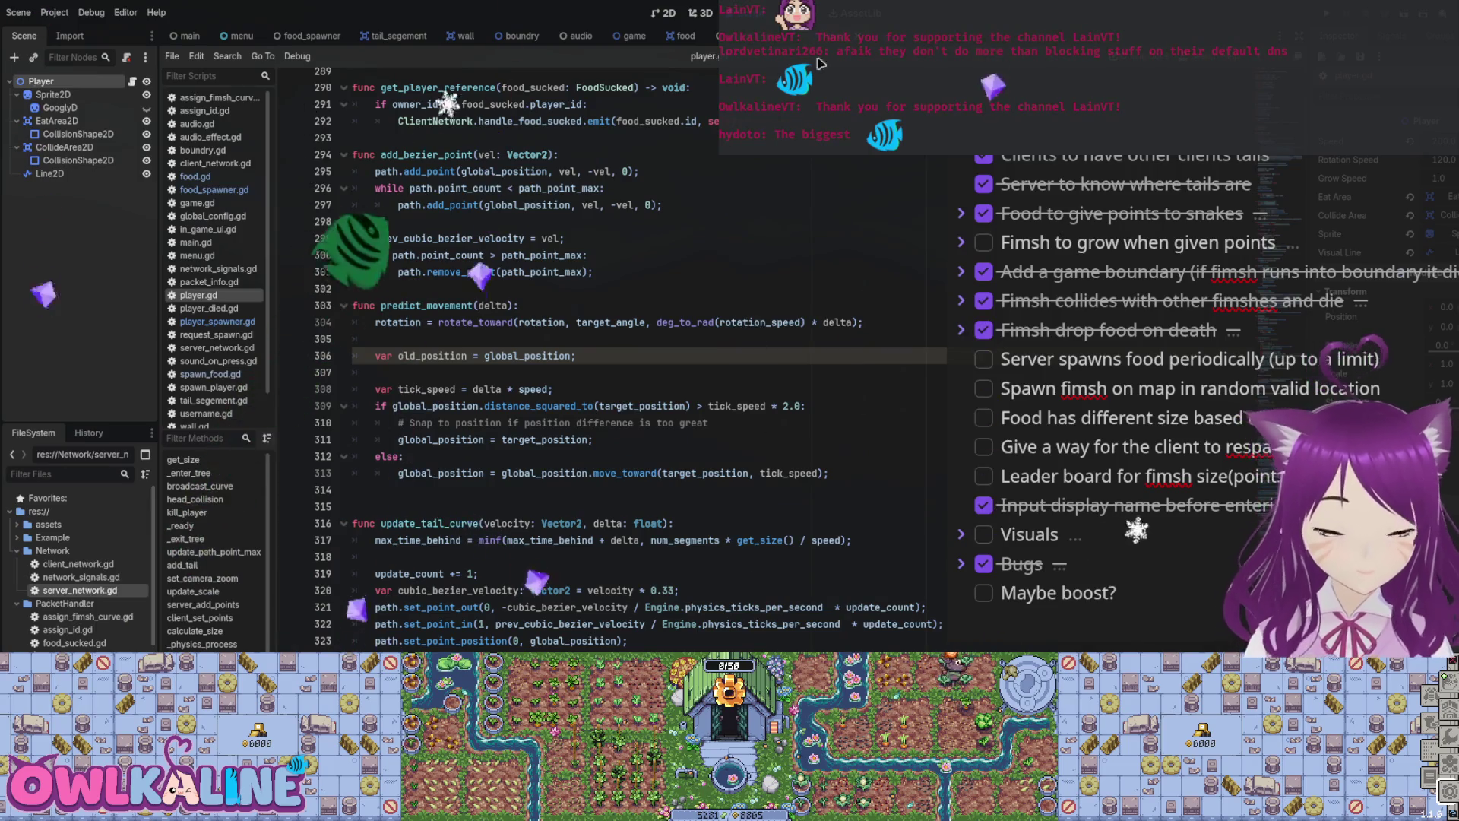
# Step: Look through player.gd's predict_movement position-snapping code and the movement and tail code above it
pyautogui.press('Down')
pyautogui.hotkey('shift', 'Down')
pyautogui.hotkey('shift', 'Down')
pyautogui.hotkey('shift', 'Down')
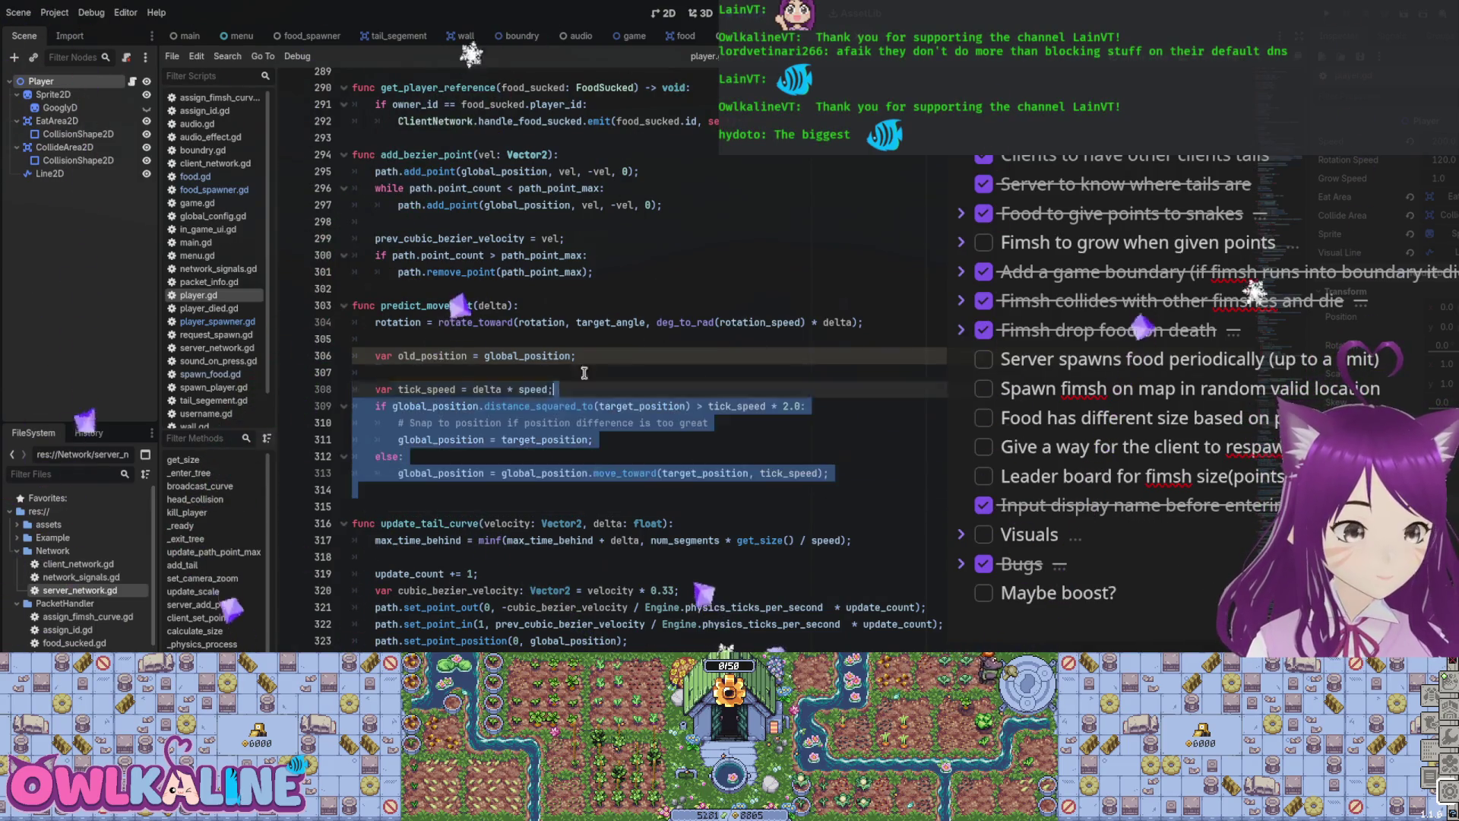
pyautogui.press('Up')
pyautogui.scroll(1, 698, 441)
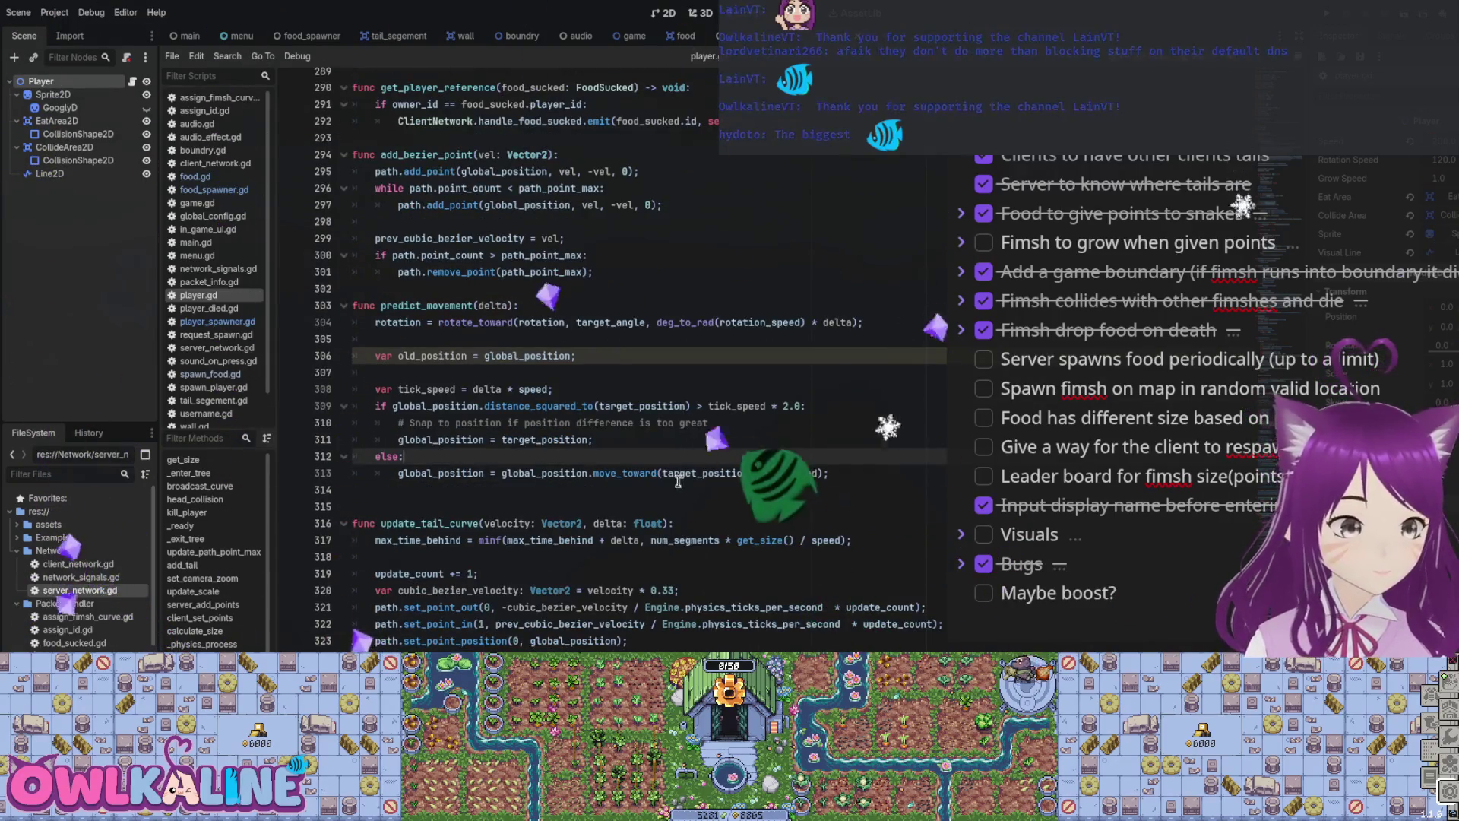
pyautogui.scroll(3, 683, 524)
pyautogui.scroll(16, 683, 524)
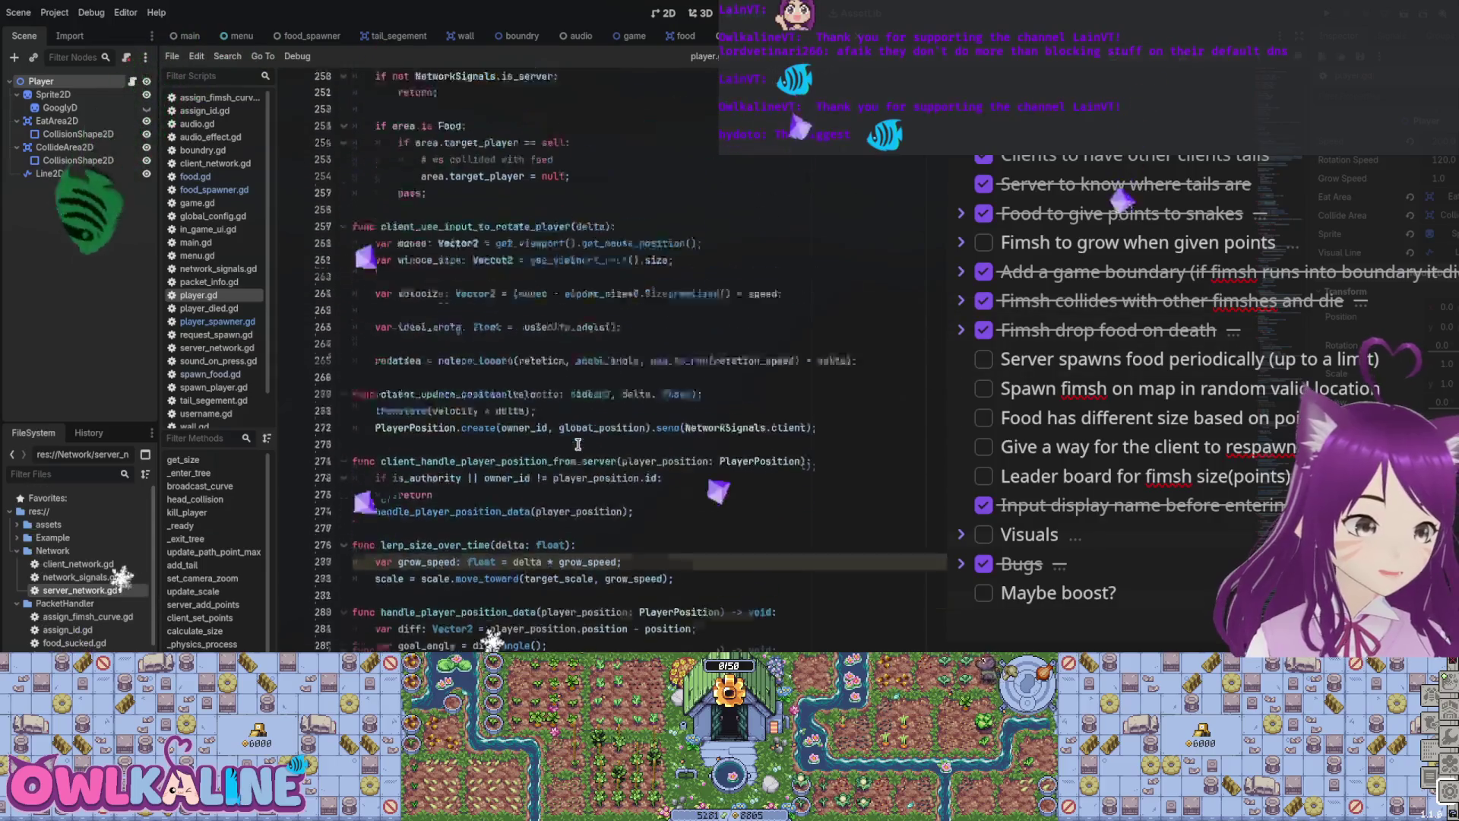
pyautogui.scroll(16, 581, 440)
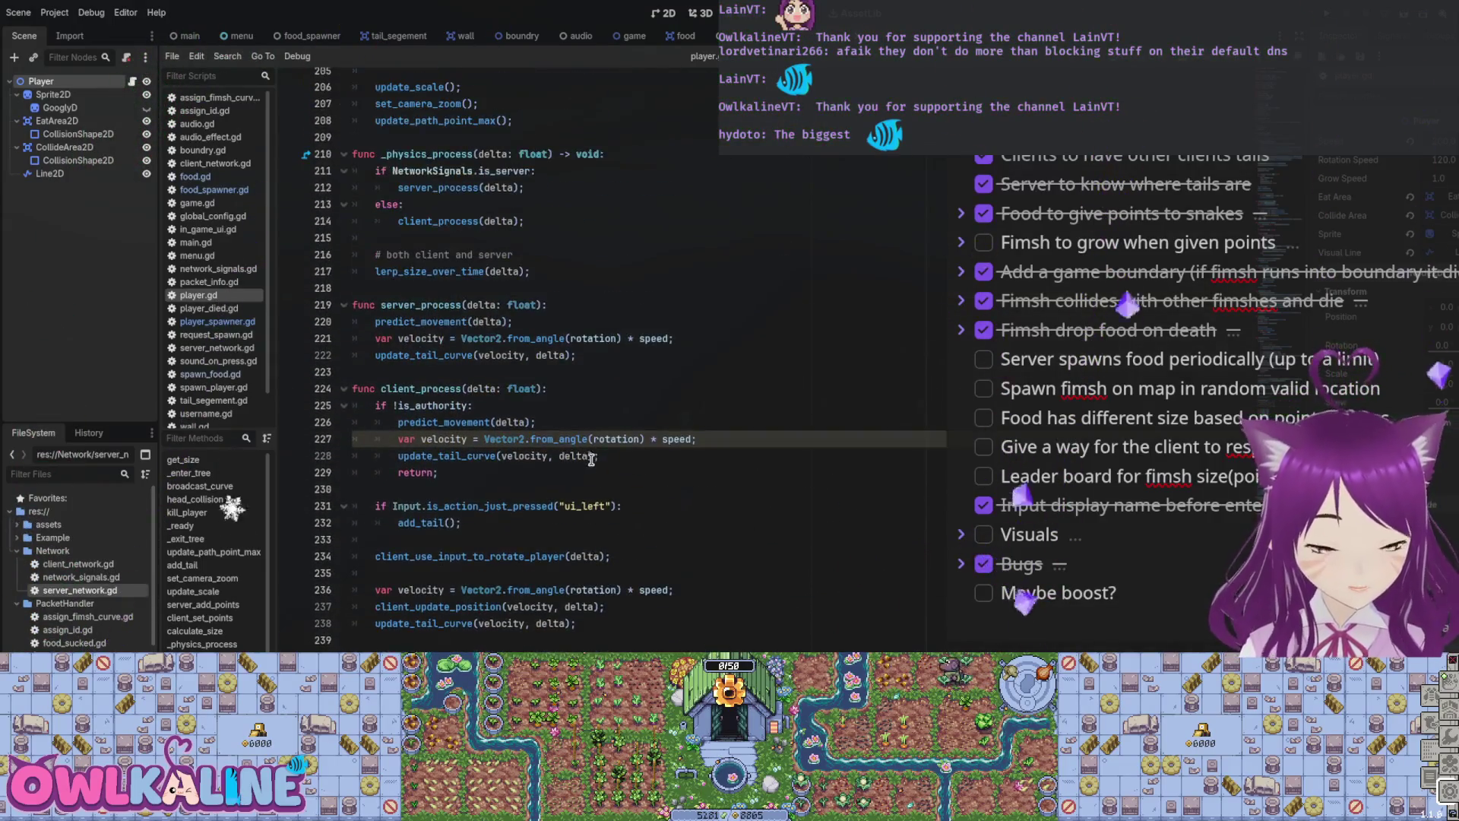
pyautogui.scroll(5, 588, 439)
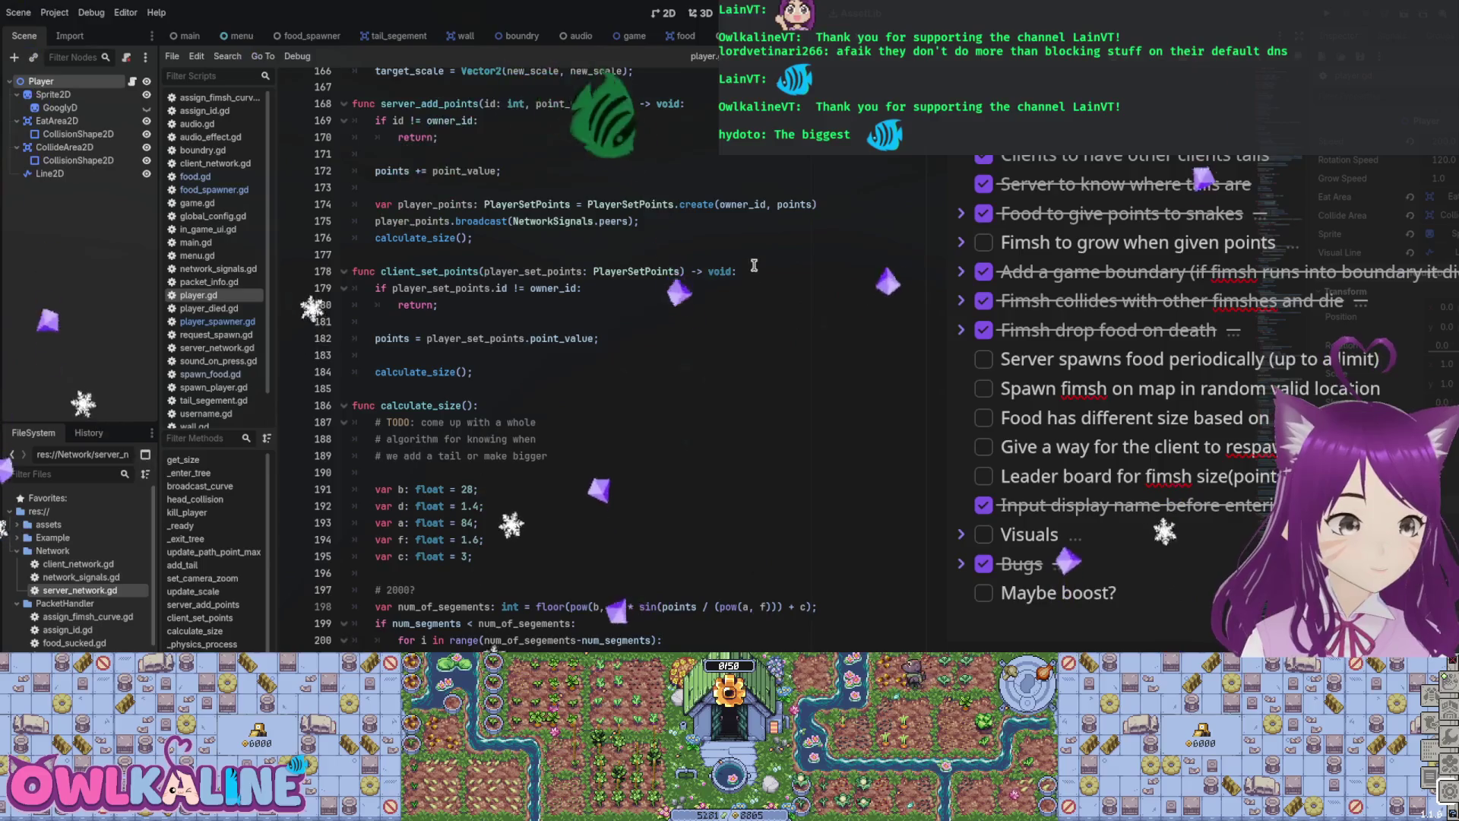
pyautogui.scroll(20, 757, 304)
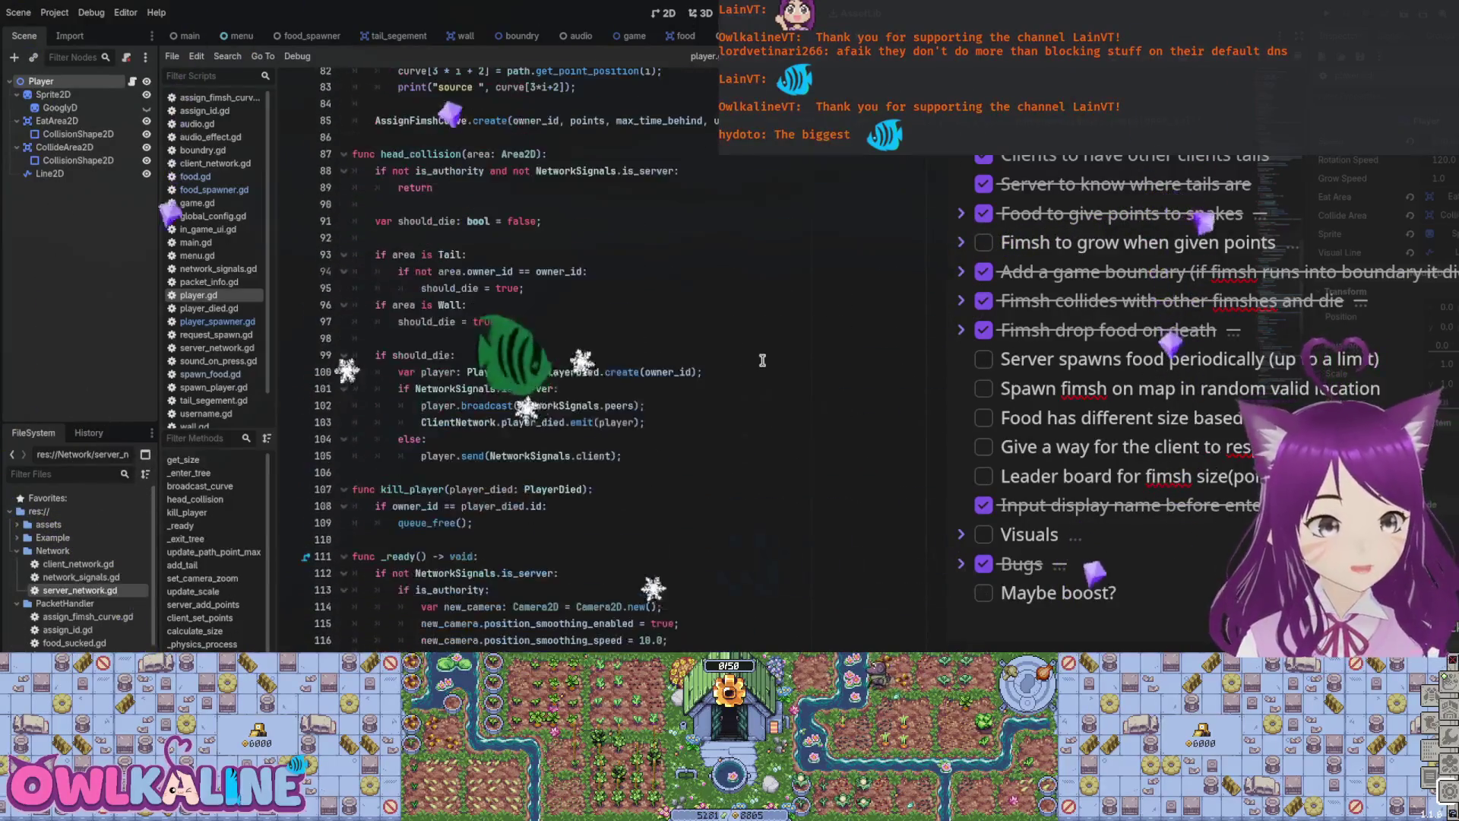
pyautogui.scroll(17, 762, 361)
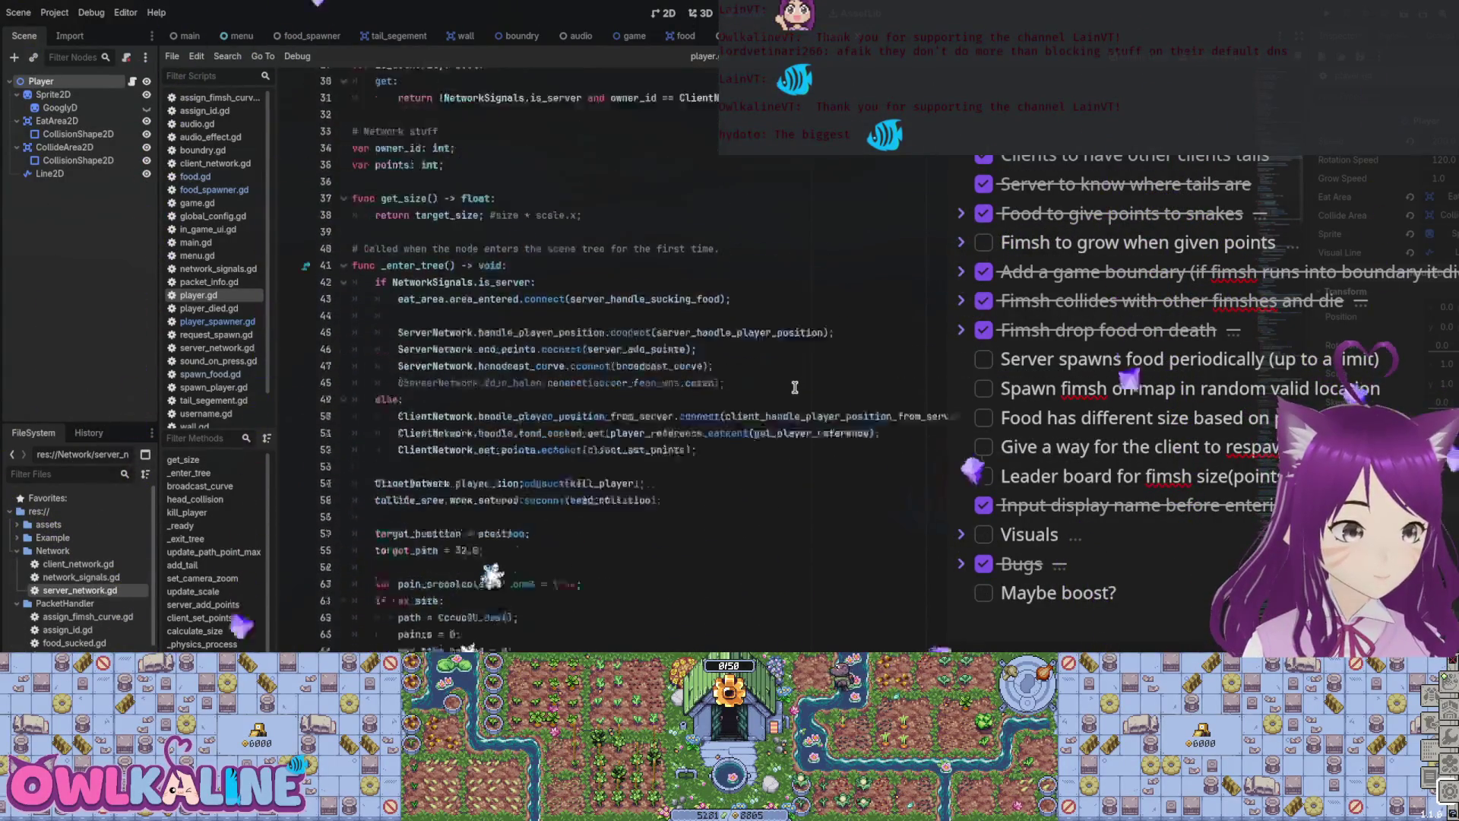
pyautogui.scroll(6, 795, 387)
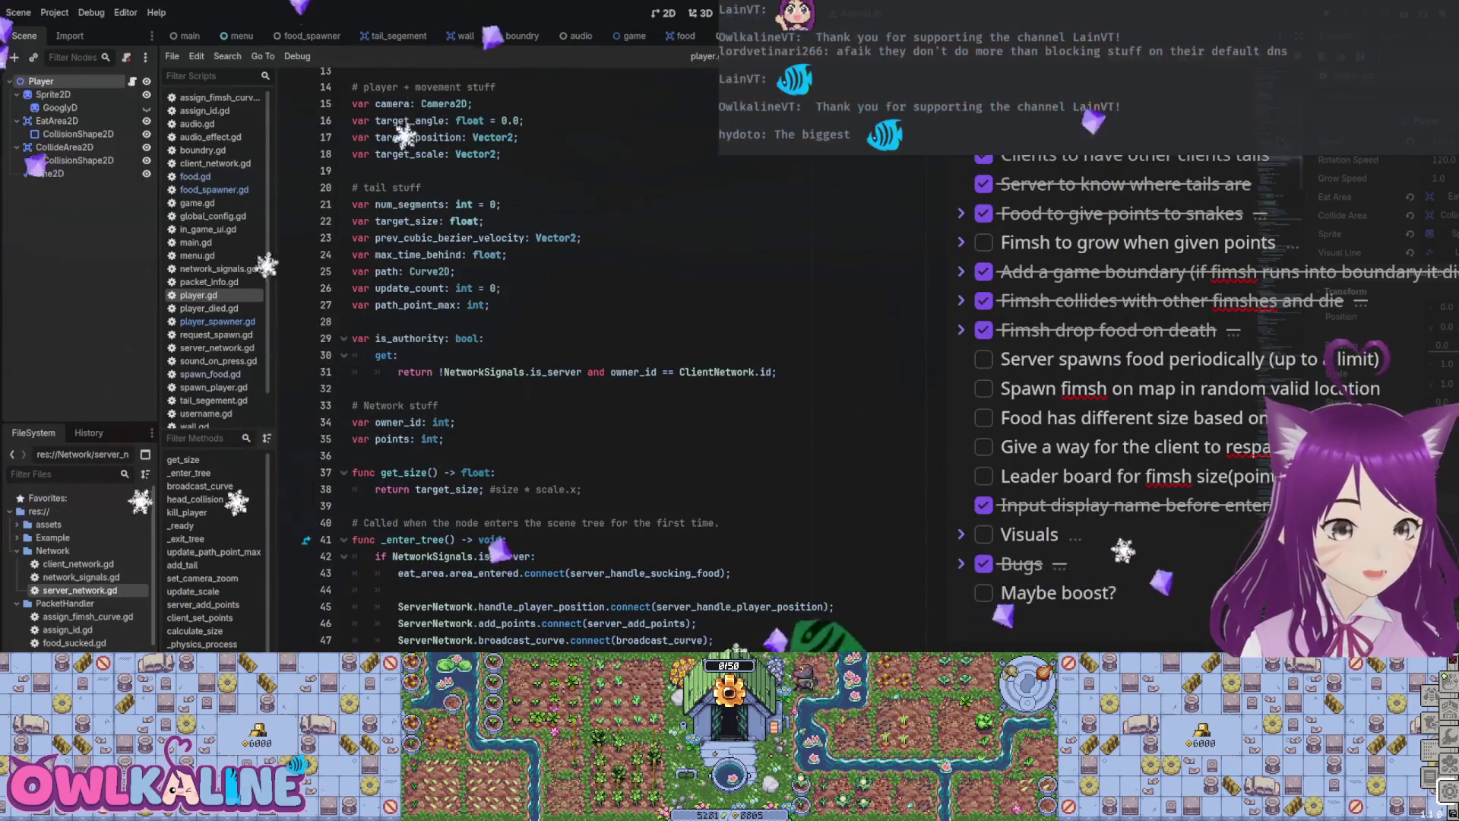
pyautogui.scroll(-15, 608, 585)
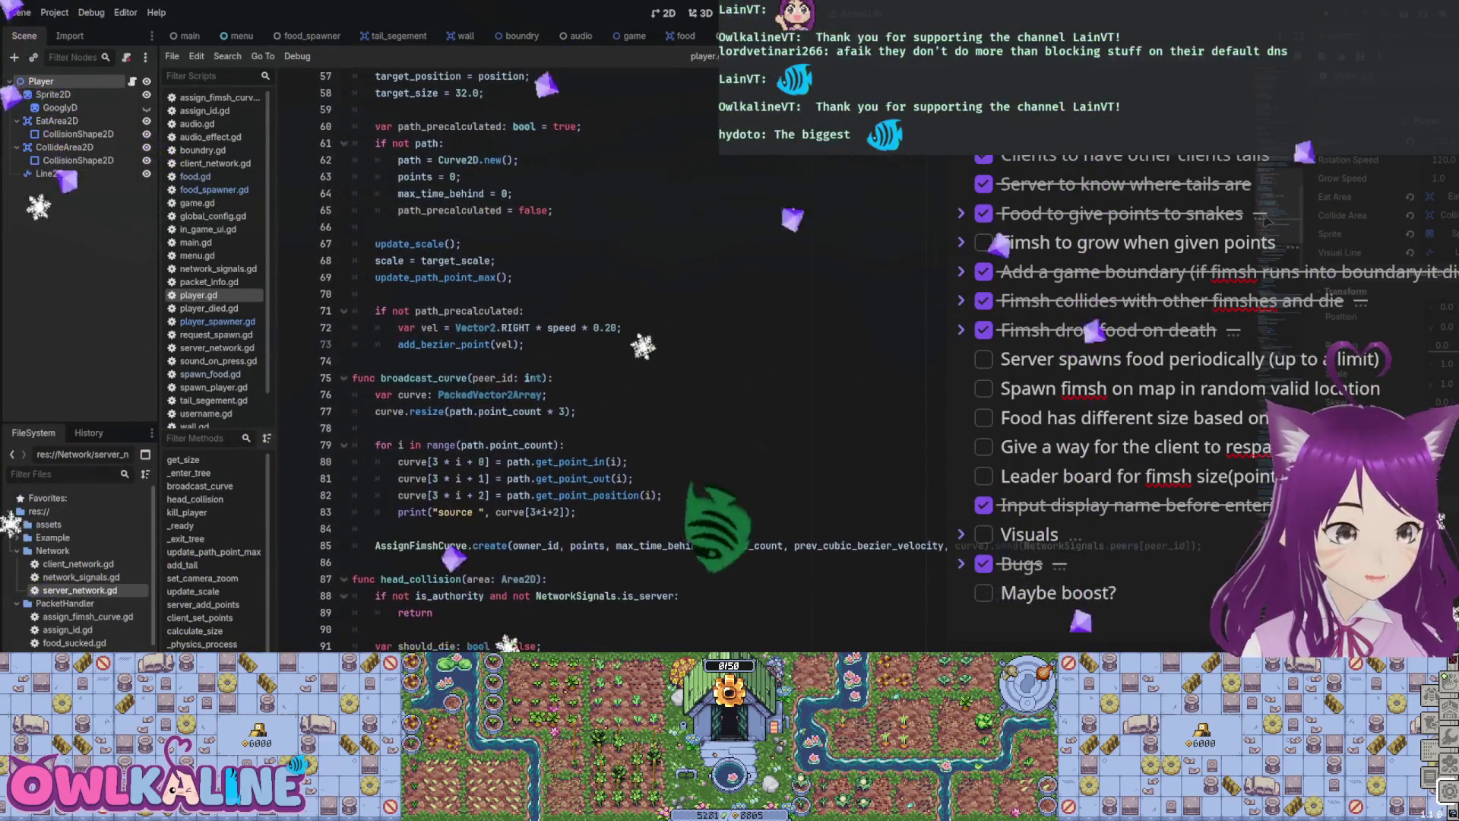
pyautogui.scroll(-7, 608, 357)
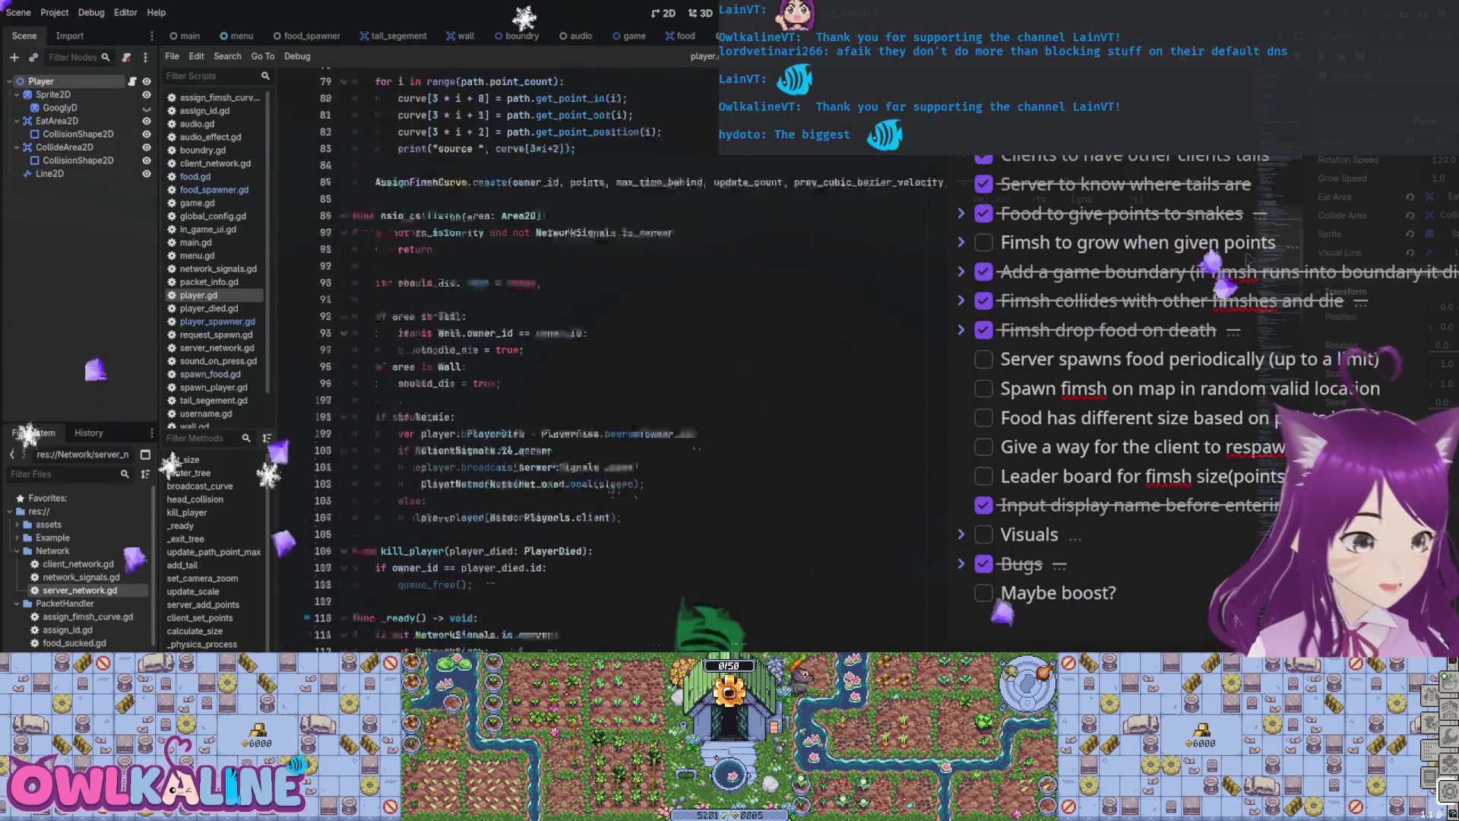
pyautogui.scroll(-15, 608, 357)
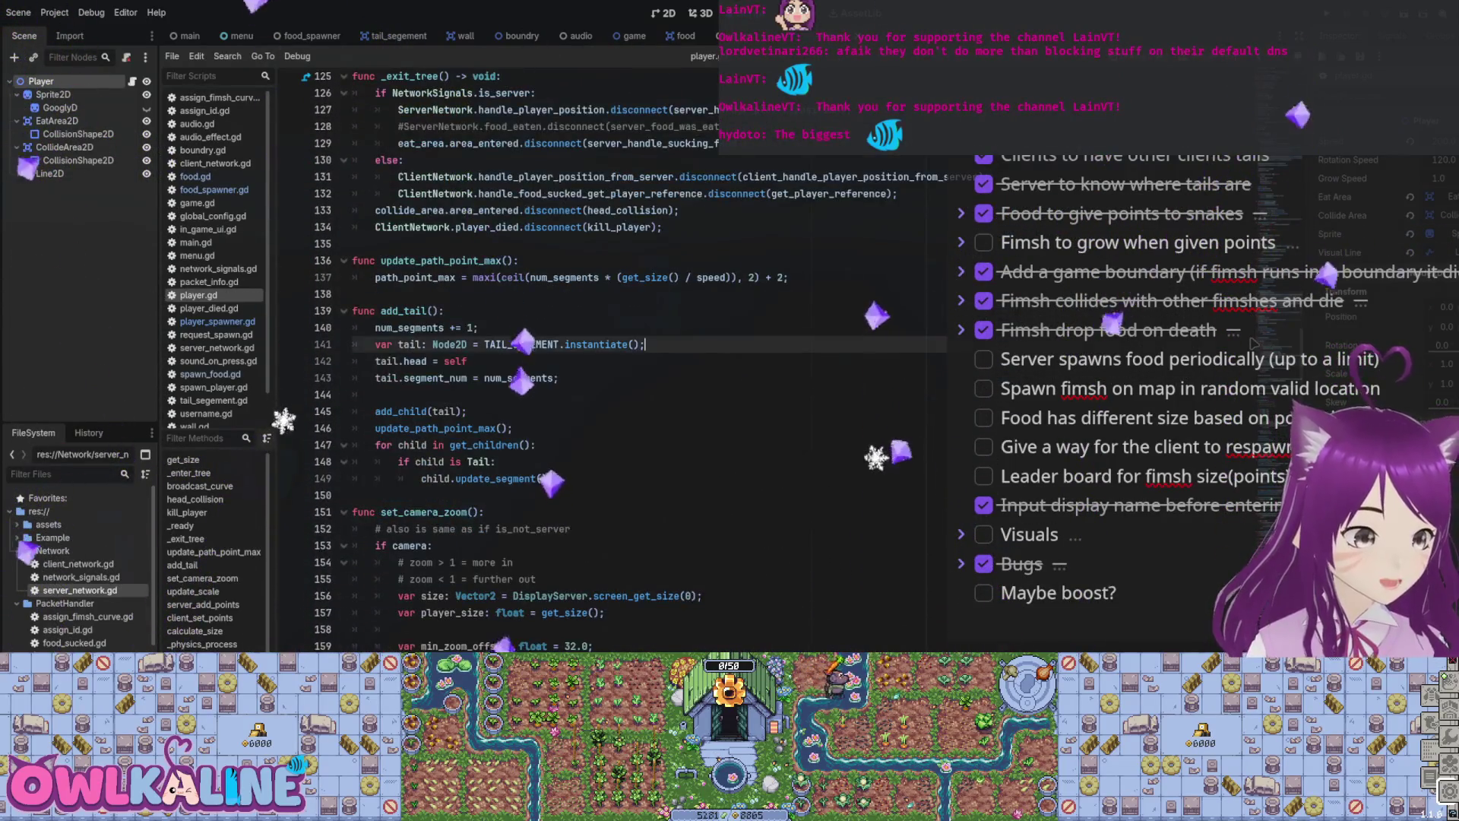
# Step: Put the caret at the end of line 137, then switch to the food scene
pyautogui.click(922, 280)
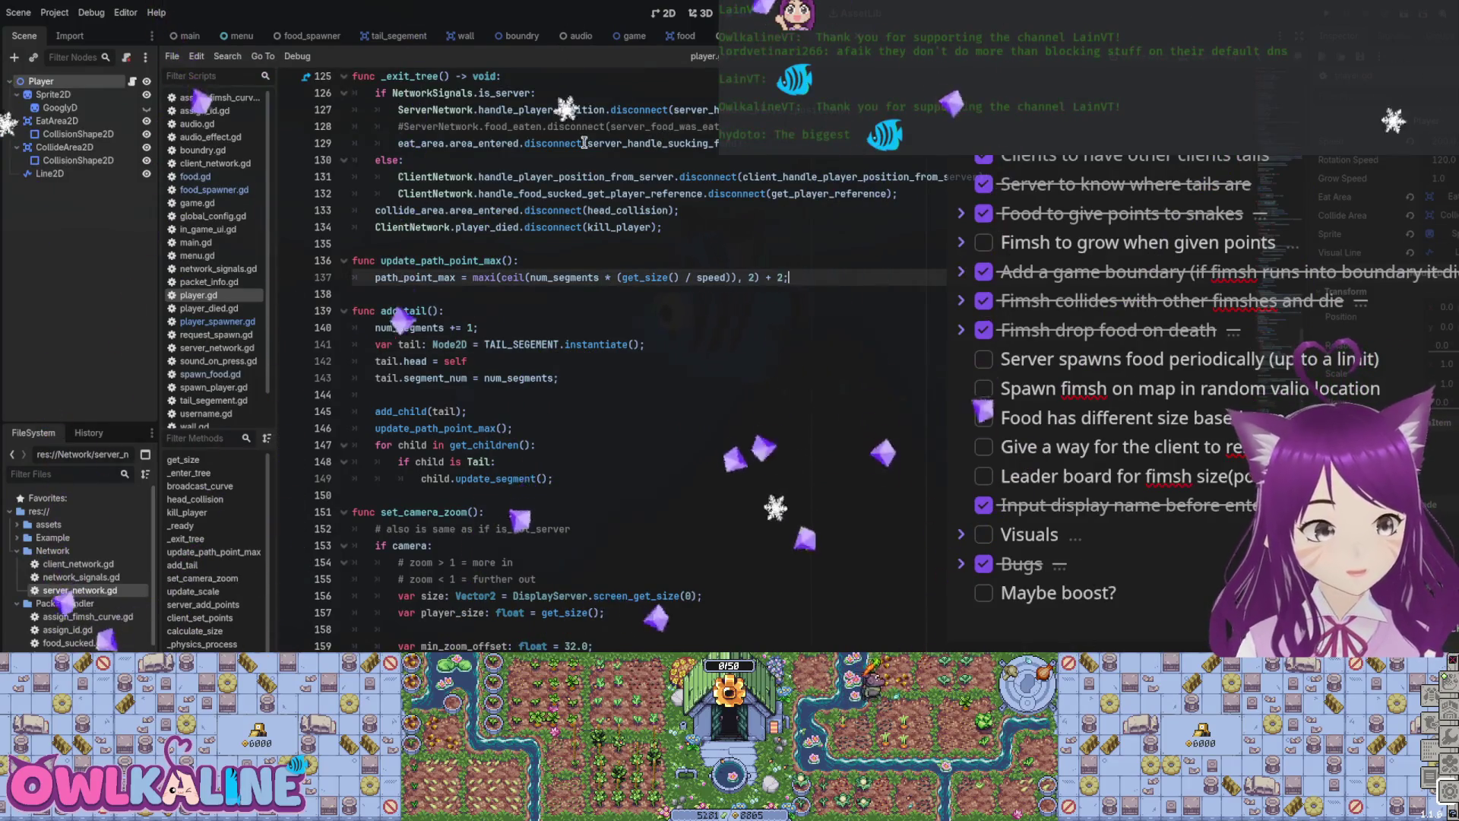
pyautogui.scroll(-2, 710, 378)
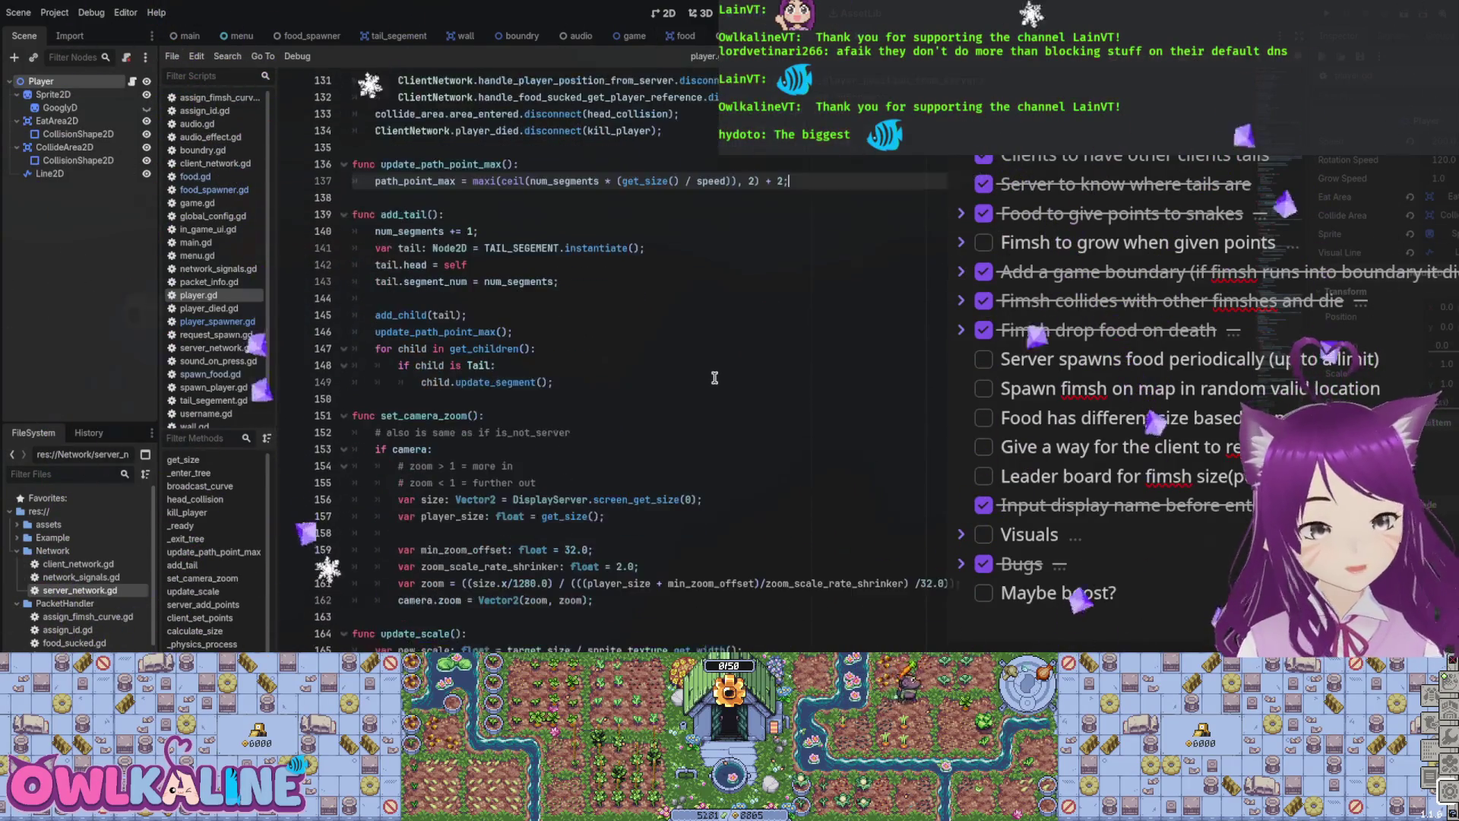
pyautogui.click(672, 38)
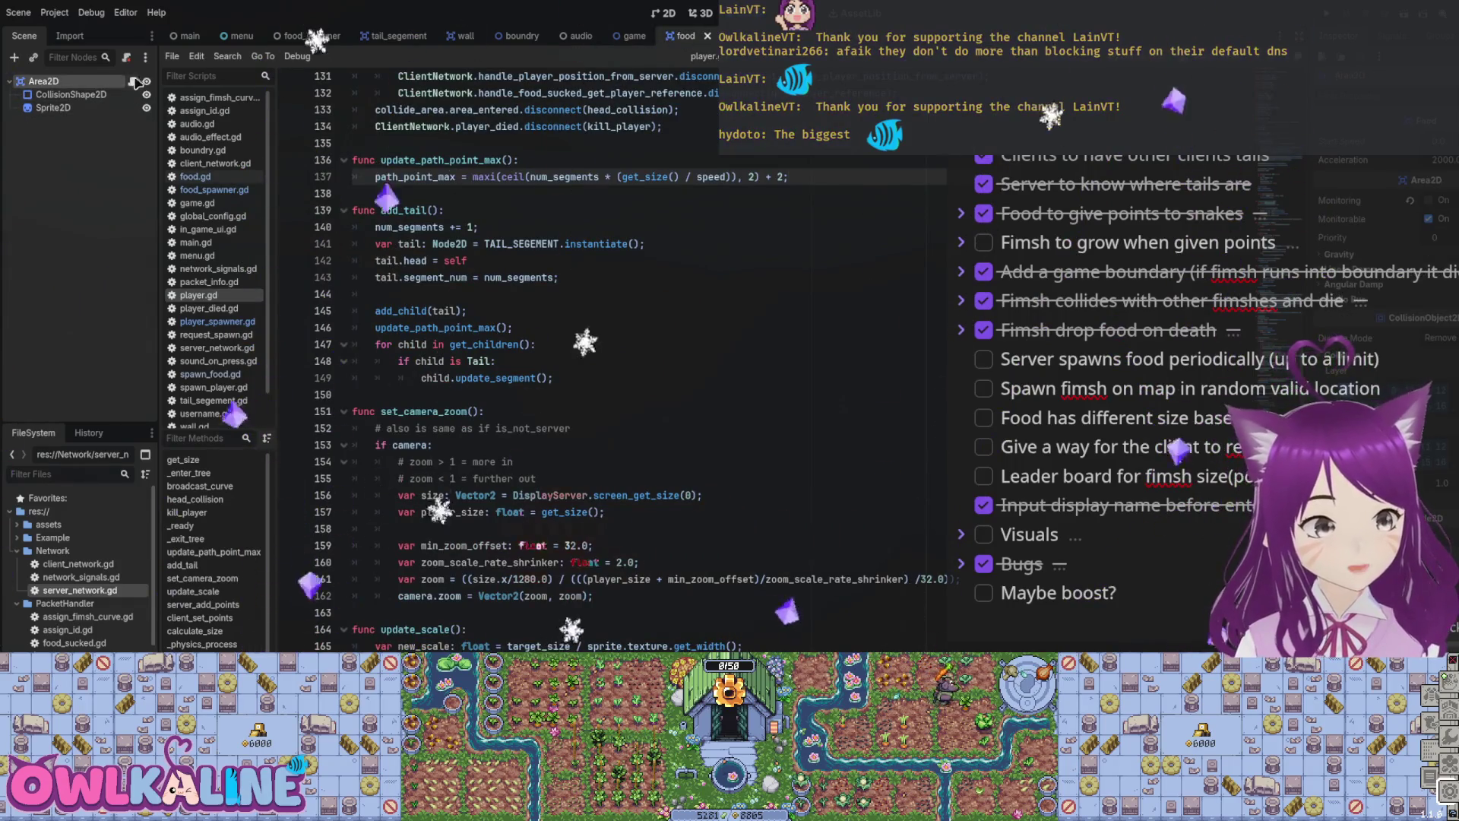
# Step: Open food.gd from the Area2D and select ServerNetwork.food_eaten on line 50 for copying
pyautogui.click(133, 81)
pyautogui.scroll(-1, 711, 344)
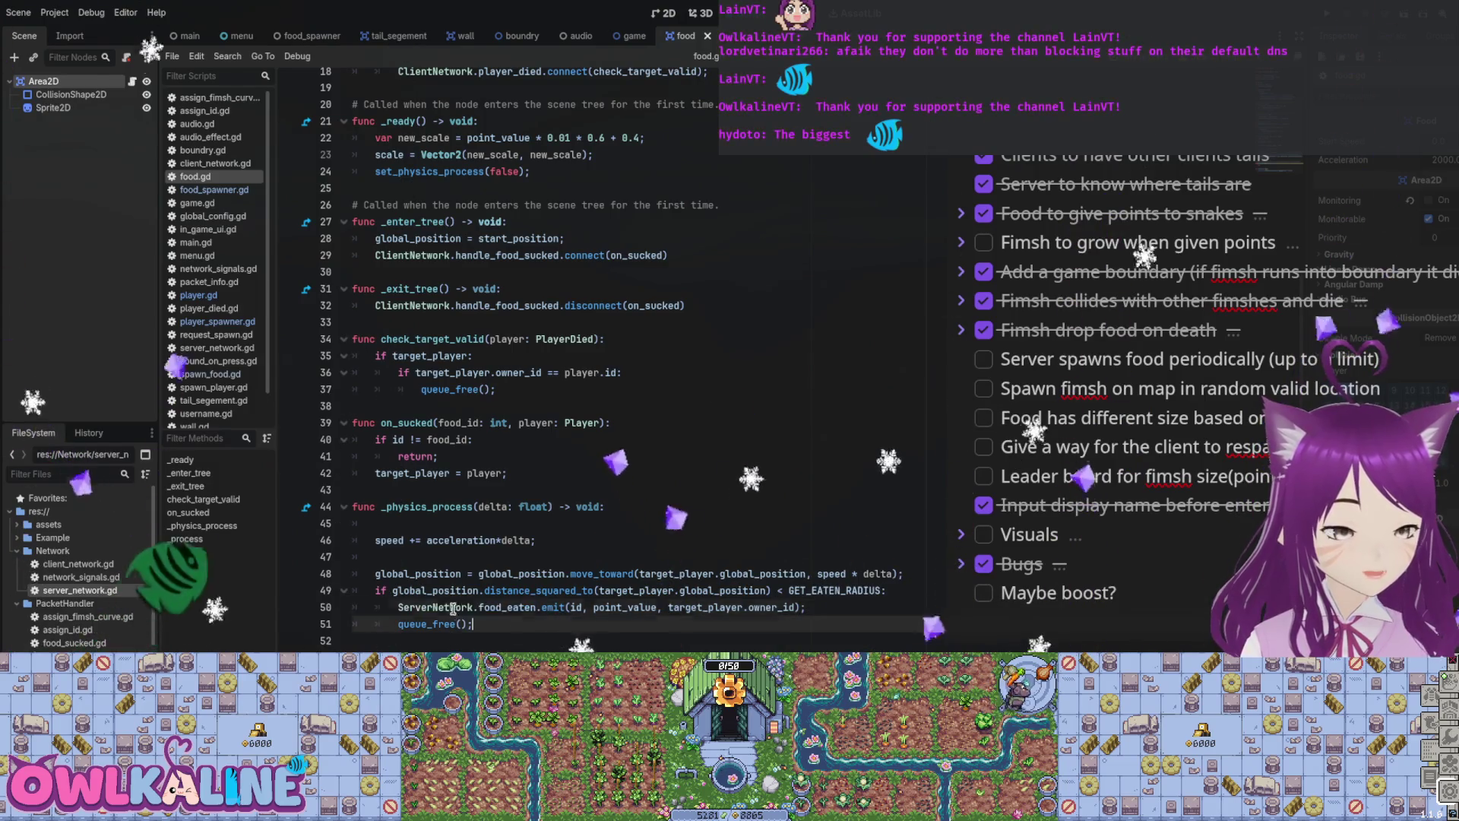
pyautogui.click(520, 608)
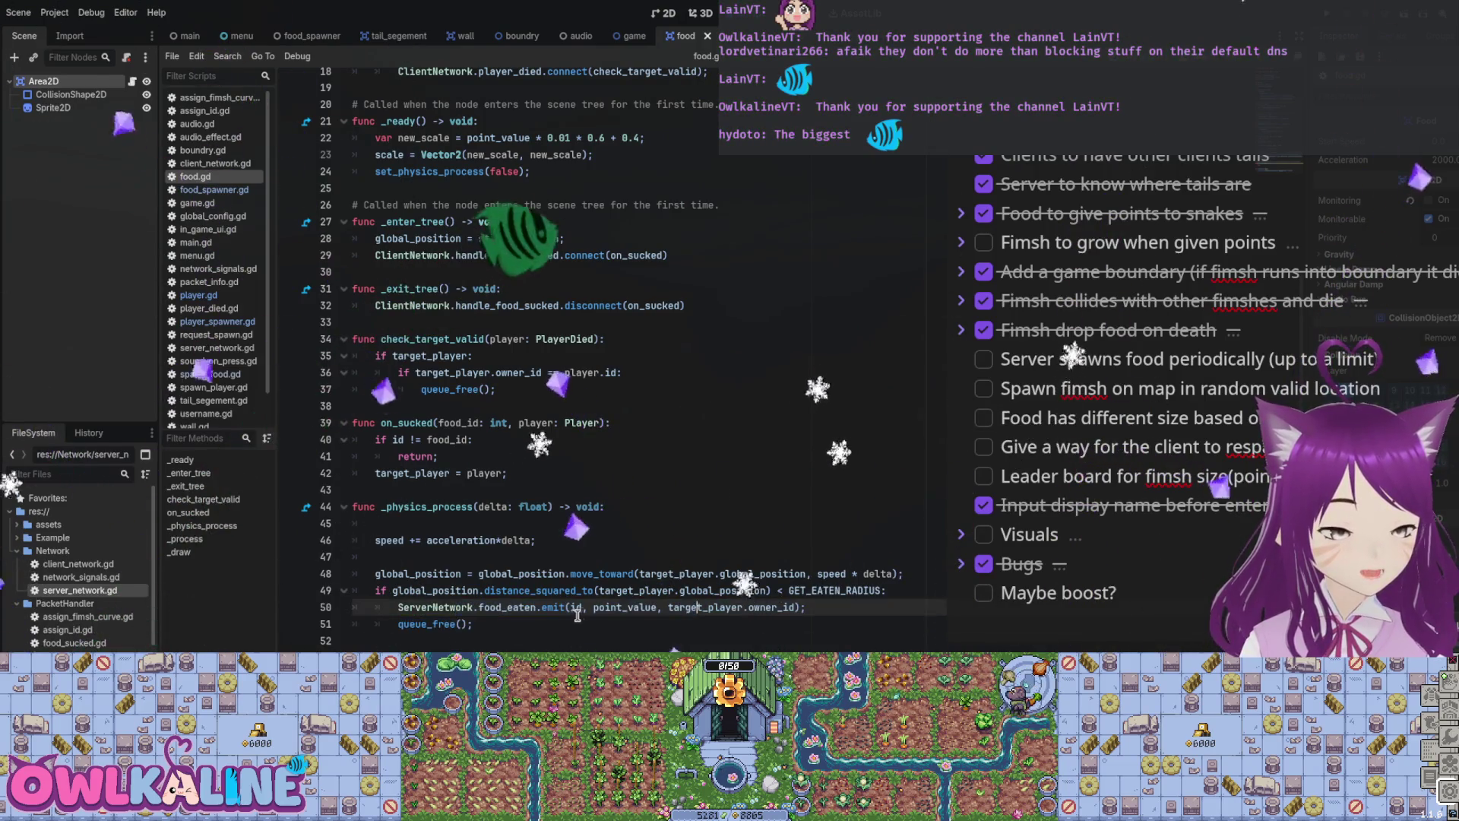
pyautogui.doubleClick(520, 608)
pyautogui.click(468, 606)
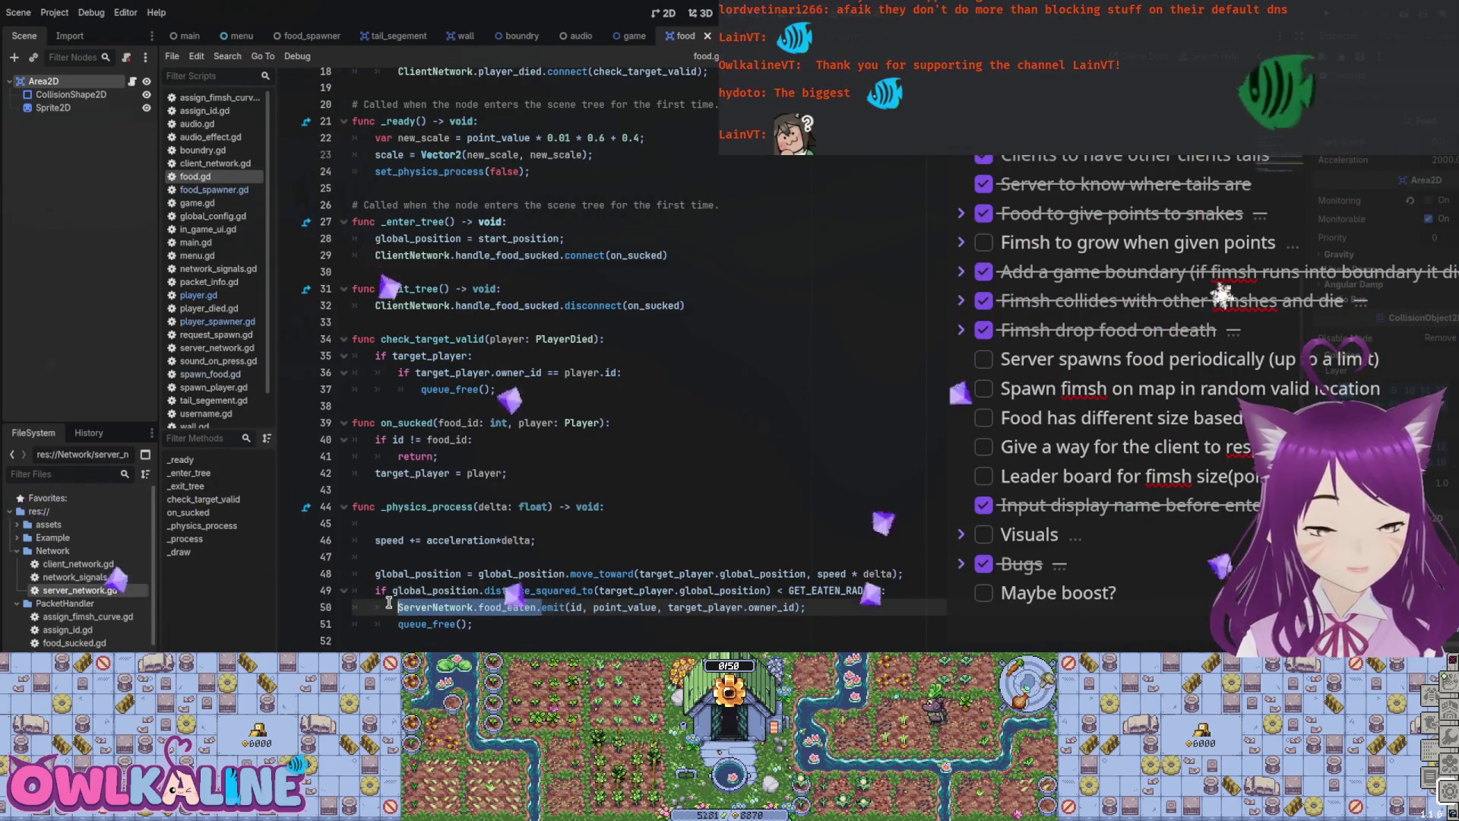
# Step: Paste ServerNetwork.food_eaten into food_spawner.gd below random.randomize()
pyautogui.click(335, 38)
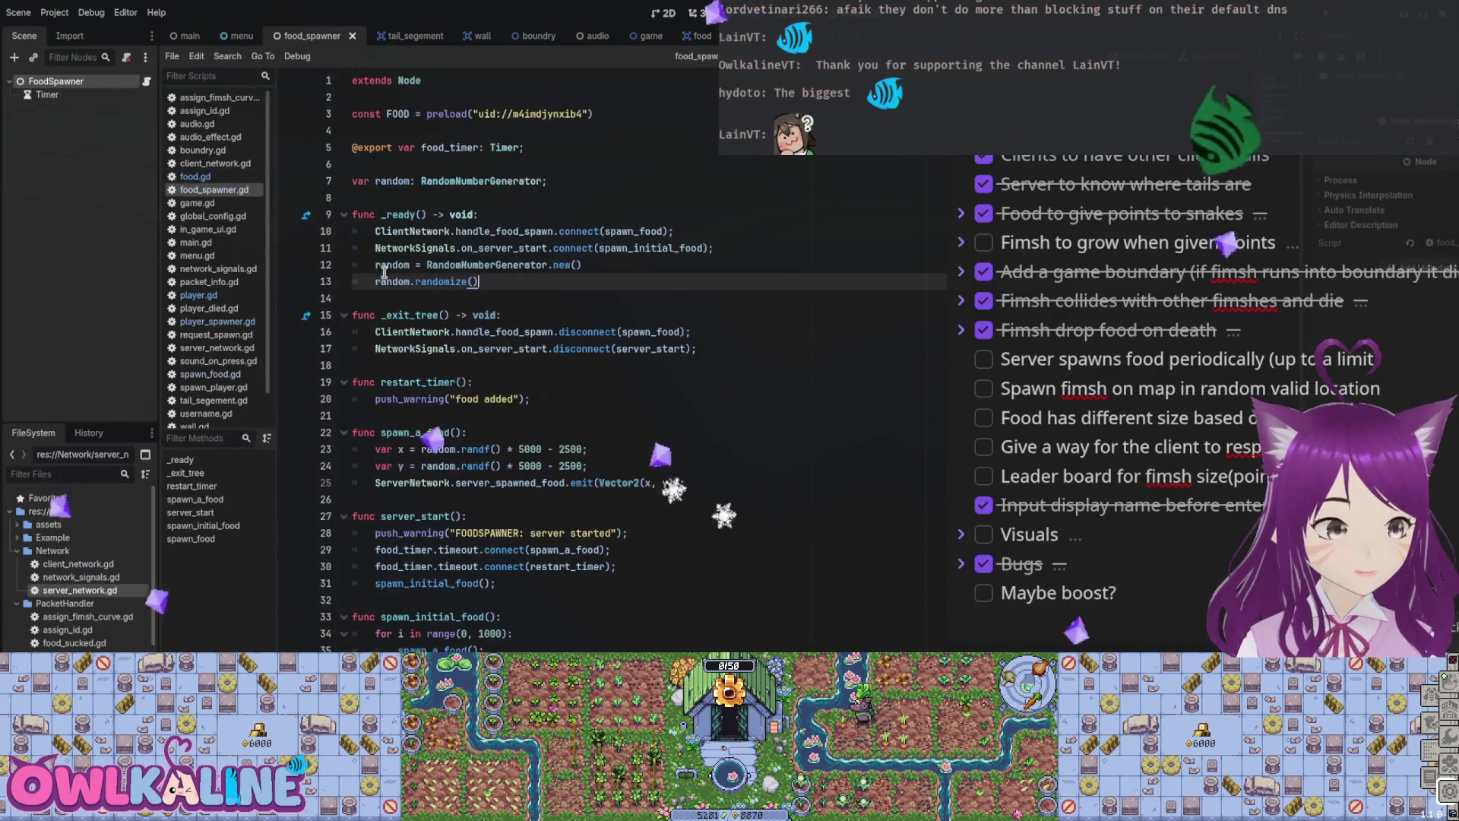
pyautogui.hotkey('ctrl', 'v')
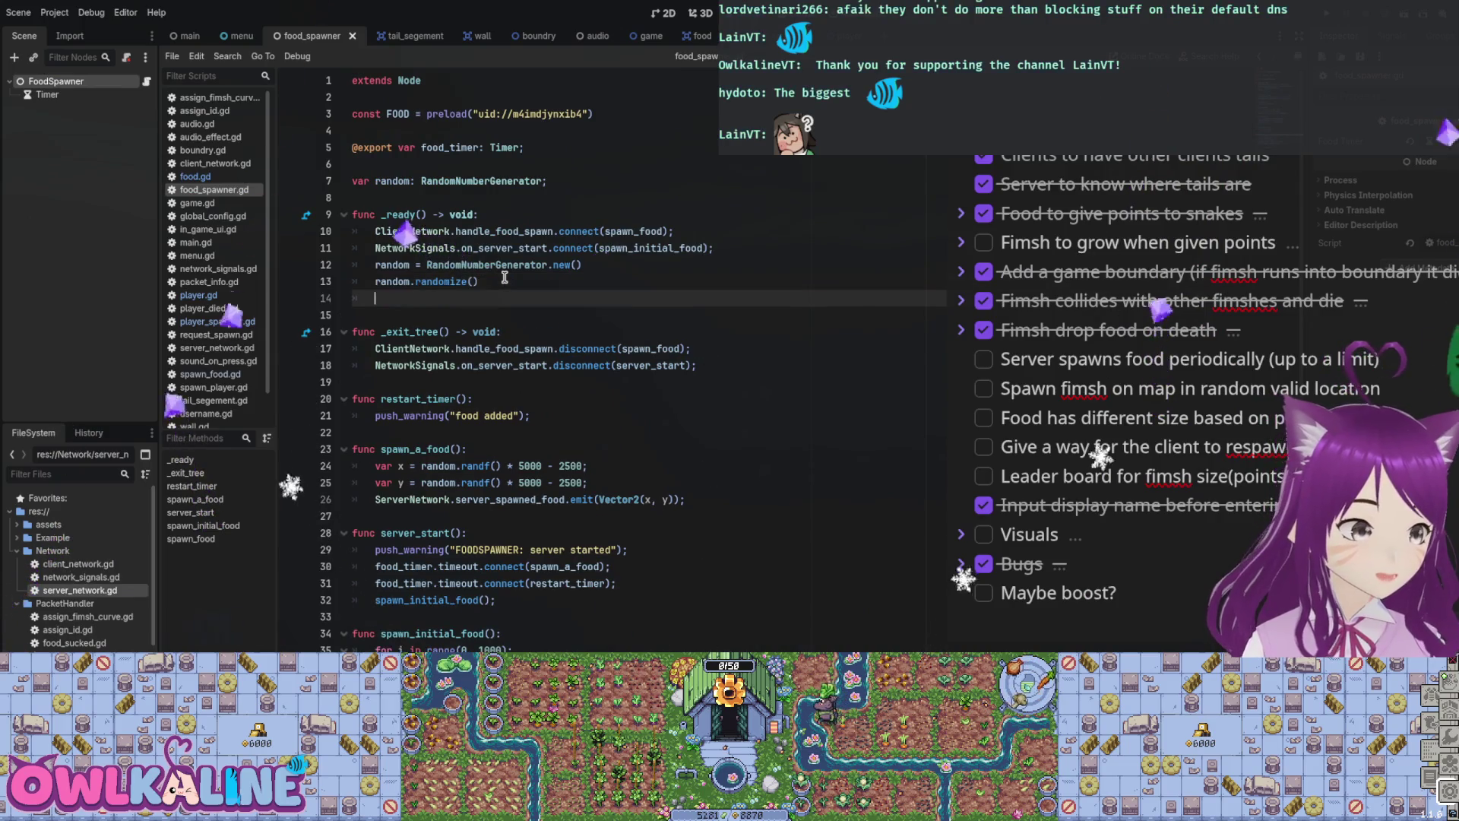
pyautogui.click(504, 278)
pyautogui.press('Return')
pyautogui.press('Return')
pyautogui.write('if Ne')
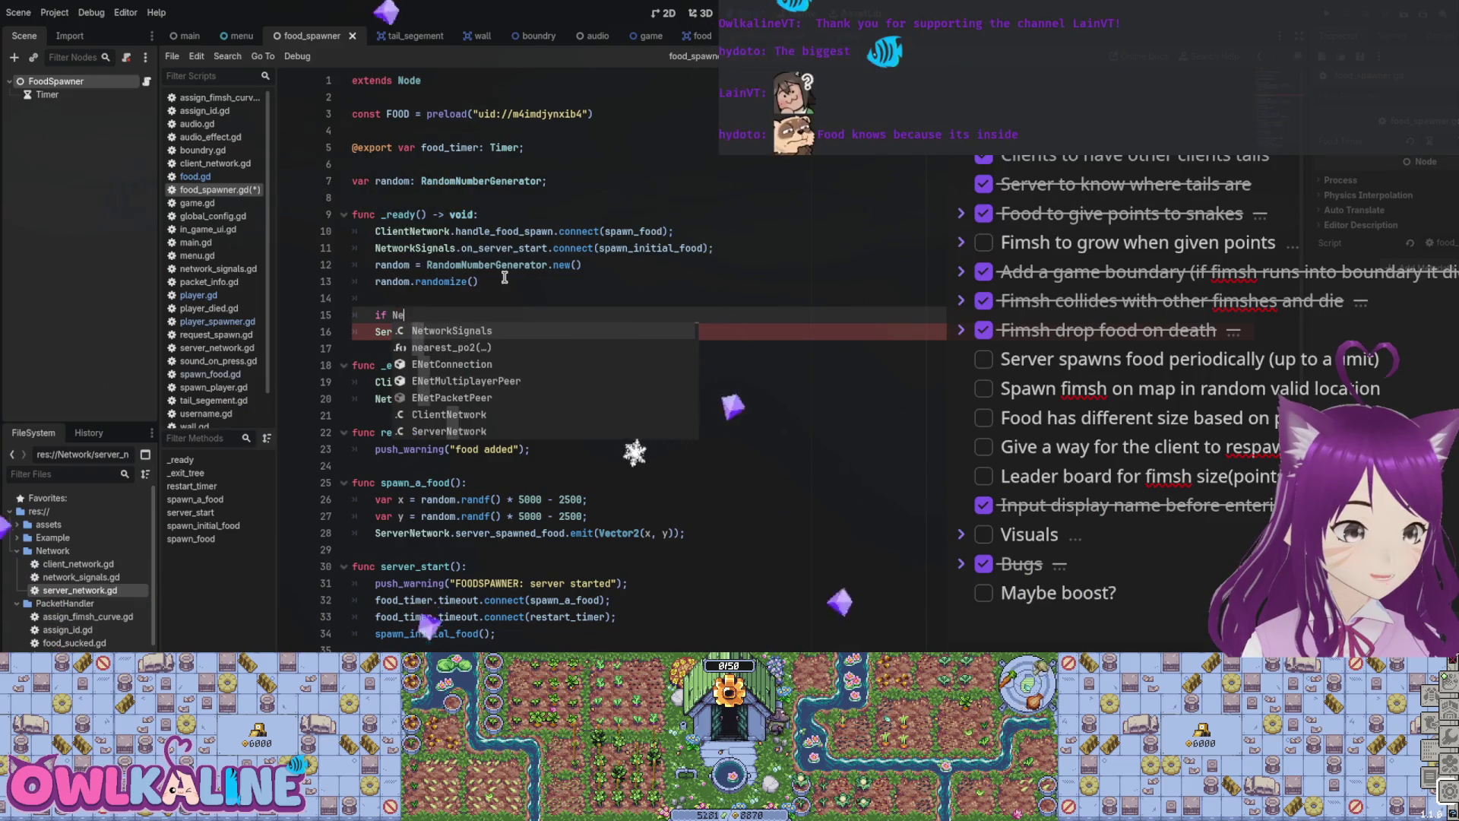
pyautogui.press('BackSpace')
pyautogui.press('BackSpace')
pyautogui.press('BackSpace')
pyautogui.press('BackSpace')
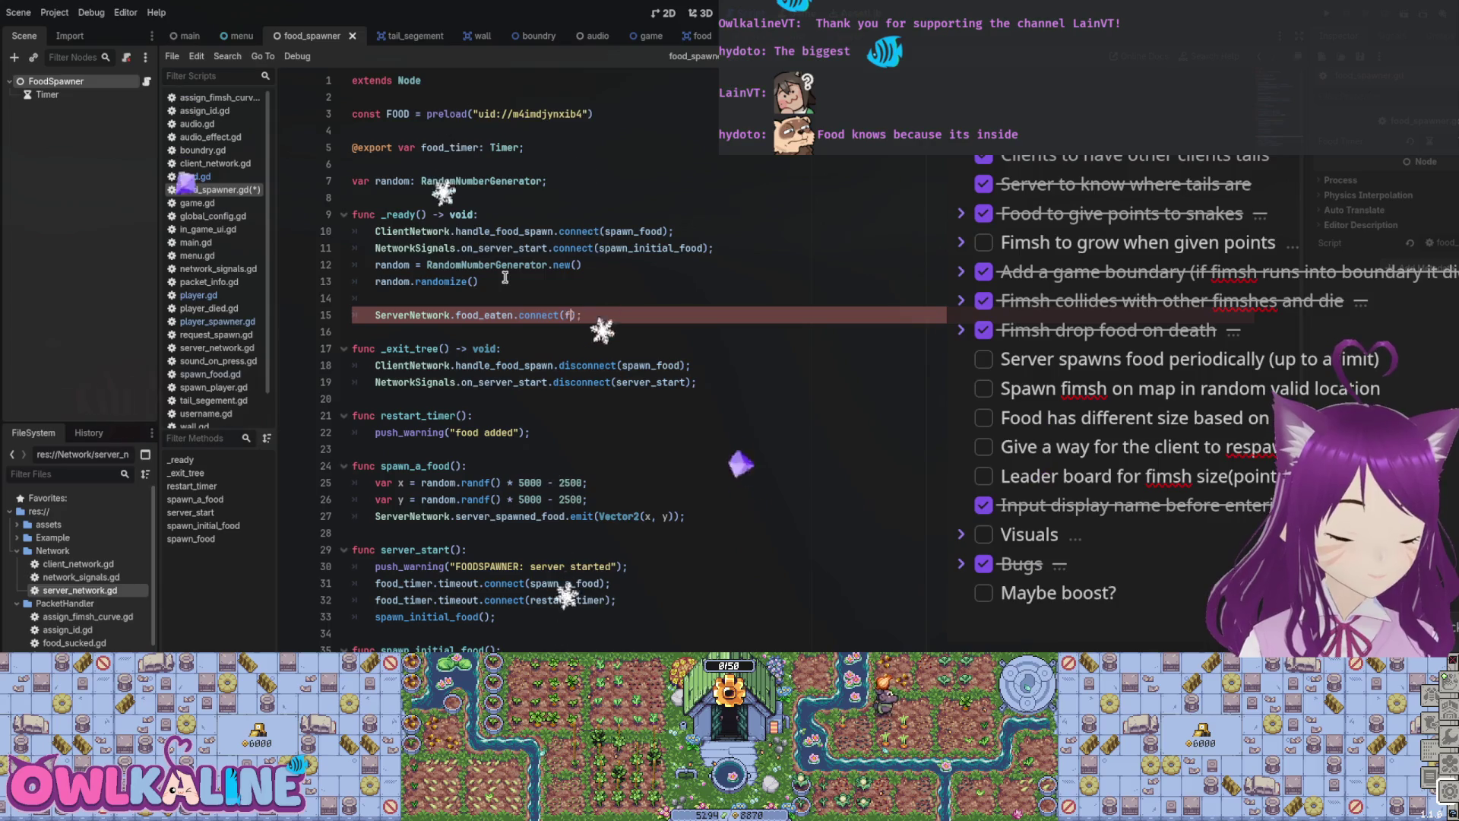
# Step: Complete line 15 as a .connect(food_was_eaten) call and save the script
pyautogui.press('Left')
pyautogui.press('Left')
pyautogui.press('Left')
pyautogui.press('BackSpace')
pyautogui.write('_')
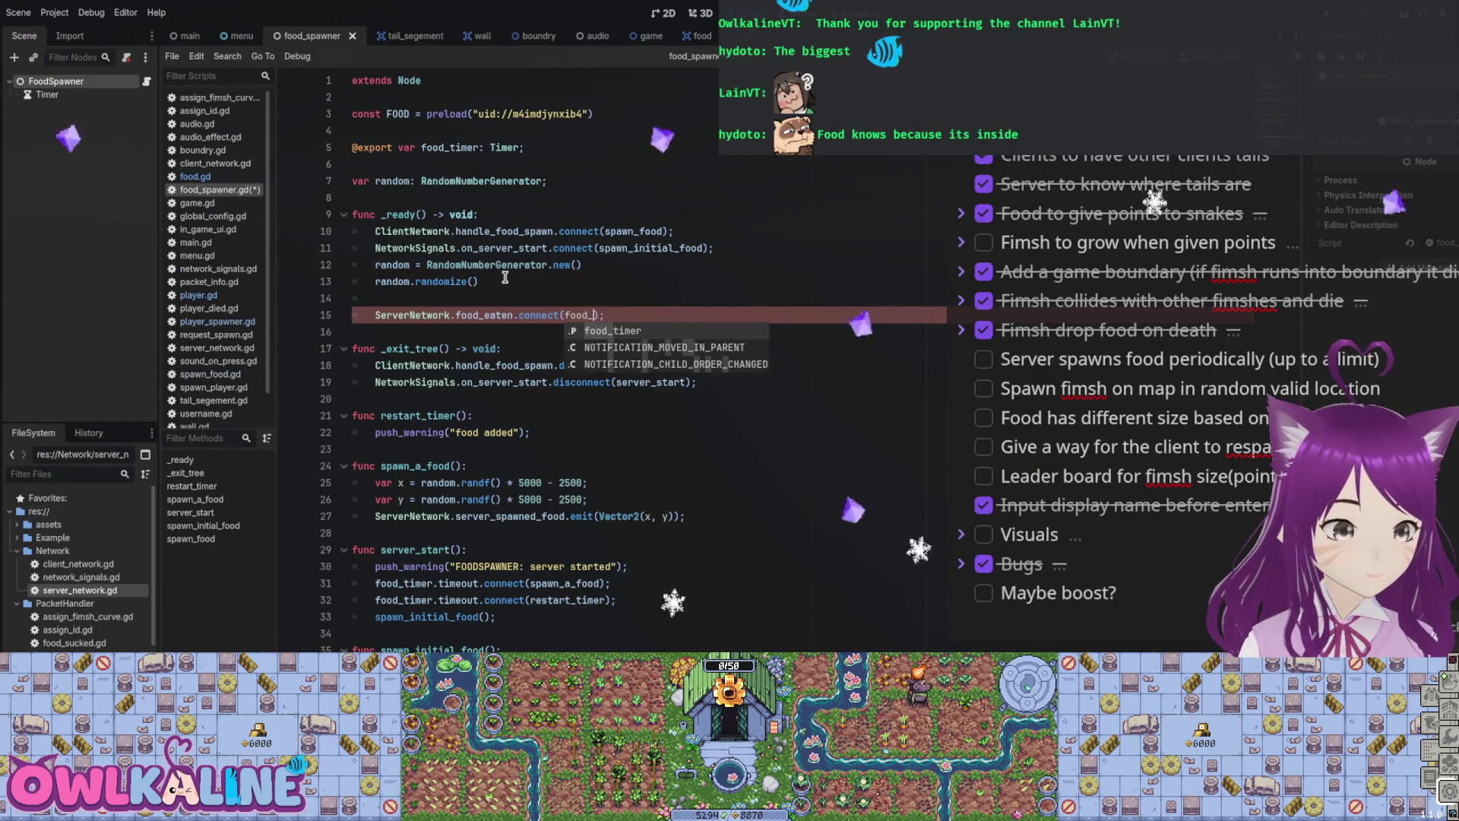
pyautogui.press('Right')
pyautogui.press('Right')
pyautogui.press('Right')
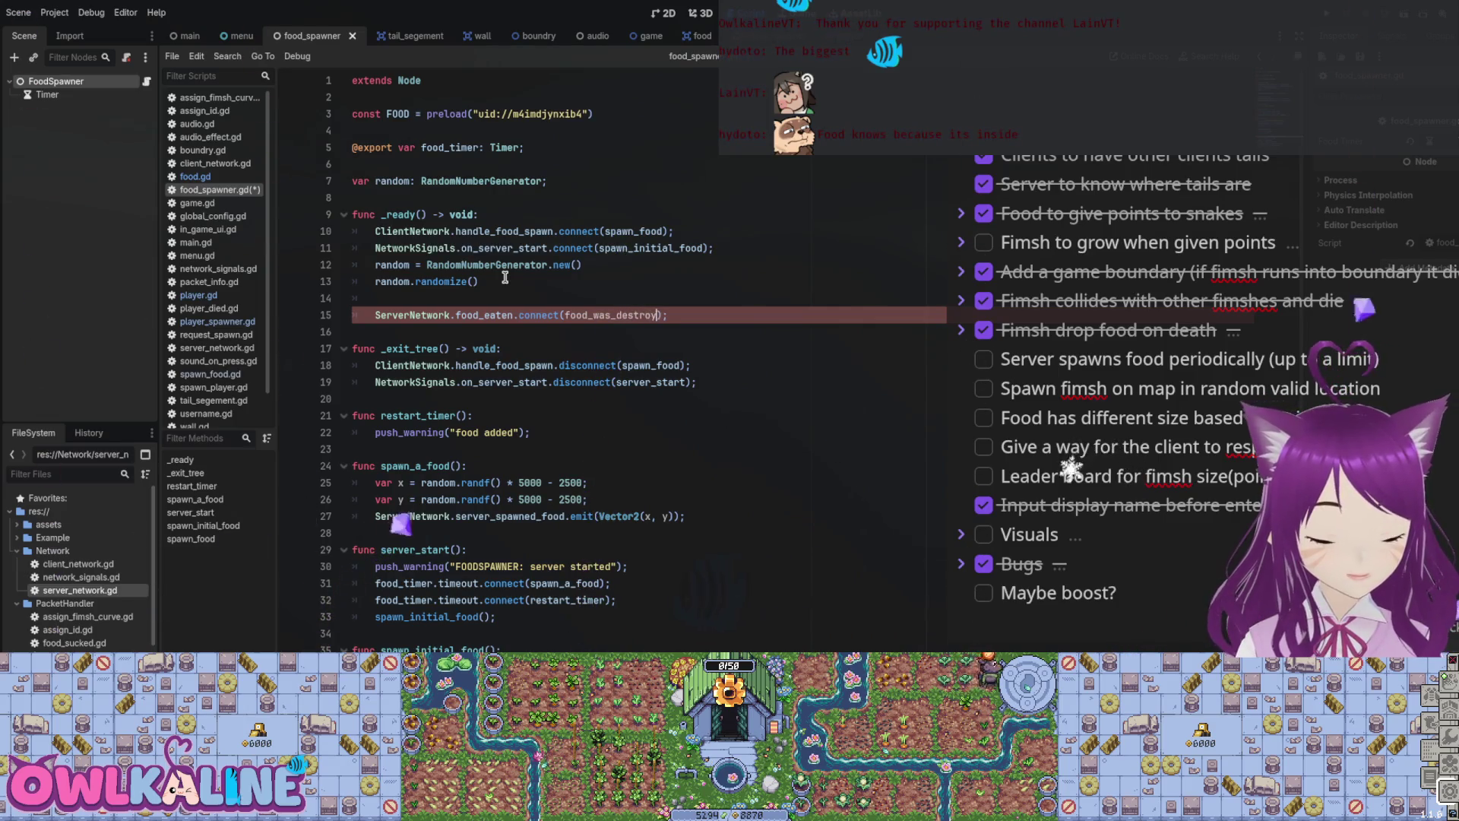
pyautogui.press('BackSpace')
pyautogui.press('BackSpace')
pyautogui.press('BackSpace')
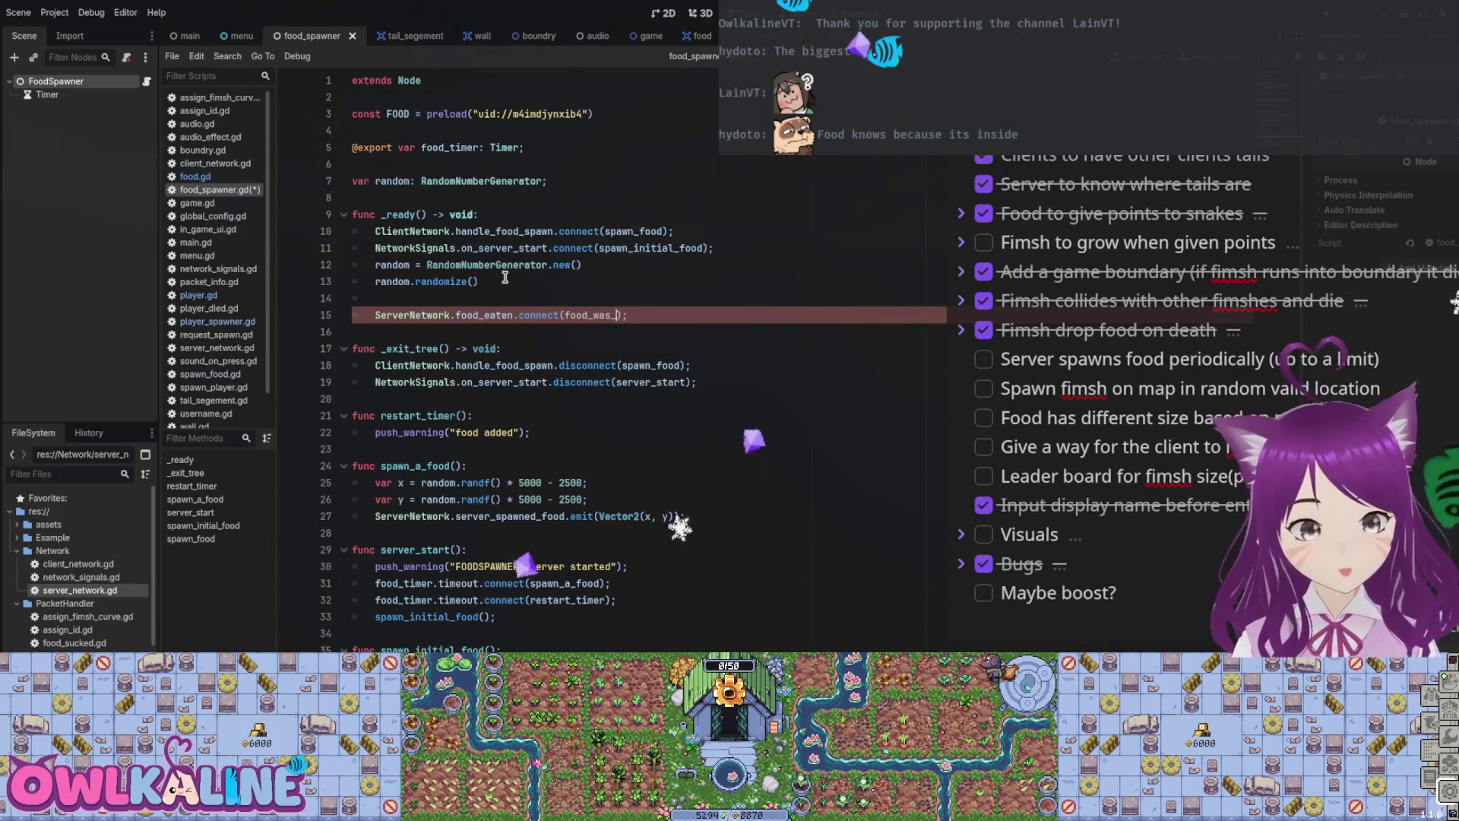
pyautogui.write('eaten')
pyautogui.press('Right')
pyautogui.hotkey('ctrl', 's')
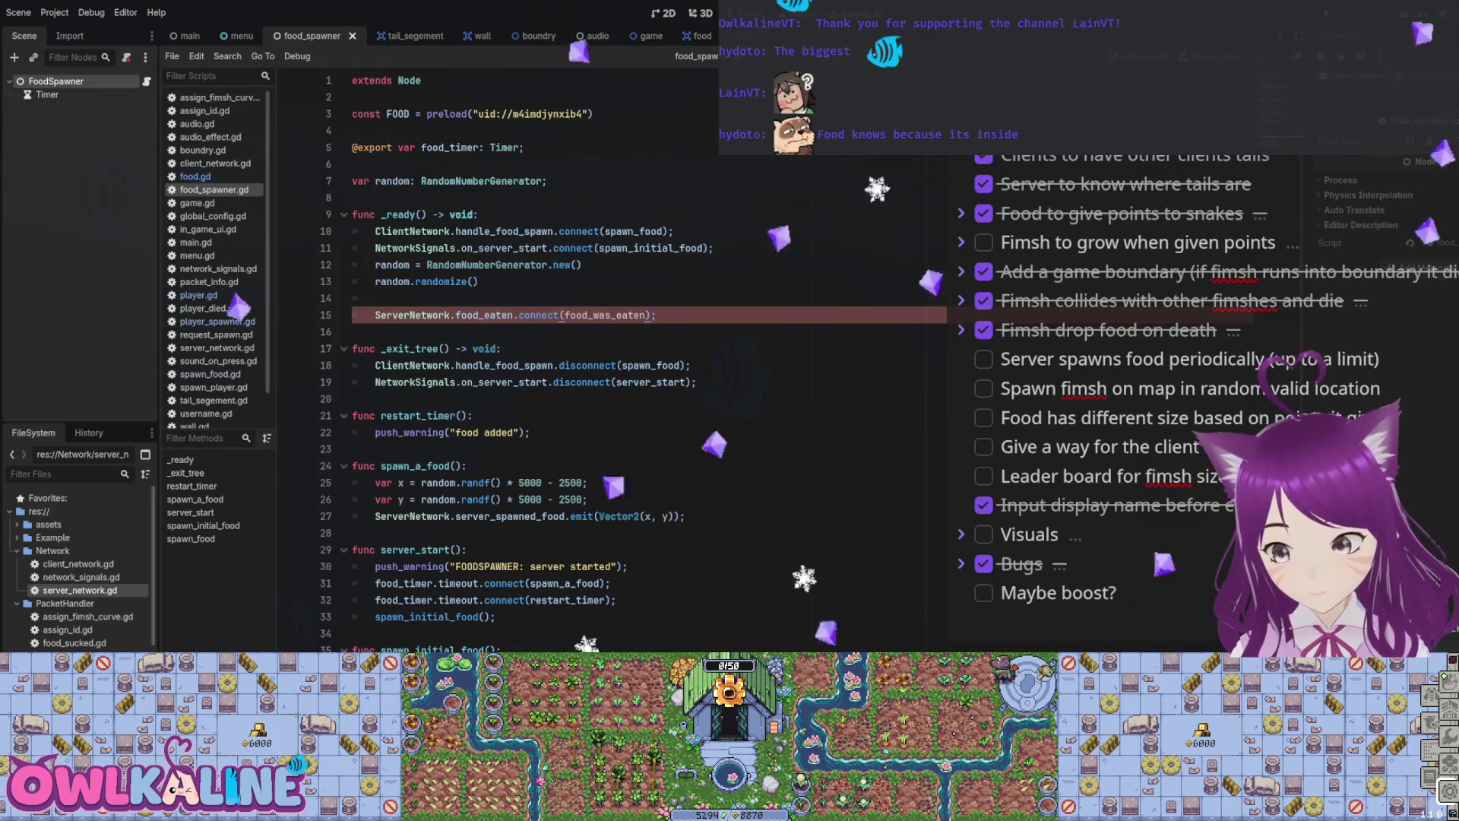
pyautogui.click(570, 313)
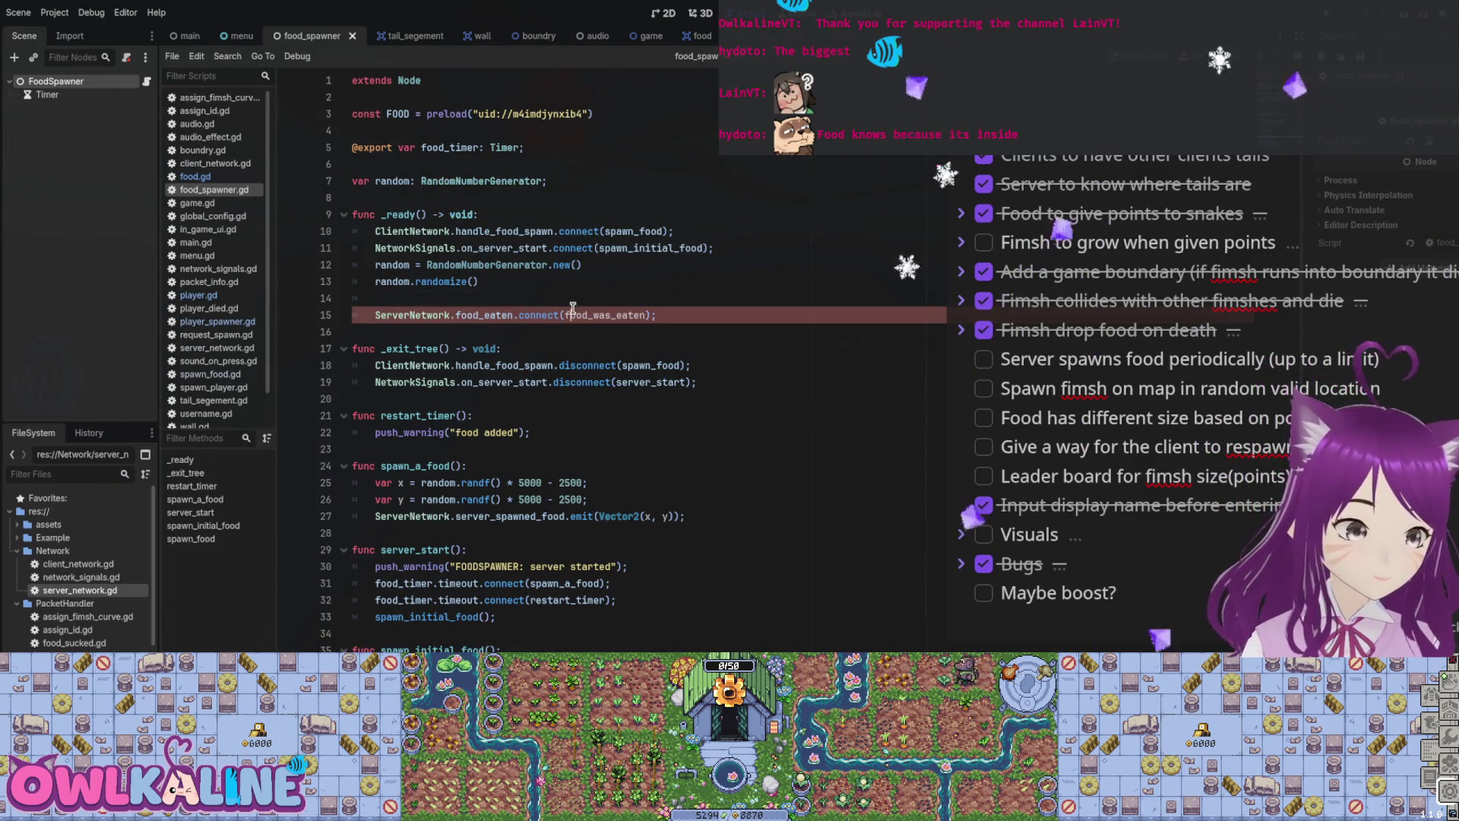
# Step: Add a 'func food_was_eaten():' stub containing 'pass;' below _ready and save
pyautogui.click(412, 314)
pyautogui.scroll(-2, 380, 425)
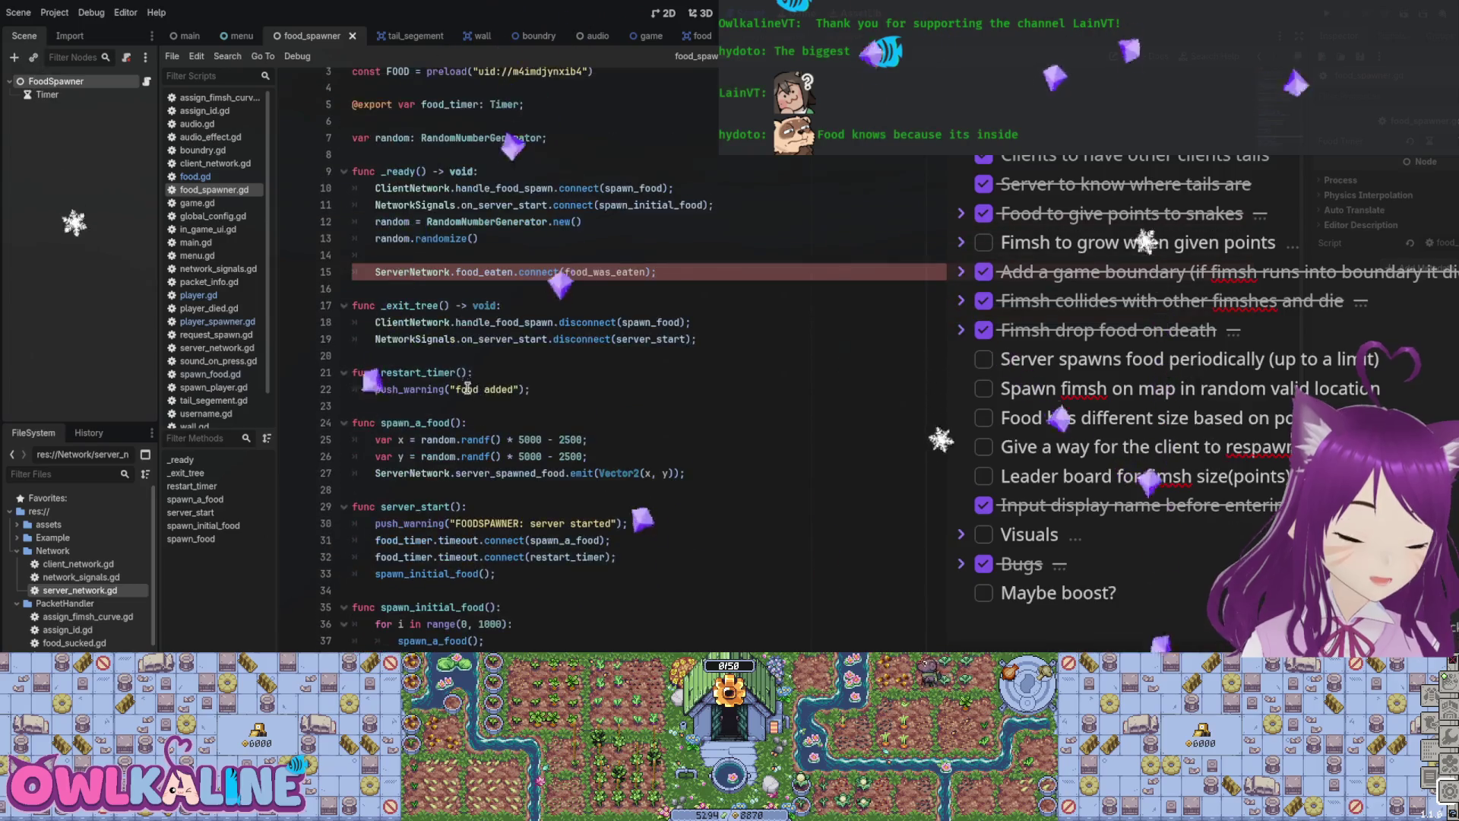
pyautogui.click(376, 503)
pyautogui.click(441, 406)
pyautogui.click(532, 238)
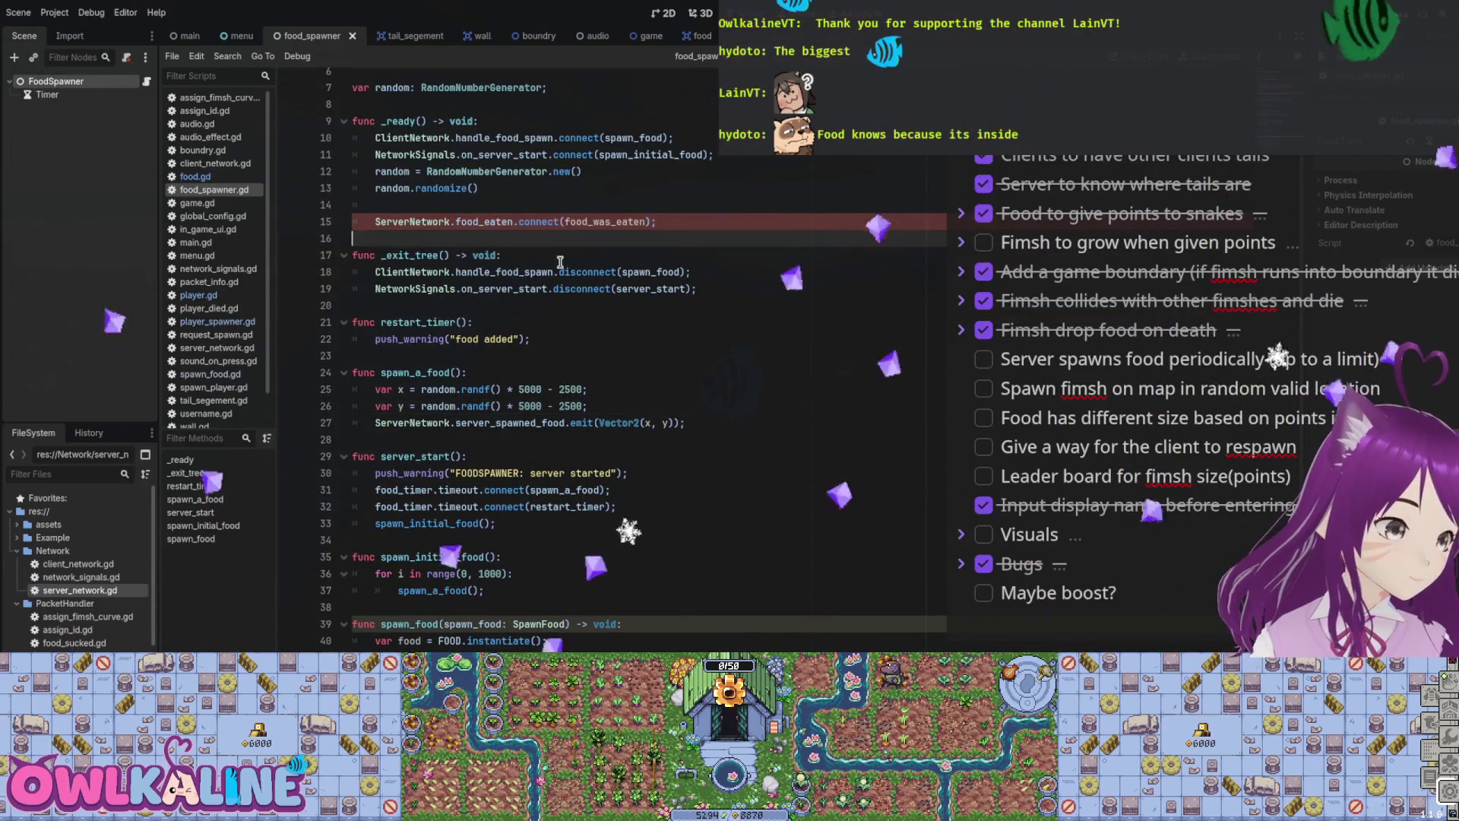
pyautogui.press('Return')
pyautogui.press('Return')
pyautogui.press('Up')
pyautogui.write('func')
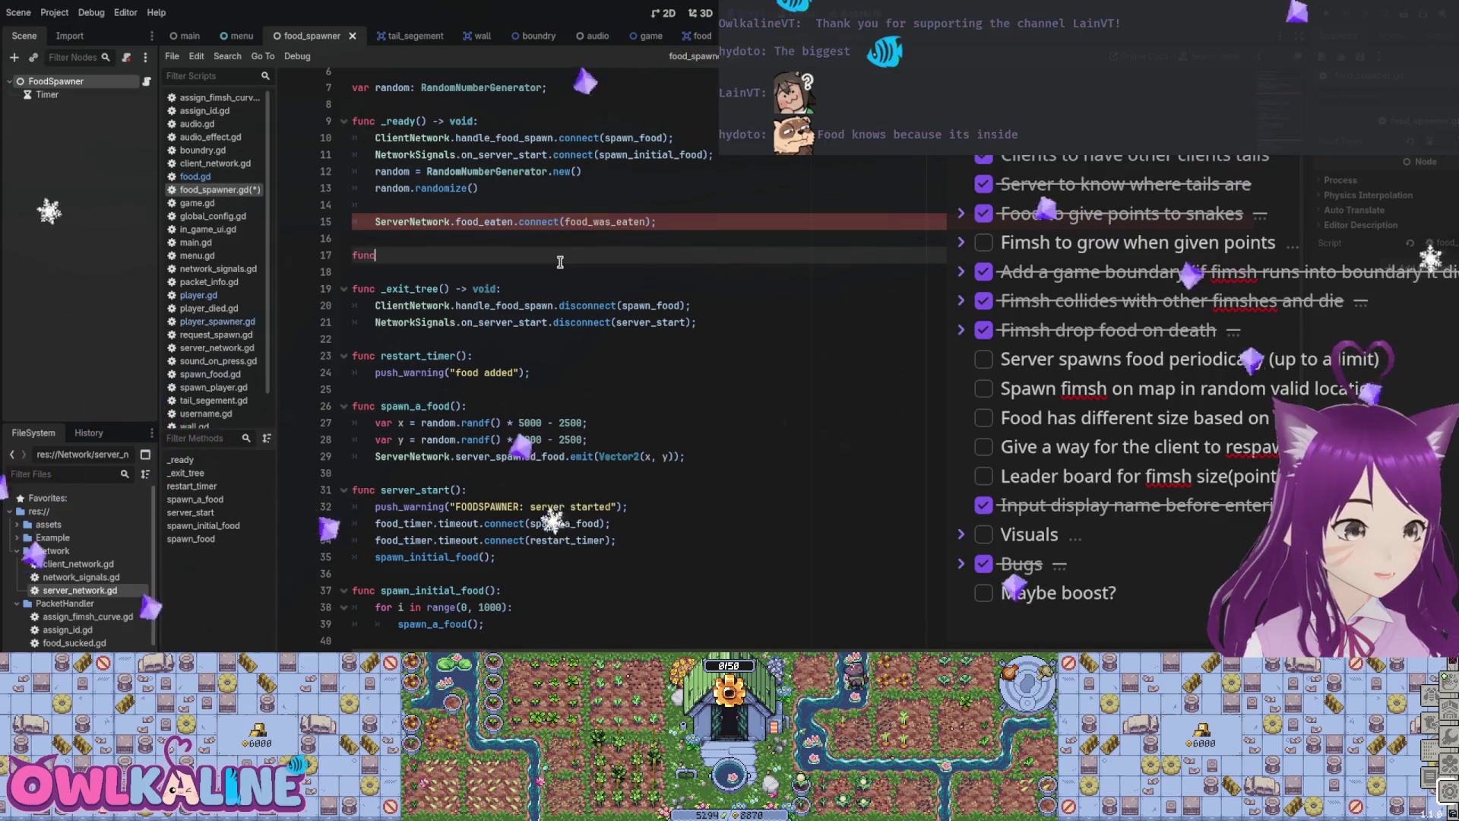
pyautogui.write(' food_was_eaten():')
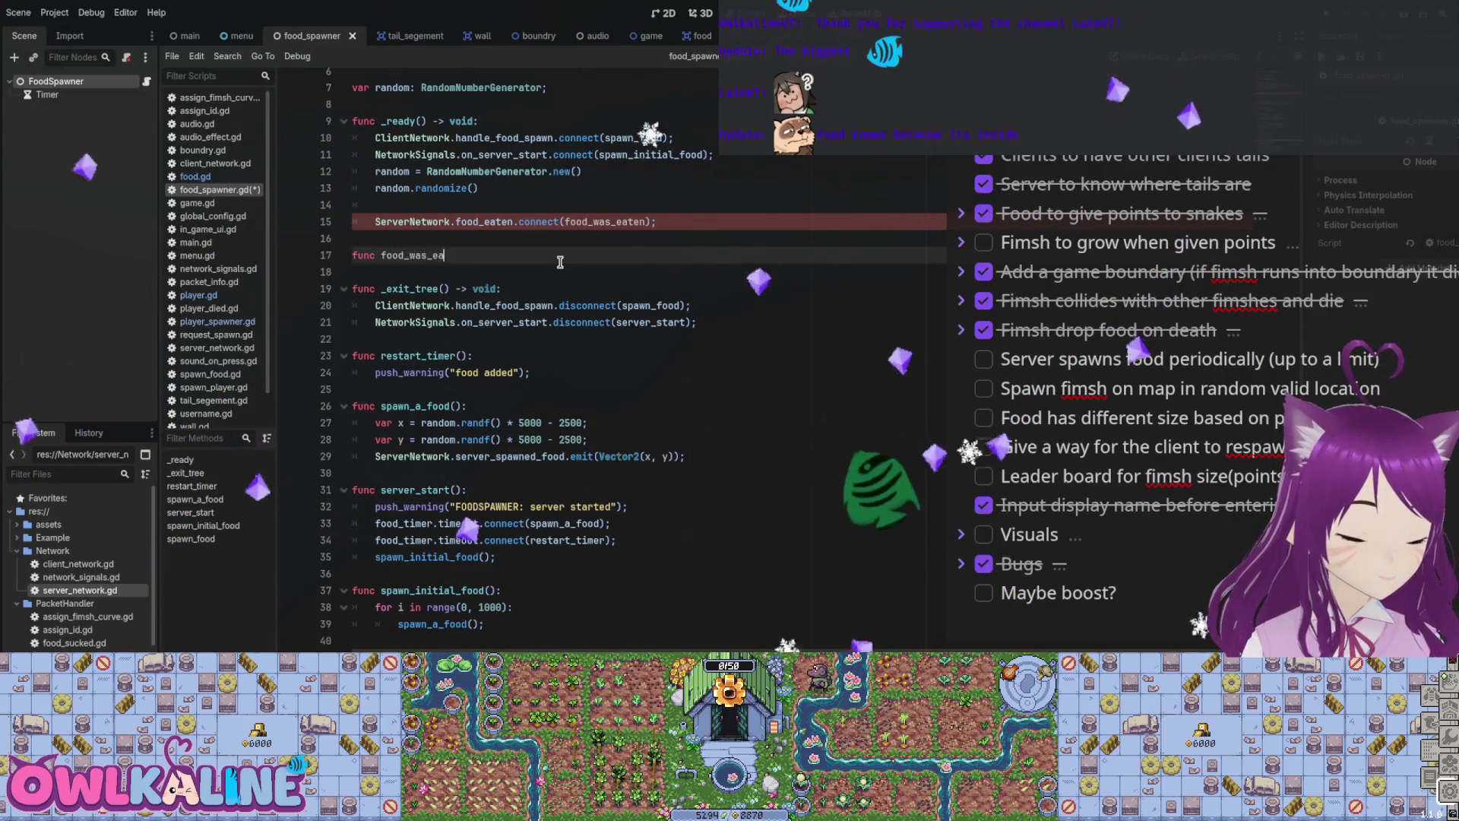
pyautogui.press('Return')
pyautogui.write('pass;')
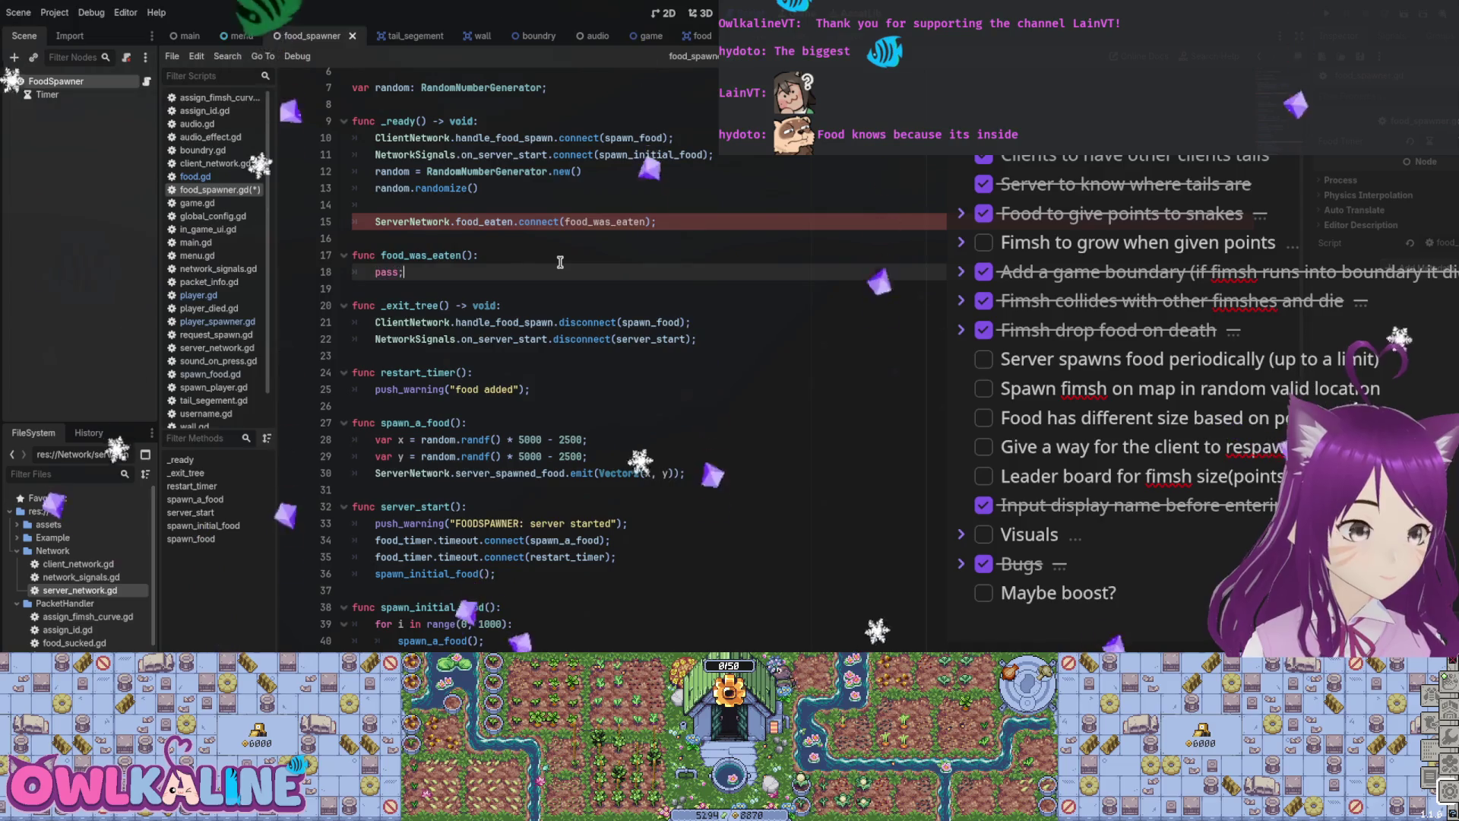
pyautogui.hotkey('ctrl', 's')
# Step: Move the caret to the end of the random variable declaration
pyautogui.press('Up')
pyautogui.press('Up')
pyautogui.press('Up')
pyautogui.press('Up')
pyautogui.press('Up')
pyautogui.press('Up')
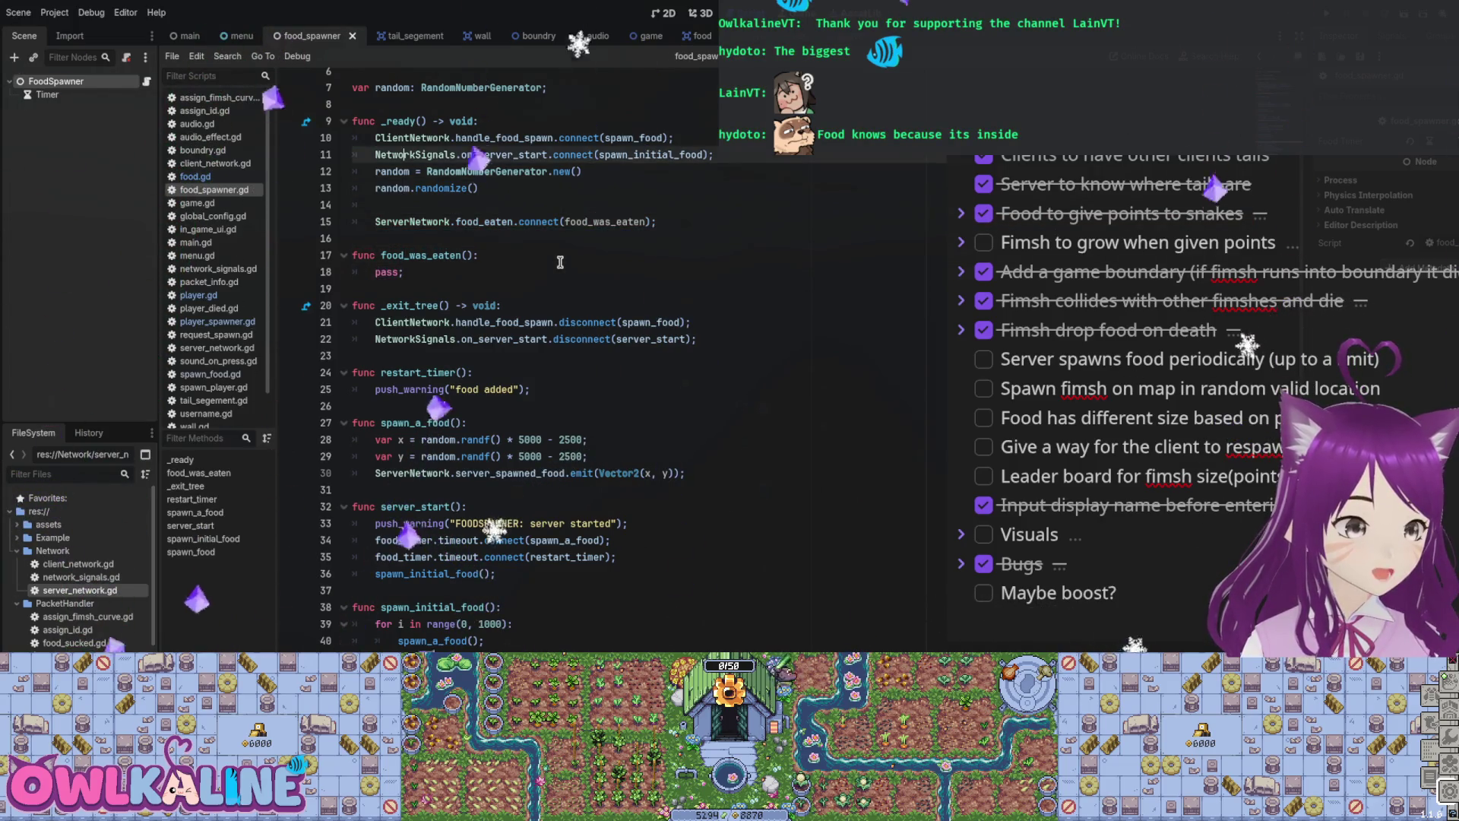
pyautogui.press('Down')
pyautogui.press('Down')
pyautogui.press('End')
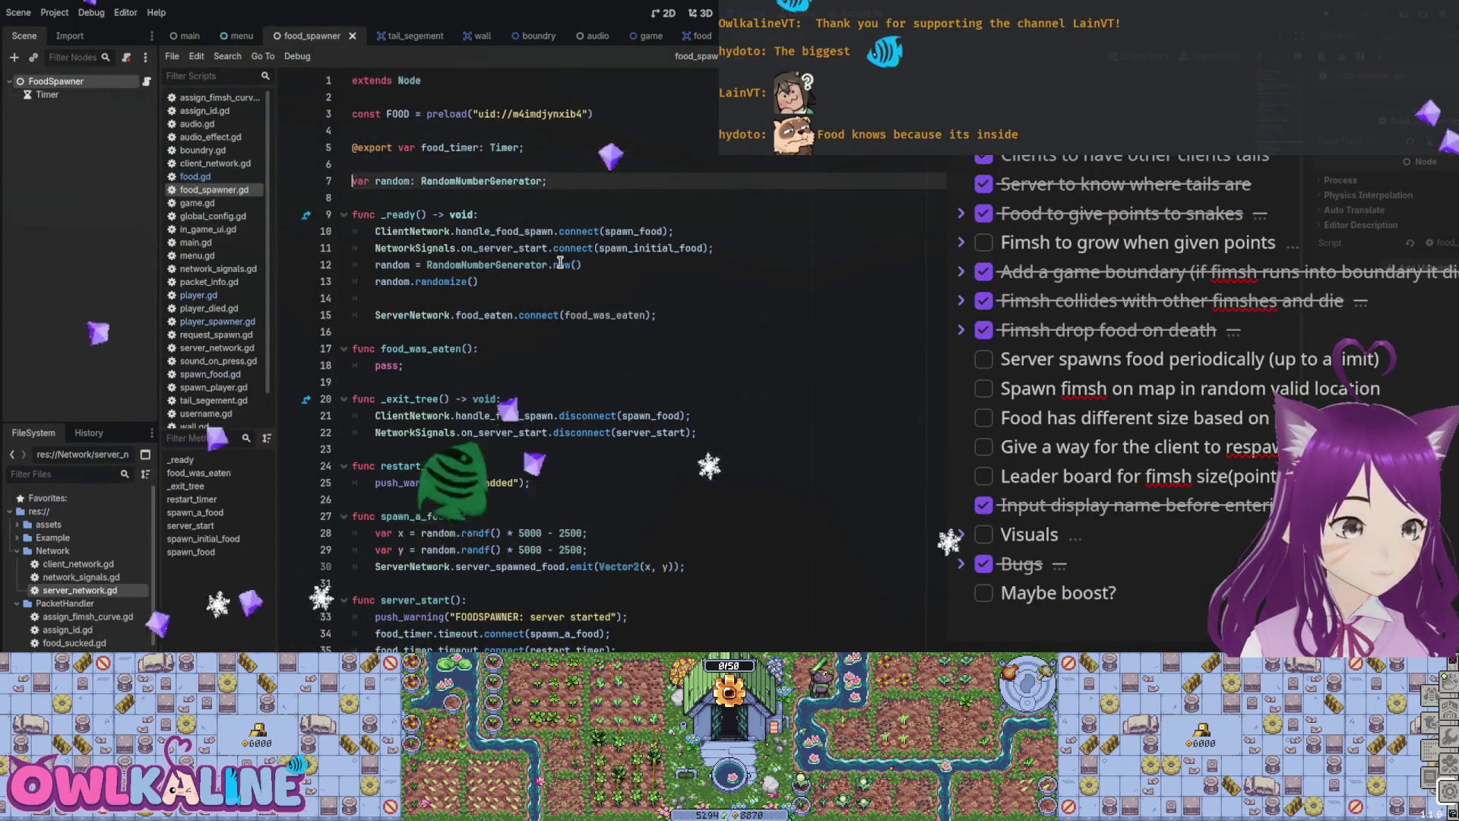
# Step: Declare a food counter variable and add 'estimated_food_on_field = 0;' after randomize() in _ready
pyautogui.press('Return')
pyautogui.press('Return')
pyautogui.write('var estimated_food')
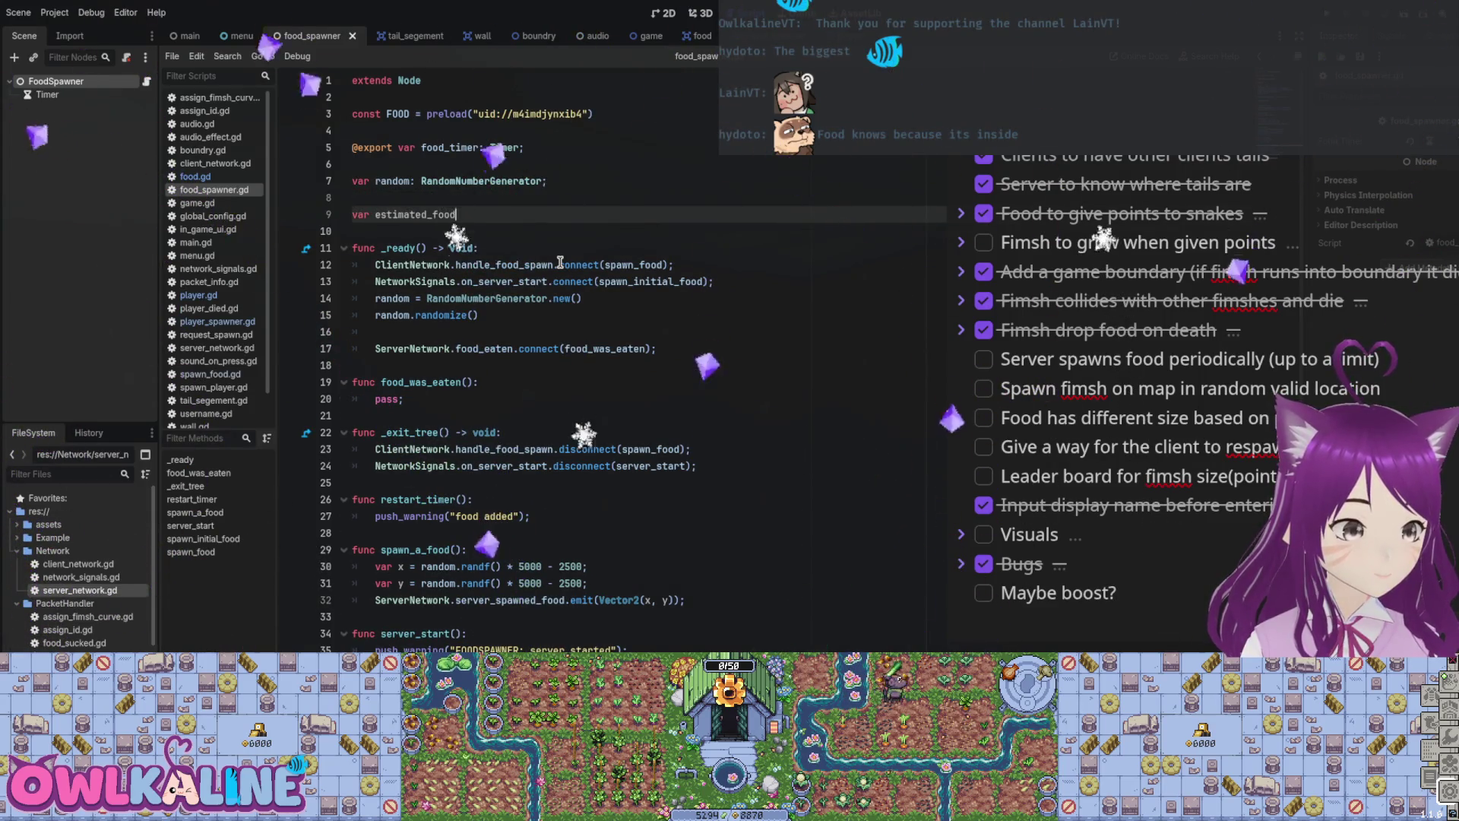
pyautogui.write('_onF')
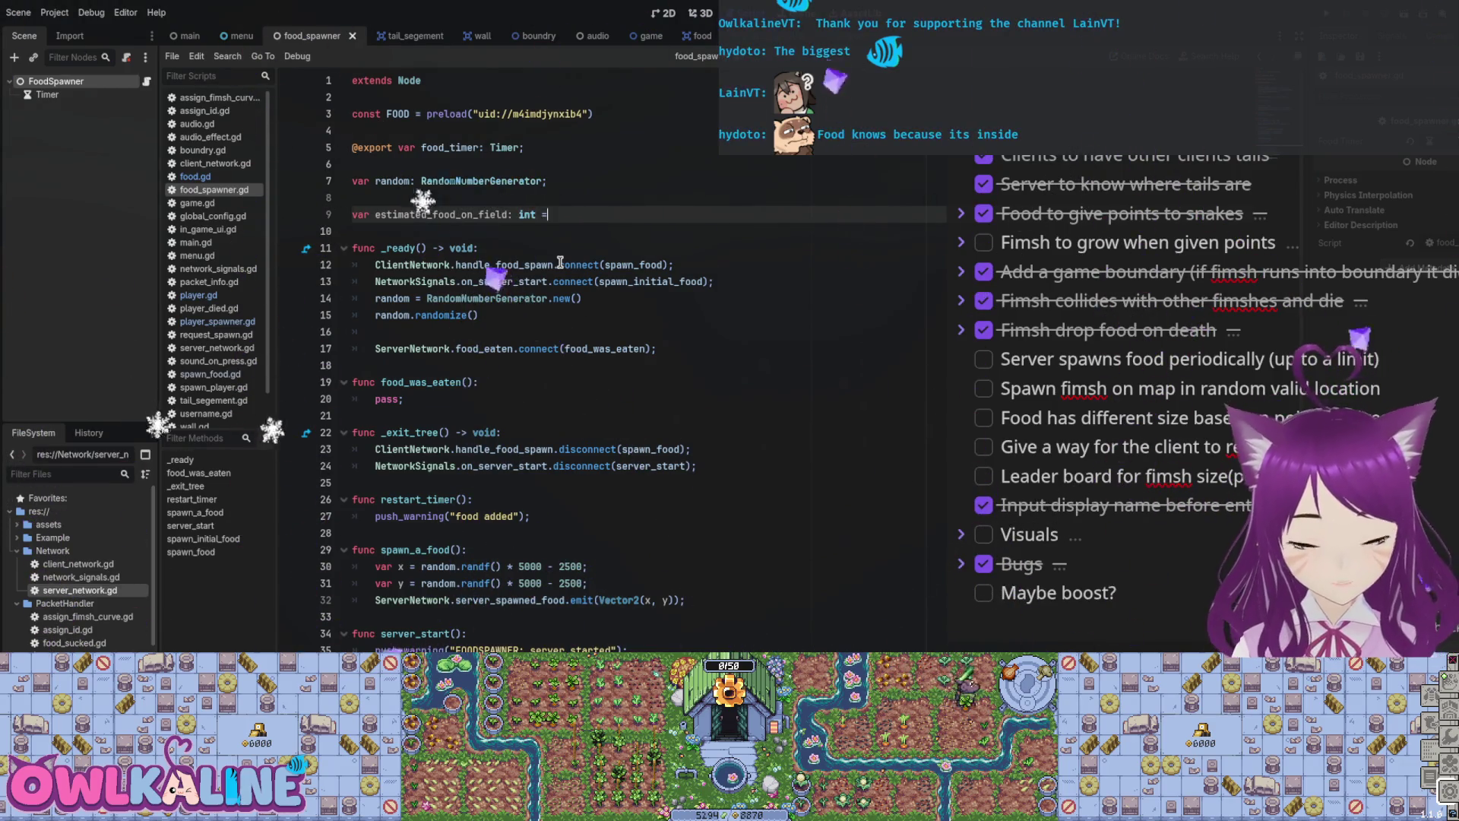
pyautogui.write(' 0;')
pyautogui.hotkey('ctrl', 's')
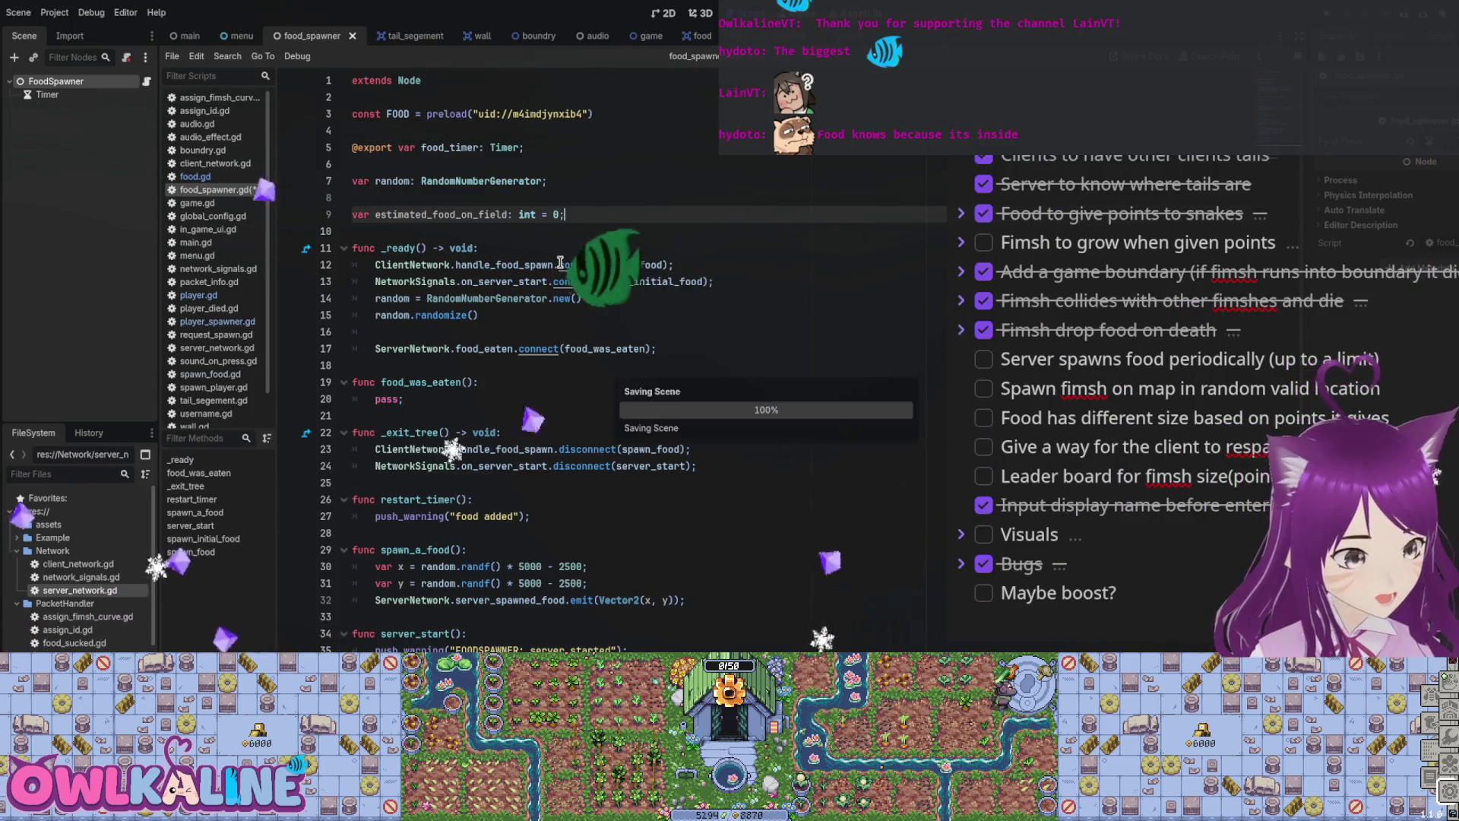
pyautogui.press('Down')
pyautogui.press('Down')
pyautogui.press('Down')
pyautogui.write(';')
pyautogui.press('Return')
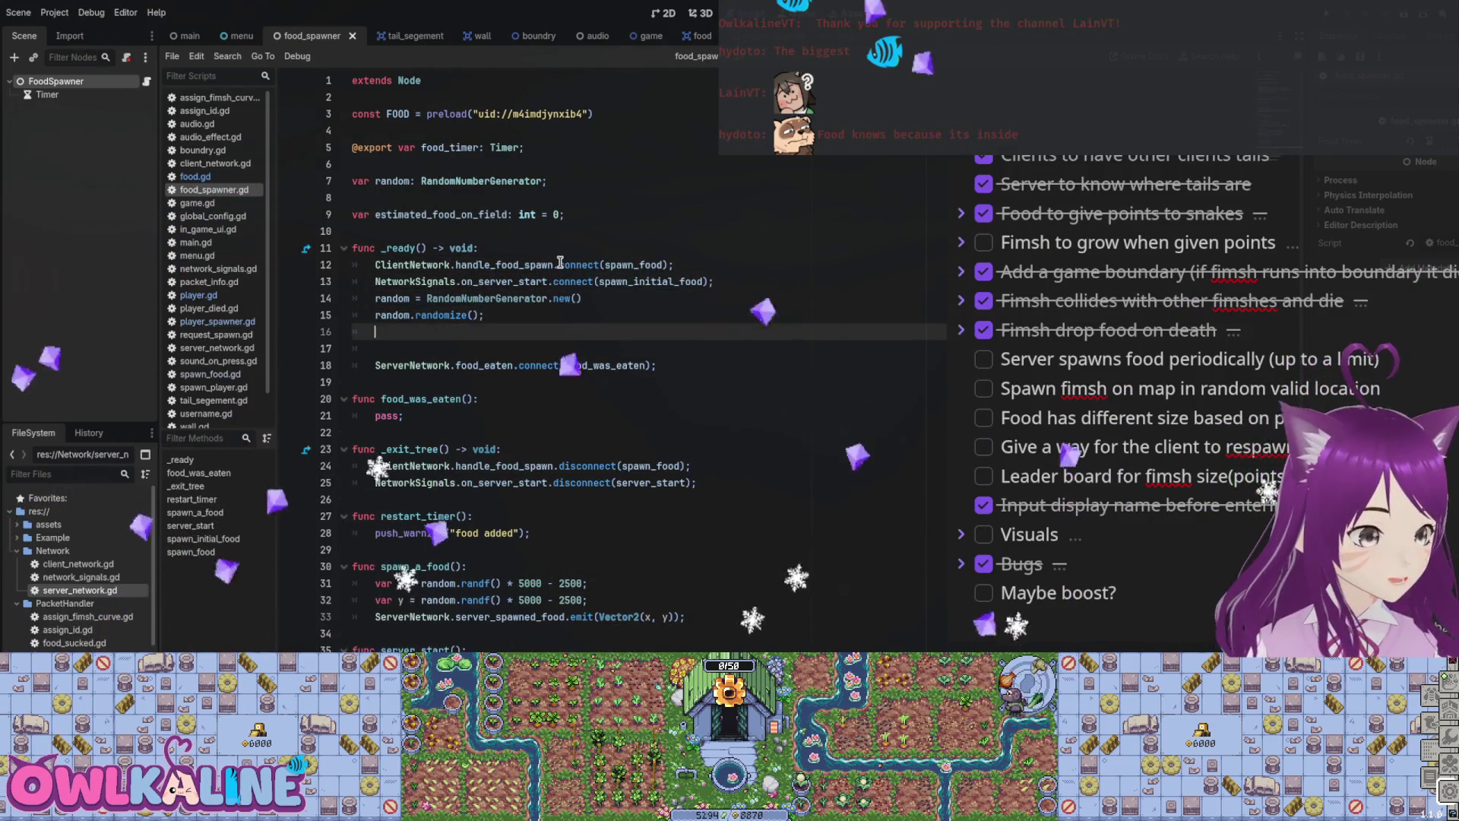
pyautogui.write('estimated_food_on_field = 0;')
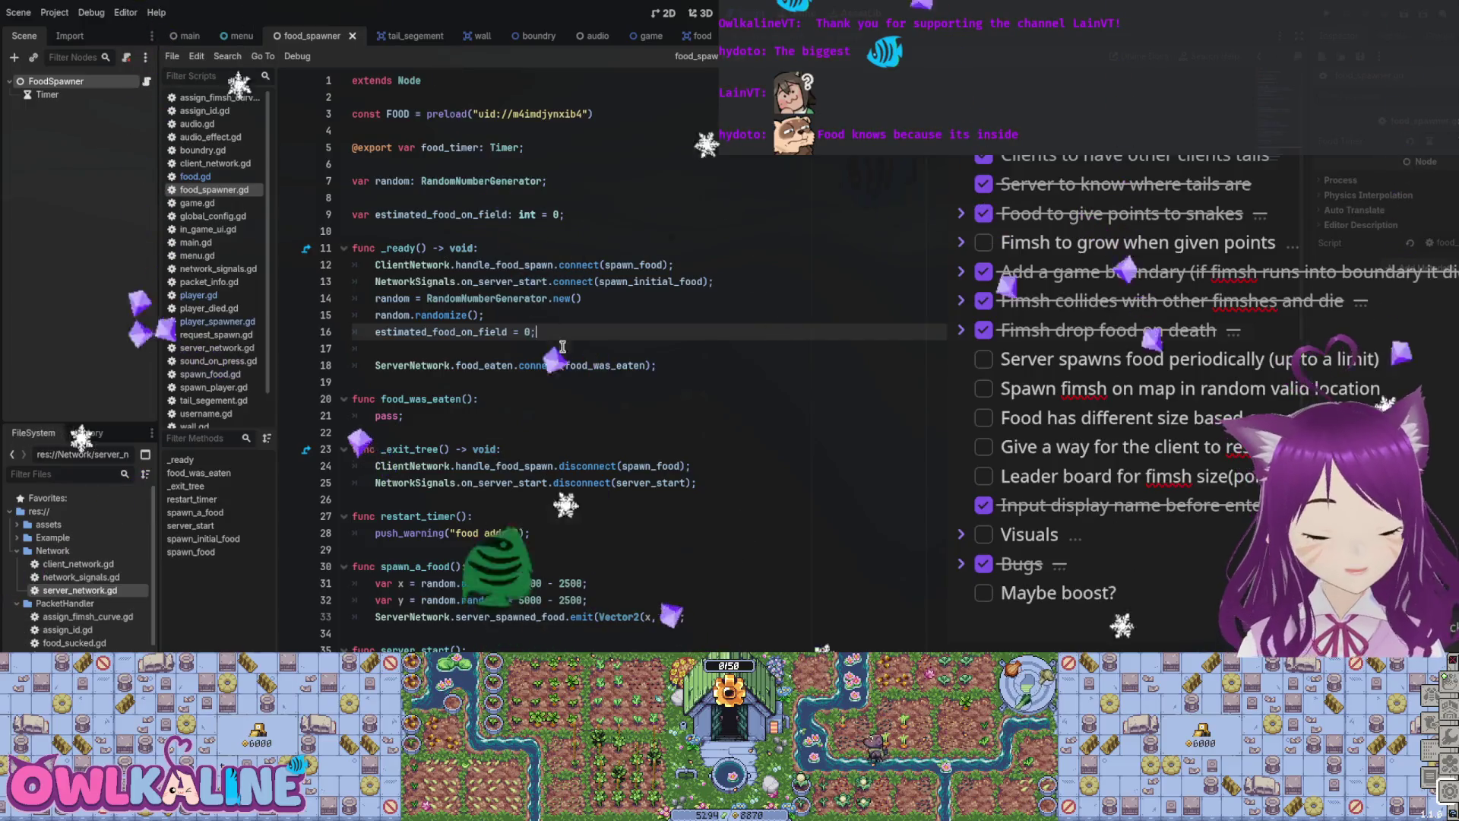
pyautogui.hotkey('ctrl', 's')
# Step: Add 'estimated_food_on_field += 1;' at the end of spawn_a_food
pyautogui.scroll(-4, 455, 365)
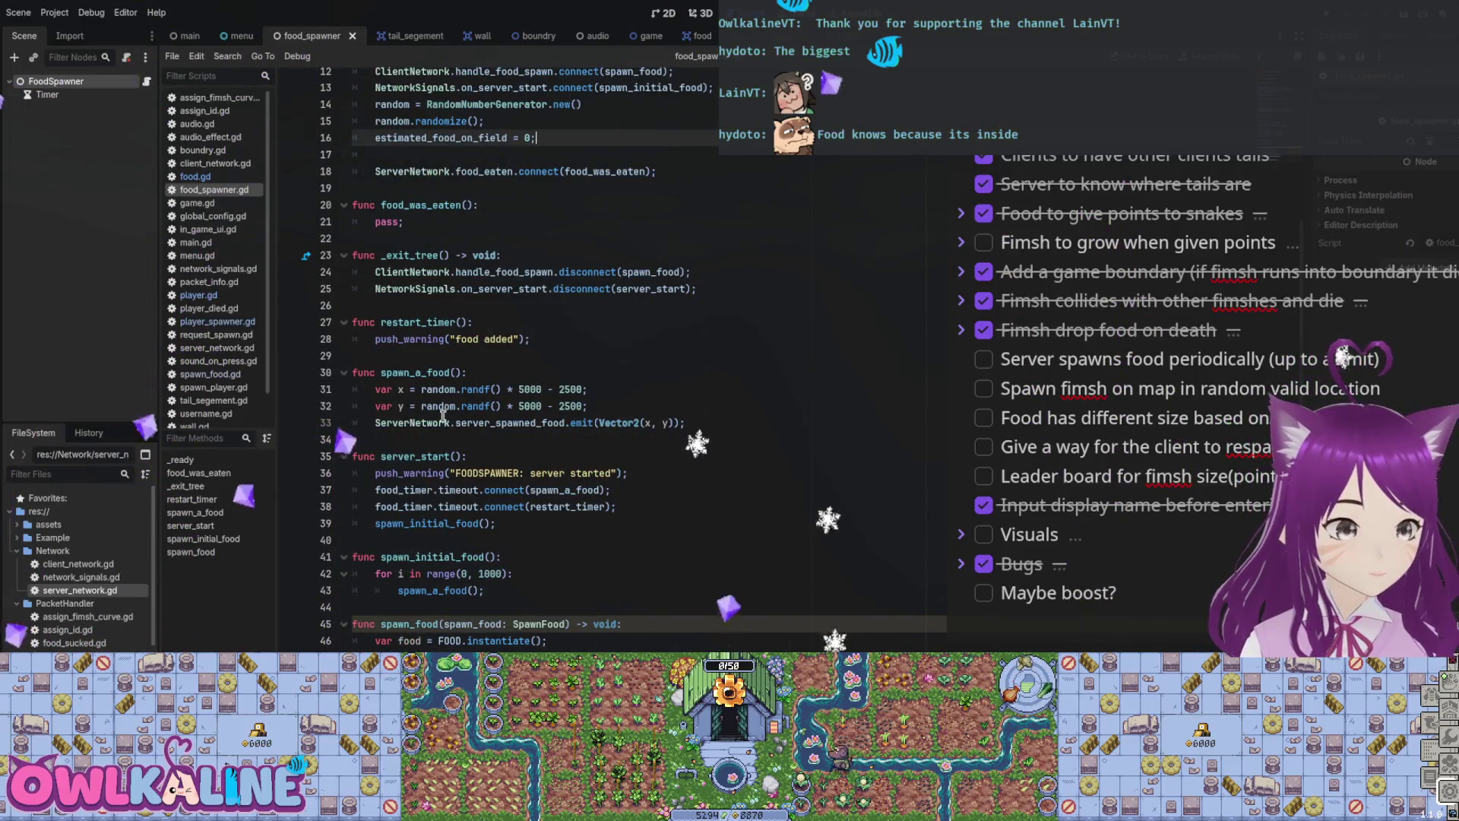
pyautogui.click(735, 424)
pyautogui.press('Return')
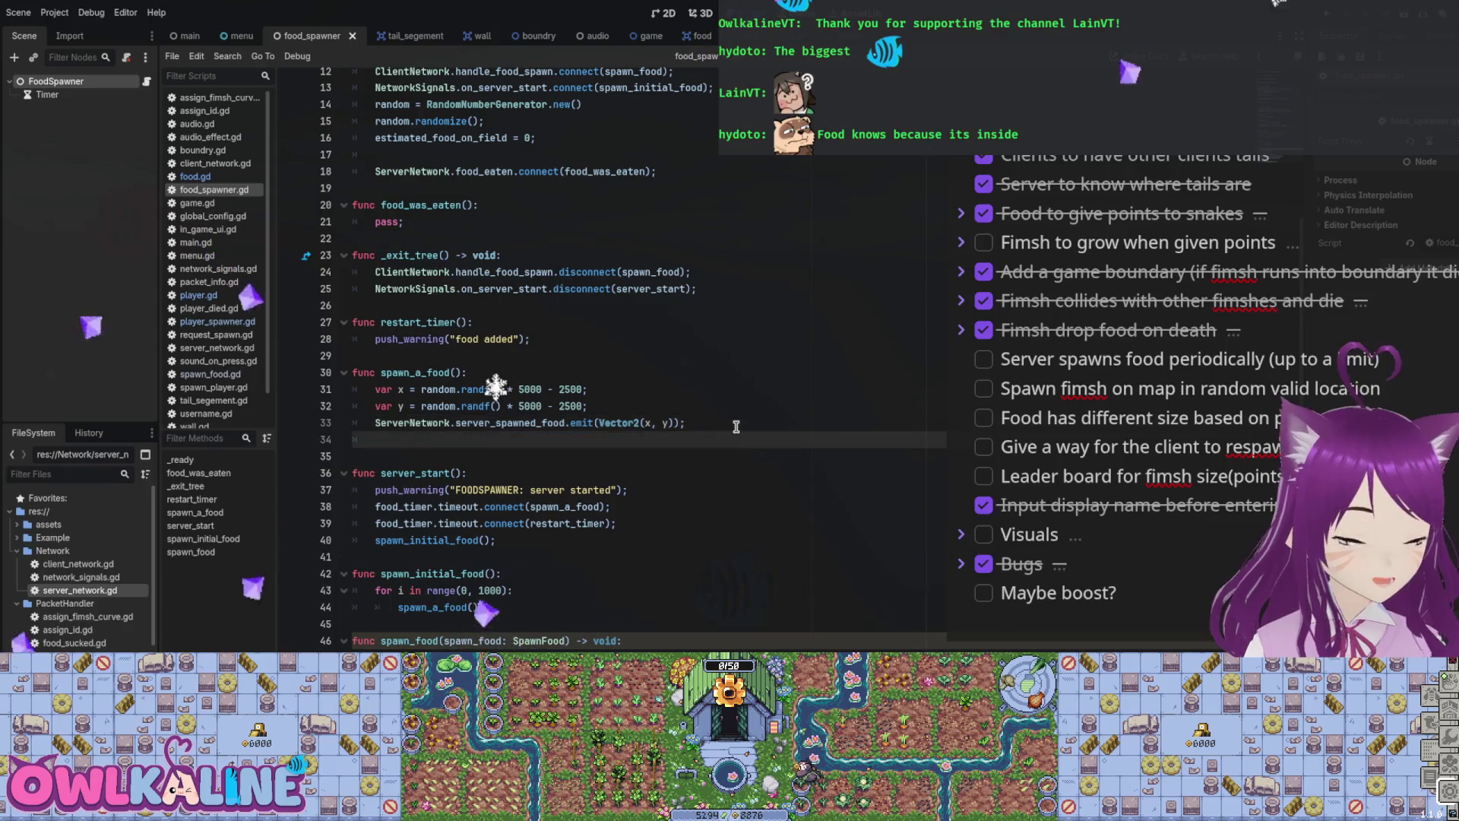
pyautogui.write('estim')
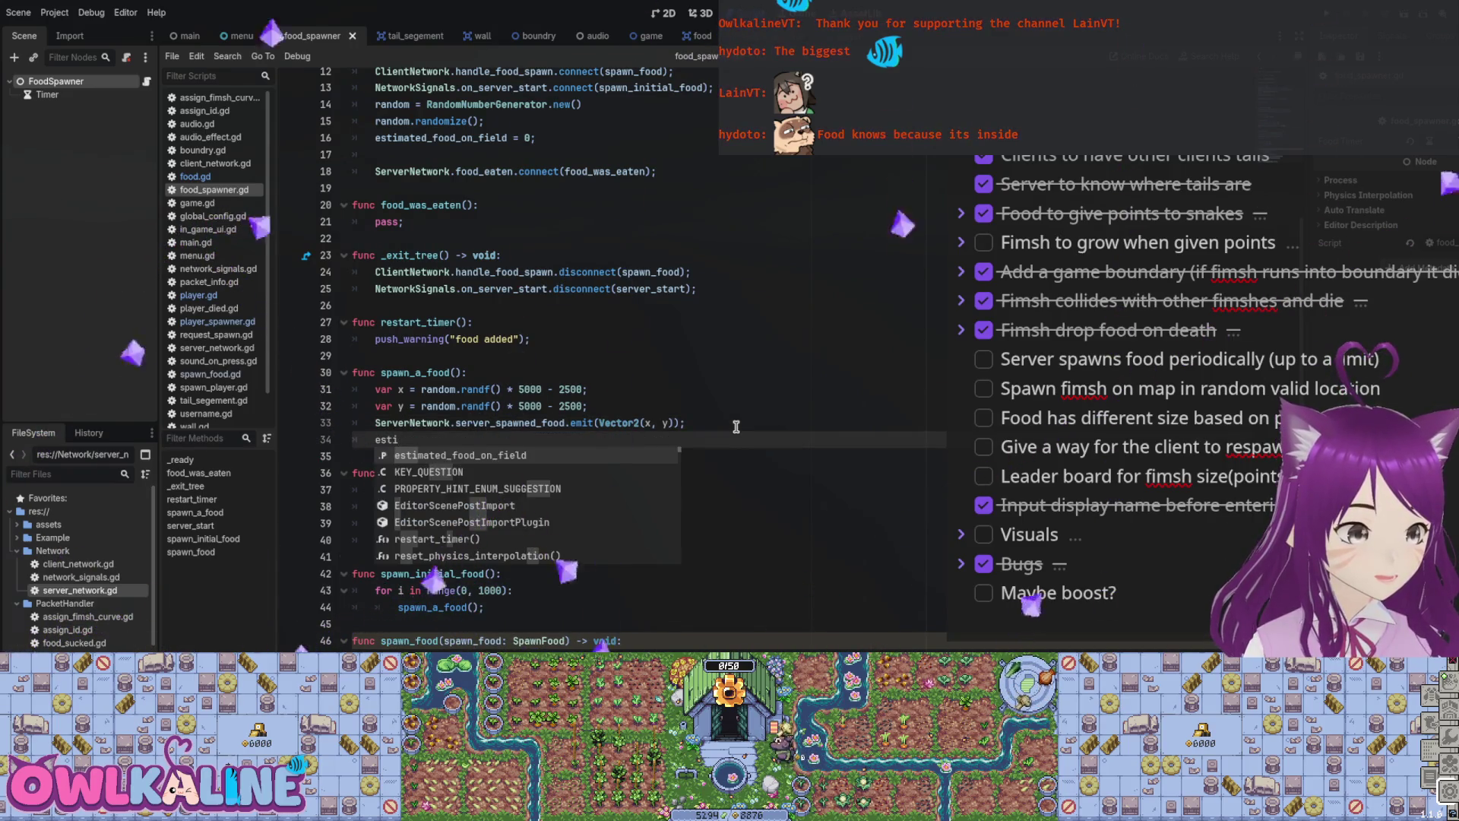
pyautogui.press('Return')
pyautogui.write('+= 1;')
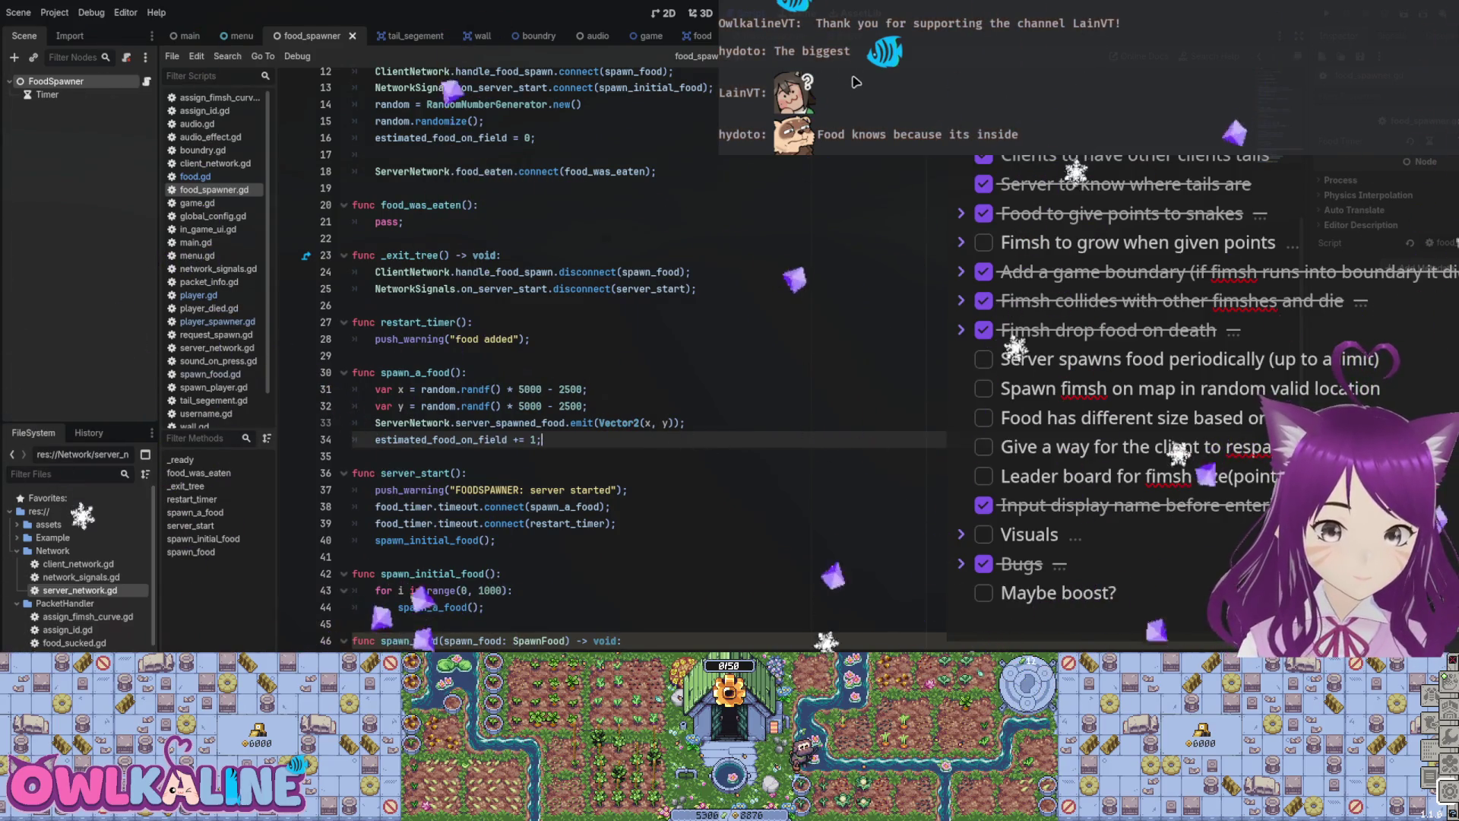
# Step: Select the pass; statement on line 21 in food_was_eaten
pyautogui.scroll(4, 894, 314)
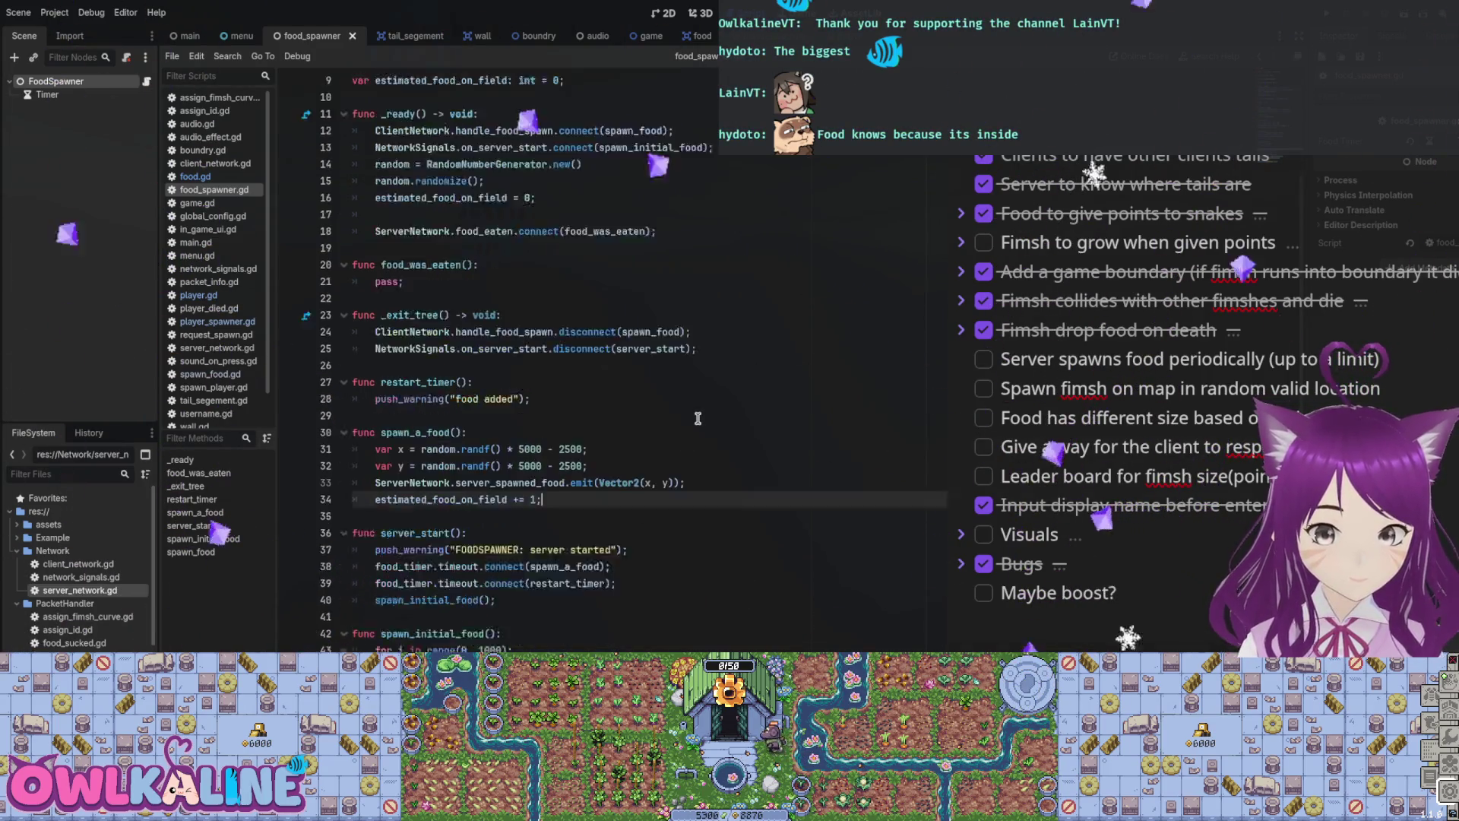
pyautogui.click(460, 415)
pyautogui.moveTo(460, 415); pyautogui.dragTo(389, 416)
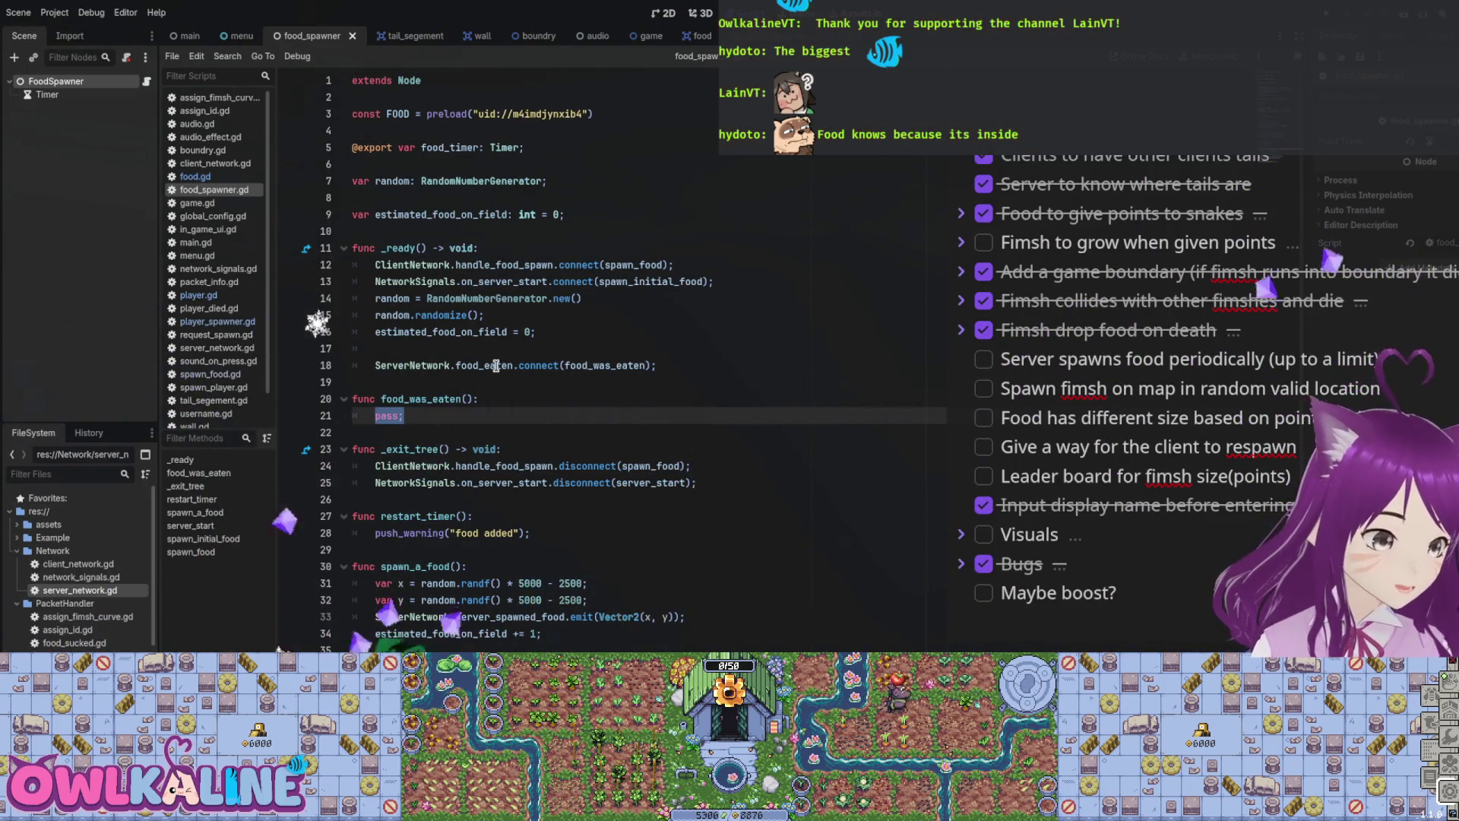
# Step: Give food_was_eaten int parameters for id, value and by_fimsh
pyautogui.click(544, 389)
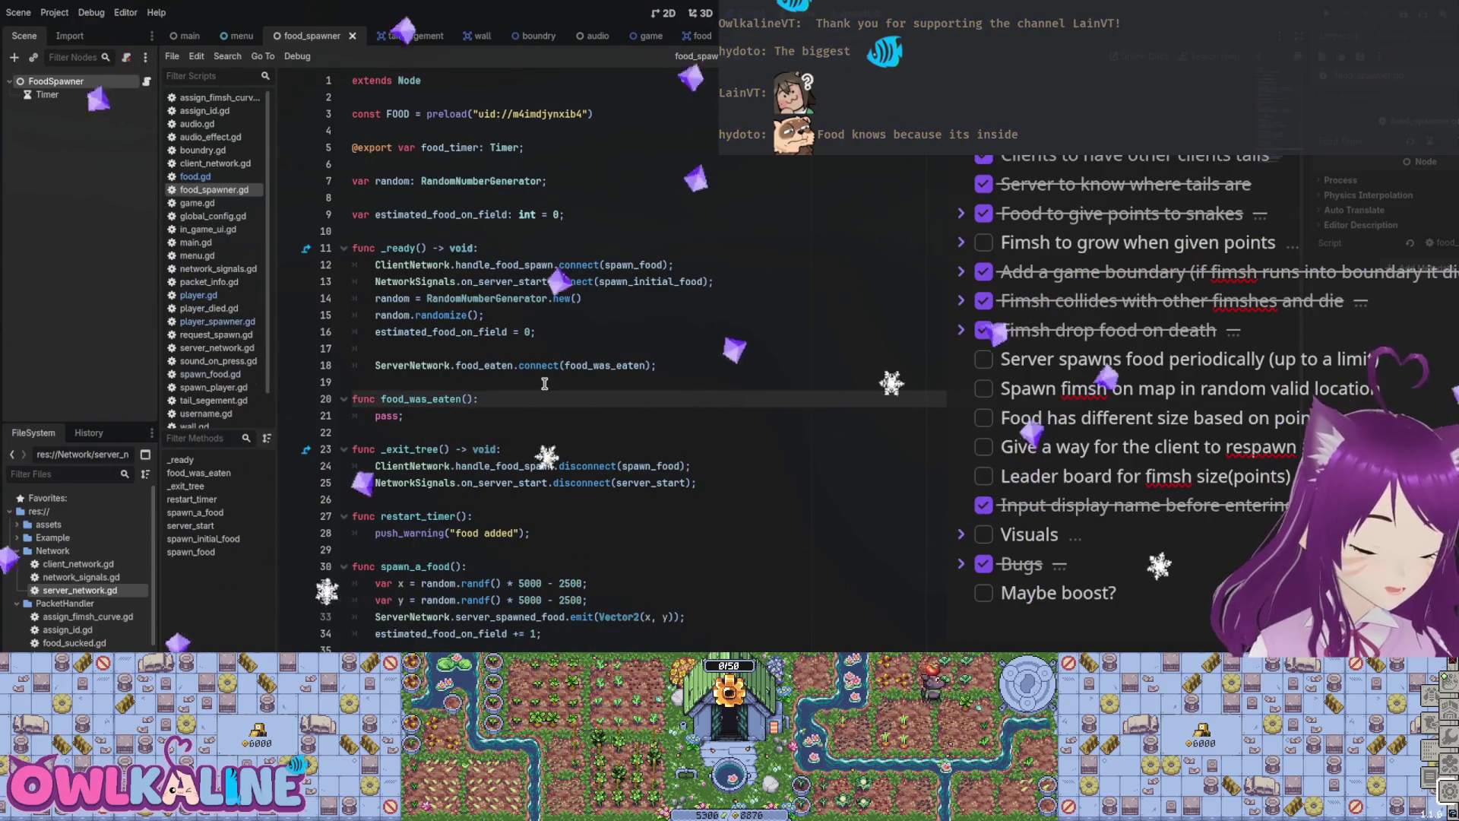
pyautogui.press('Left')
pyautogui.press('Left')
pyautogui.write('_')
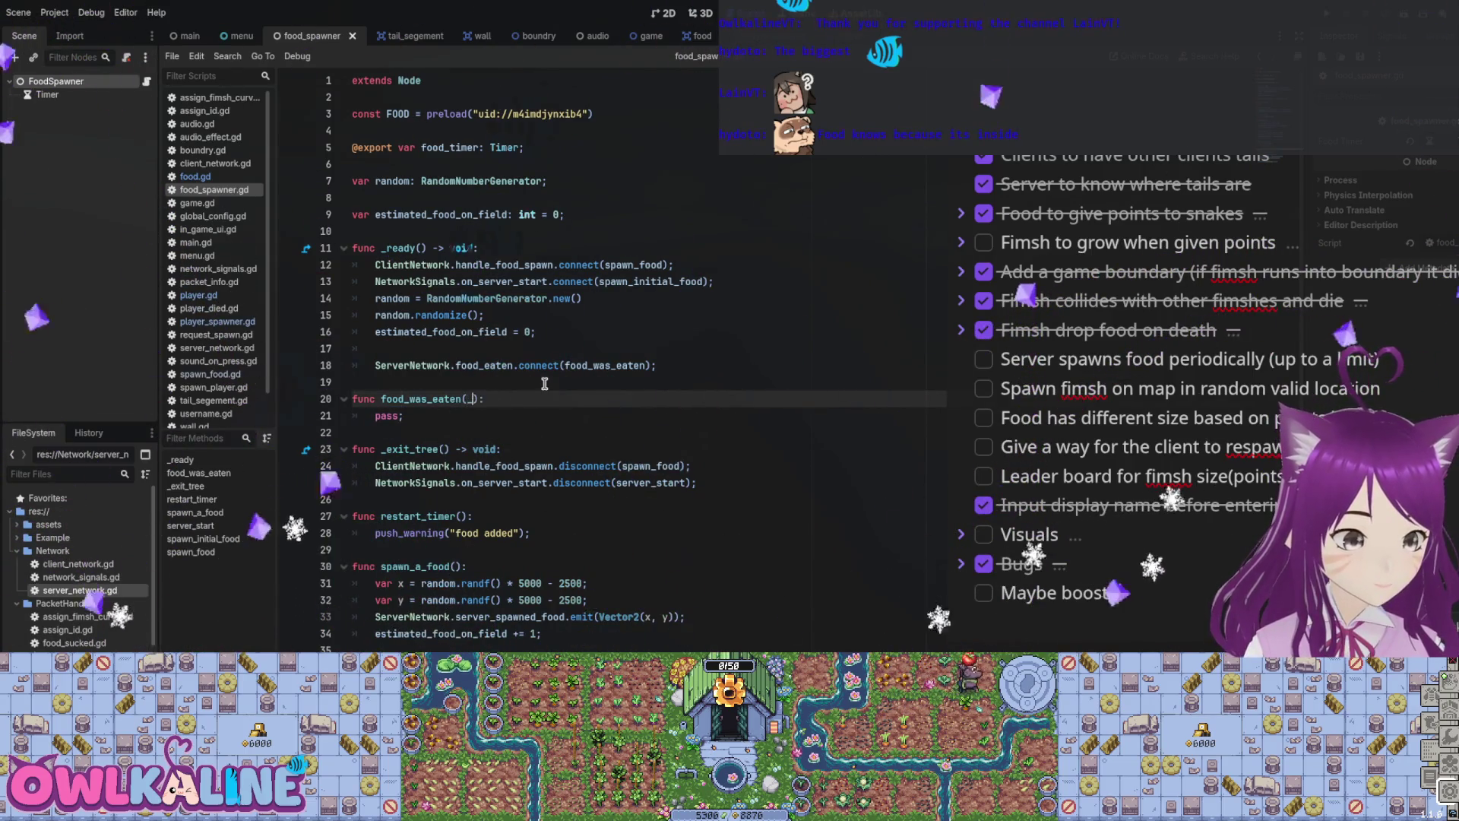
pyautogui.write('id: int, value')
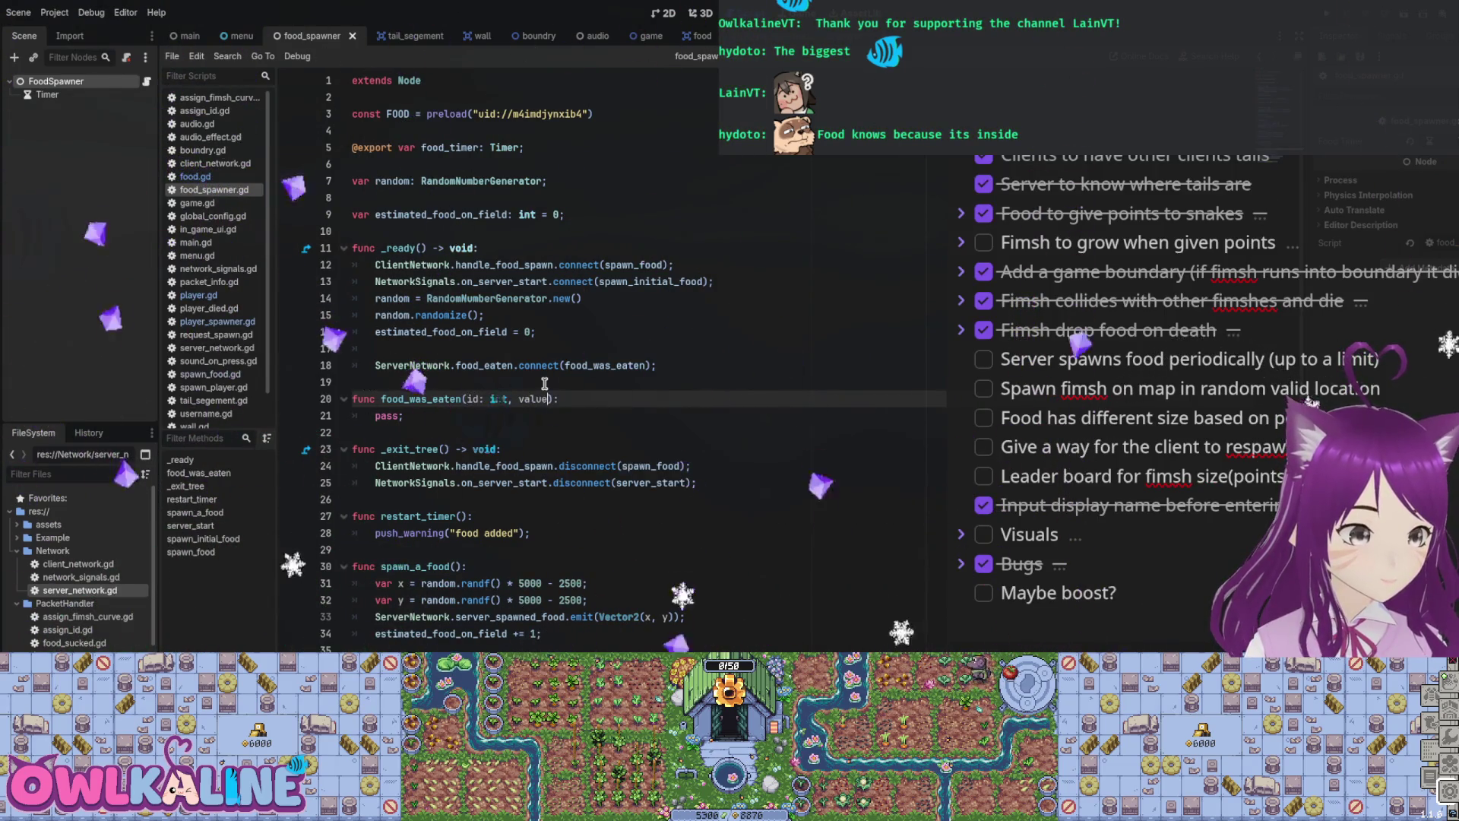
pyautogui.write('int, by_fimsh:')
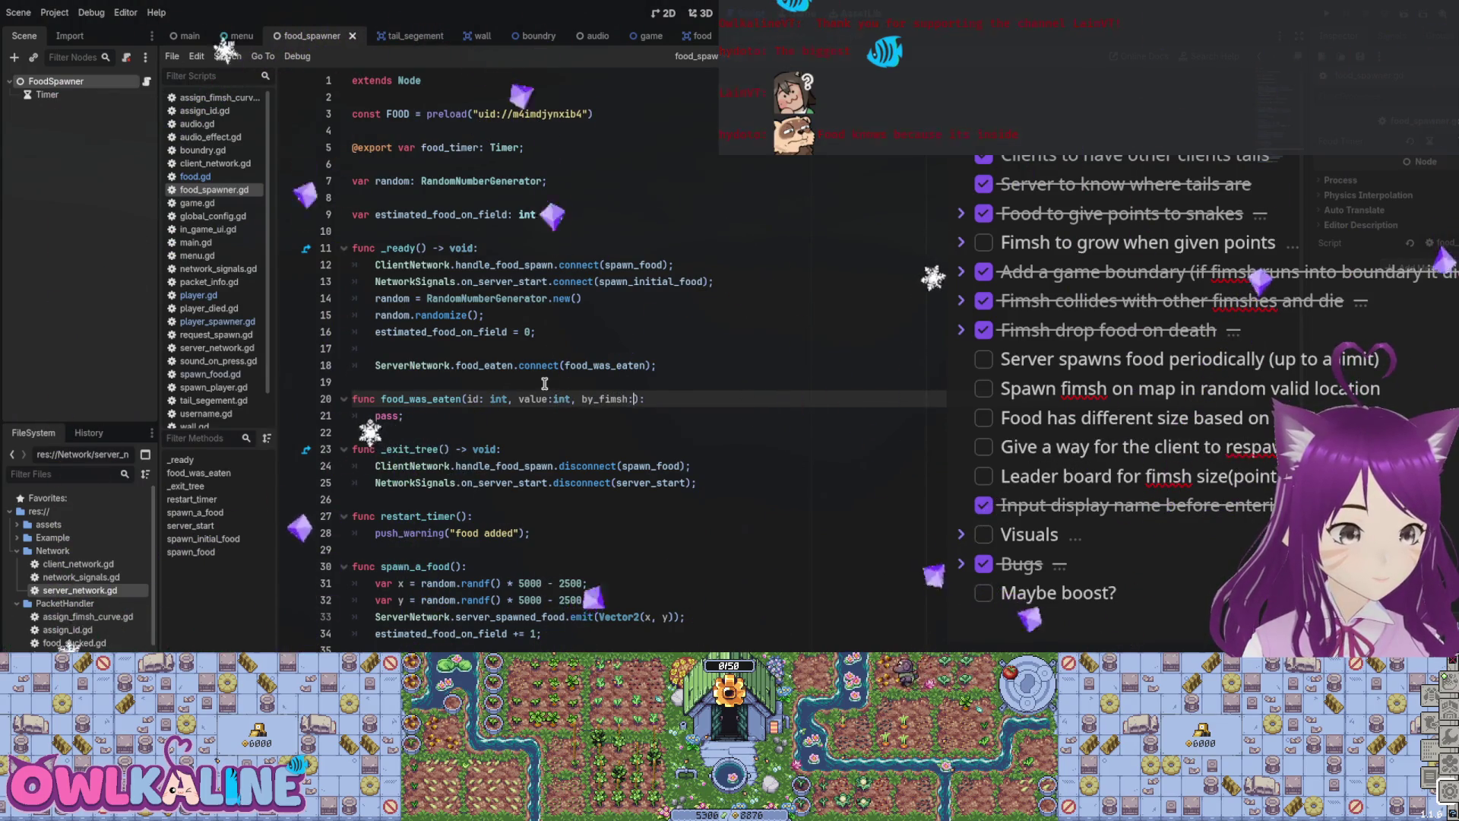
pyautogui.write(' i')
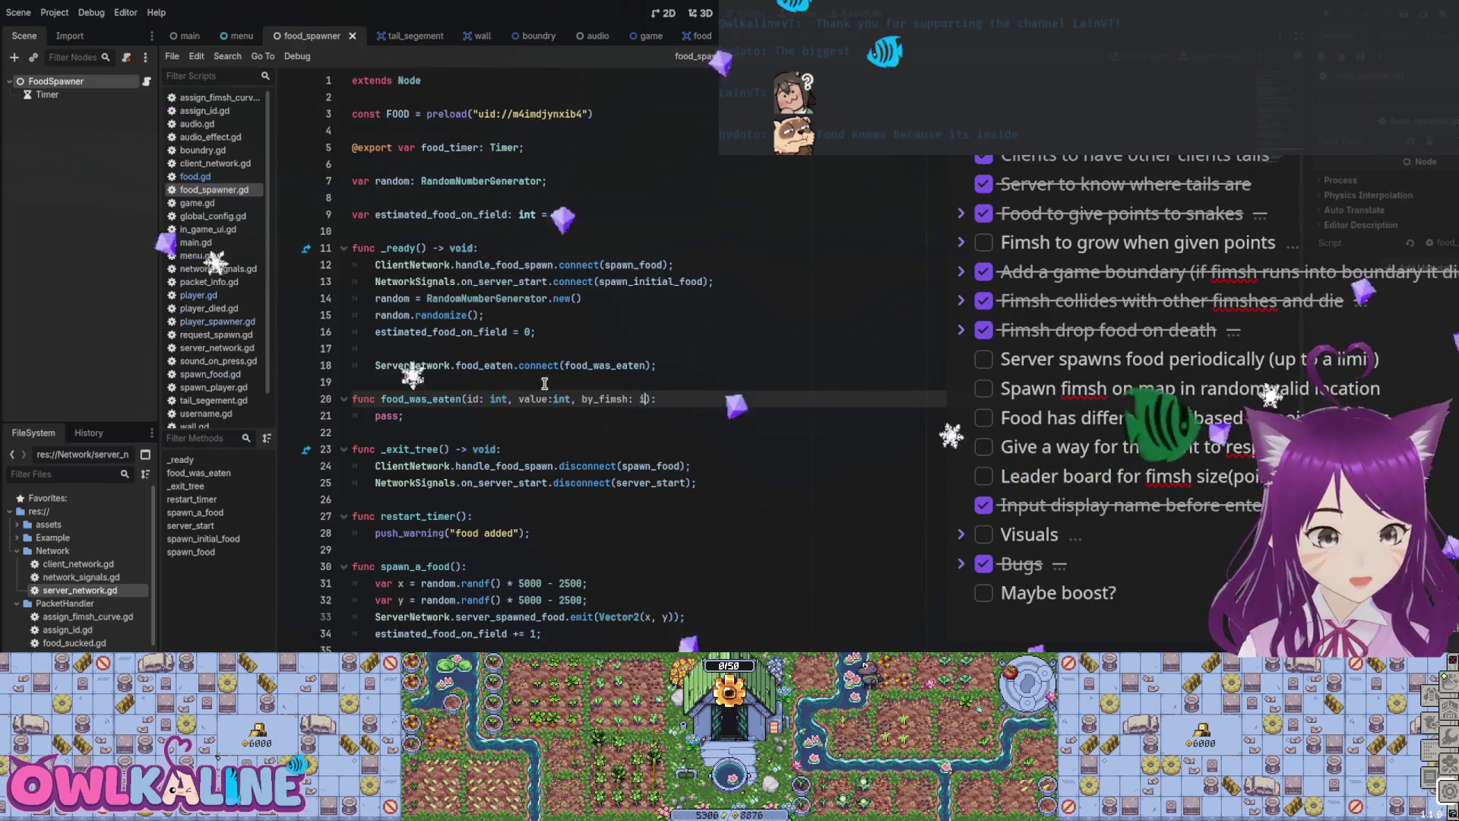
pyautogui.write('nt')
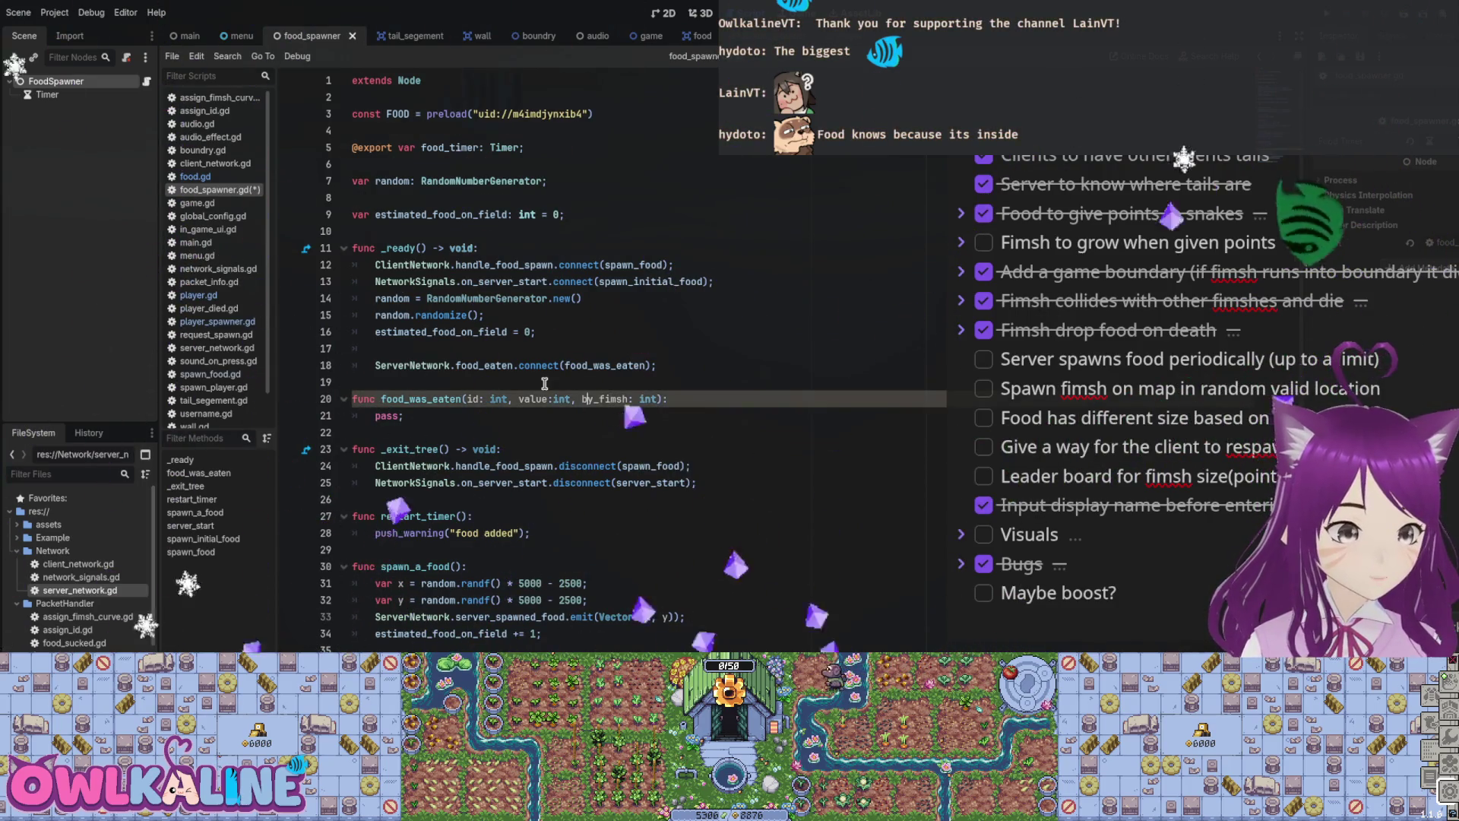
# Step: Replace pass with 'estimated_food_on_field -= value' and save
pyautogui.press('Down')
pyautogui.hotkey('shift', 'Home')
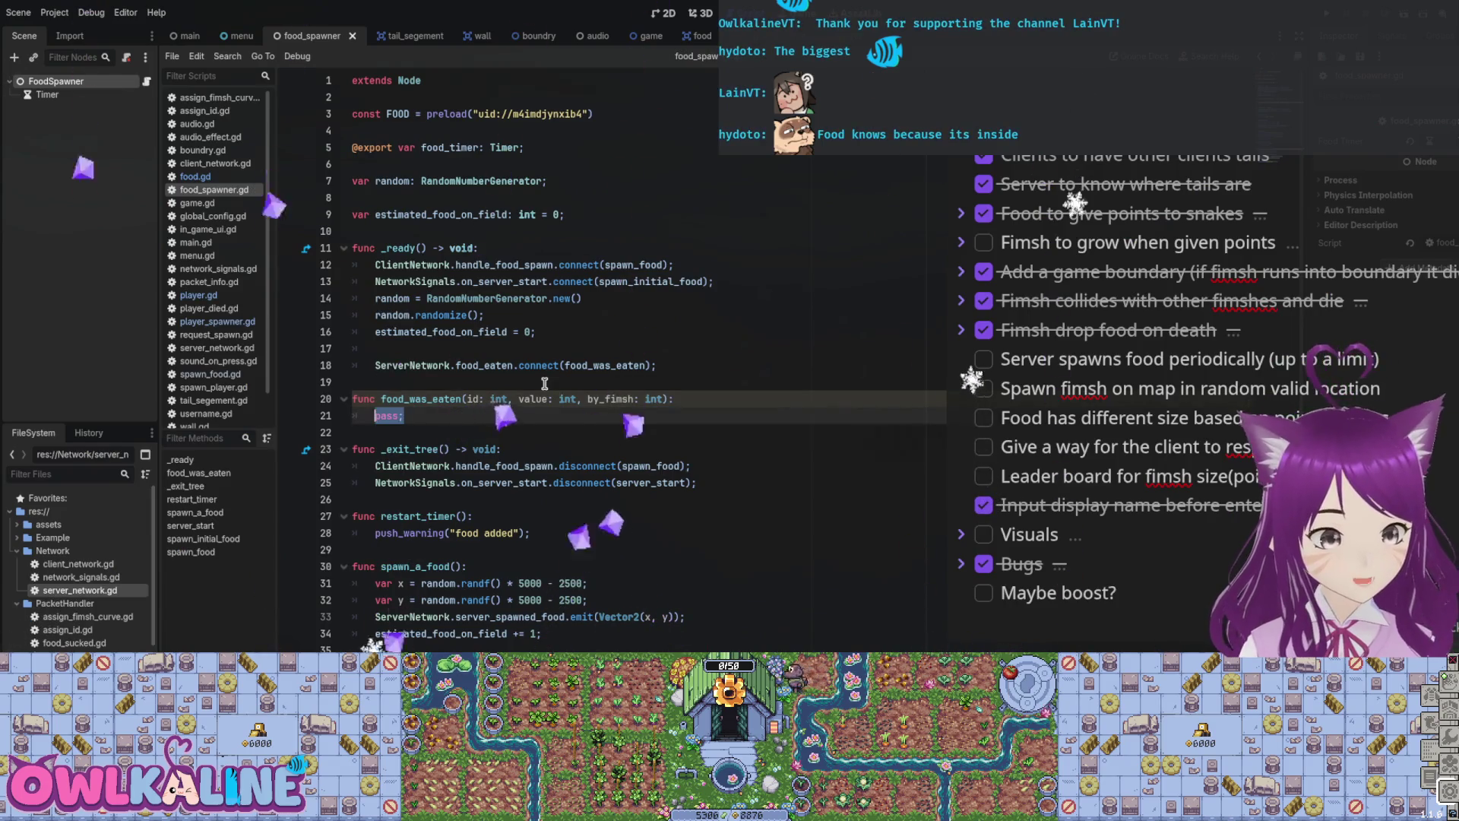
pyautogui.write('estimated_food_on_field.')
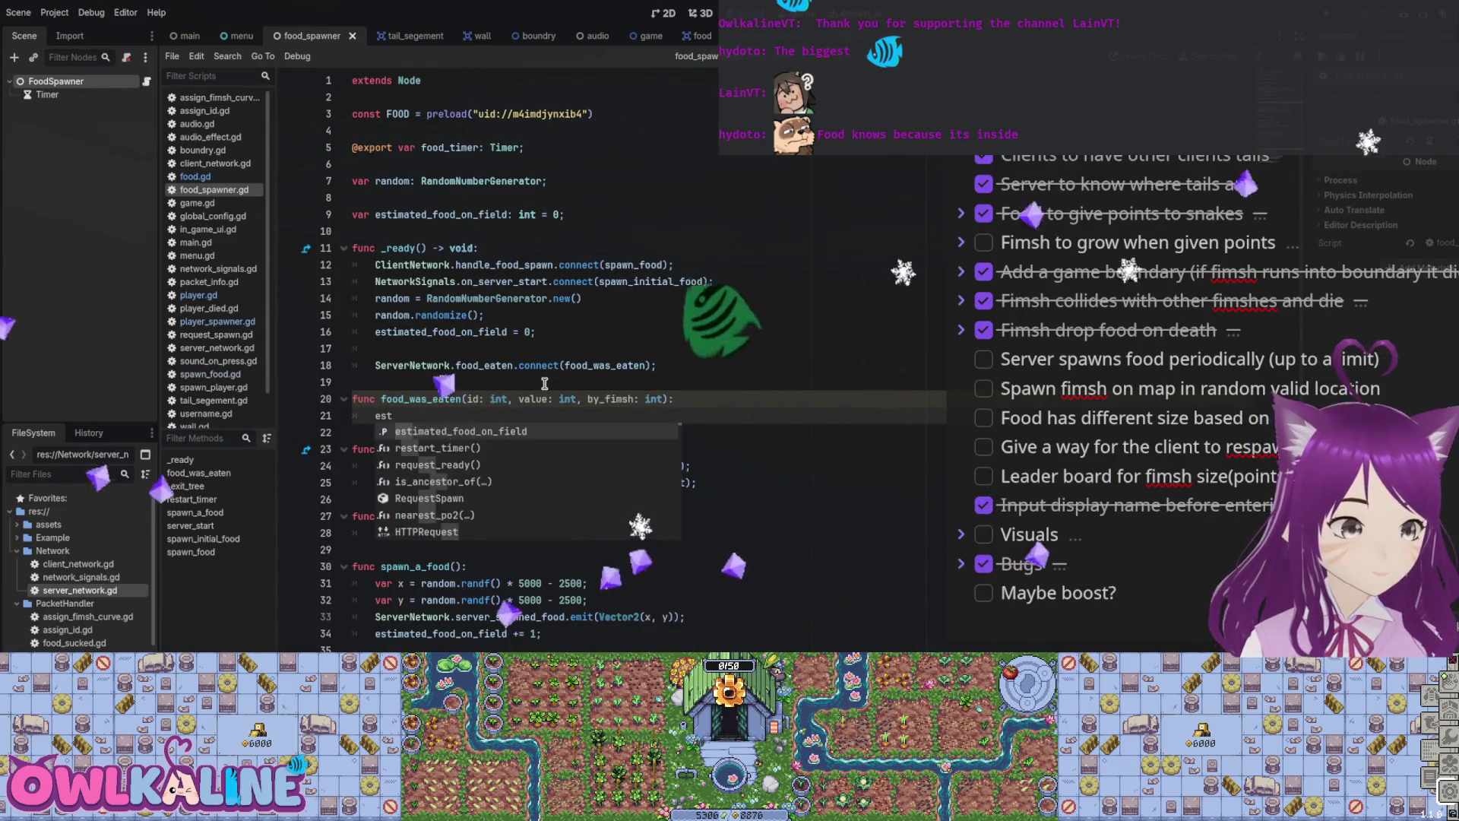
pyautogui.press('BackSpace')
pyautogui.write('-= ')
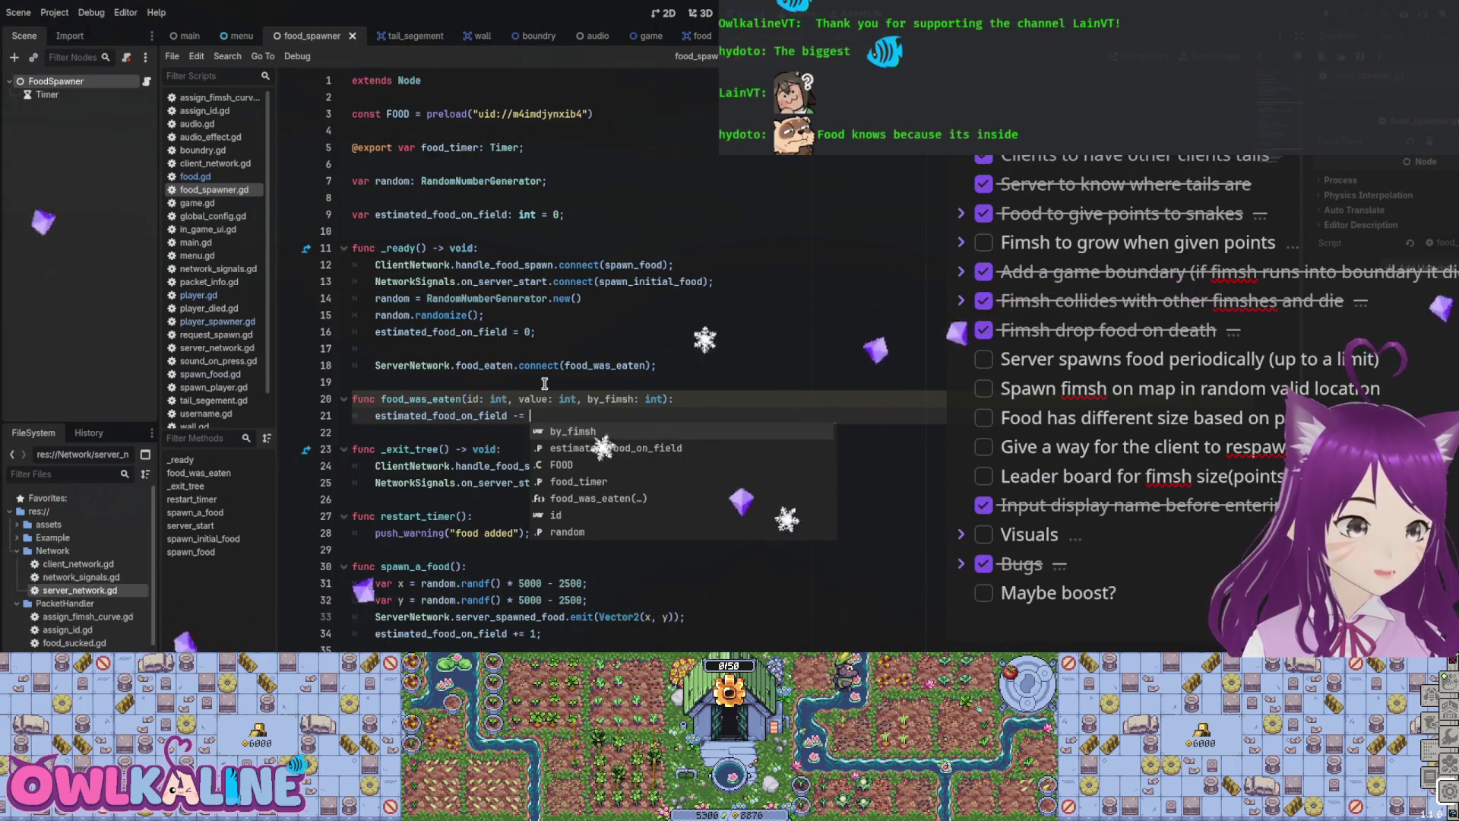
pyautogui.write('value;')
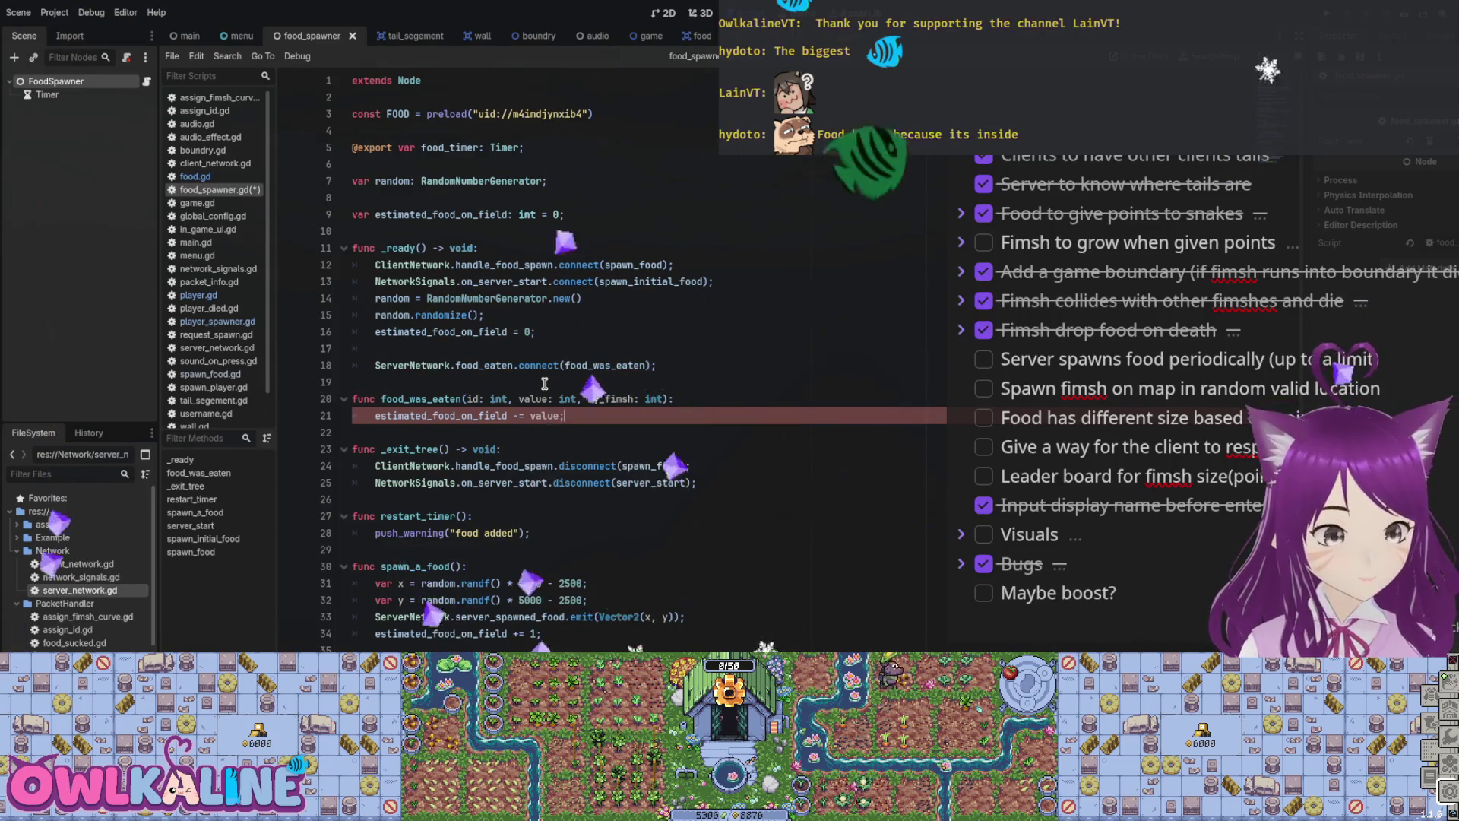
pyautogui.hotkey('ctrl', 's')
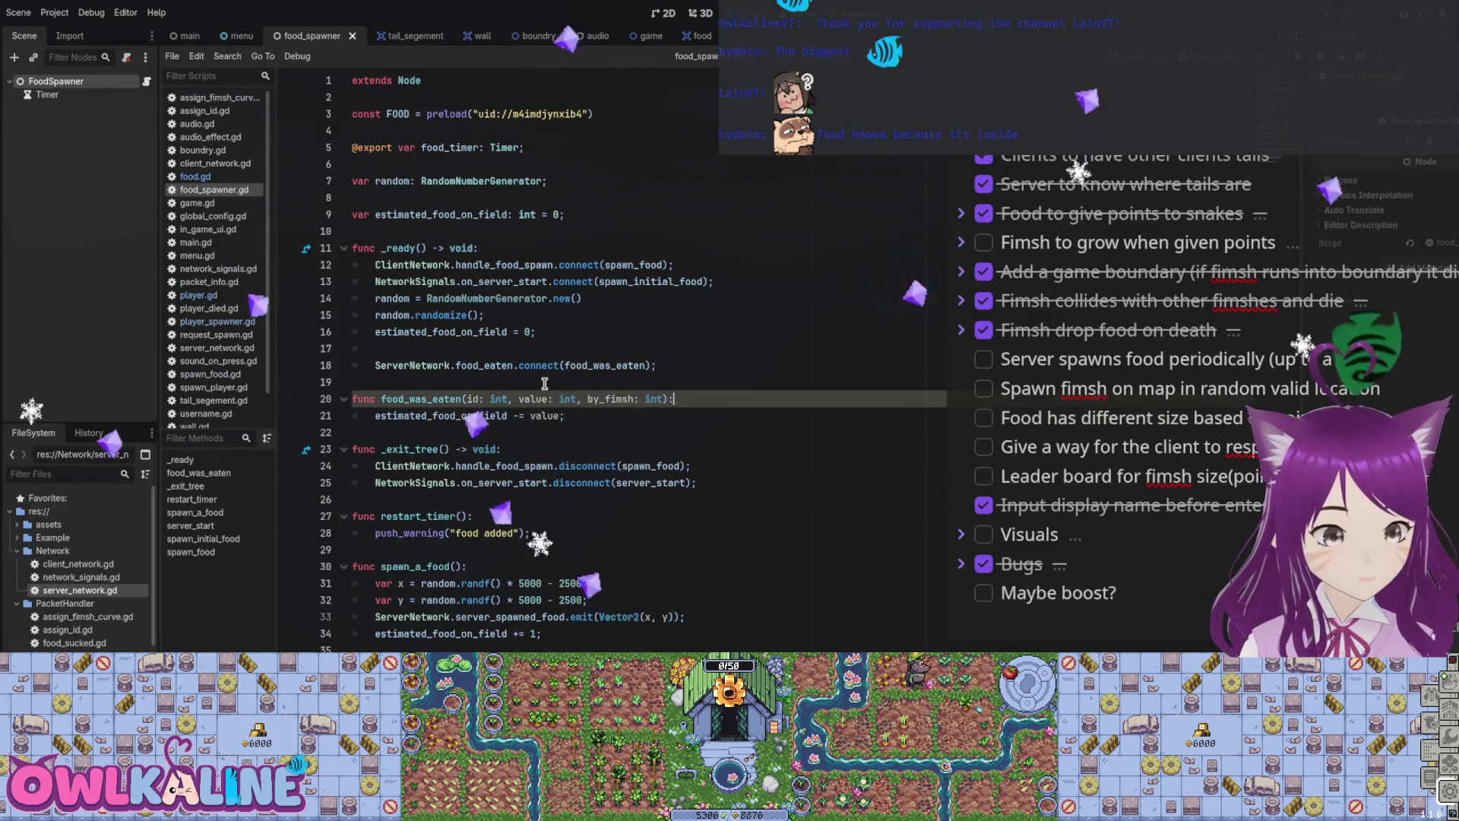
# Step: Try a saturate line above the subtraction, then delete the unfinished attempt
pyautogui.press('Up')
pyautogui.press('End')
pyautogui.press('Return')
pyautogui.write('atur')
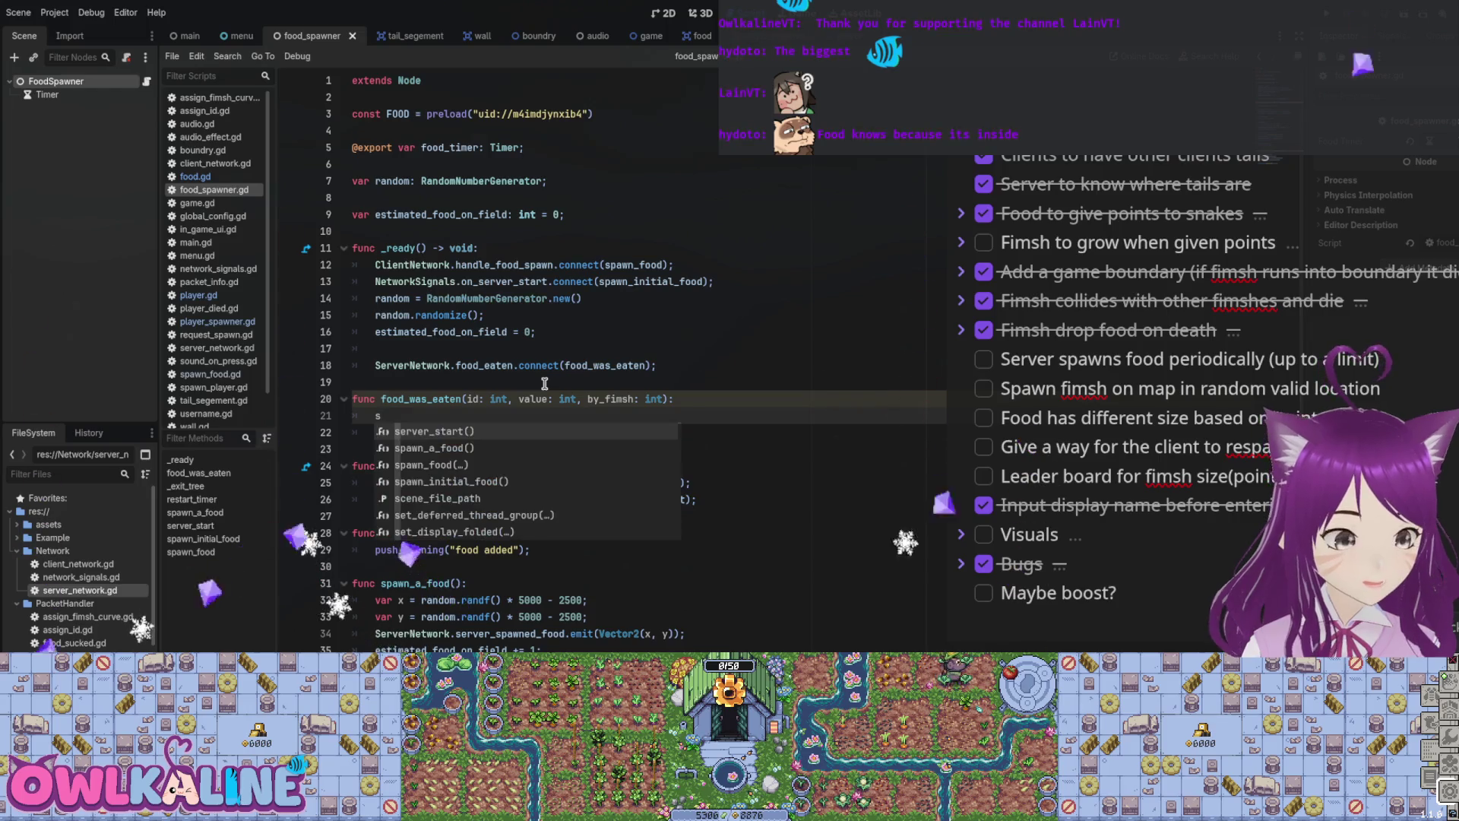
pyautogui.press('BackSpace')
pyautogui.press('BackSpace')
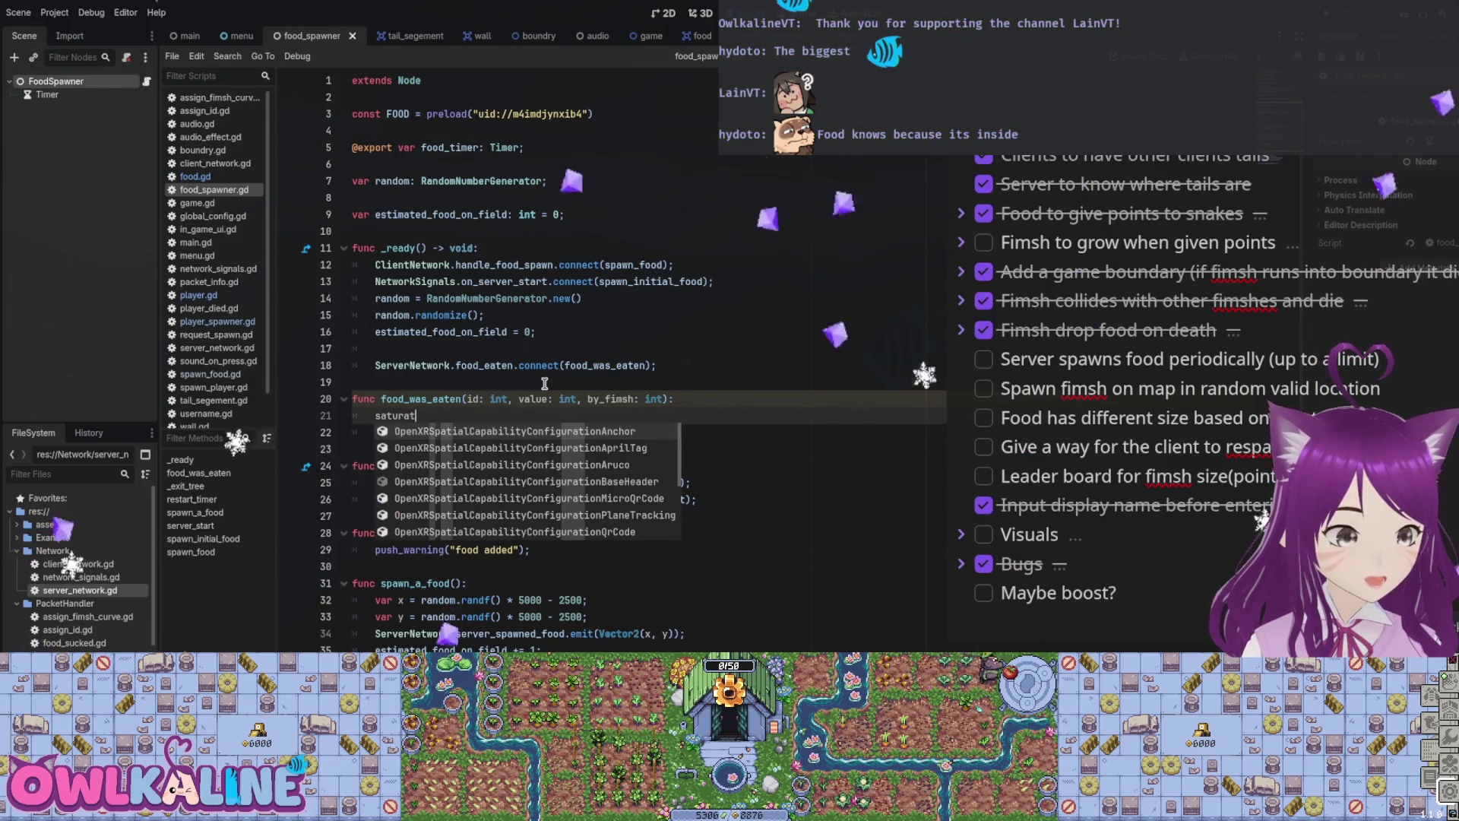
pyautogui.press('BackSpace')
pyautogui.press('BackSpace')
pyautogui.press('BackSpace')
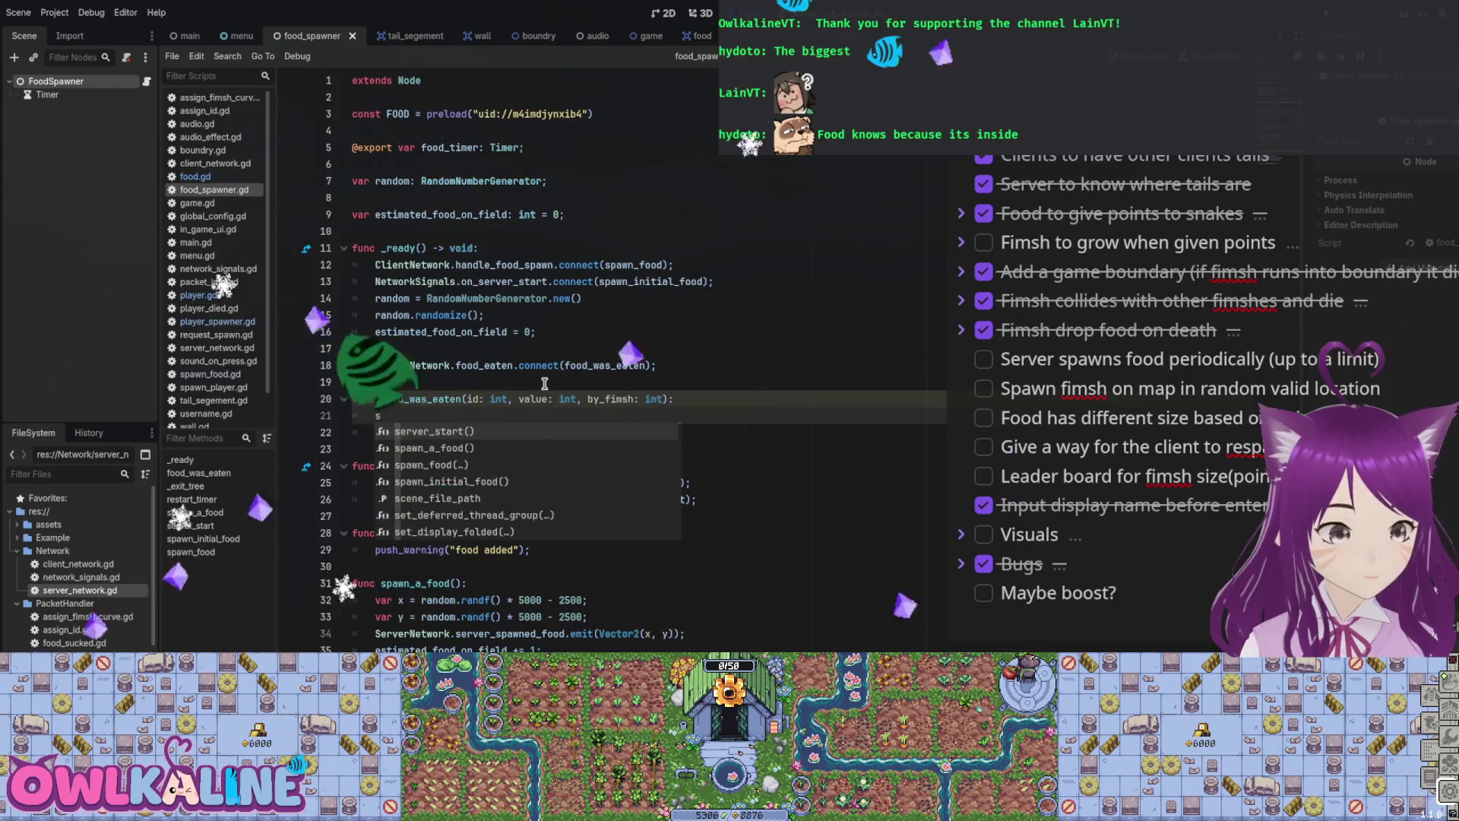
pyautogui.press('Down')
pyautogui.hotkey('shift', 'End')
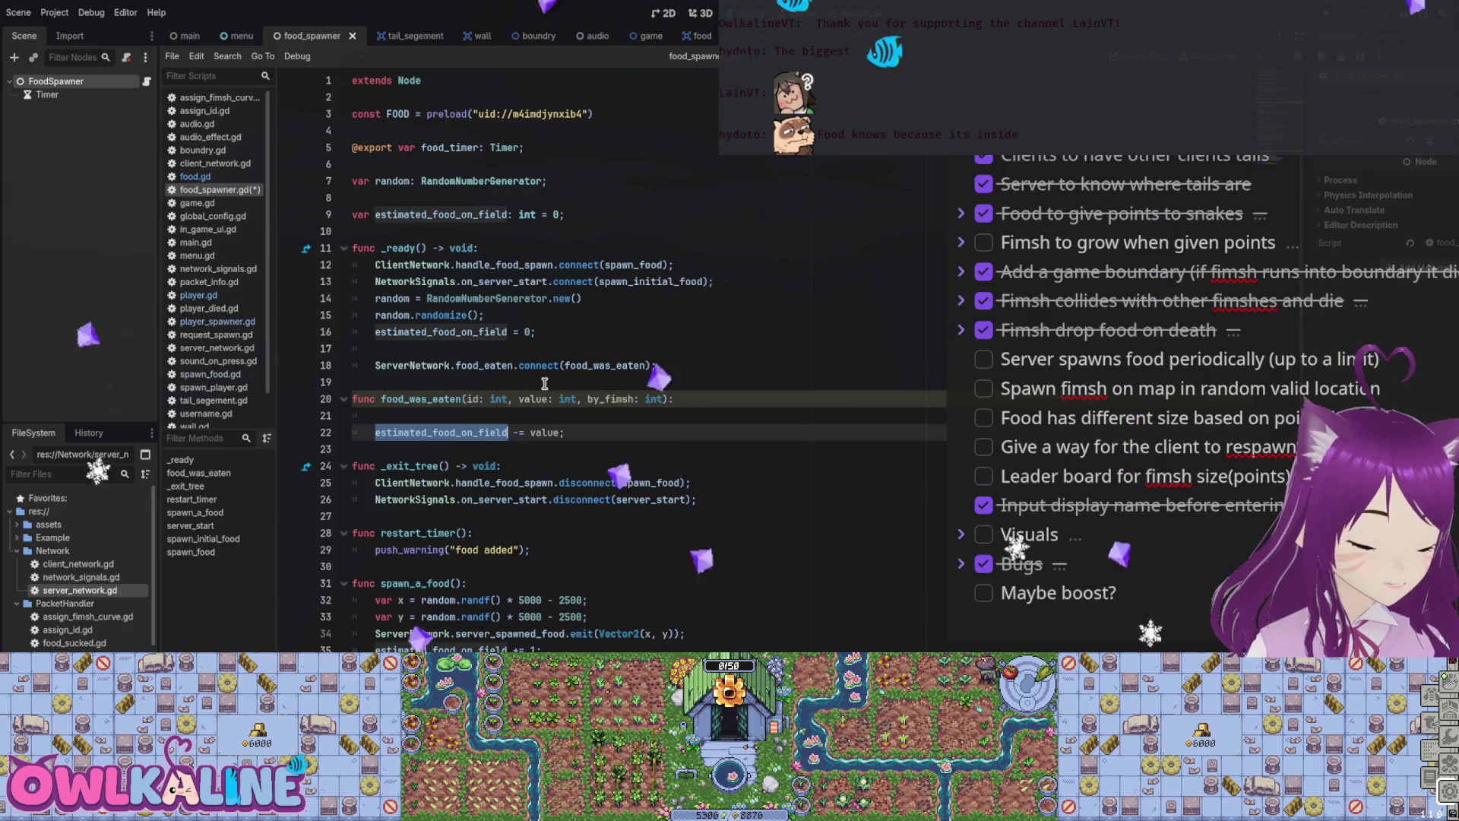
pyautogui.hotkey('ctrl', 'c')
pyautogui.press('Up')
pyautogui.hotkey('ctrl', 'v')
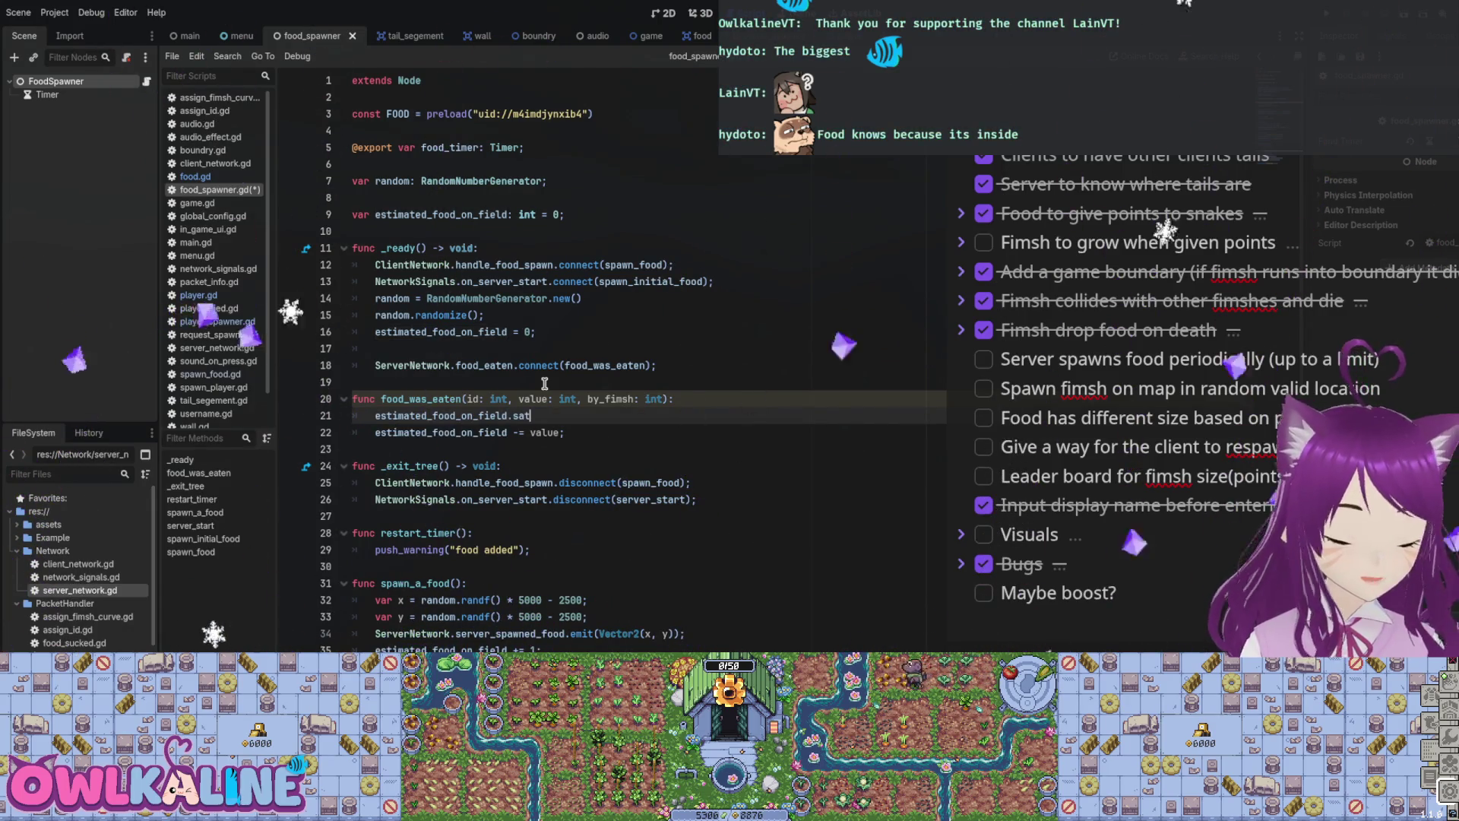
pyautogui.hotkey('shift', 'Home')
pyautogui.press('BackSpace')
# Step: Add an 'estimated_food_on_field < 0:' check with an estimated_food_on_field body line below the subtraction
pyautogui.hotkey('alt', 'Down')
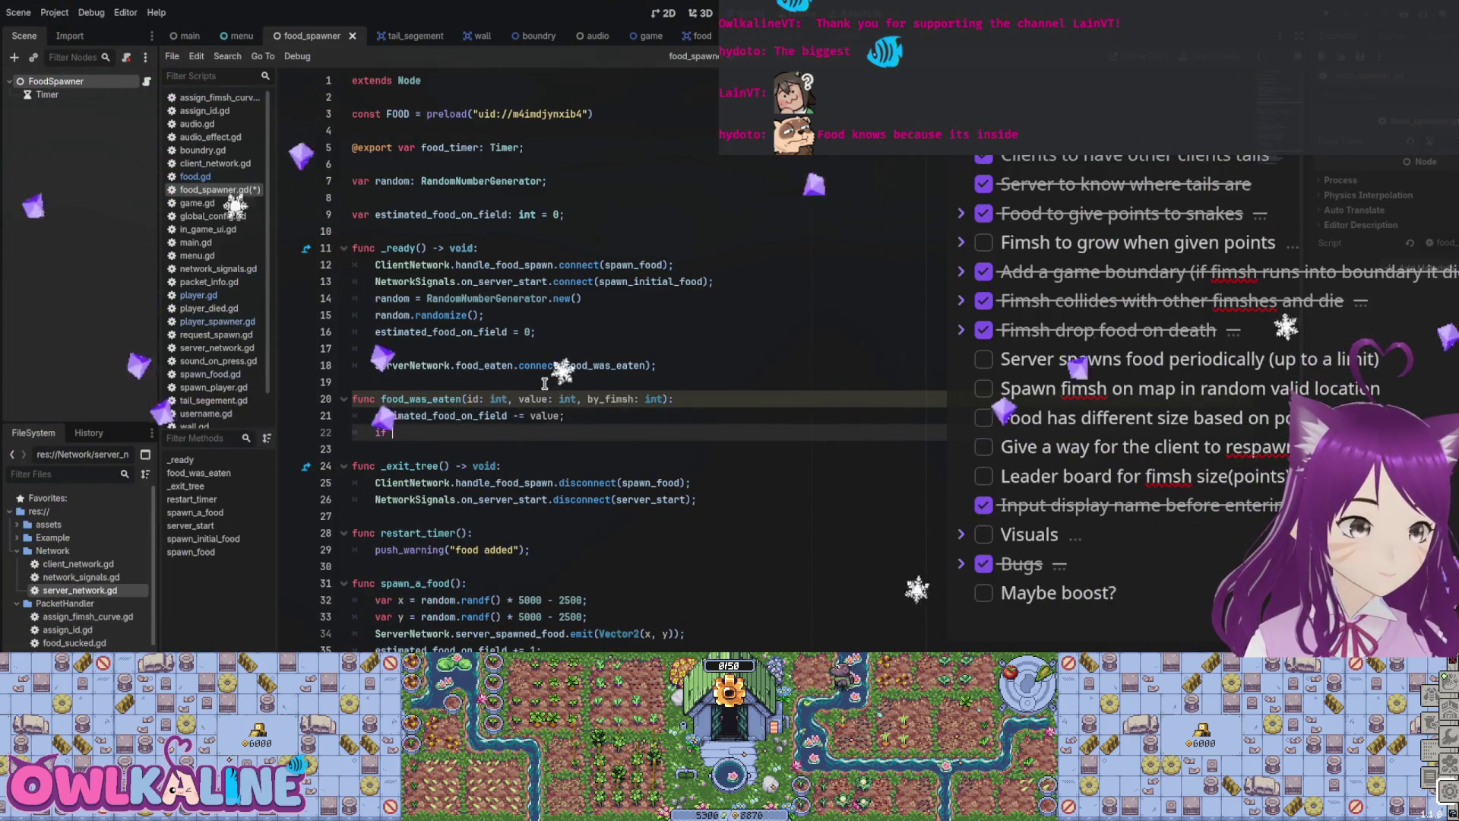
pyautogui.write('estimated_')
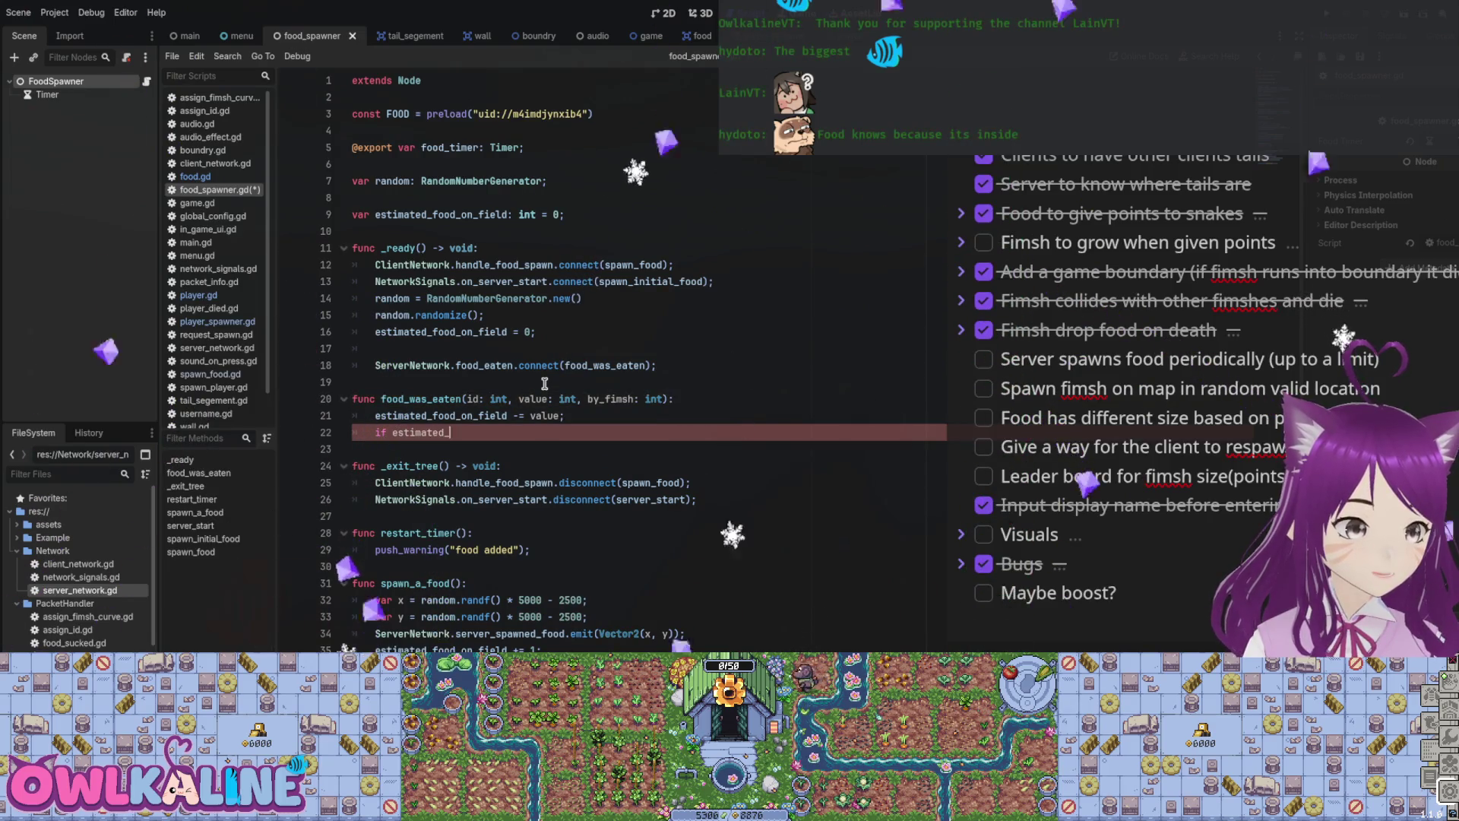
pyautogui.write('food_on_field')
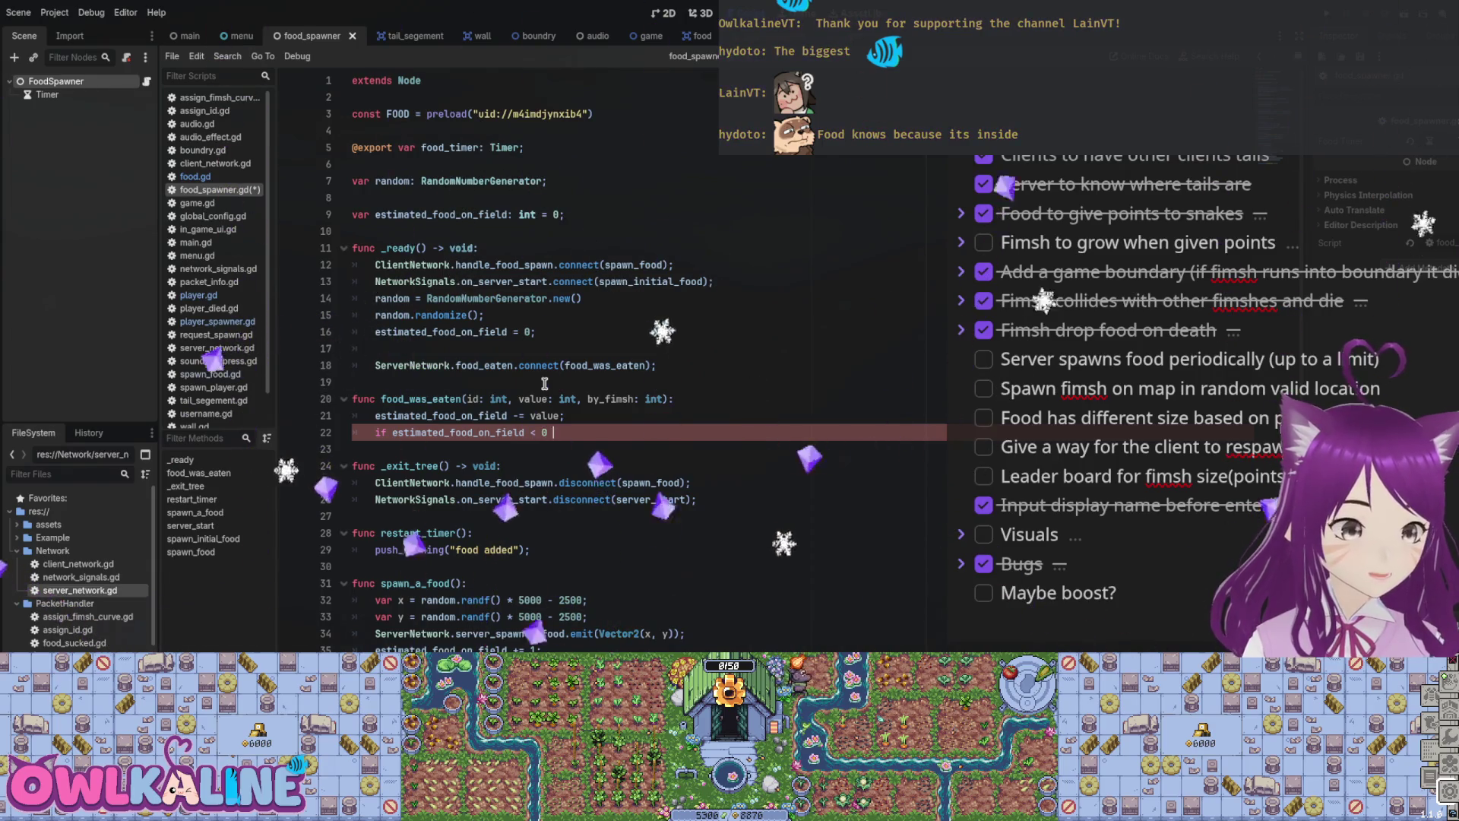
pyautogui.write(' < 0:')
pyautogui.press('Return')
pyautogui.write('esti')
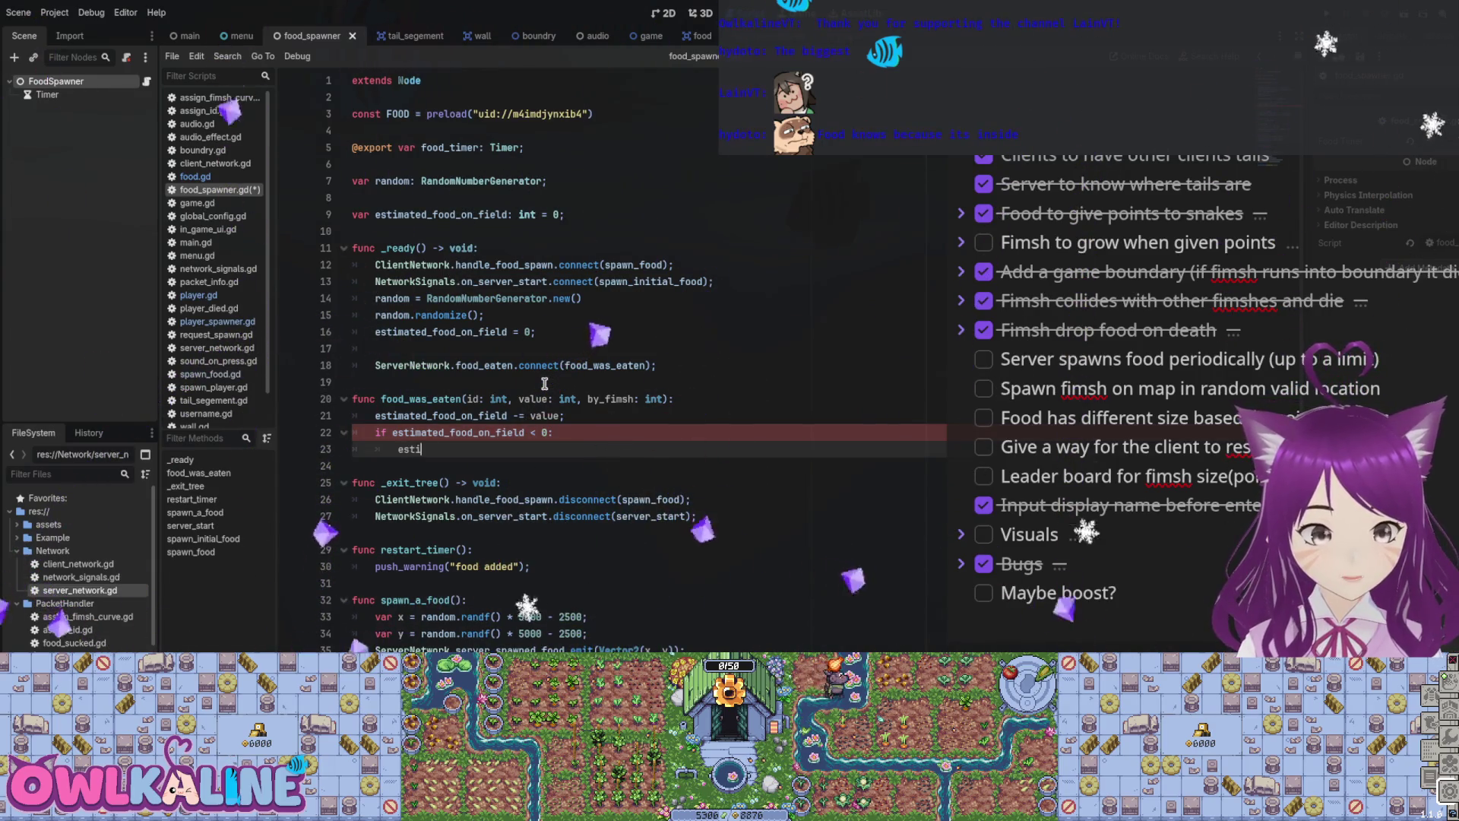
pyautogui.write('mated_food_on')
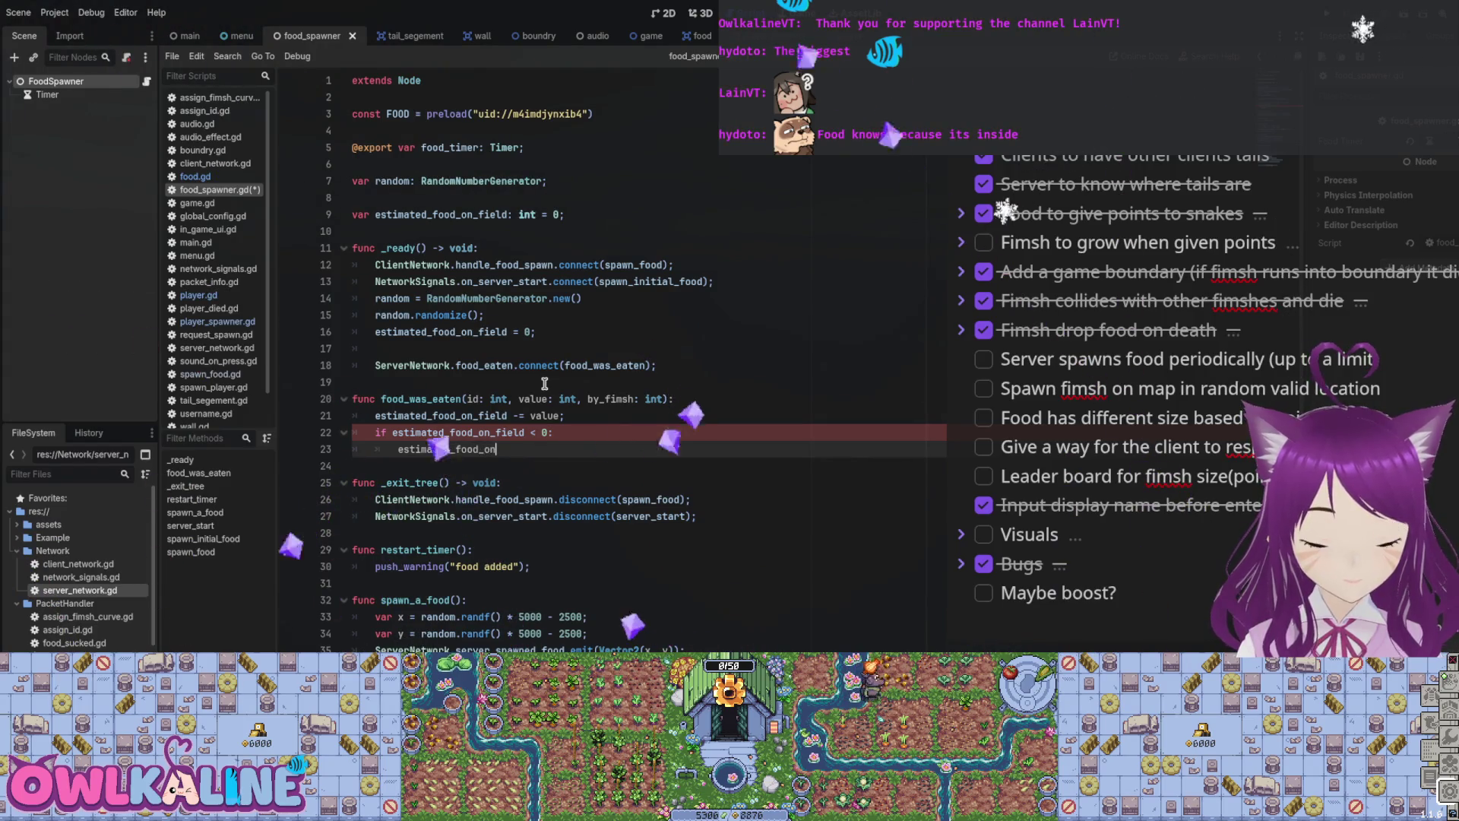
pyautogui.write('_field;')
pyautogui.press('Down')
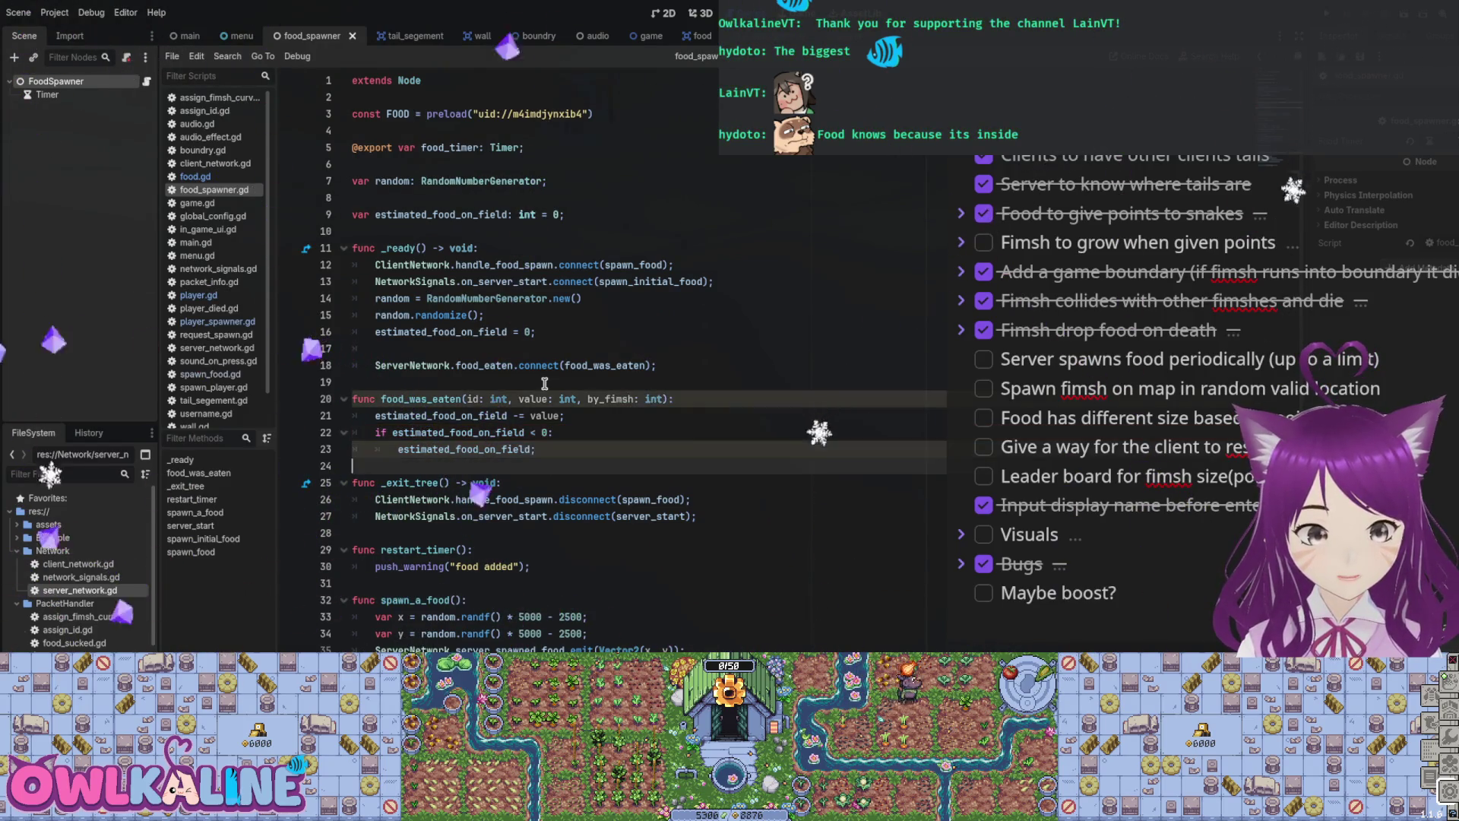
pyautogui.press('Up')
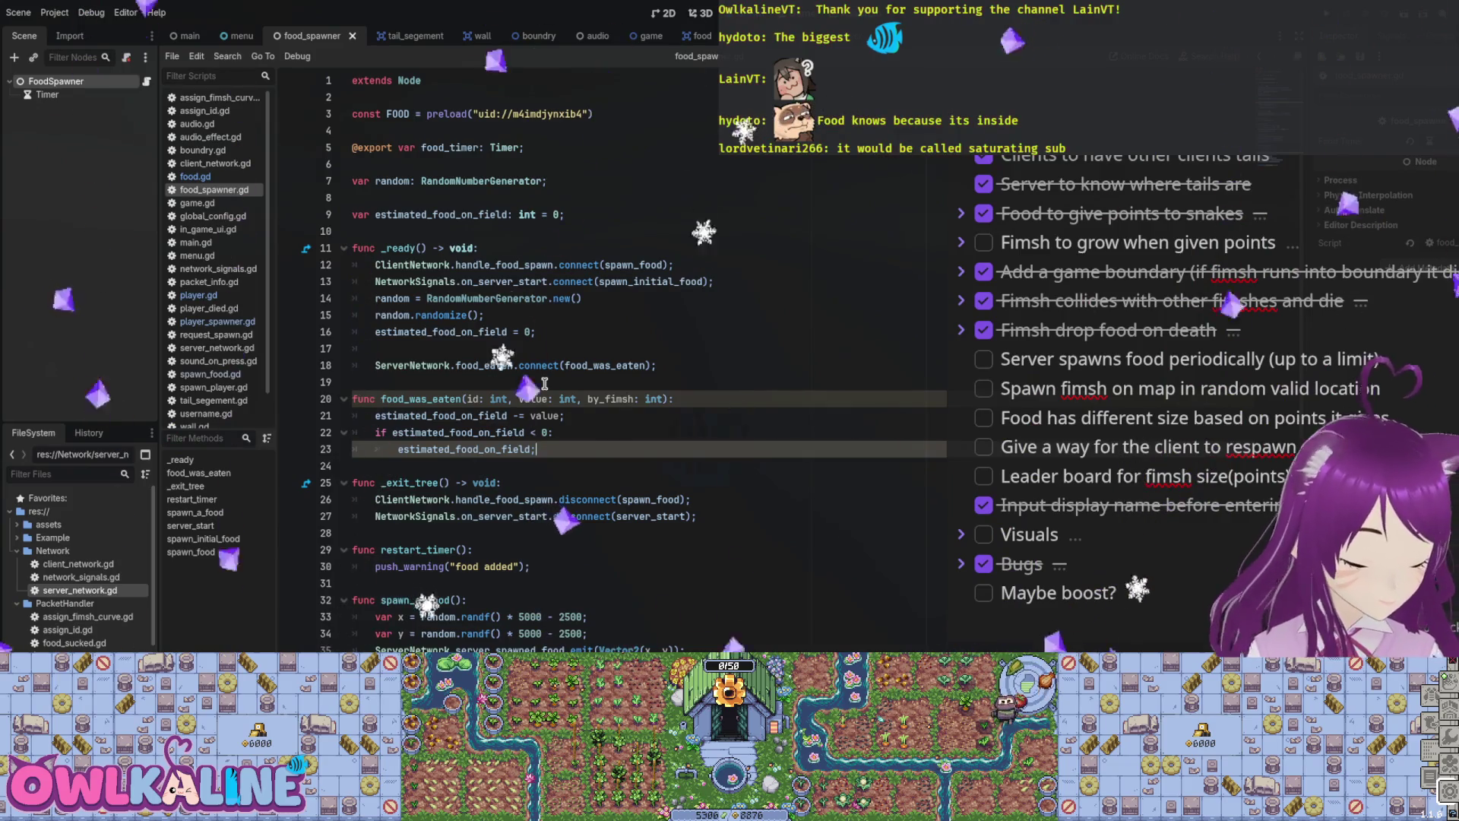
# Step: Remove the stray estr text and retype 'if estimated_food_on_field < 0:' with an estimated_food_on_field body, then undo
pyautogui.write('estr')
pyautogui.press('BackSpace')
pyautogui.press('BackSpace')
pyautogui.press('BackSpace')
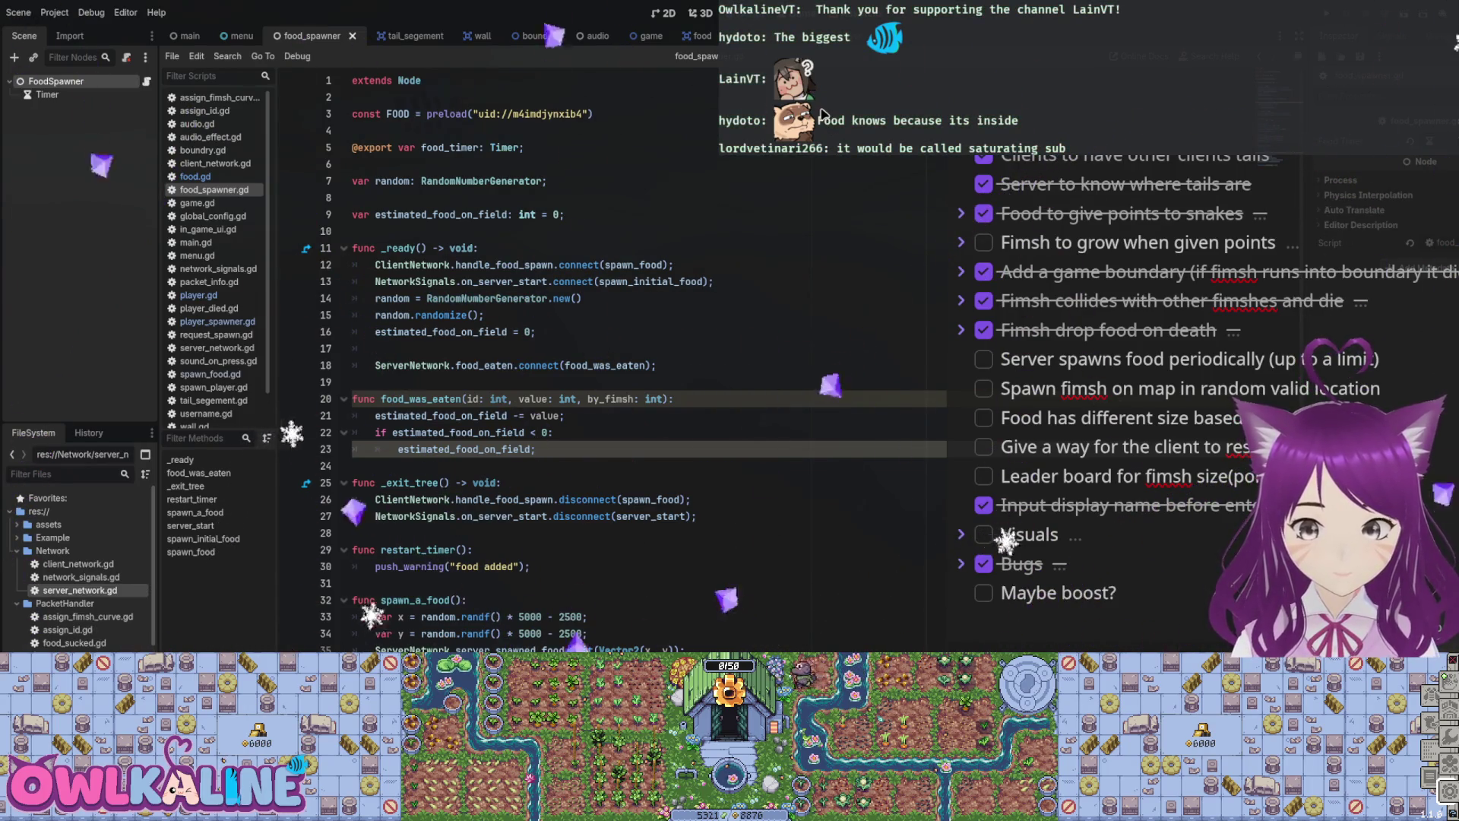
pyautogui.scroll(-2, 587, 344)
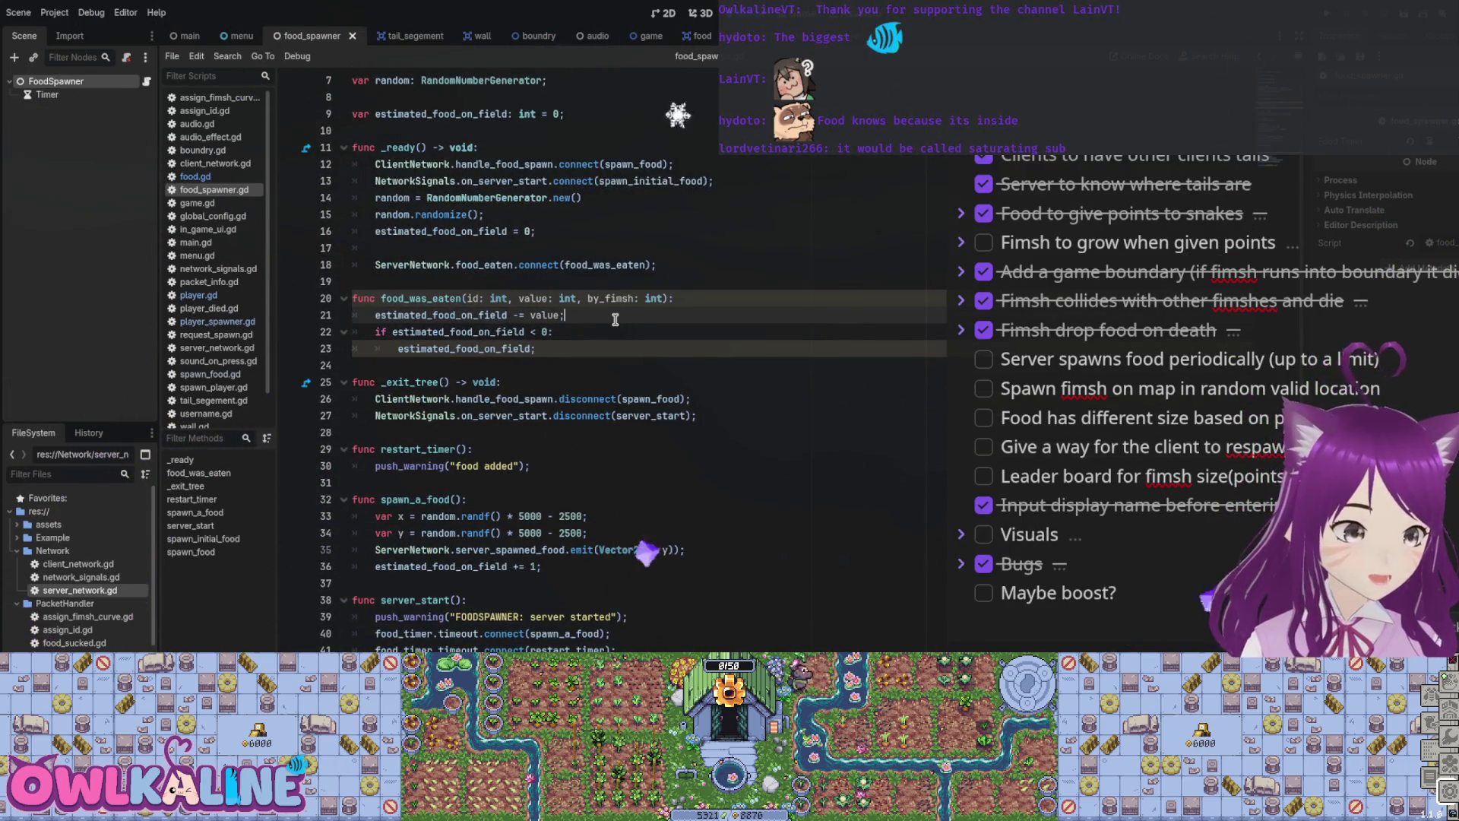
pyautogui.press('Return')
pyautogui.write('satur')
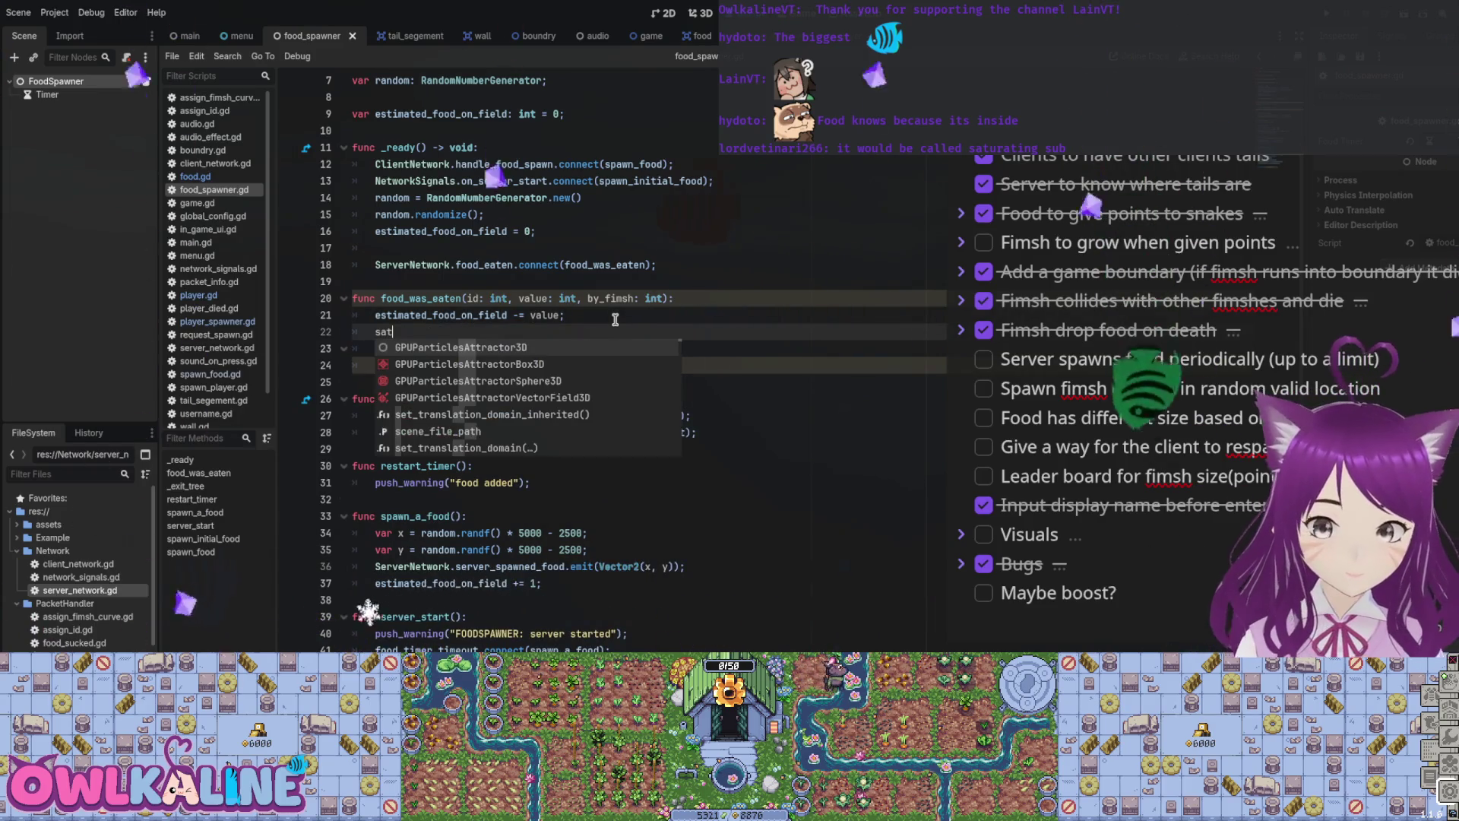
pyautogui.press('BackSpace')
pyautogui.press('BackSpace')
pyautogui.press('BackSpace')
pyautogui.write('if estimated_food_on_field < 0:')
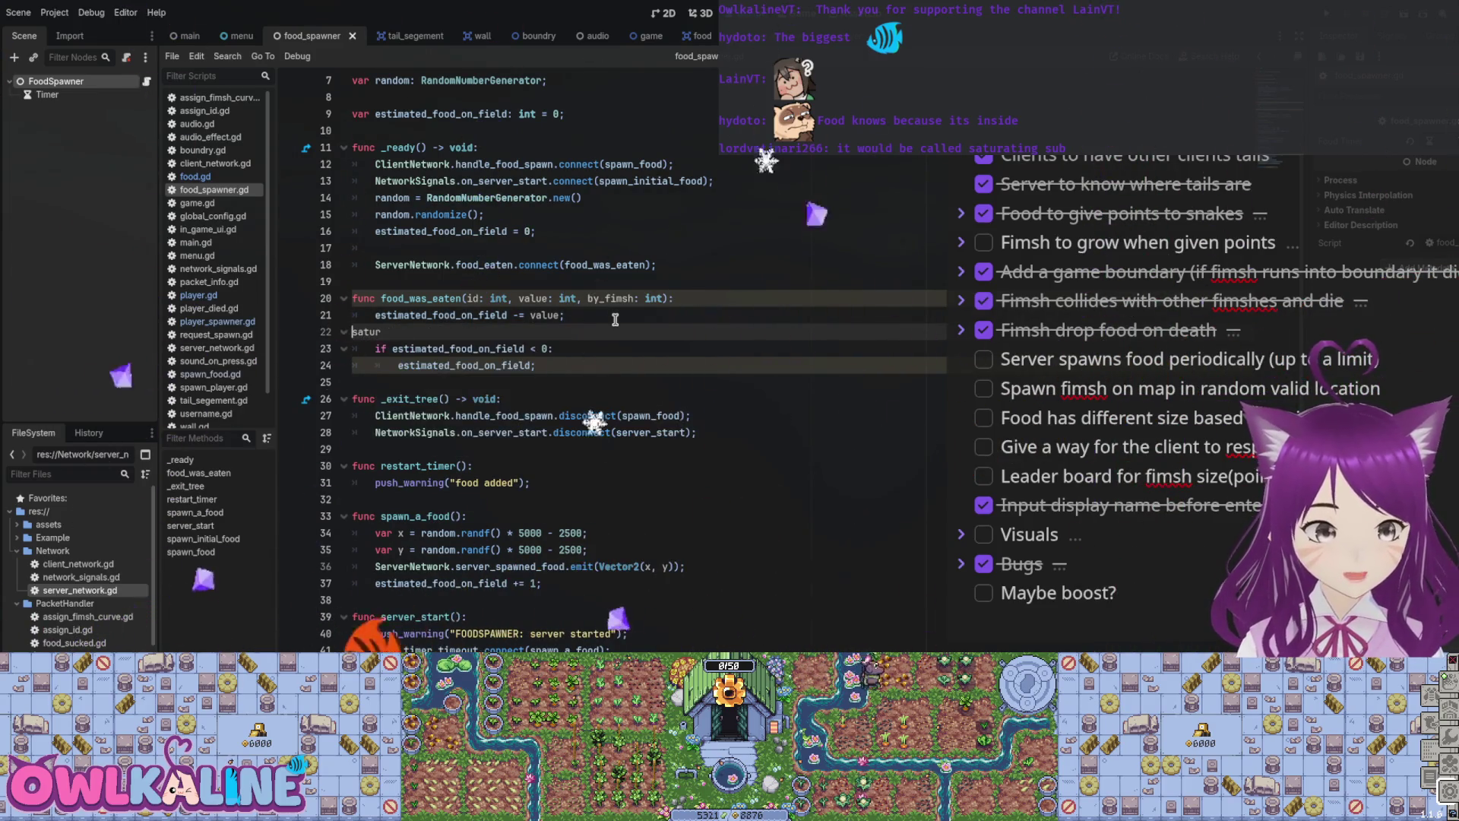
pyautogui.press('Return')
pyautogui.write('estimated_food_on_field')
pyautogui.hotkey('ctrl', 'z')
pyautogui.hotkey('ctrl', 'z')
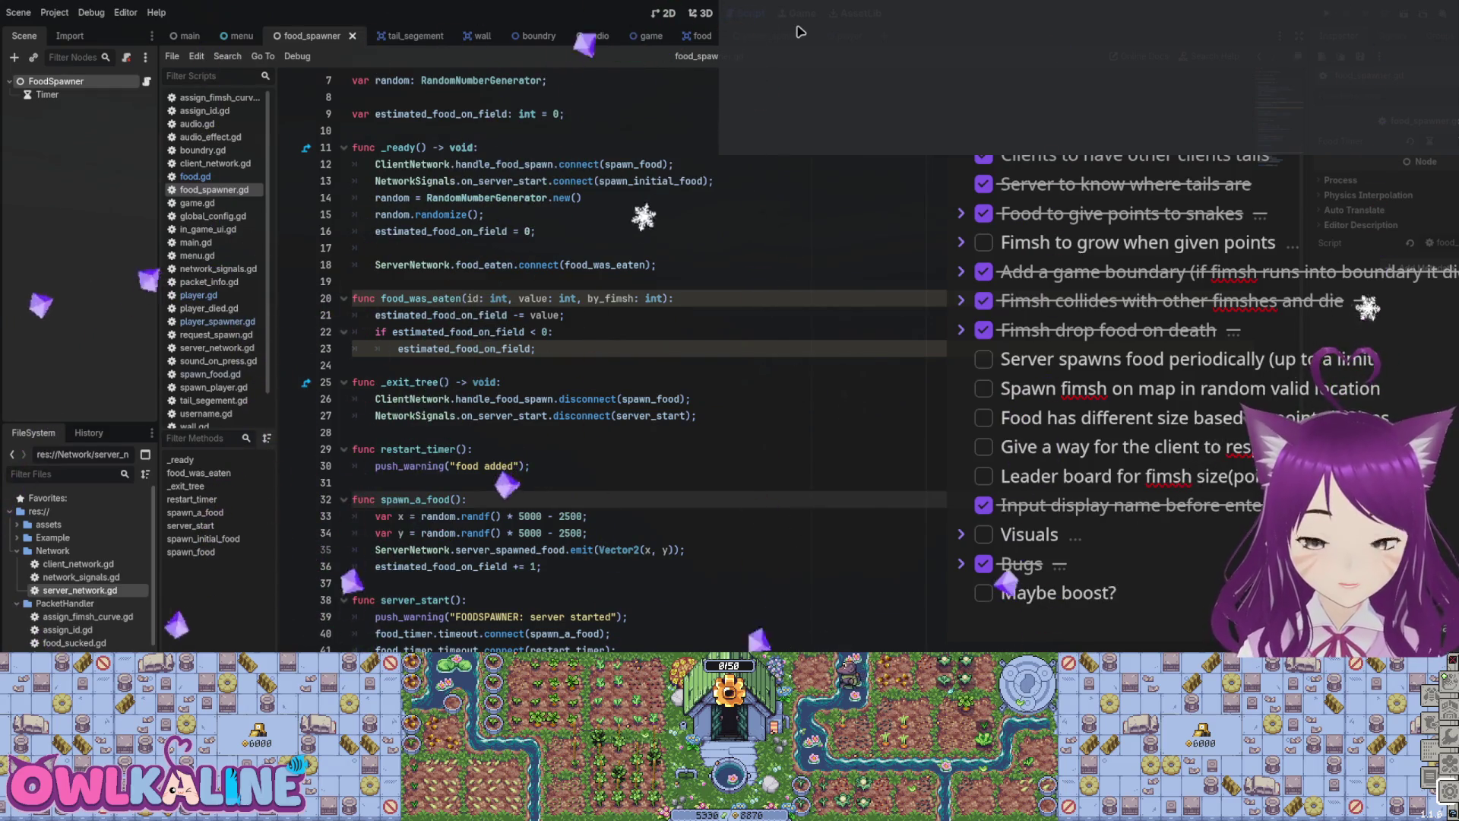
# Step: Place the caret on line 22 of food_was_eaten now that the satur line is gone
pyautogui.click(851, 332)
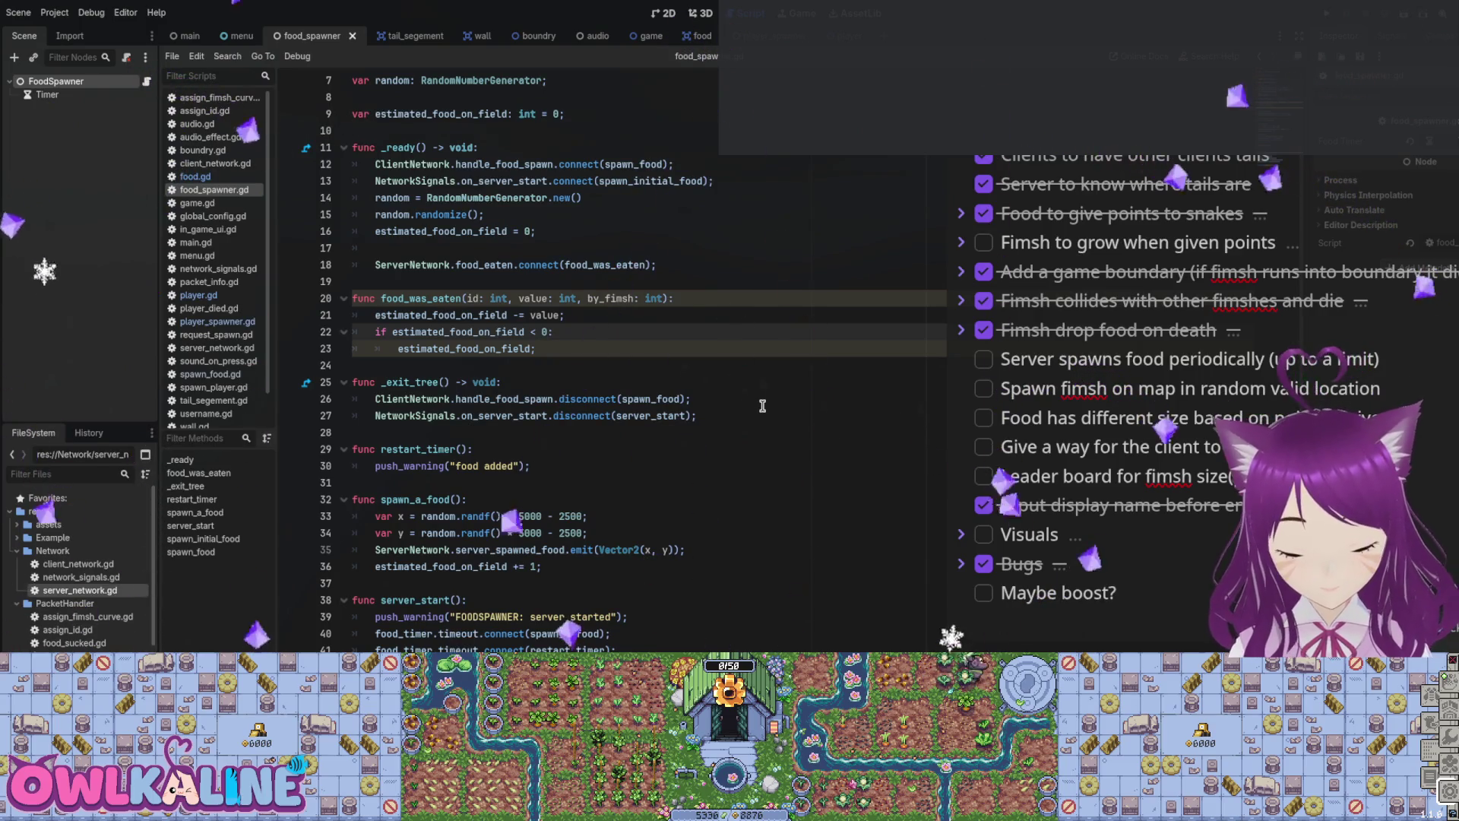
# Step: Add a _process function below food_was_eaten using the autocomplete signature
pyautogui.scroll(-3, 500, 356)
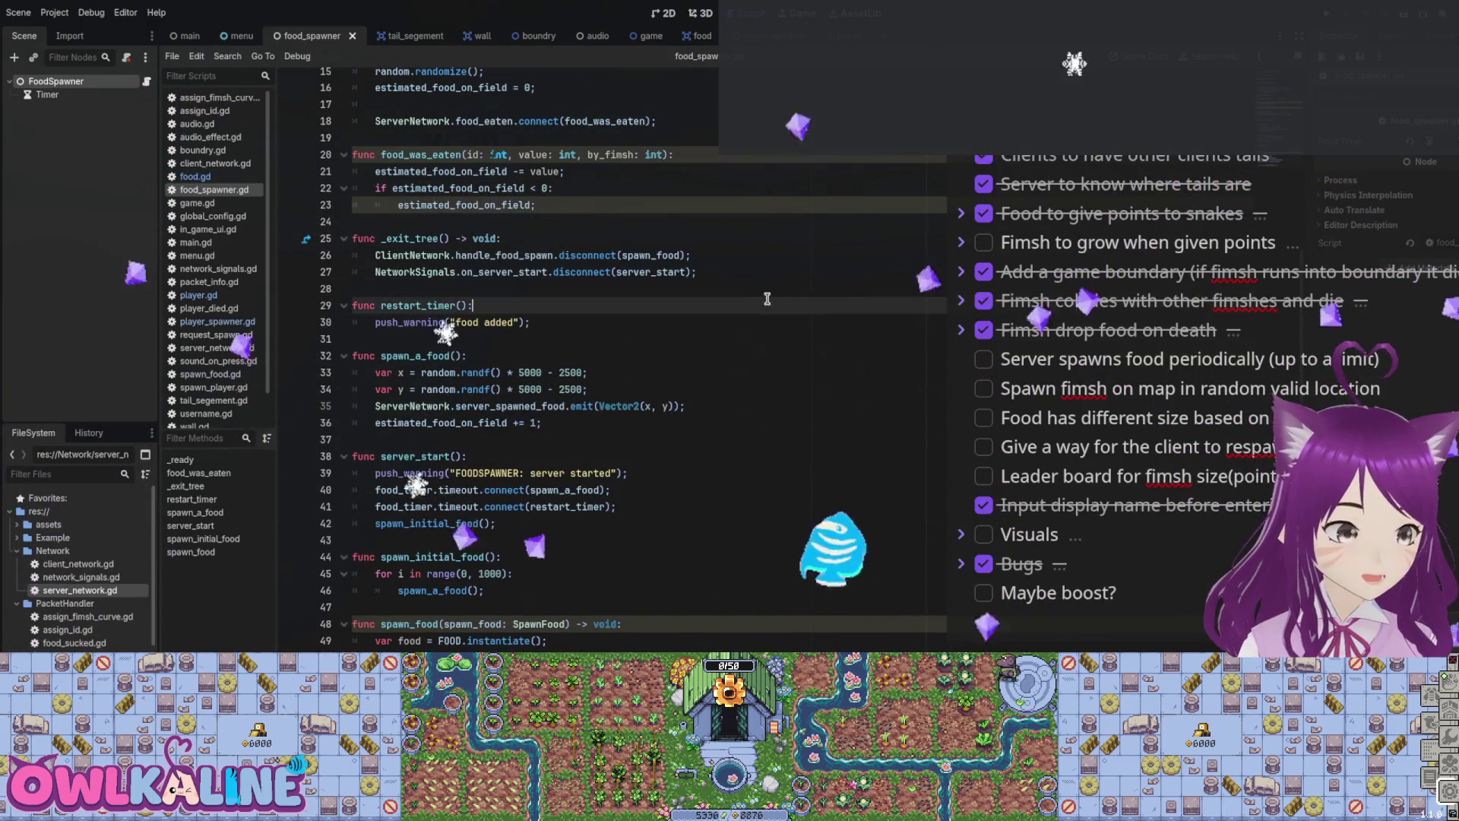
pyautogui.click(426, 221)
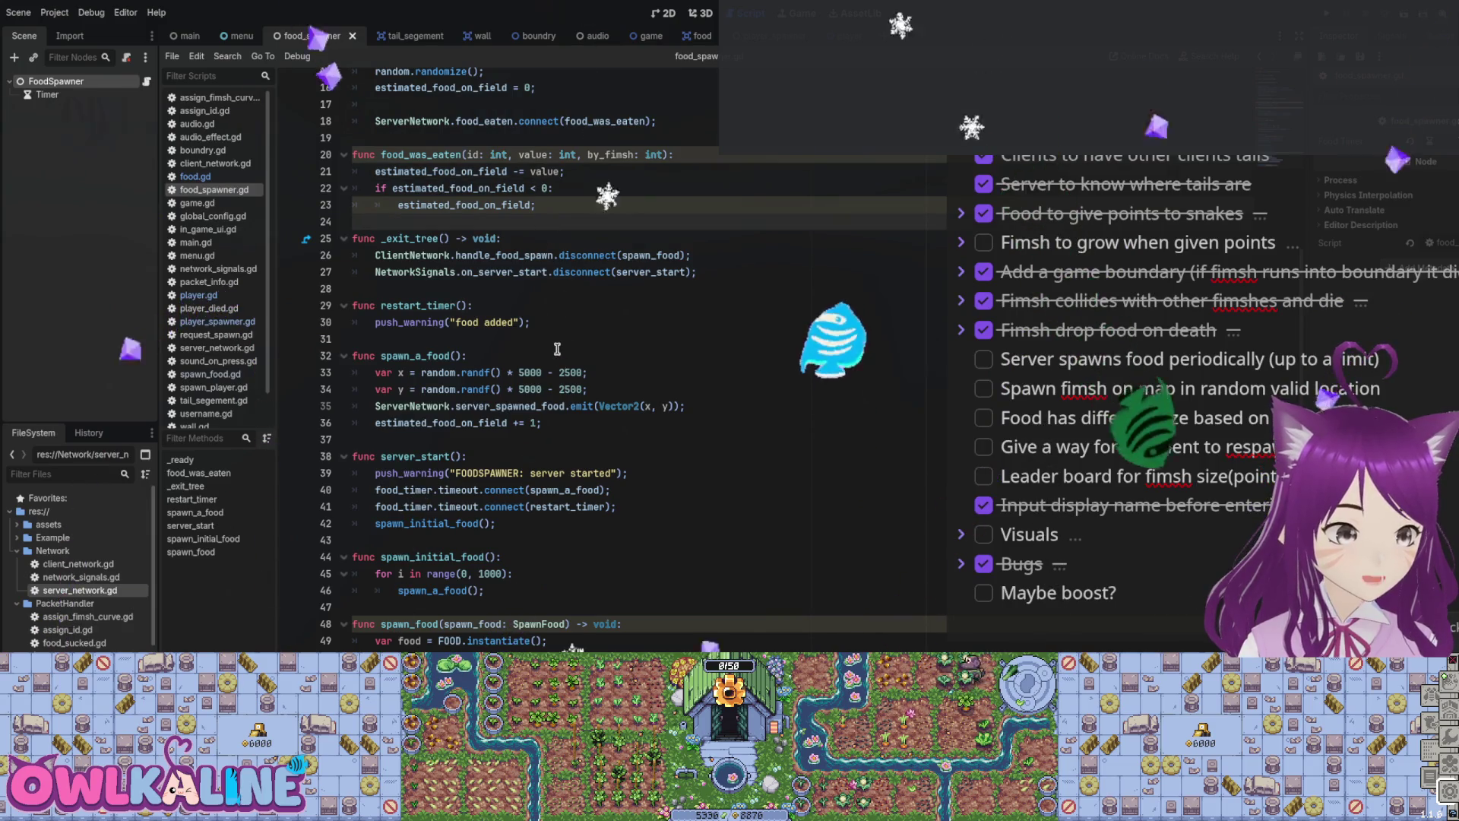
pyautogui.click(465, 422)
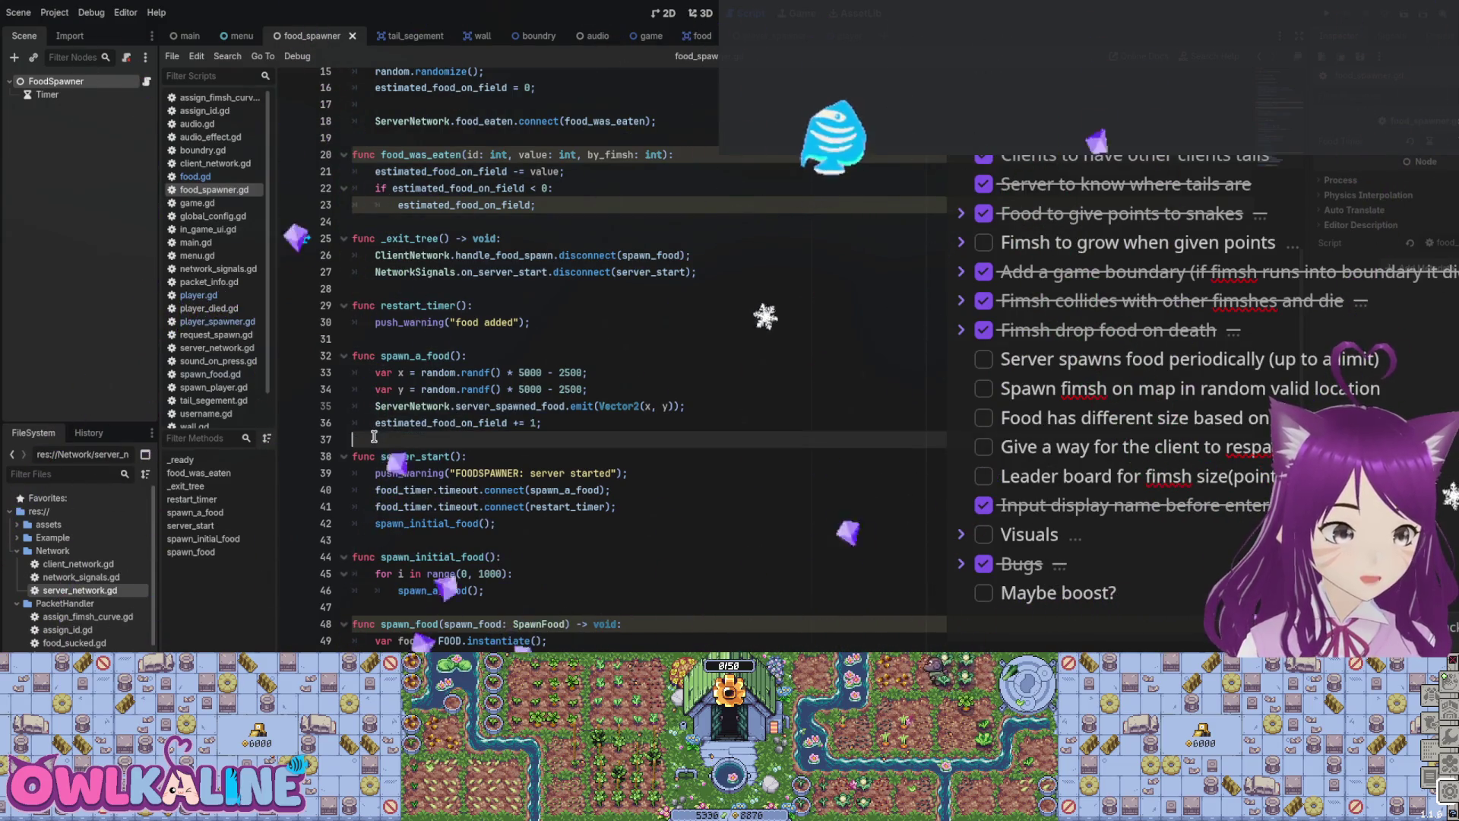
pyautogui.scroll(2, 413, 396)
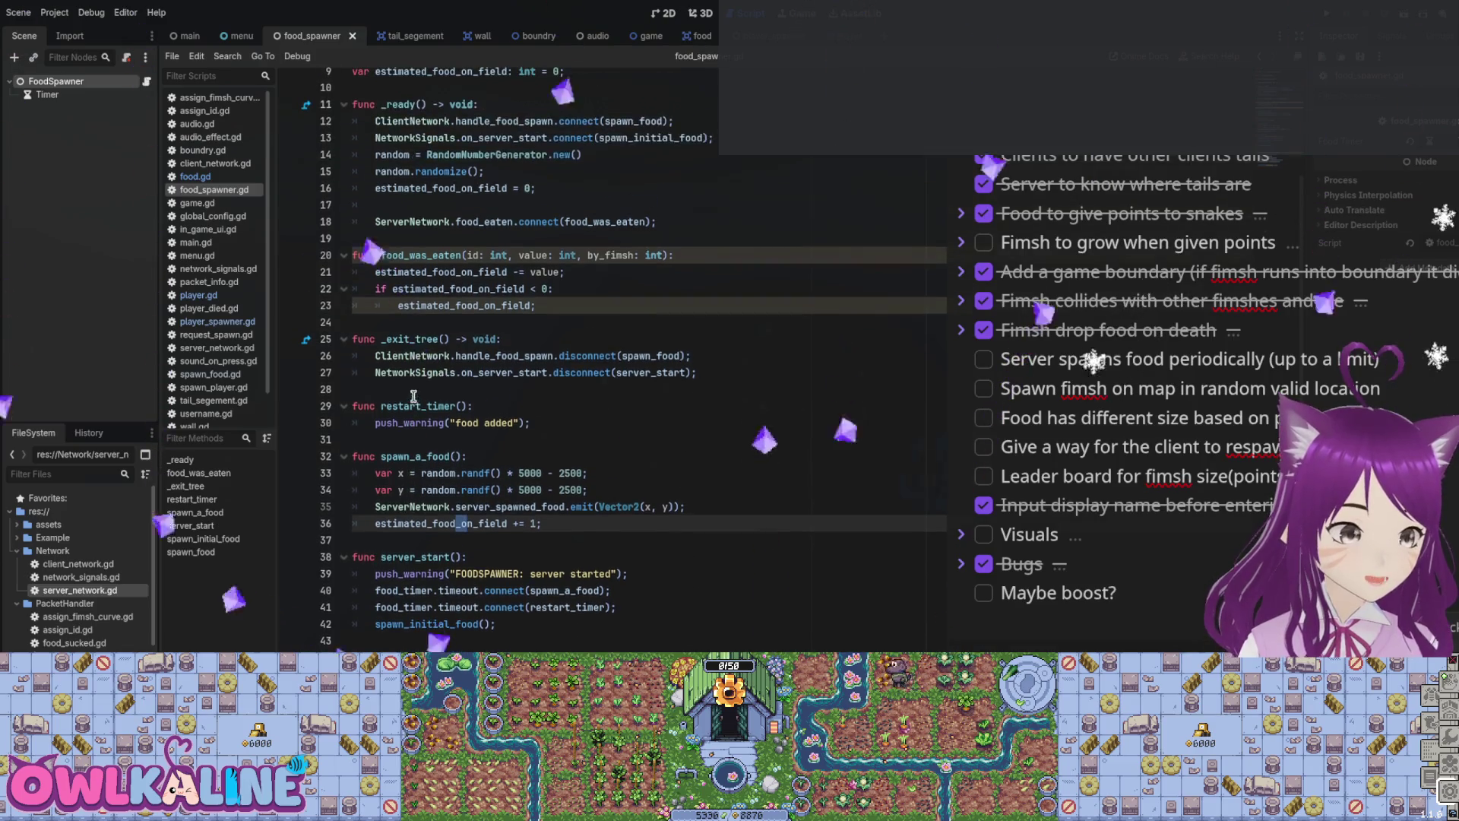
pyautogui.click(436, 324)
pyautogui.press('Return')
pyautogui.press('Return')
pyautogui.press('Up')
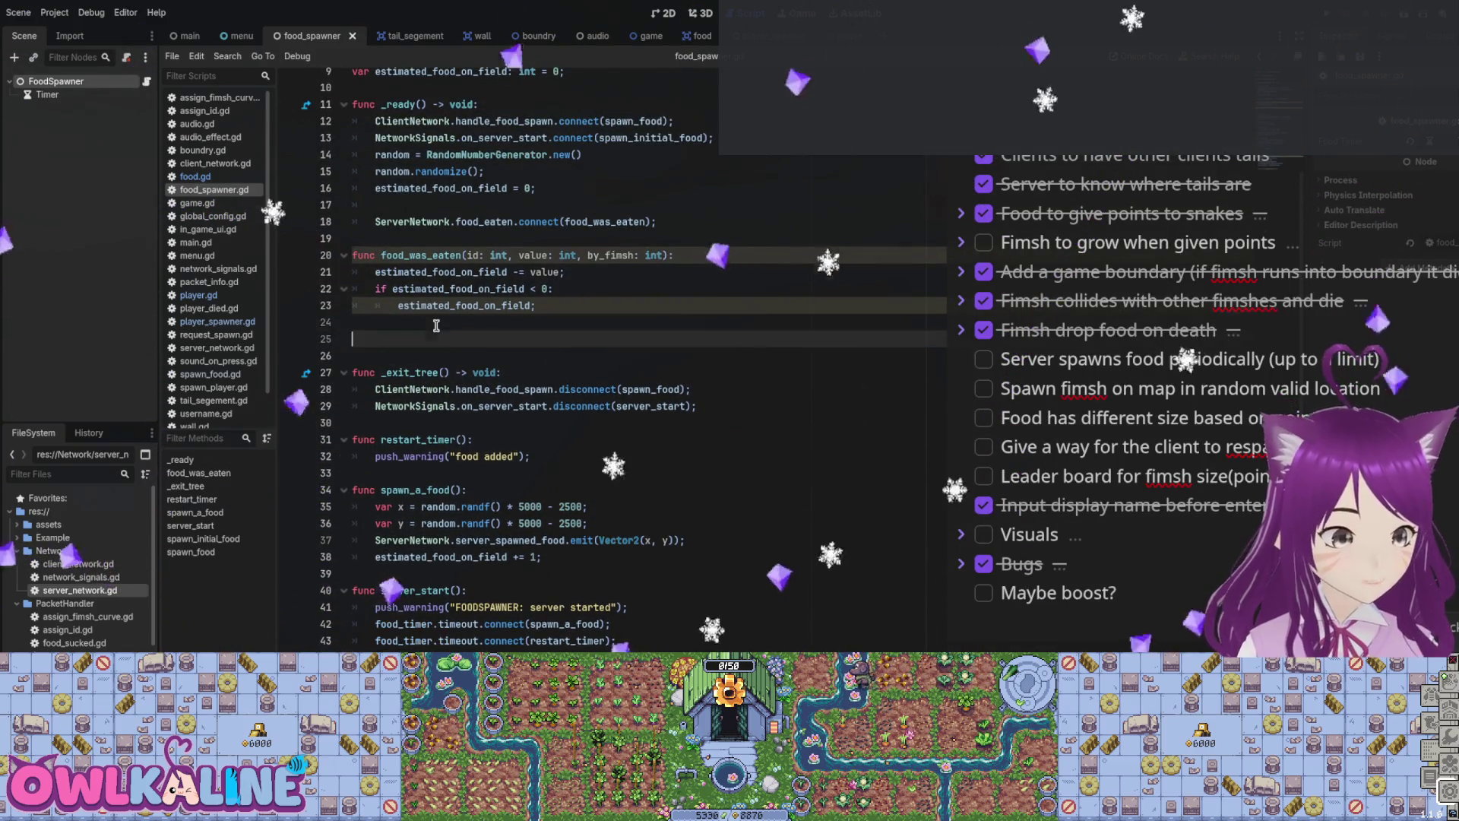
pyautogui.write('func ')
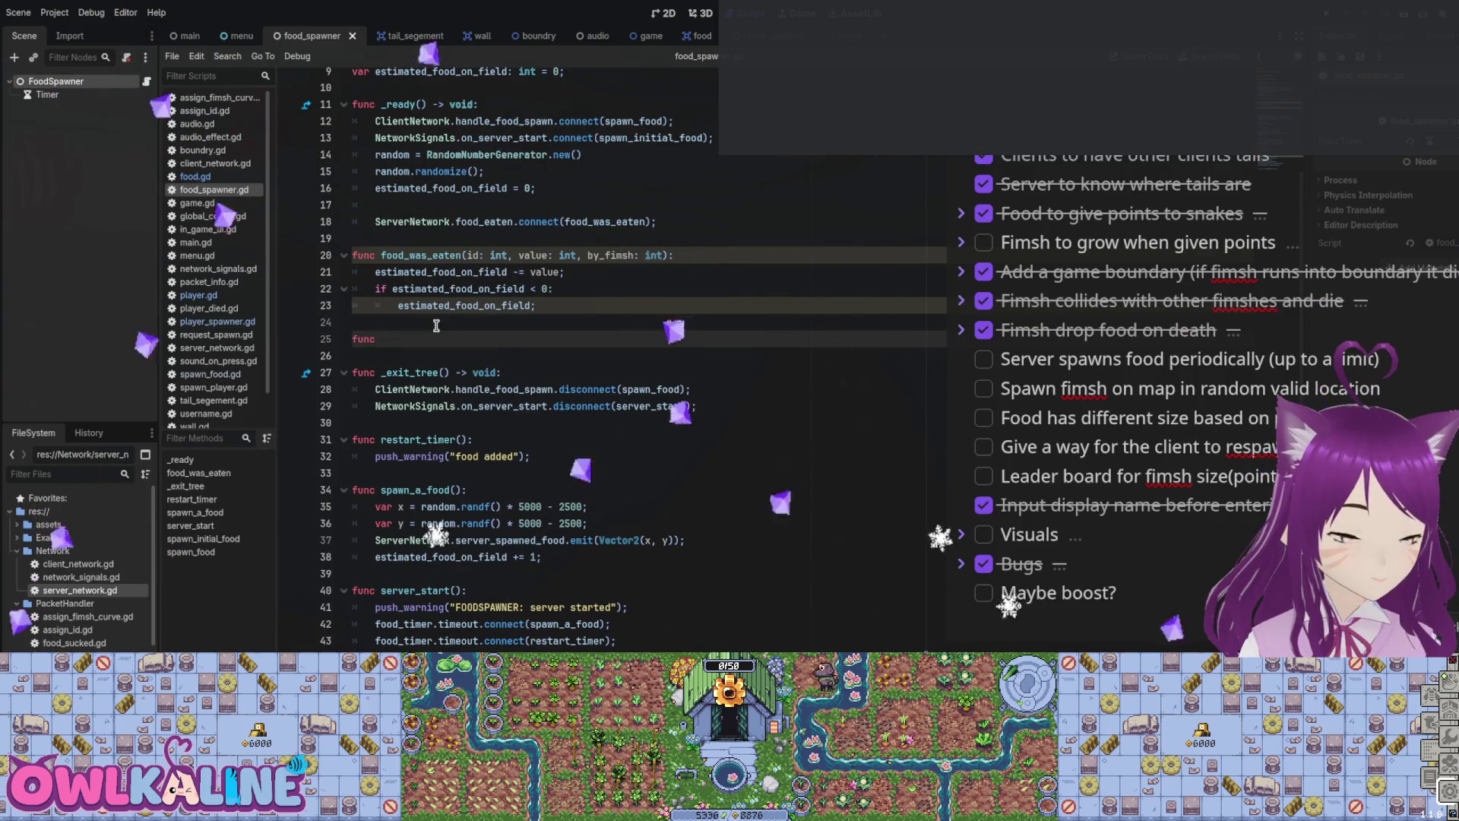
pyautogui.write('pr')
pyautogui.press('Return')
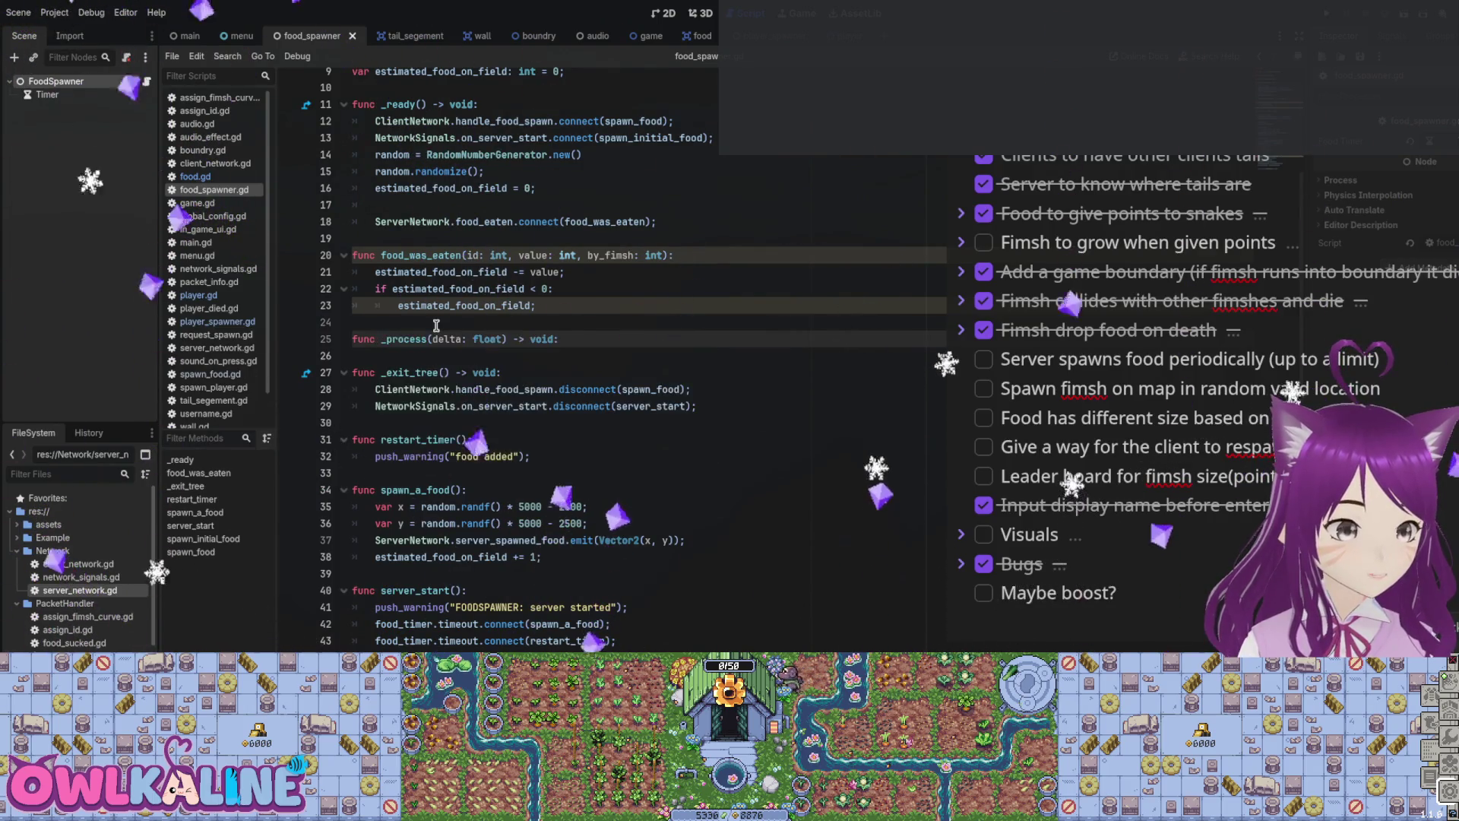
pyautogui.press('Return')
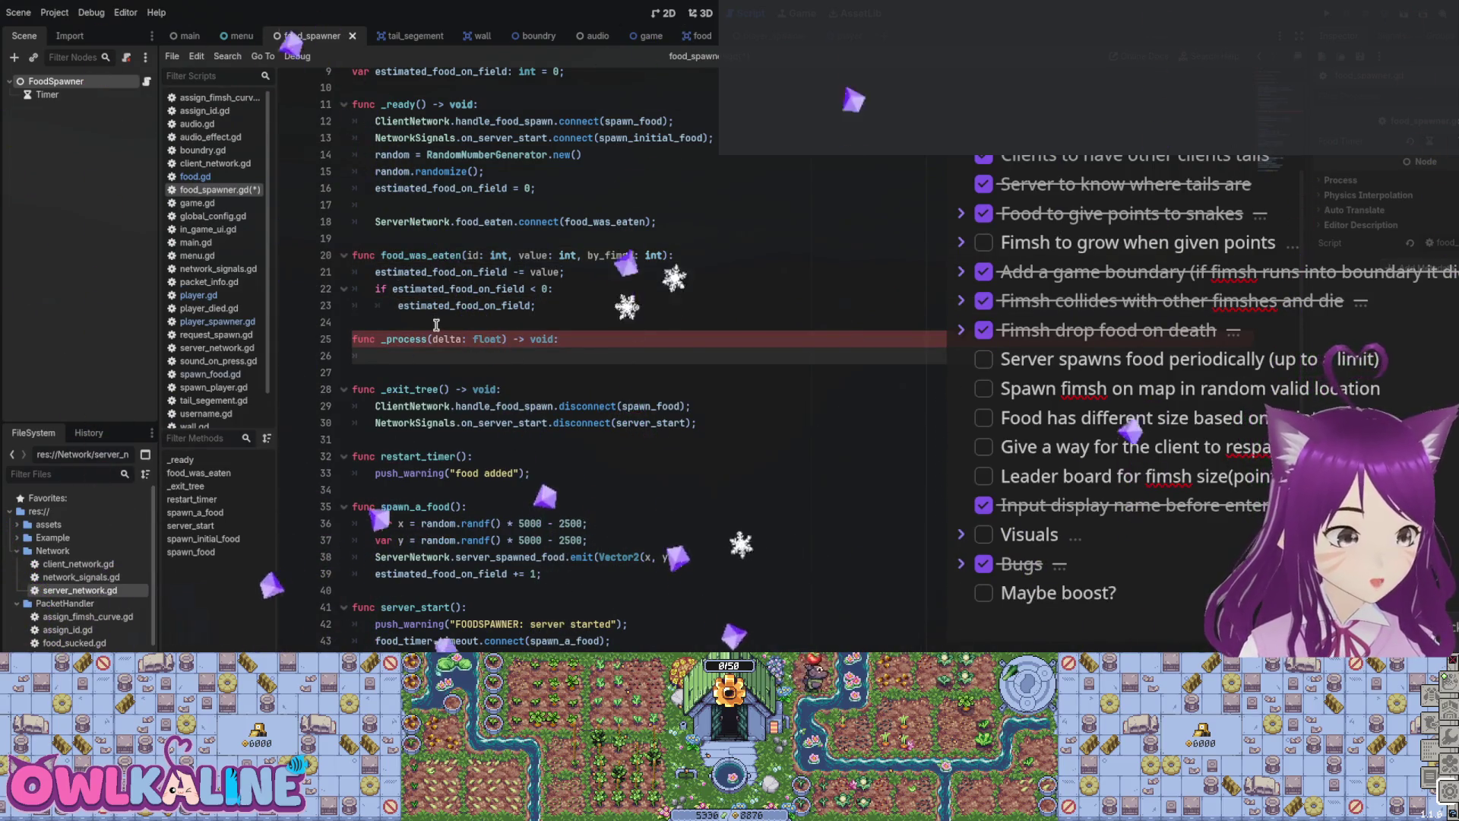
# Step: Write 'if estimated_food_on_field < 1000' in _process, tidy the line and save
pyautogui.write('if estim')
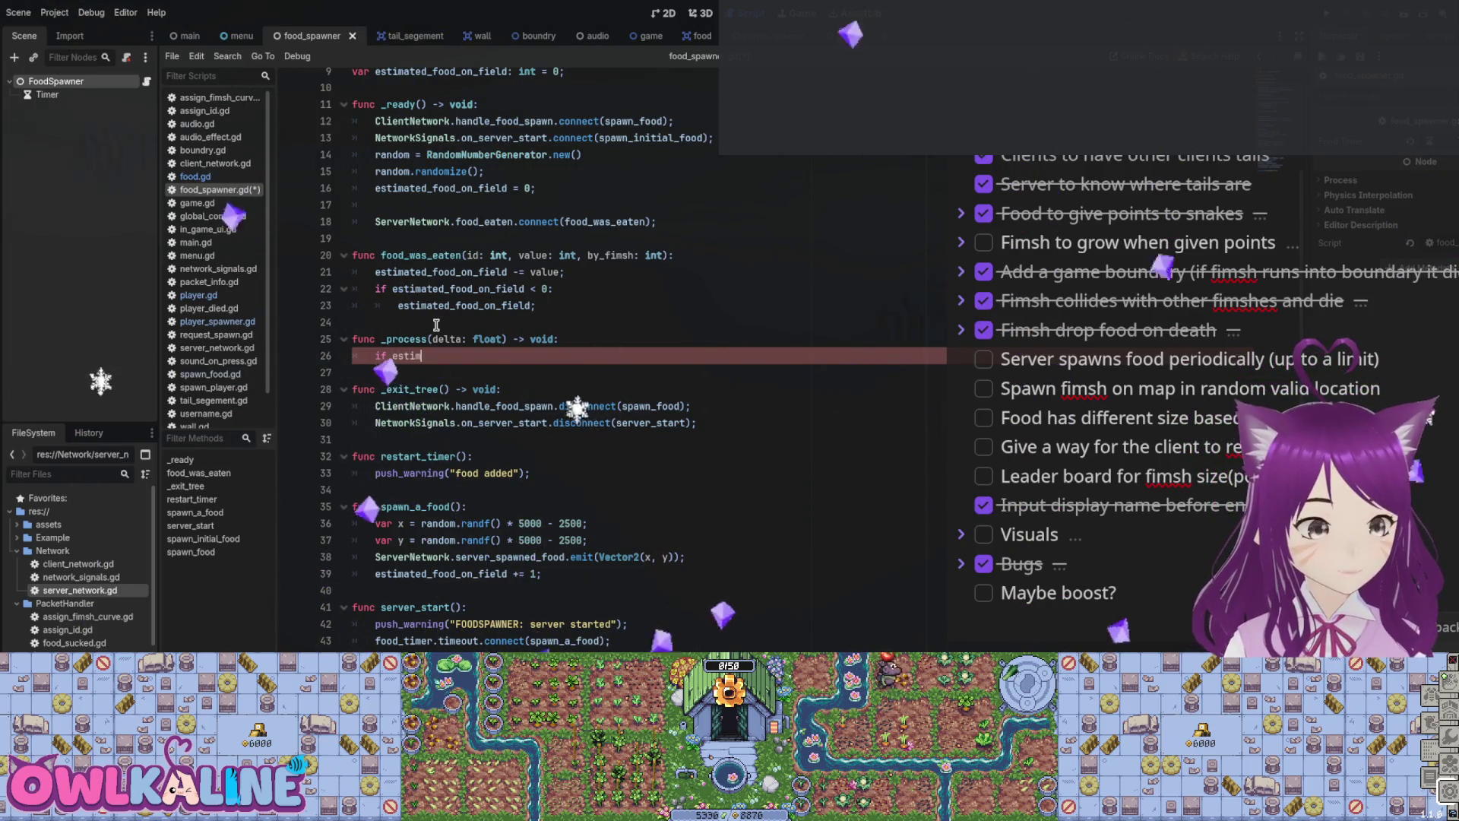
pyautogui.write('ated_food_on_field ')
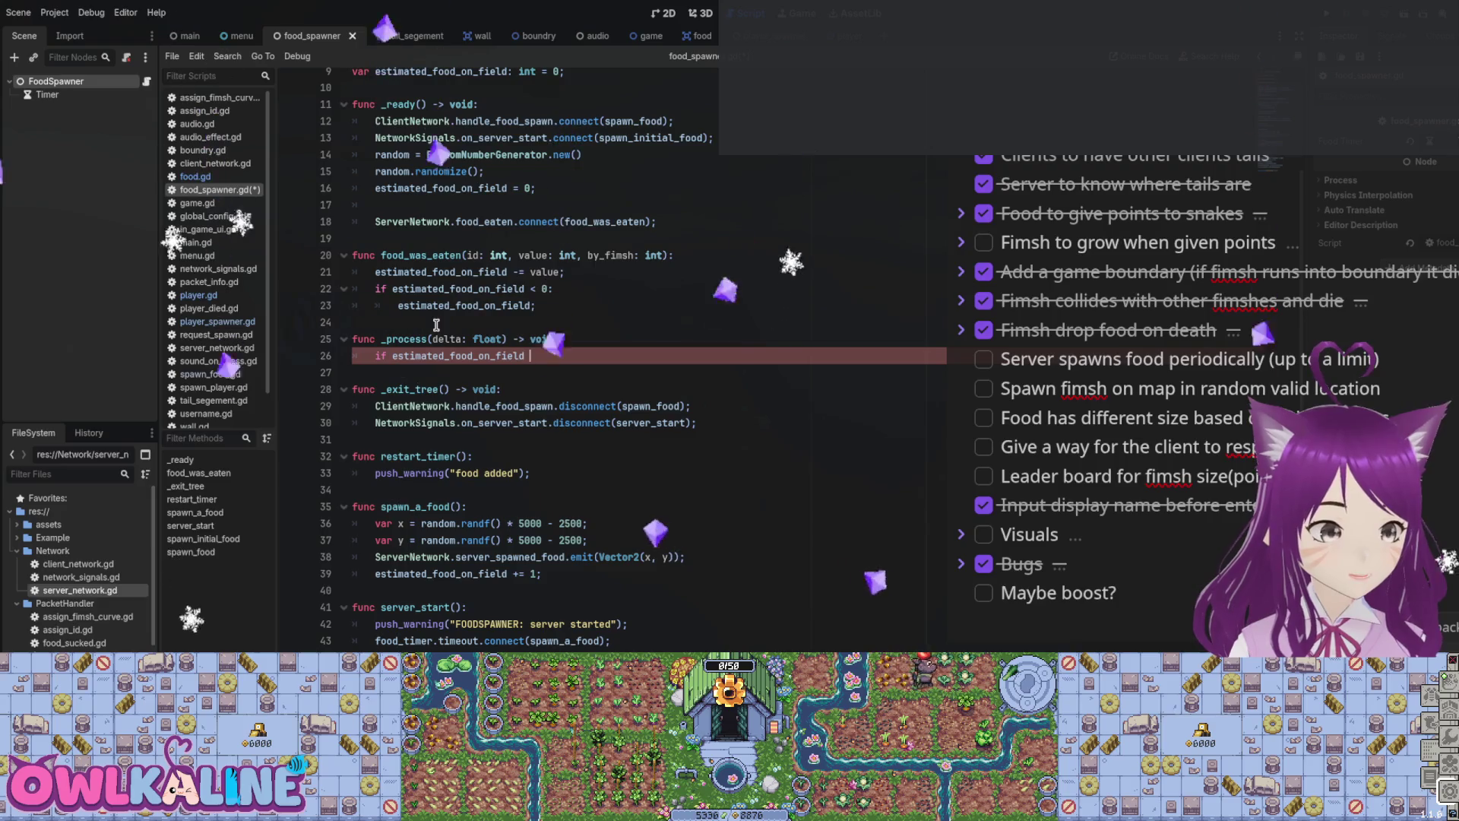
pyautogui.write('< 1000.0:')
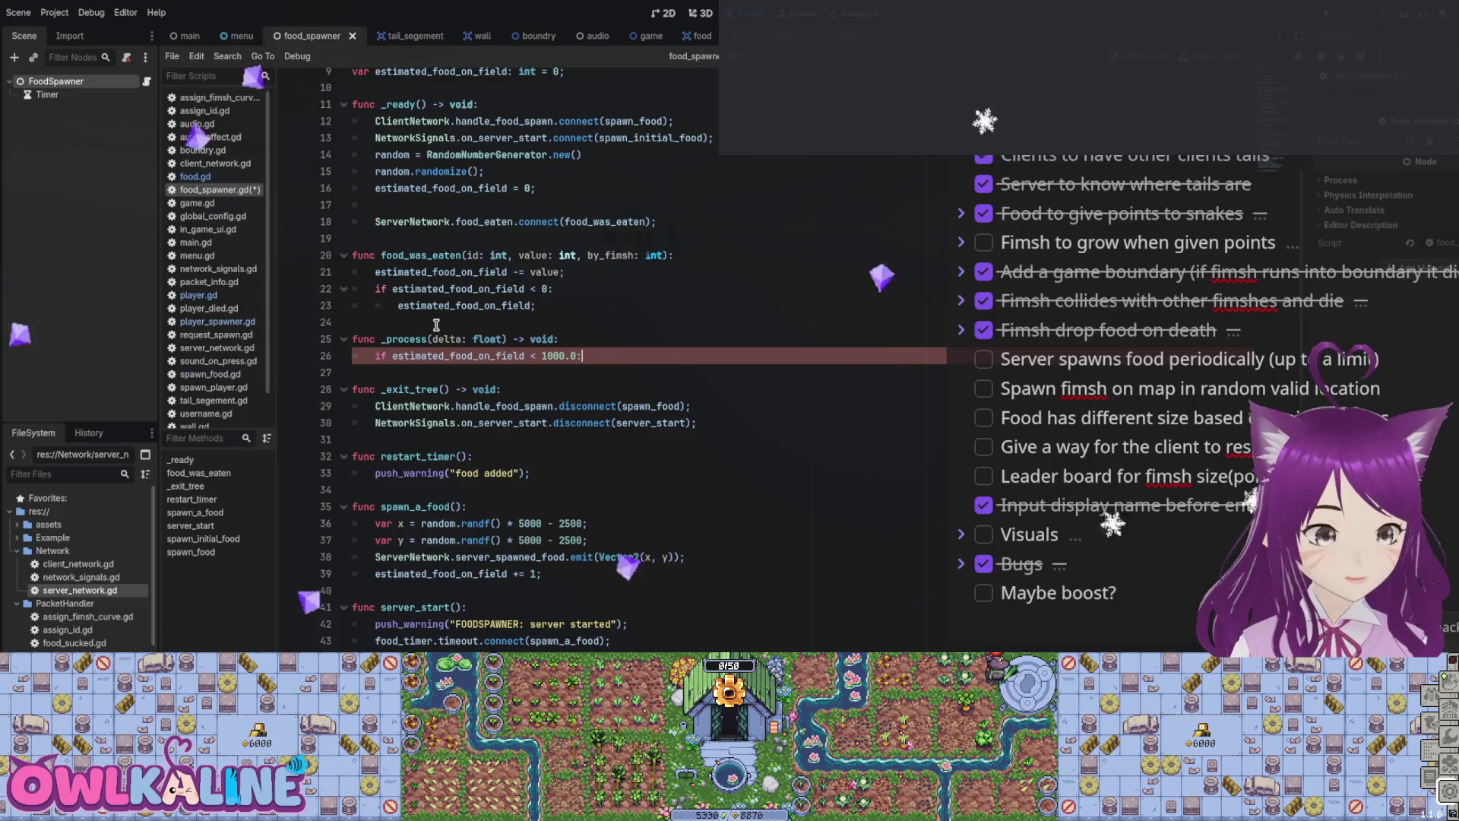
pyautogui.press('Return')
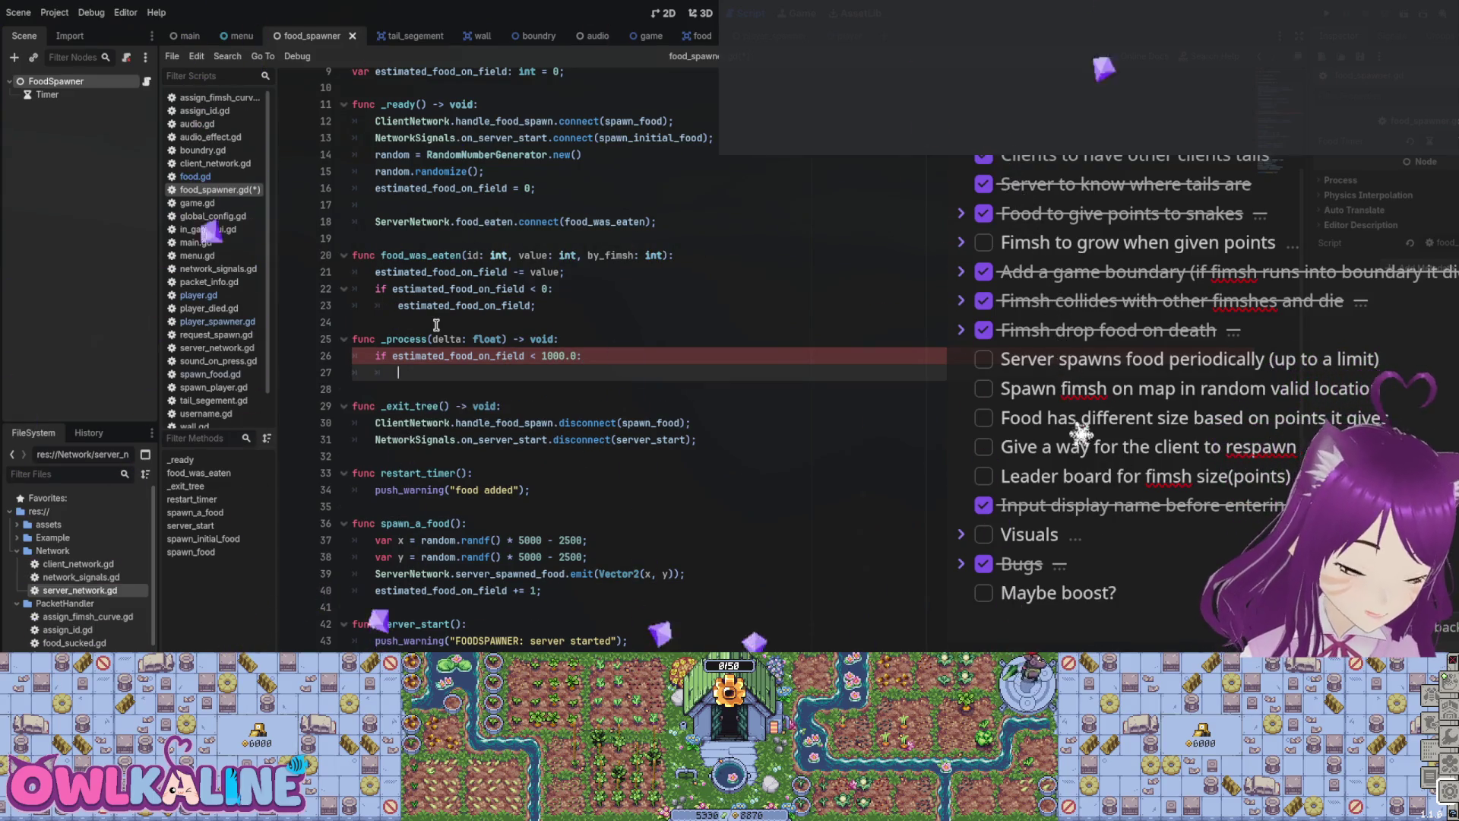
pyautogui.press('Up')
pyautogui.press('End')
pyautogui.press('BackSpace')
pyautogui.press('BackSpace')
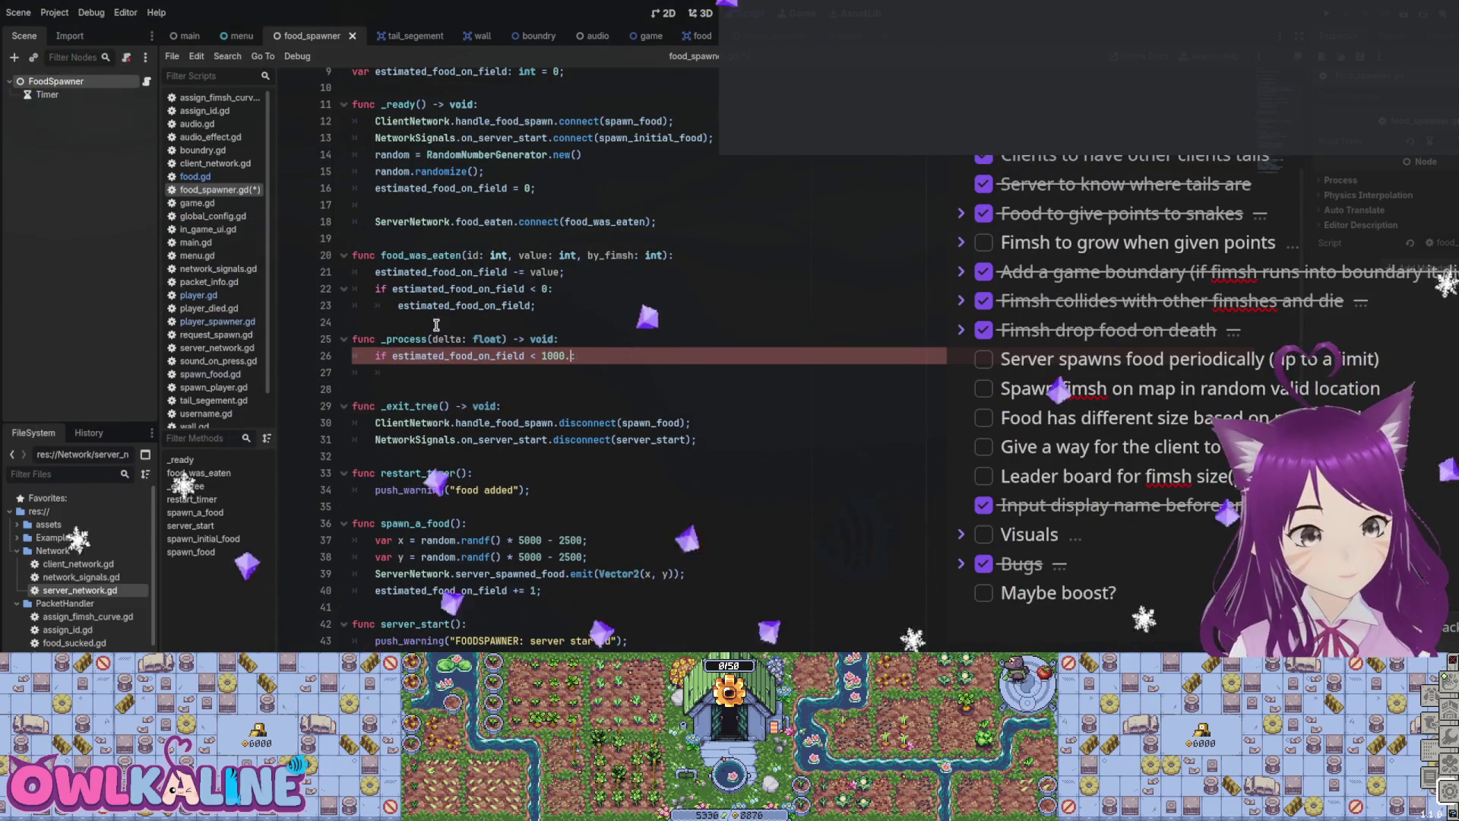
pyautogui.press('Down')
pyautogui.press('Tab')
pyautogui.hotkey('ctrl', 's')
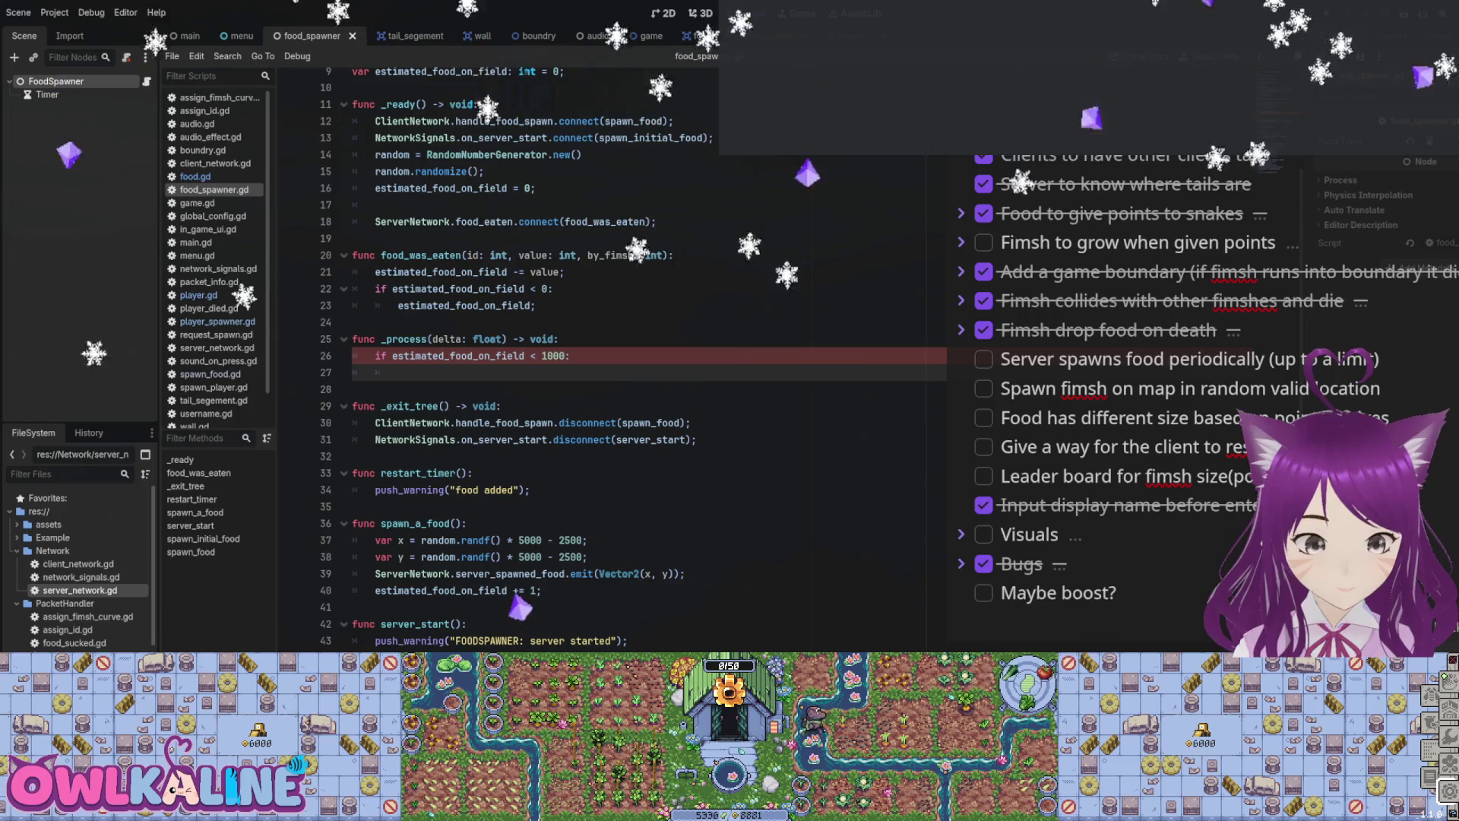
# Step: Undo to restore the server-only block calling spawn_a_food() while estimated_food_on_field is below 1000
pyautogui.hotkey('ctrl', 'z')
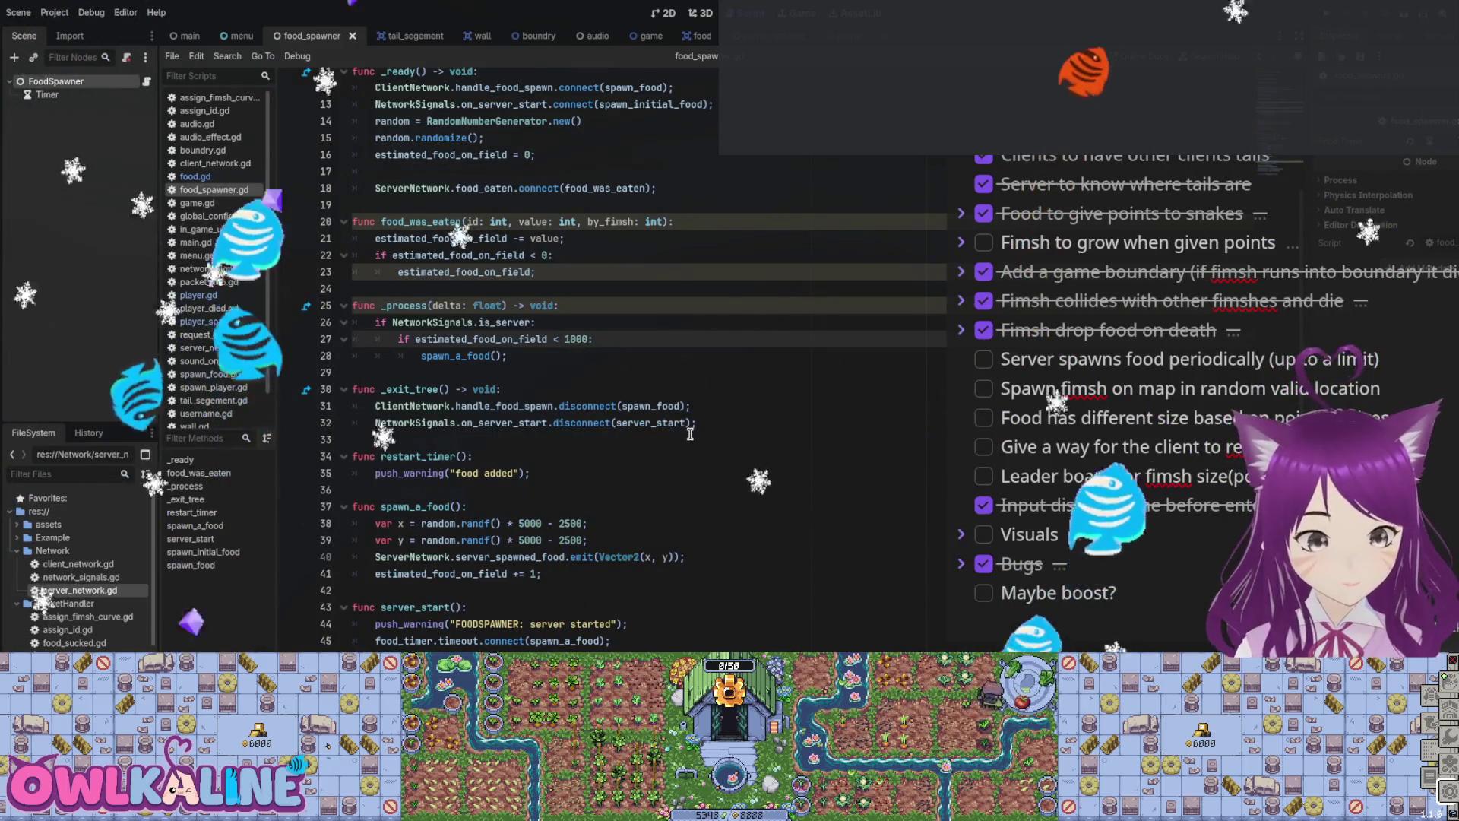
# Step: Add a push_warning "Spawning a new food" inside _process's 1000 condition and save
pyautogui.scroll(3, 653, 434)
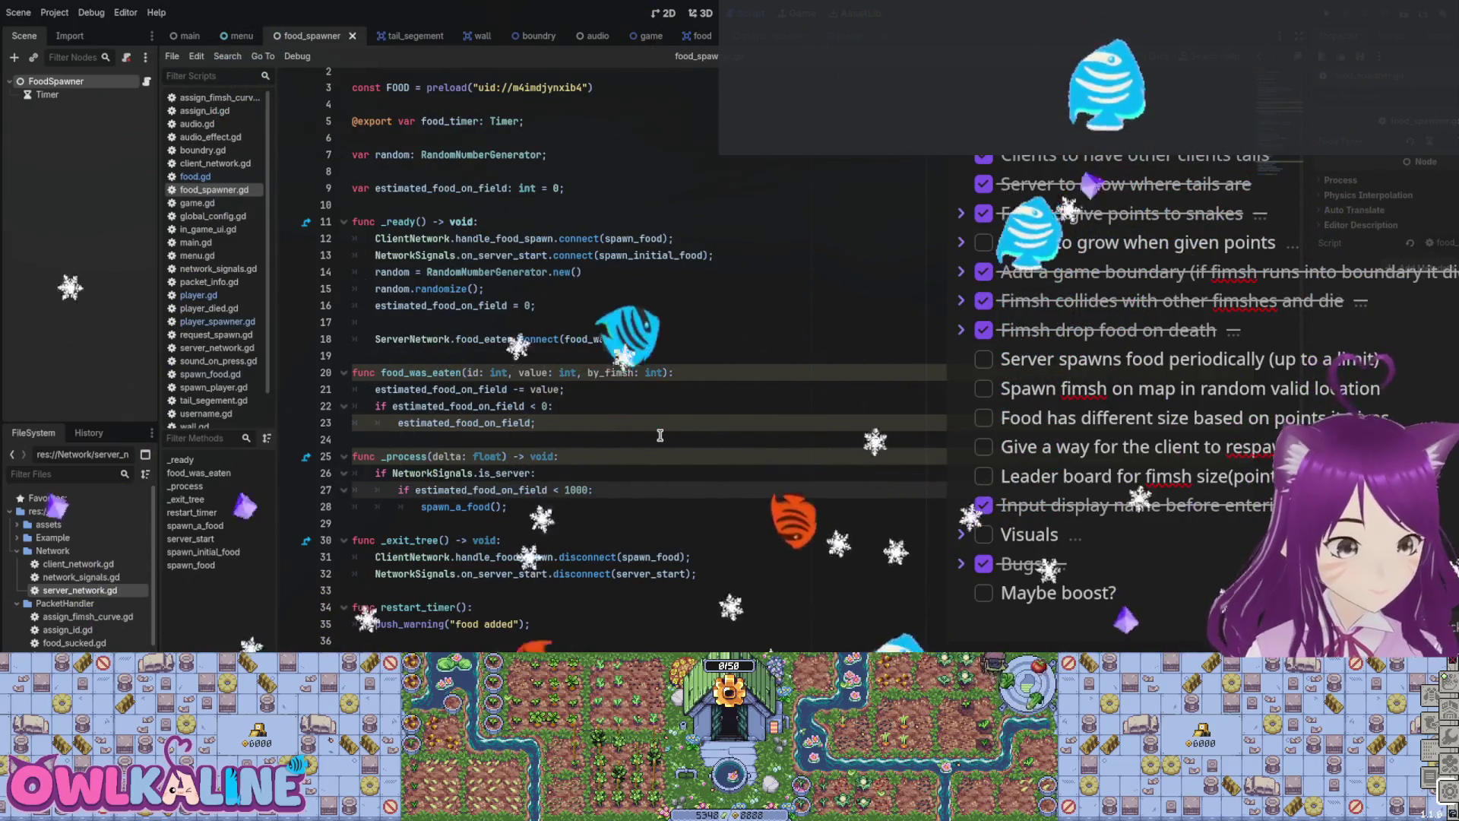
pyautogui.scroll(1, 657, 436)
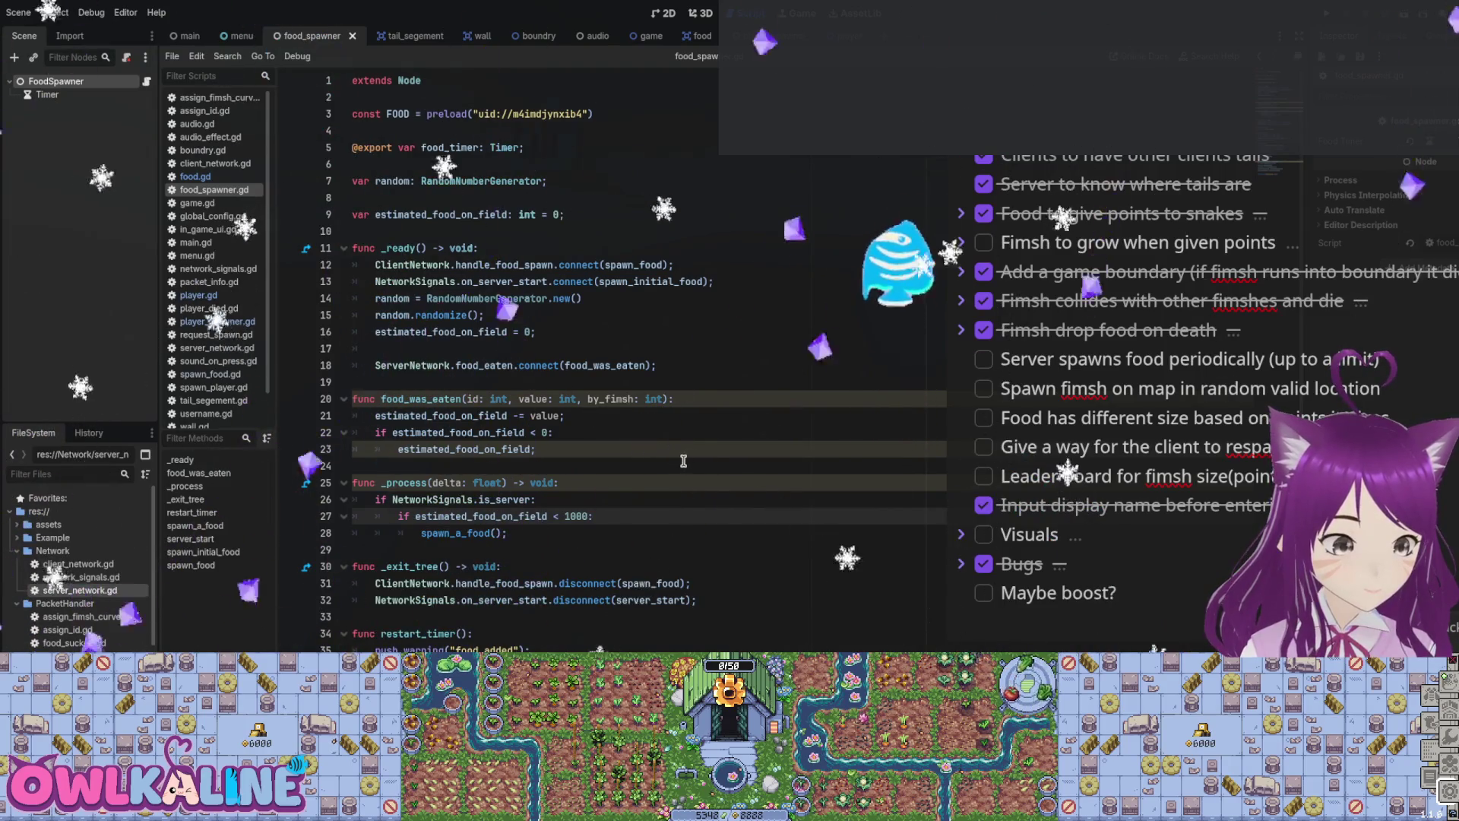
pyautogui.scroll(-4, 669, 465)
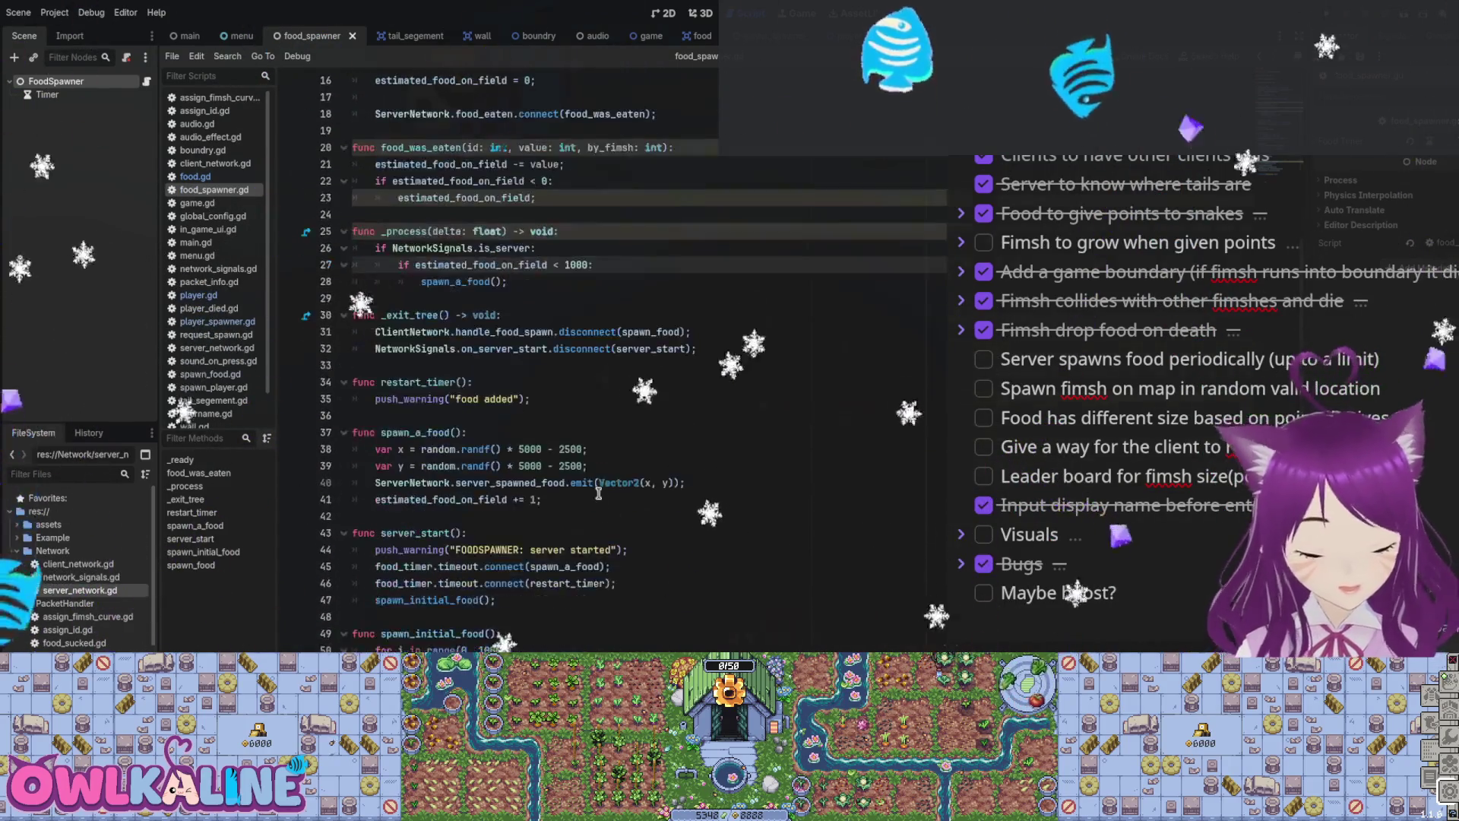
pyautogui.click(627, 313)
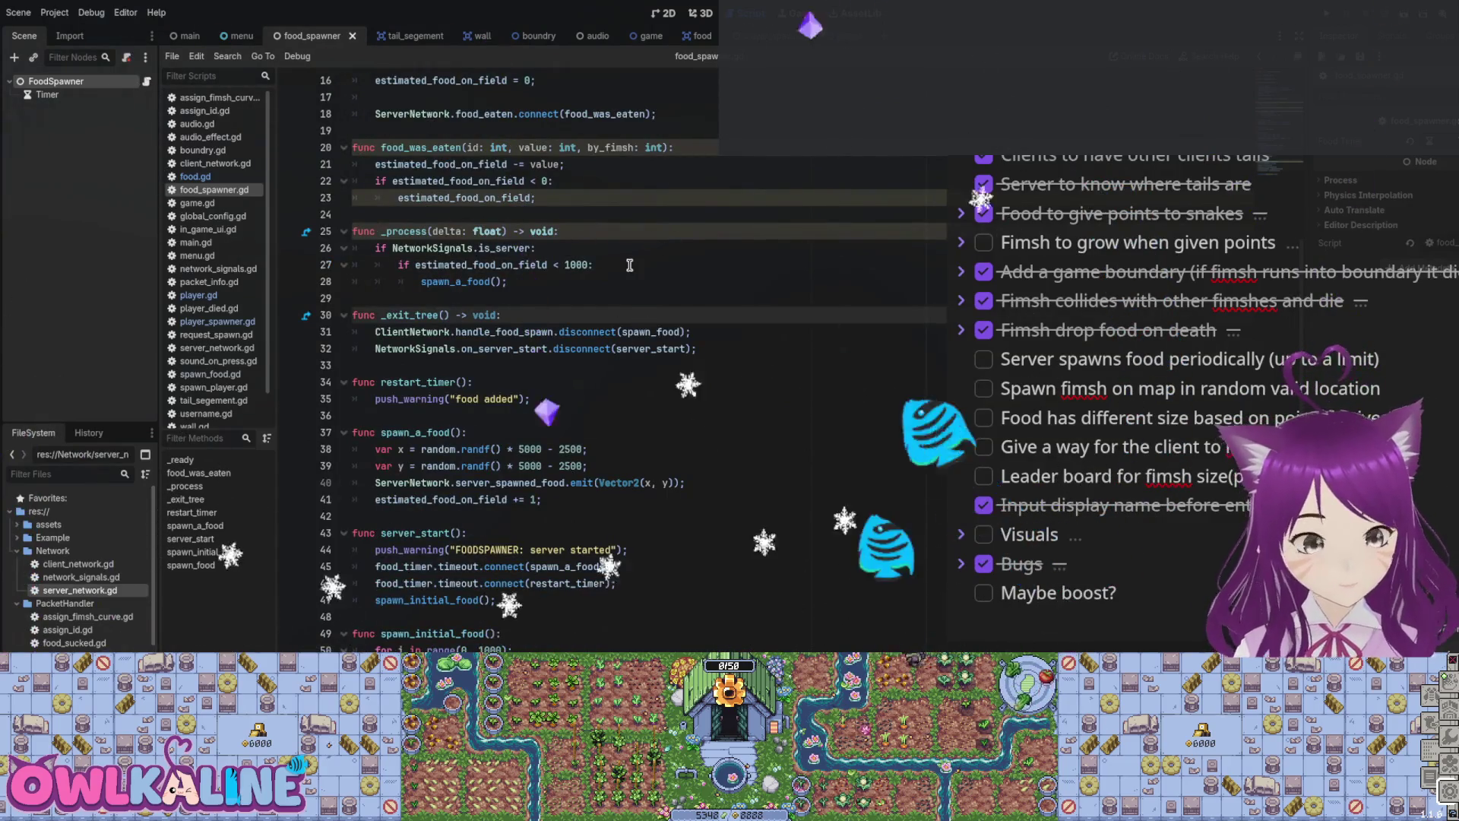
pyautogui.click(630, 264)
pyautogui.press('Return')
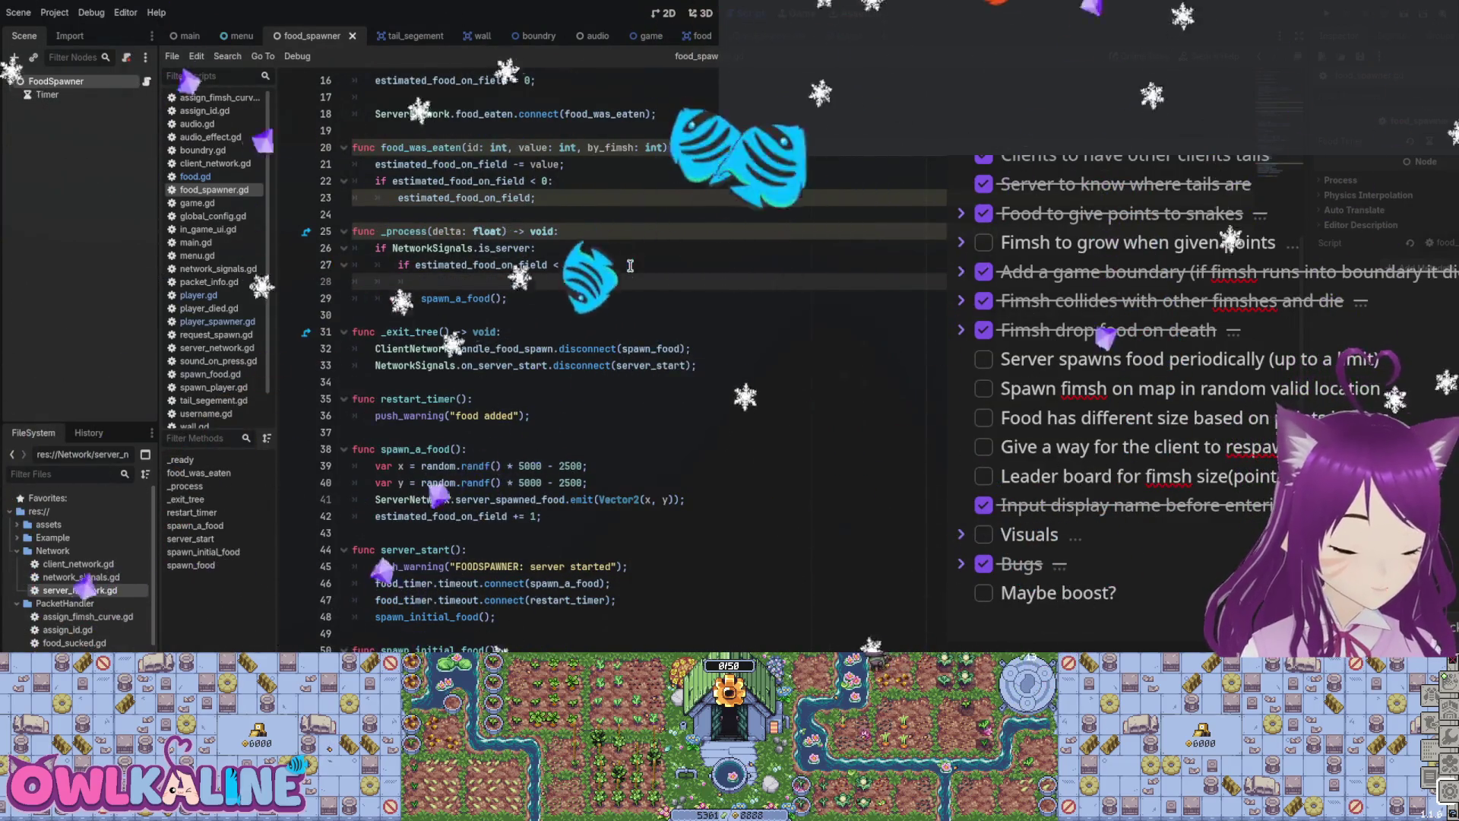
pyautogui.write('push_w')
pyautogui.press('Return')
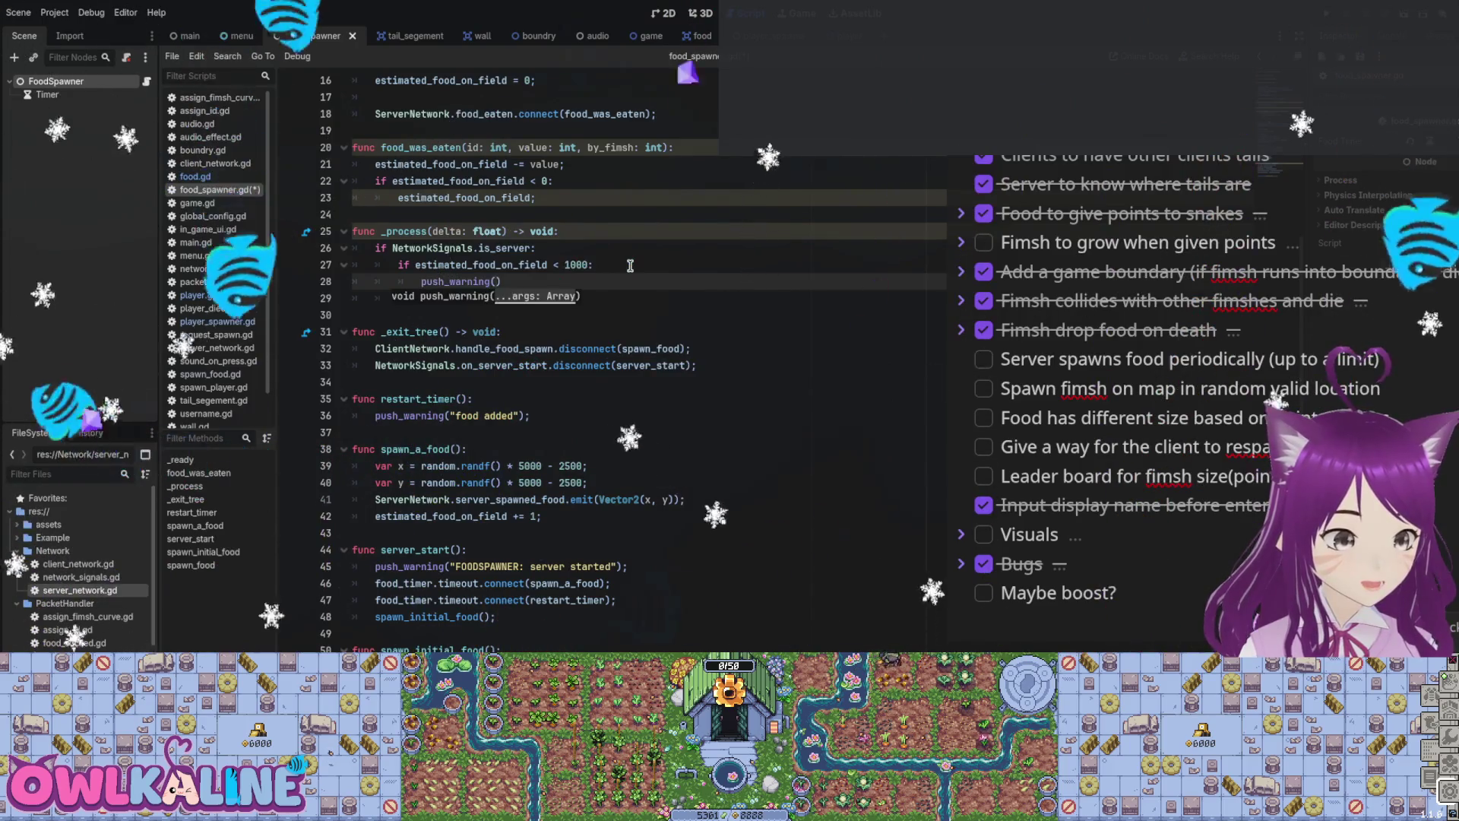
pyautogui.write('"Spawning a new food')
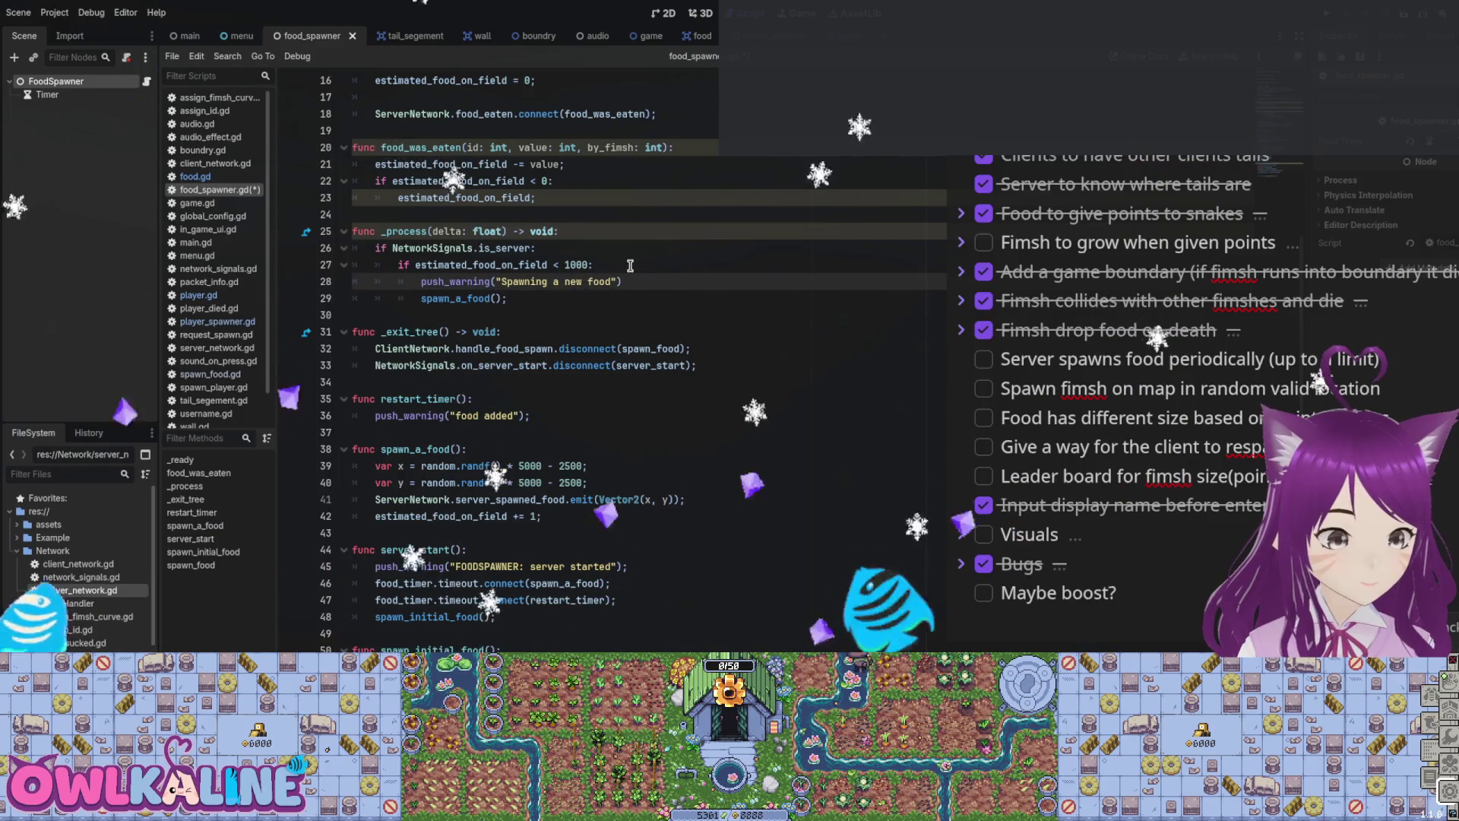
pyautogui.hotkey('ctrl', 's')
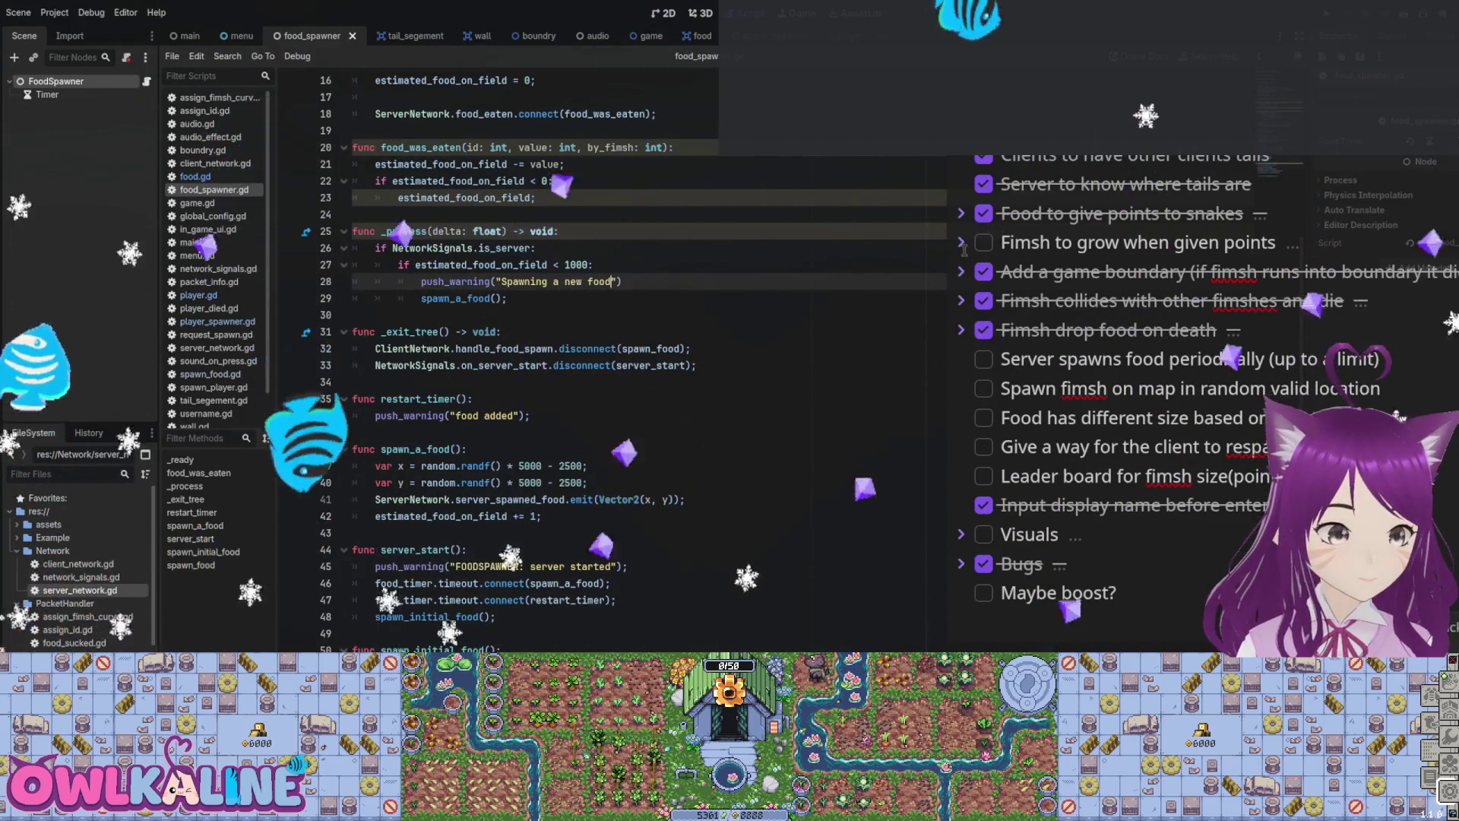
# Step: Delete the unused restart_timer function from food_spawner.gd
pyautogui.scroll(1, 759, 304)
pyautogui.moveTo(530, 465)
pyautogui.mouseDown()
pyautogui.moveTo(375, 466)
pyautogui.moveTo(350, 448)
pyautogui.mouseUp()
pyautogui.press('BackSpace')
pyautogui.press('BackSpace')
pyautogui.press('BackSpace')
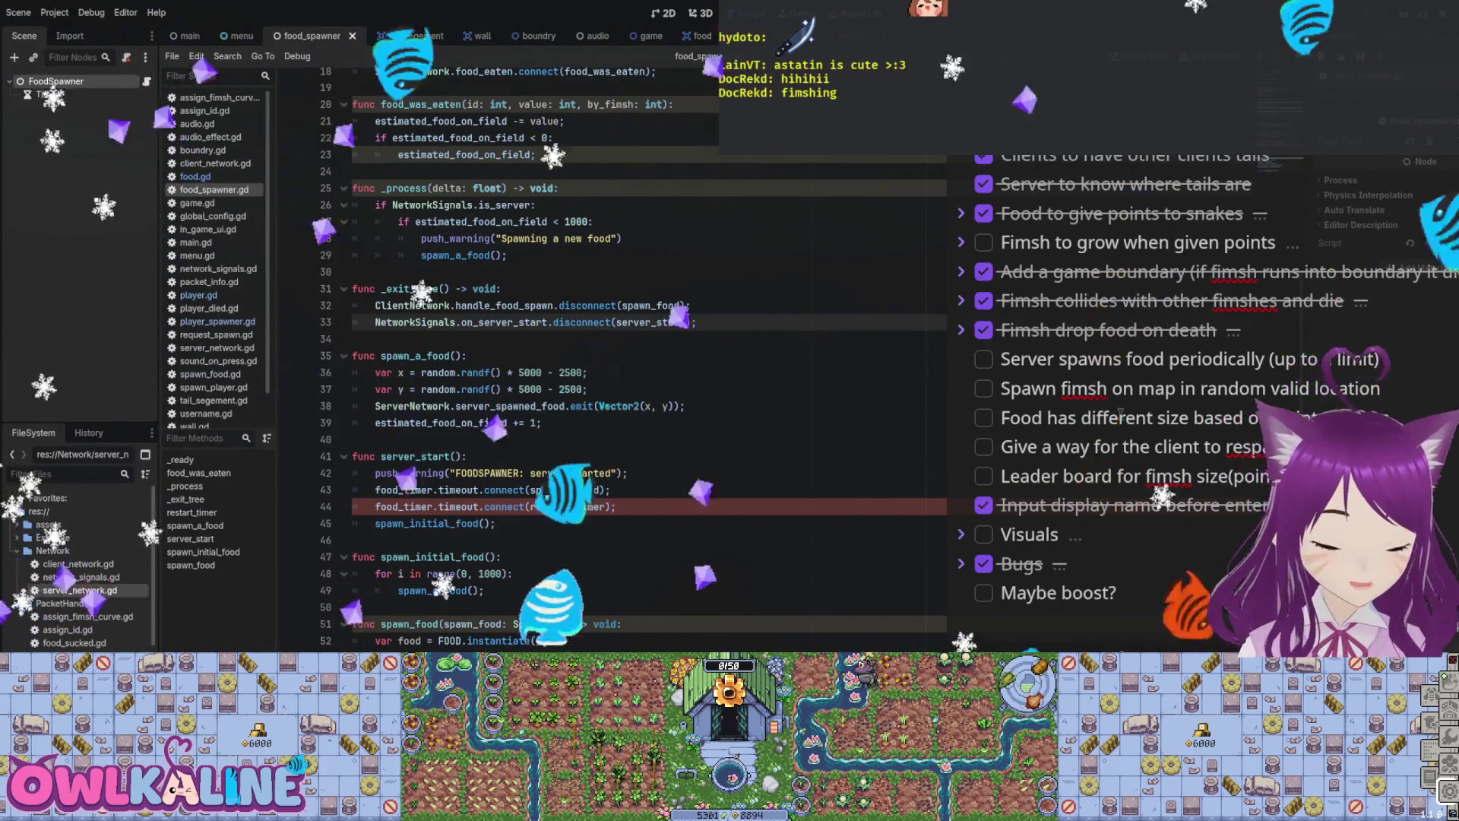
# Step: Remove the food_timer.timeout.connect(restart_timer) line and run the project with F5
pyautogui.click(596, 335)
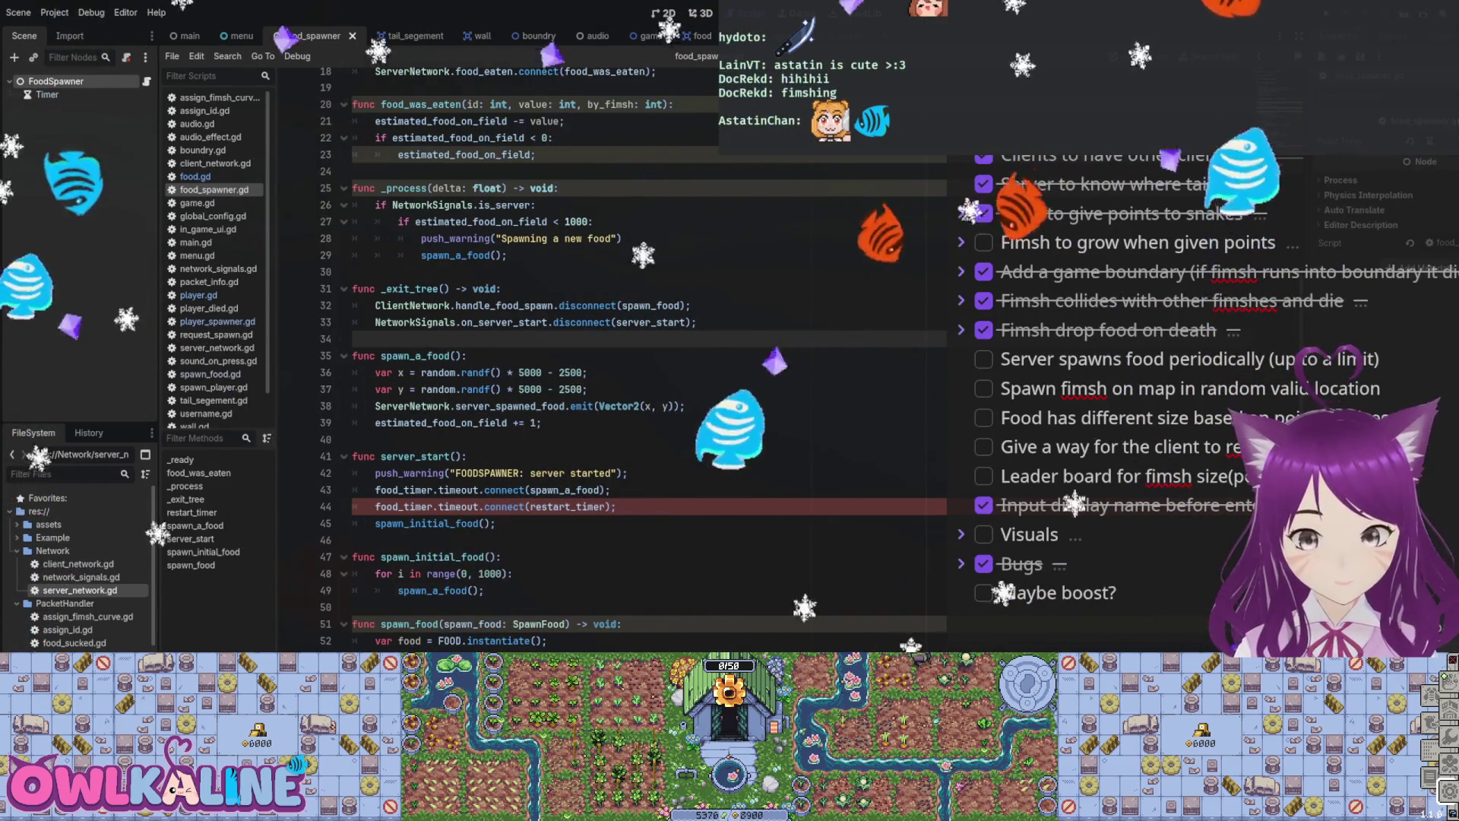
pyautogui.click(553, 519)
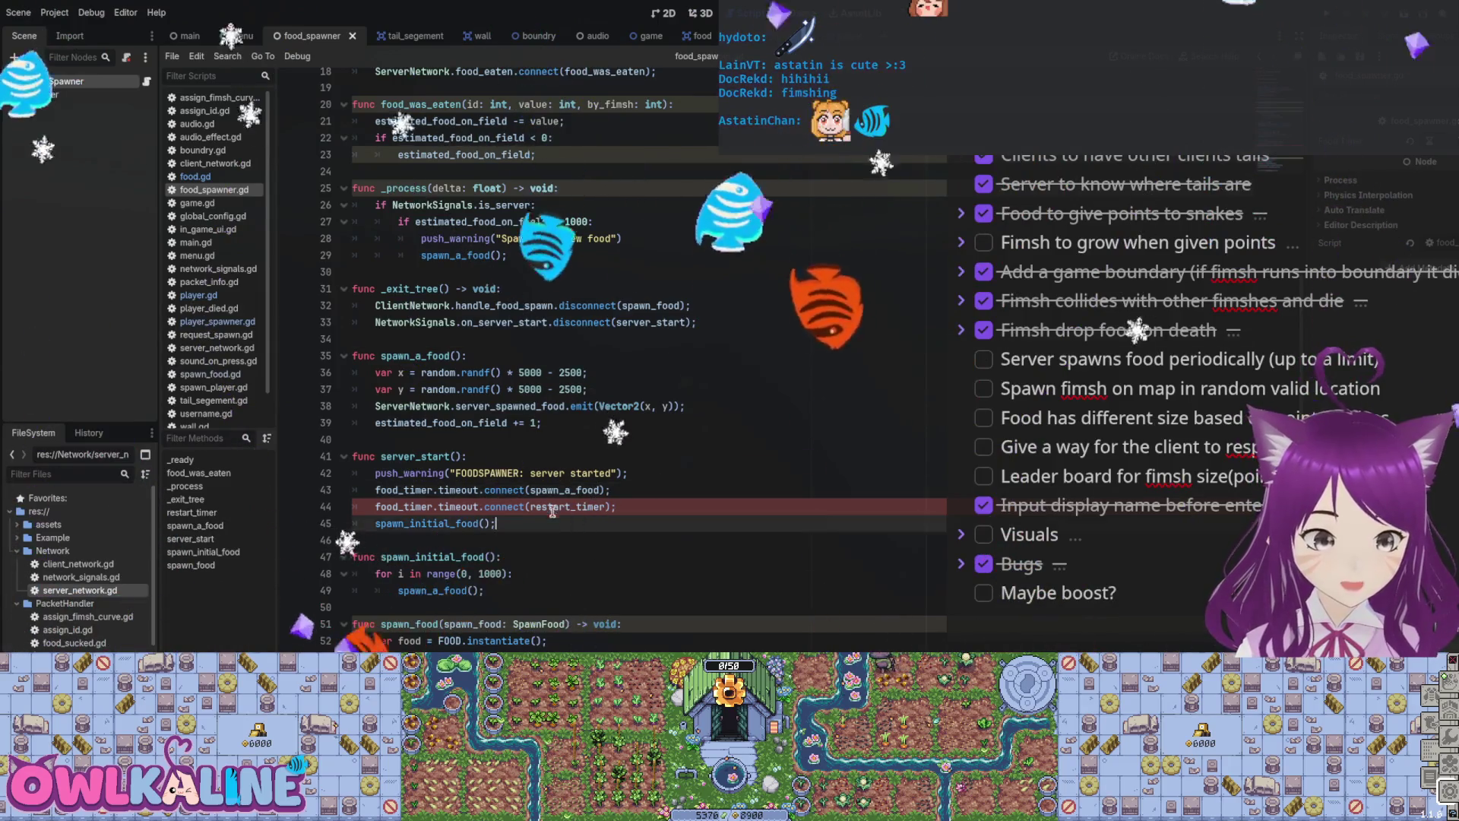
pyautogui.moveTo(617, 507); pyautogui.dragTo(344, 505)
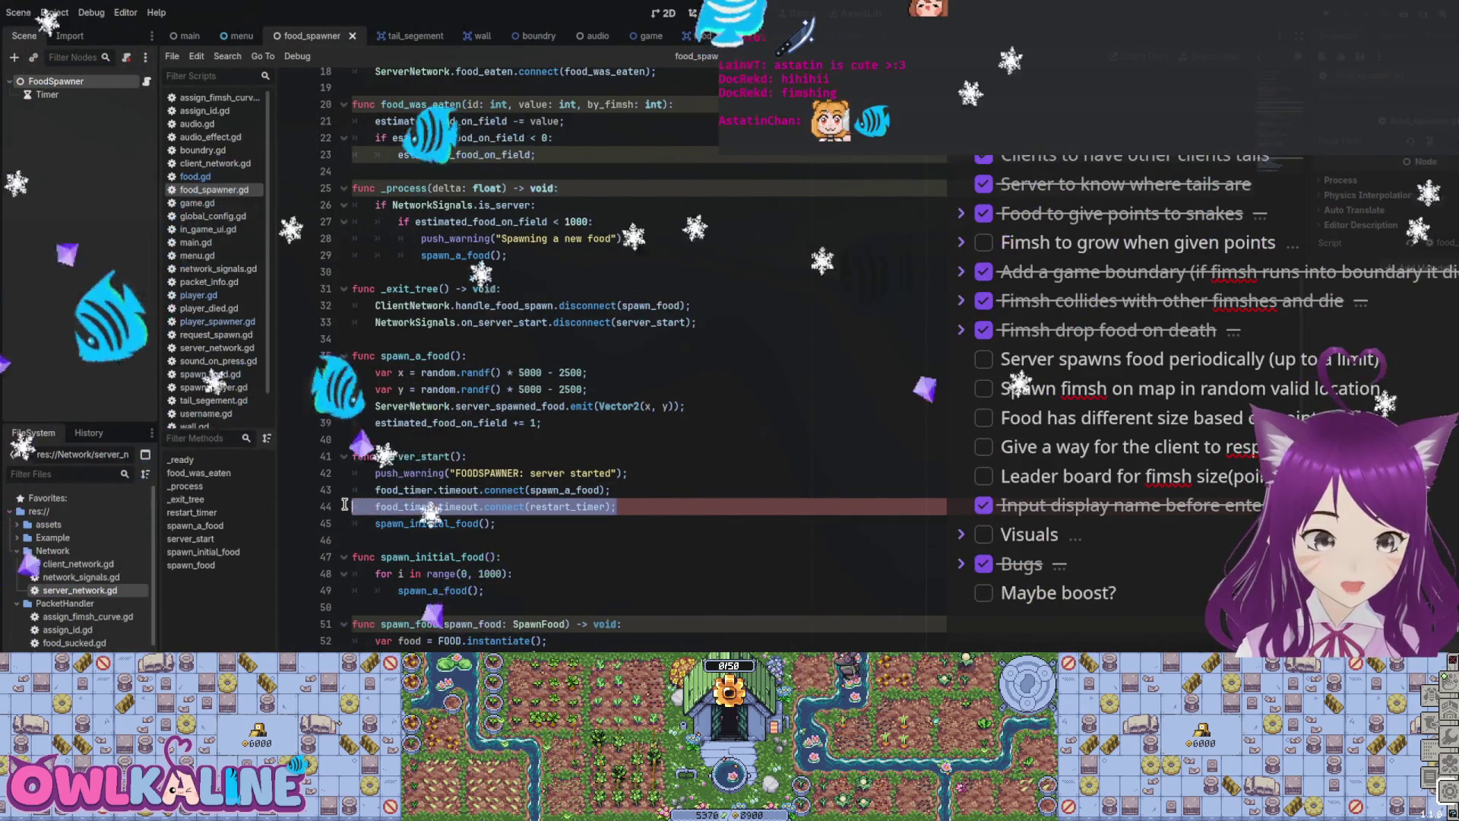
pyautogui.press('BackSpace')
pyautogui.press('BackSpace')
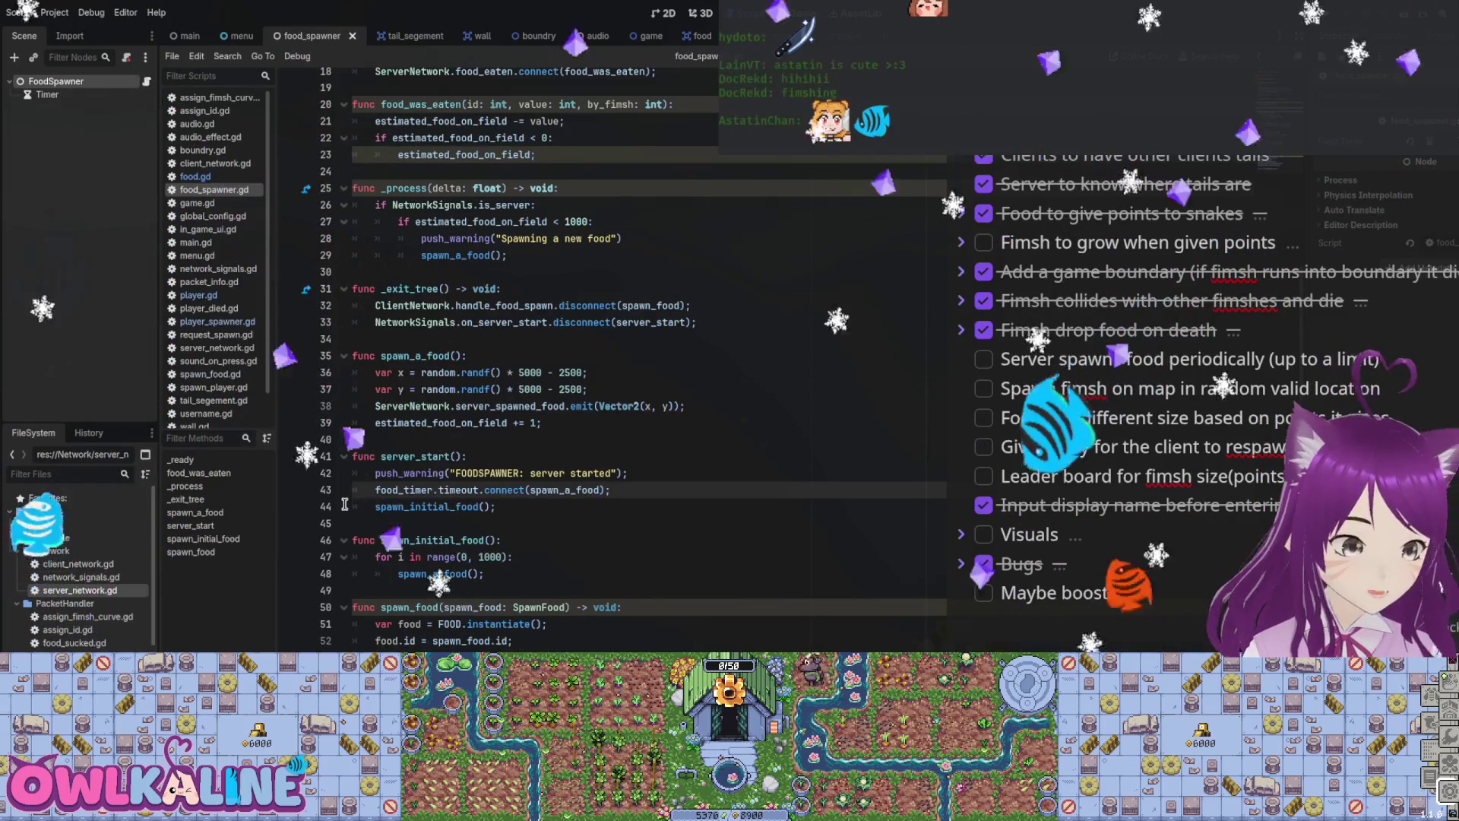
pyautogui.scroll(5, 699, 427)
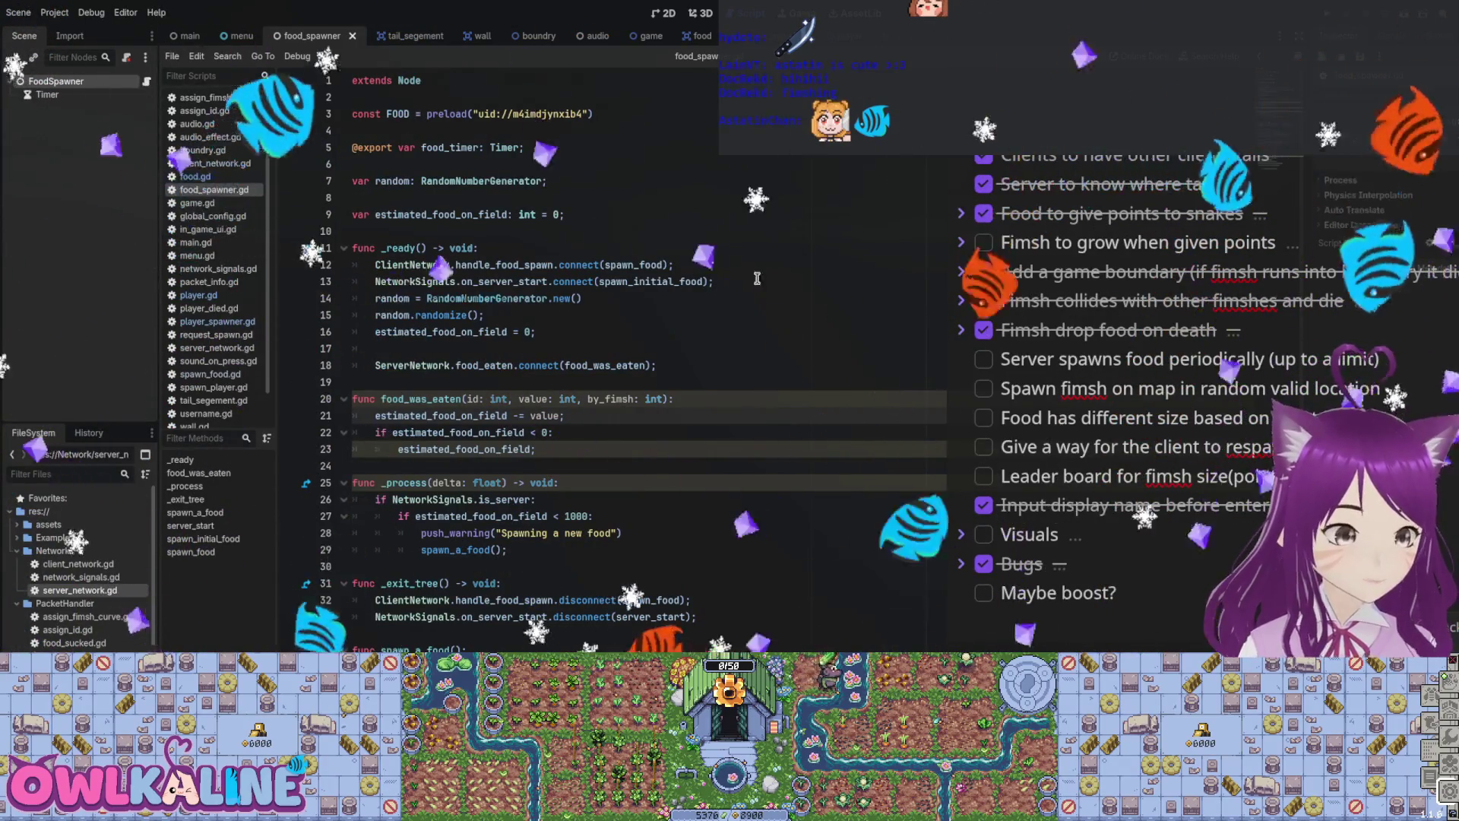
pyautogui.scroll(-3, 518, 310)
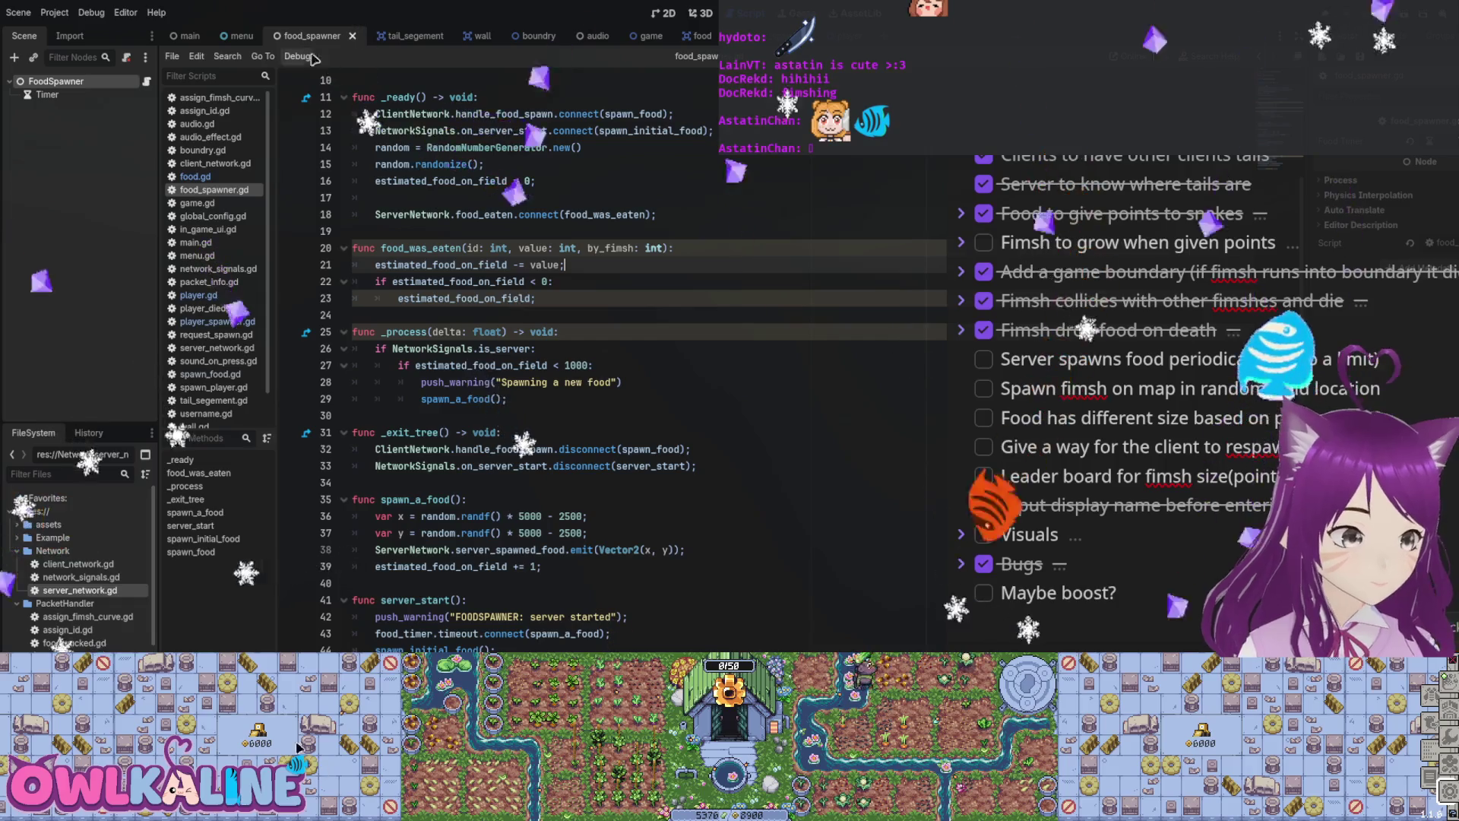
pyautogui.scroll(-2, 532, 342)
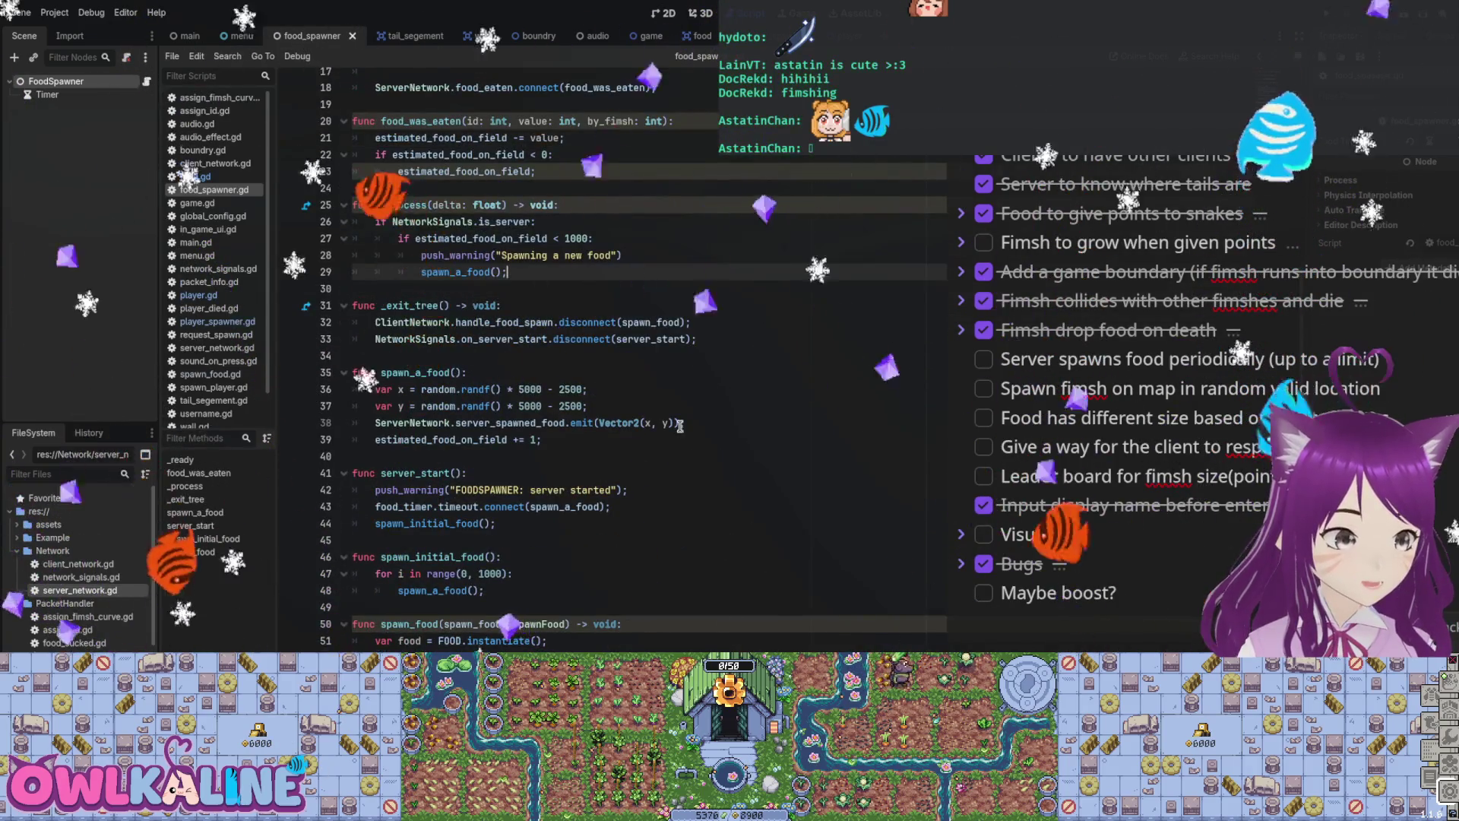
pyautogui.press('F5')
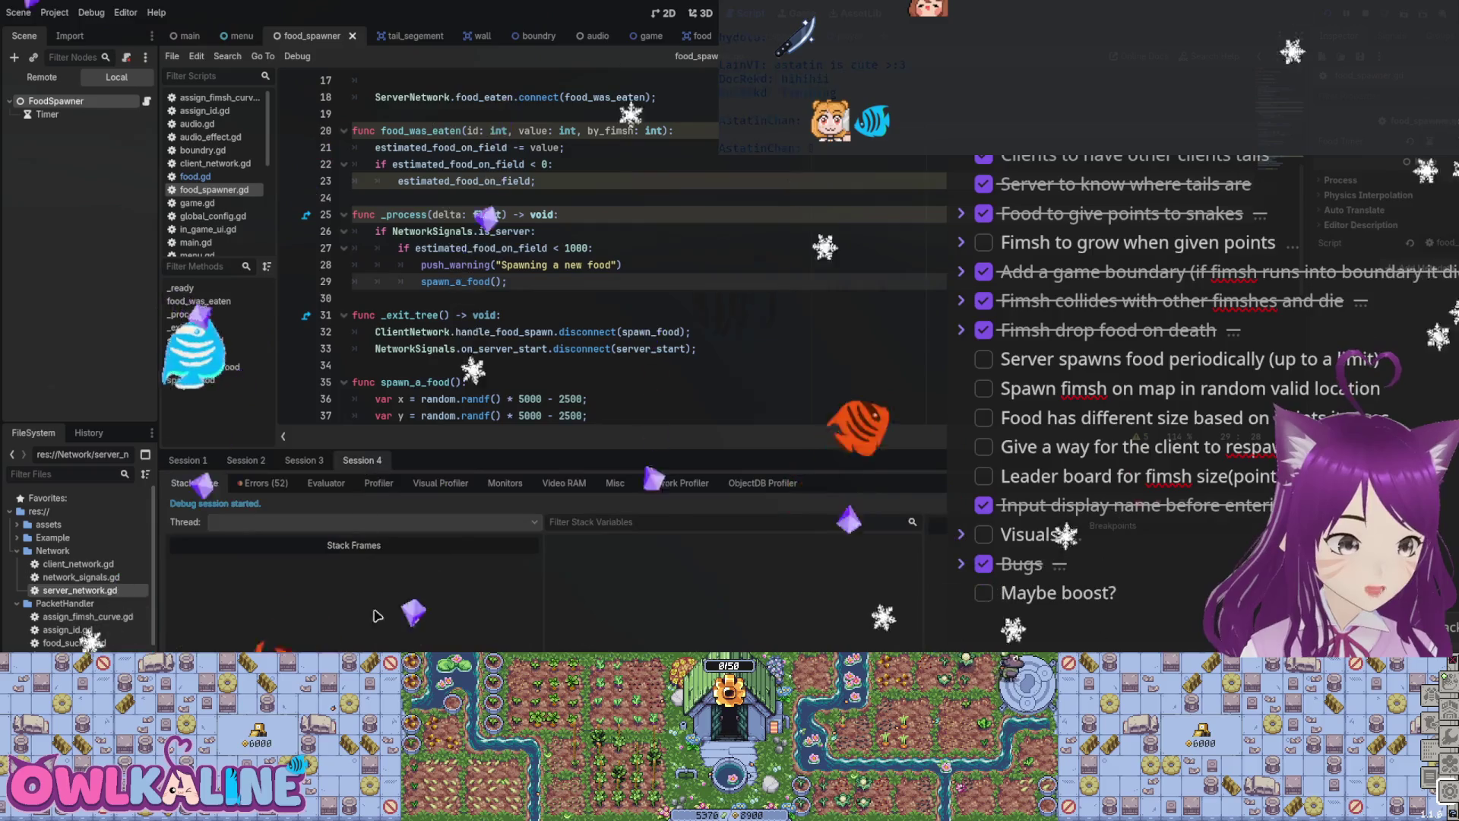
# Step: Jump from the debugger's integer-division warning to player_spawner.gd, then relaunch the game
pyautogui.click(276, 488)
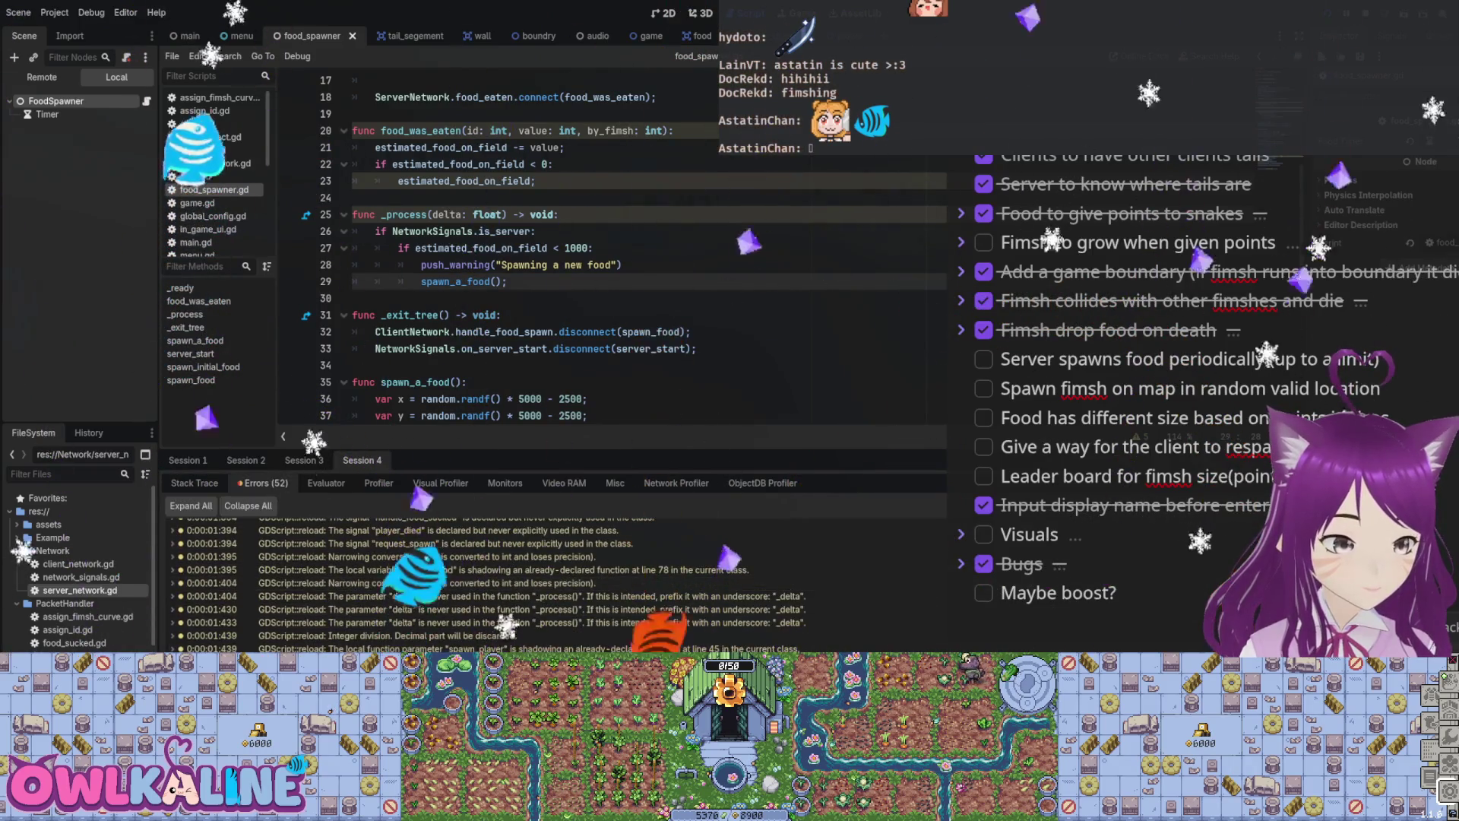
pyautogui.click(380, 635)
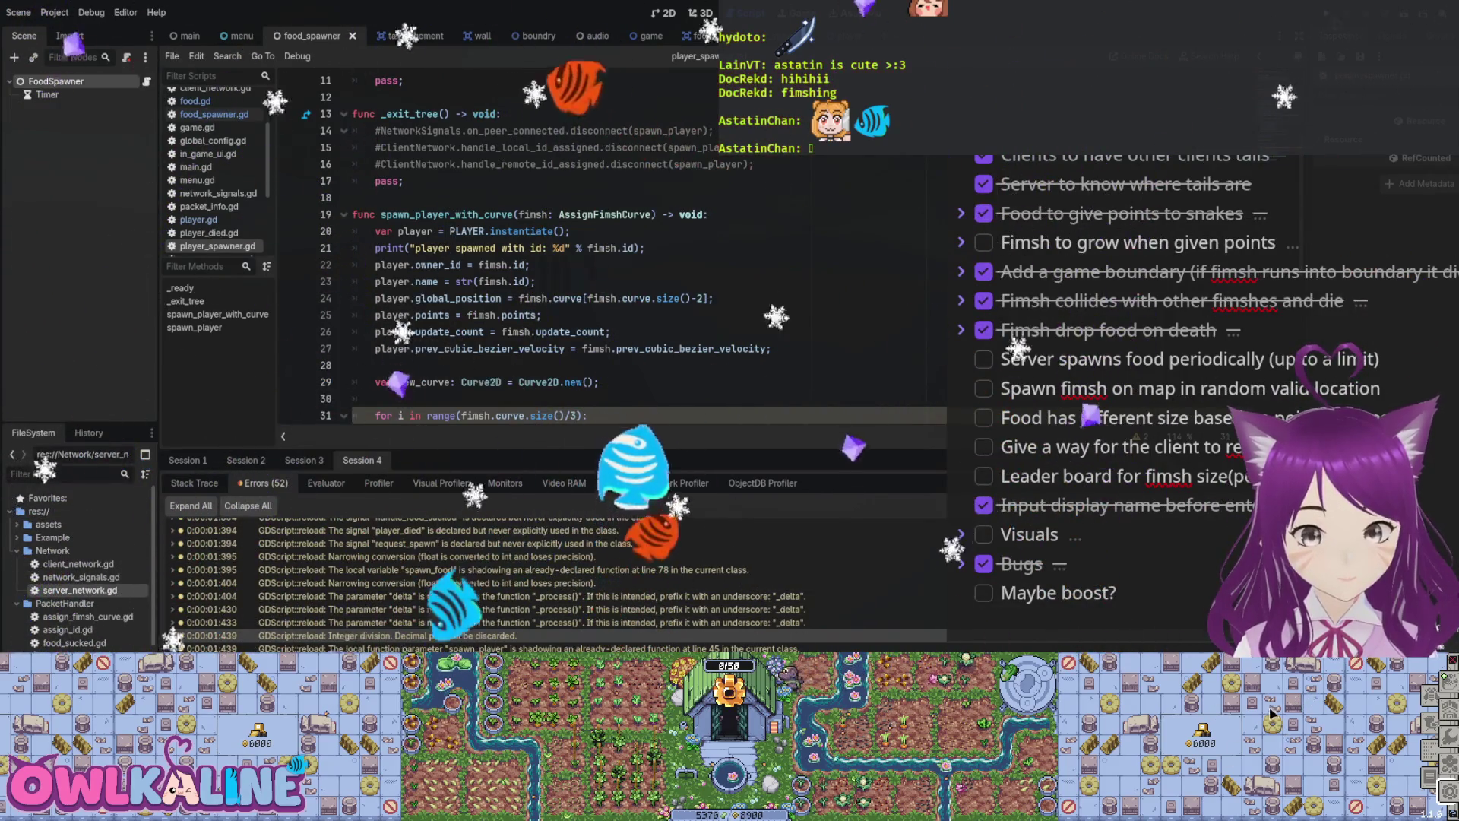
pyautogui.press('F5')
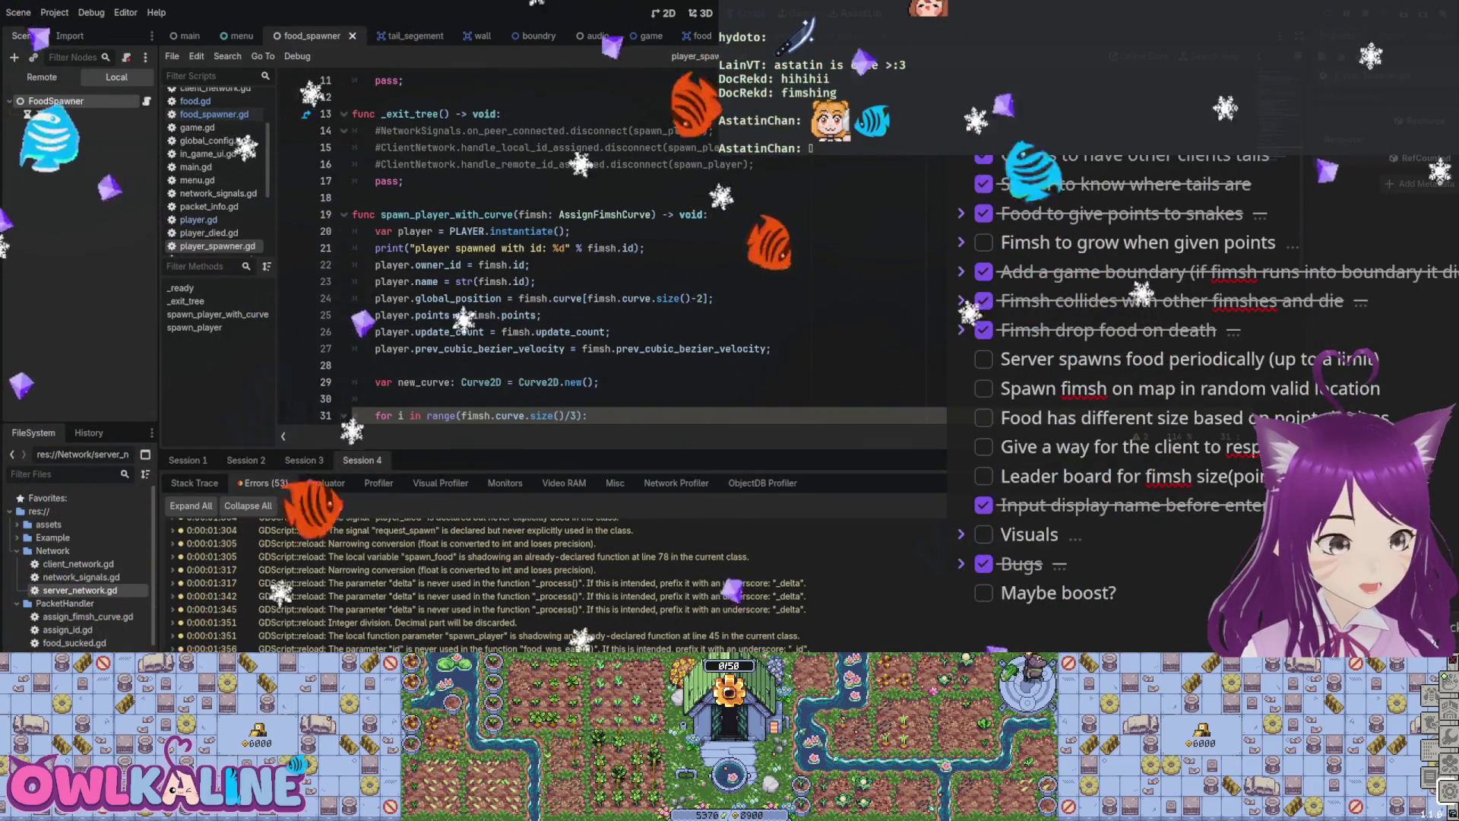
# Step: Compare the Session 1 and Session 2 warnings, then launch another game instance
pyautogui.click(262, 483)
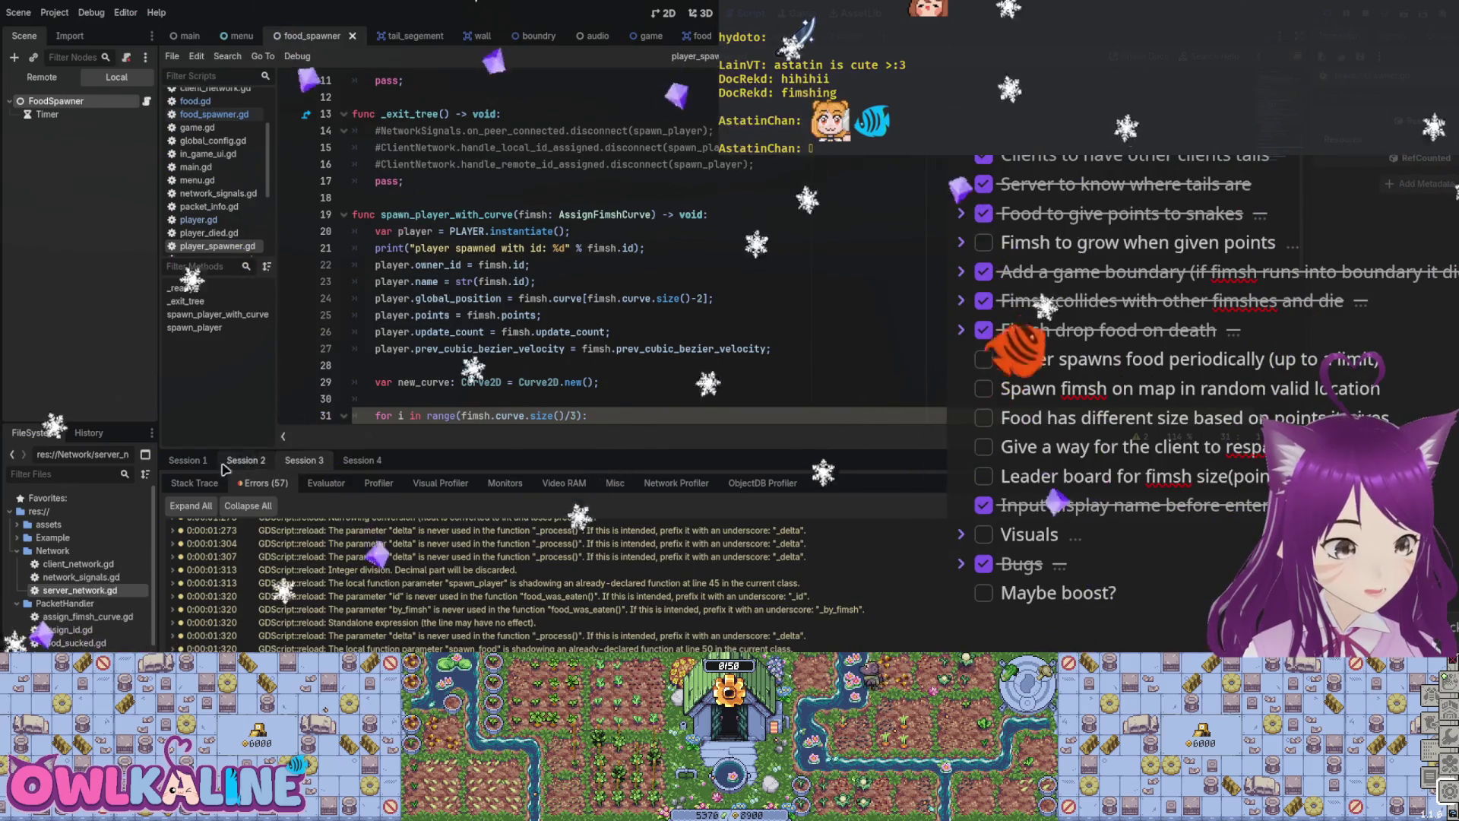
pyautogui.click(245, 460)
pyautogui.click(262, 483)
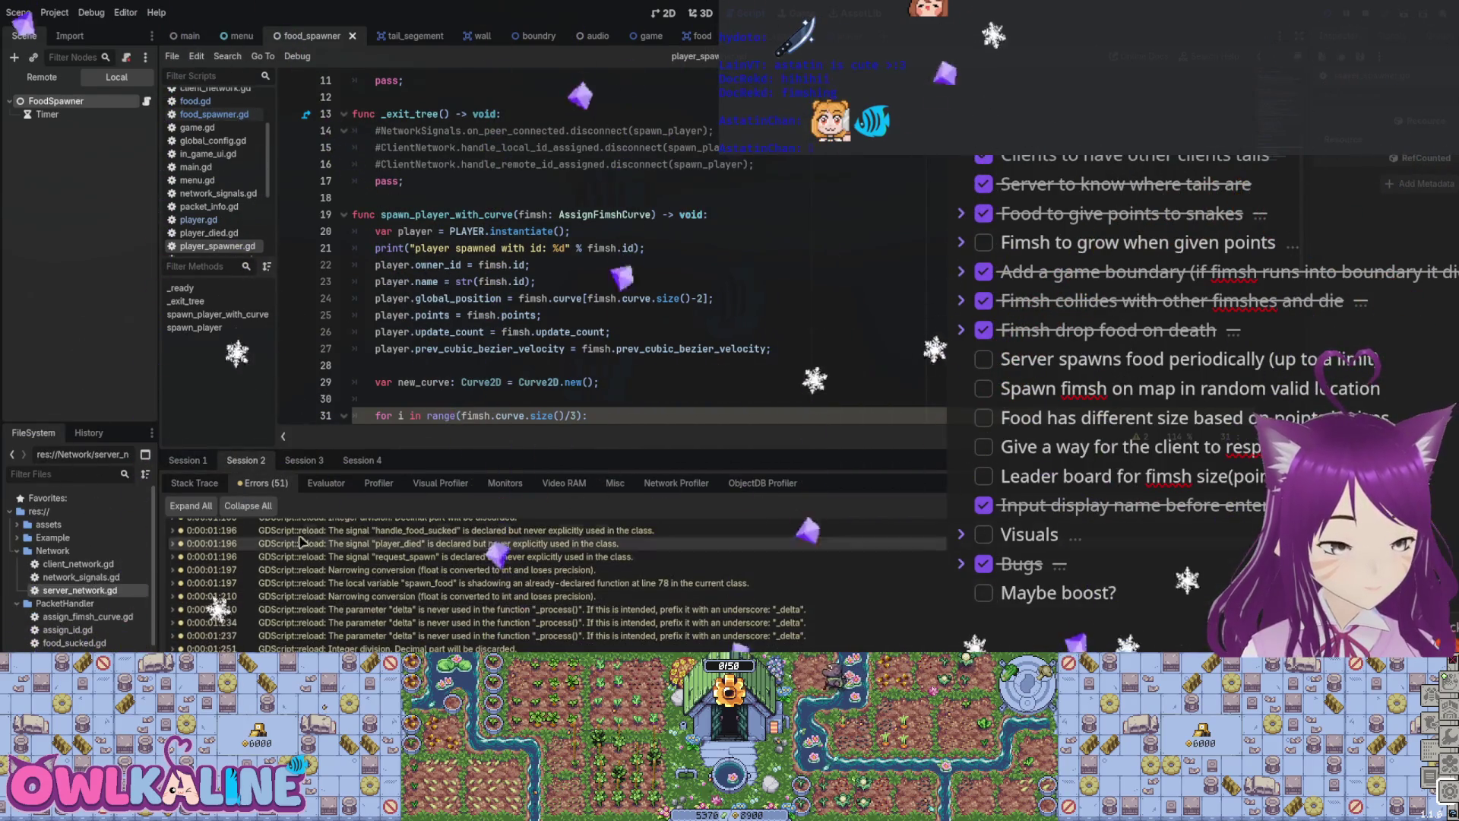
pyautogui.click(188, 460)
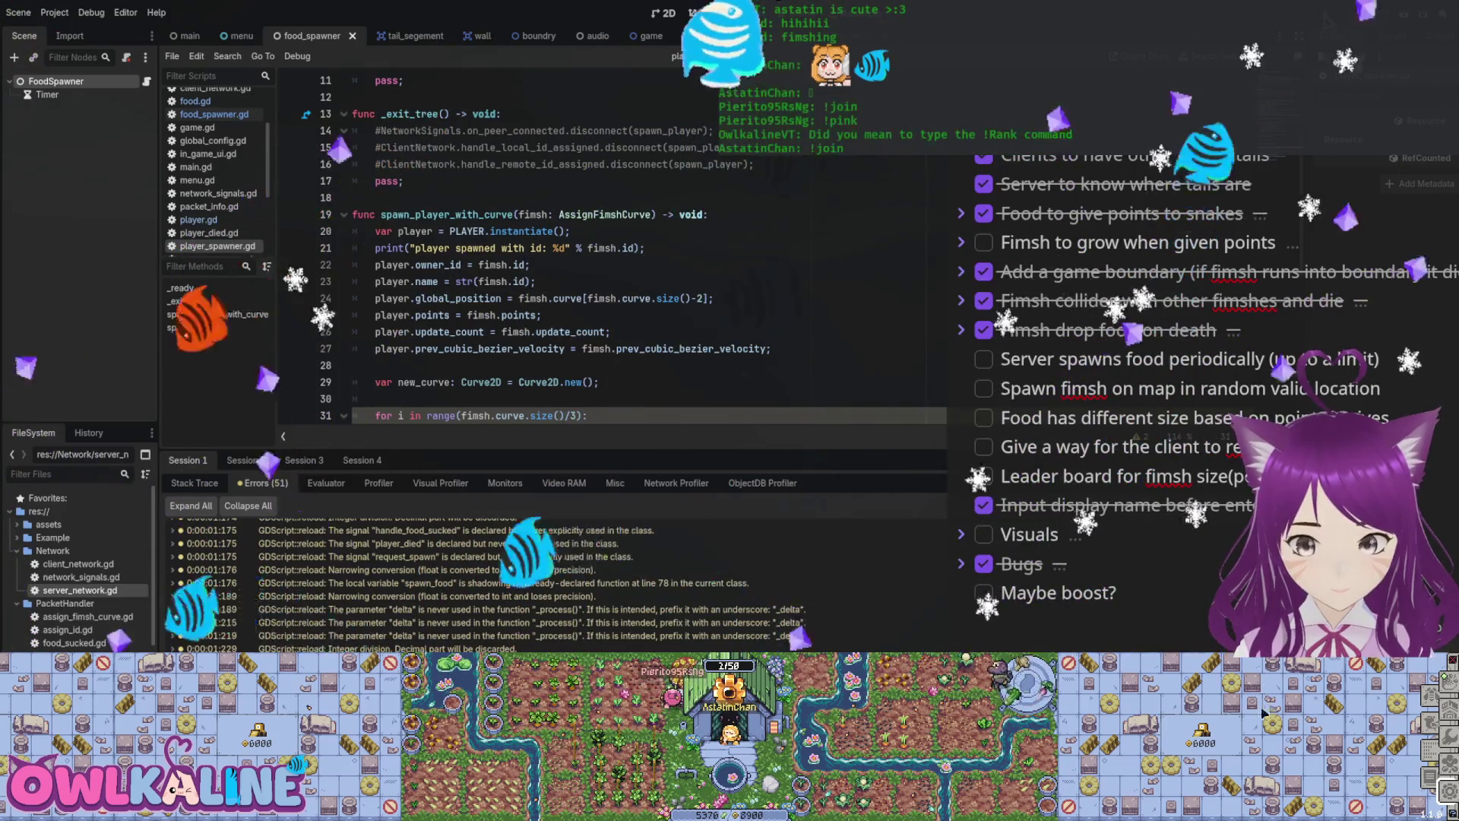
pyautogui.press('F5')
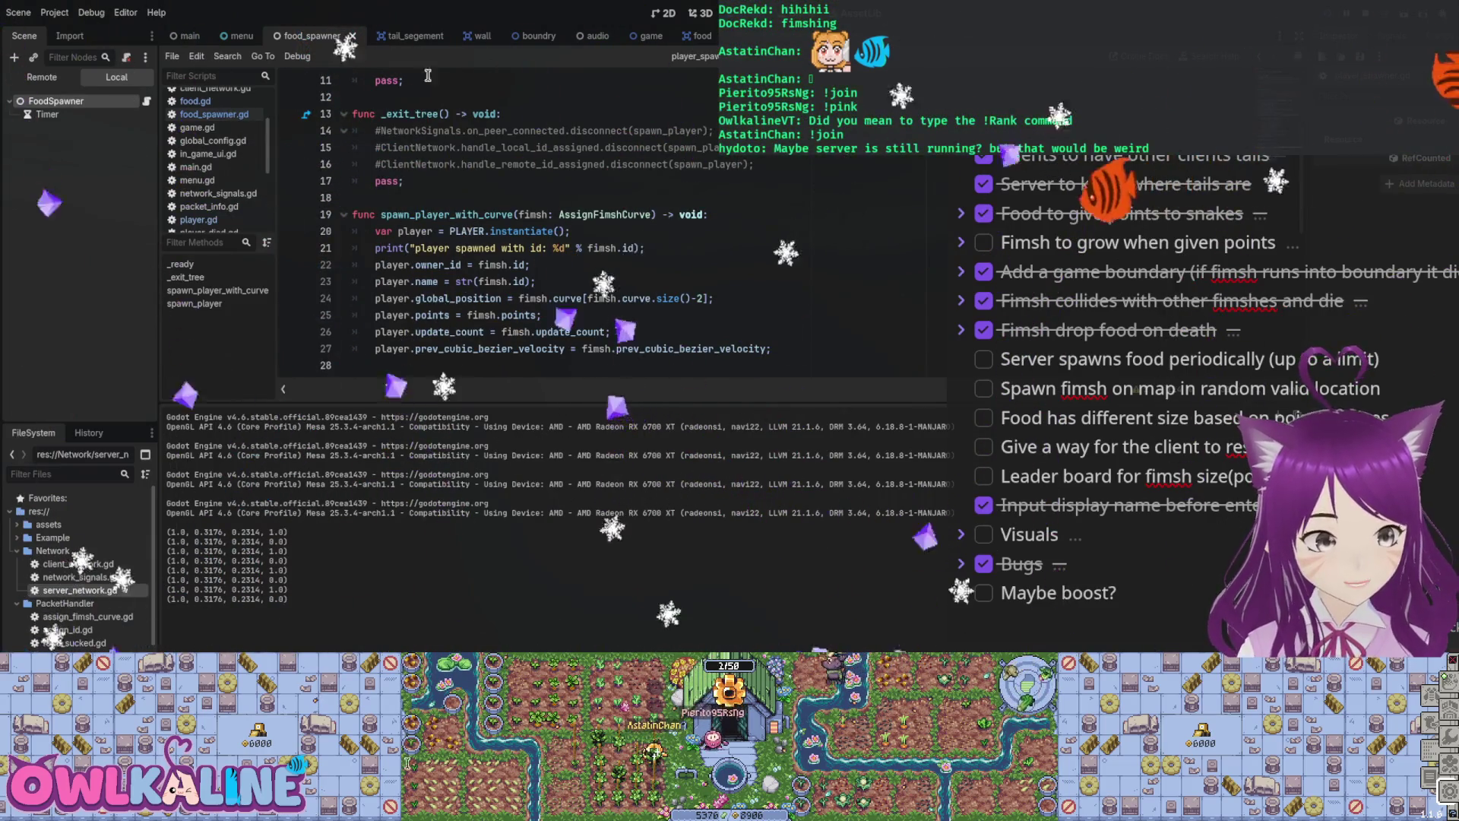
# Step: Open the menu scene in the 2D view and its Control node's script, menu.gd
pyautogui.click(666, 15)
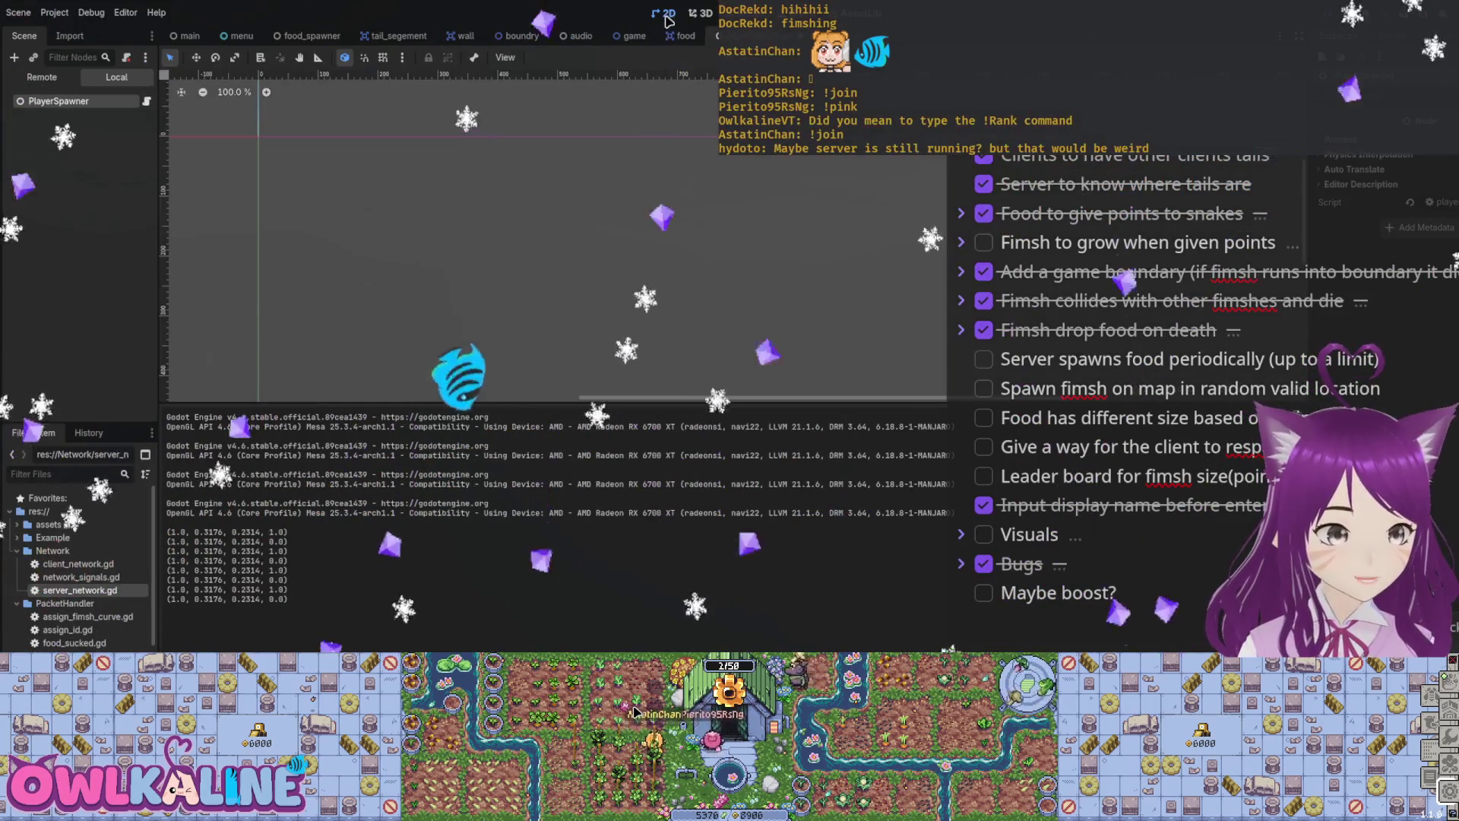
pyautogui.scroll(-7, 619, 145)
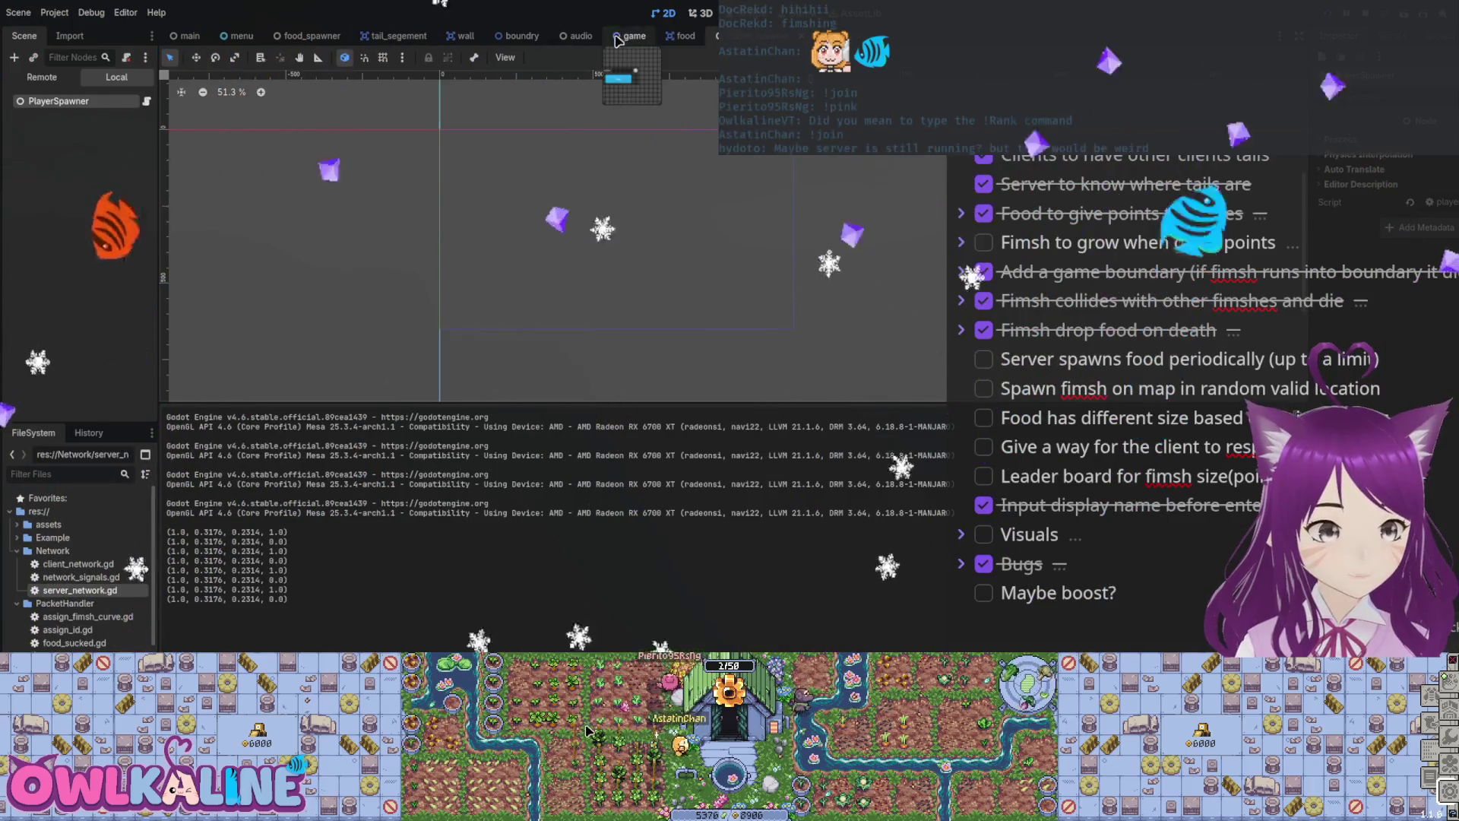
pyautogui.click(242, 36)
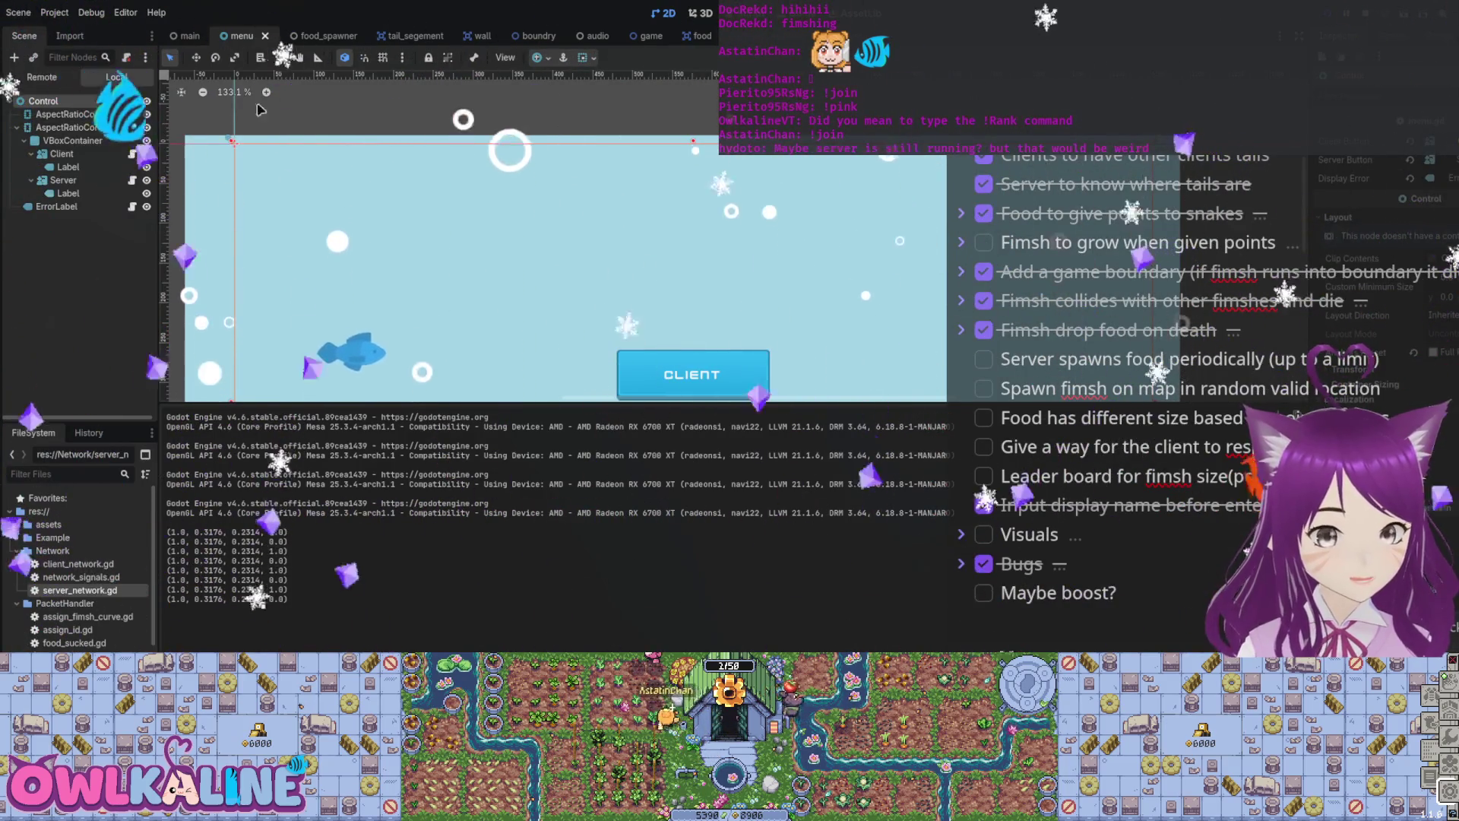
pyautogui.click(133, 101)
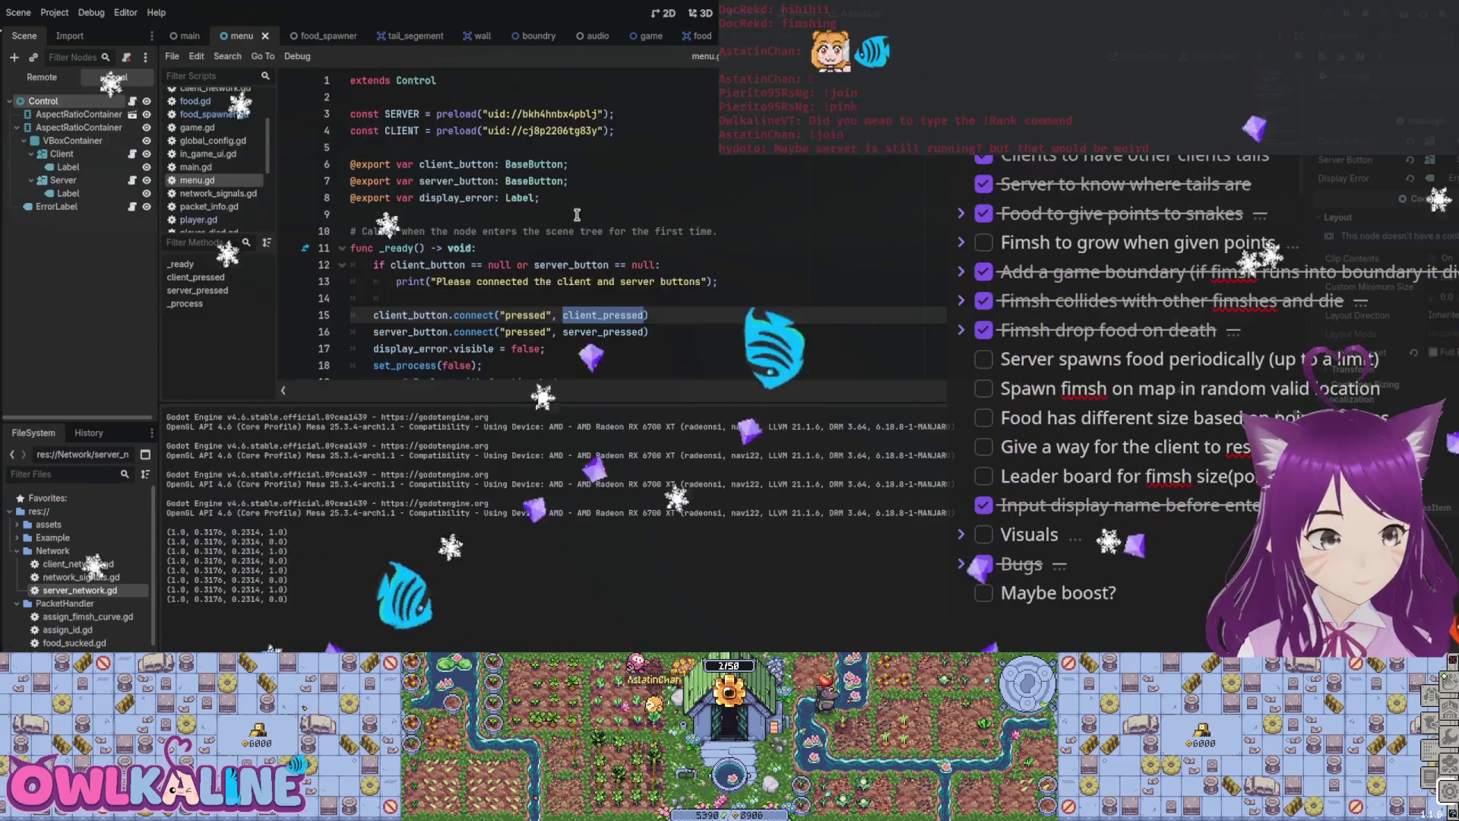
# Step: Review client_pressed's port 9000 client connection and the server_pressed function
pyautogui.scroll(-3, 478, 228)
pyautogui.click(596, 164)
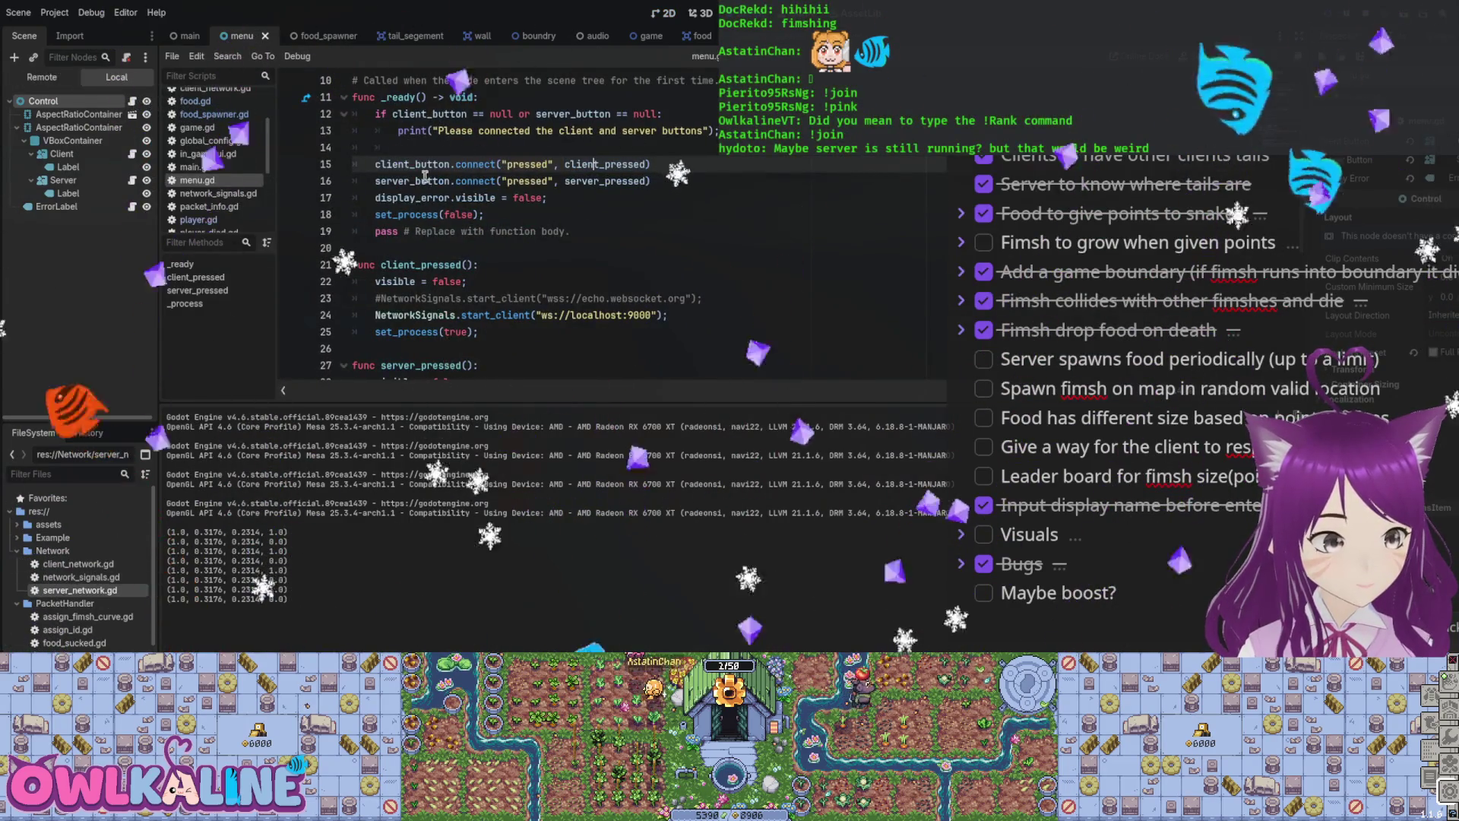
pyautogui.scroll(-3, 630, 275)
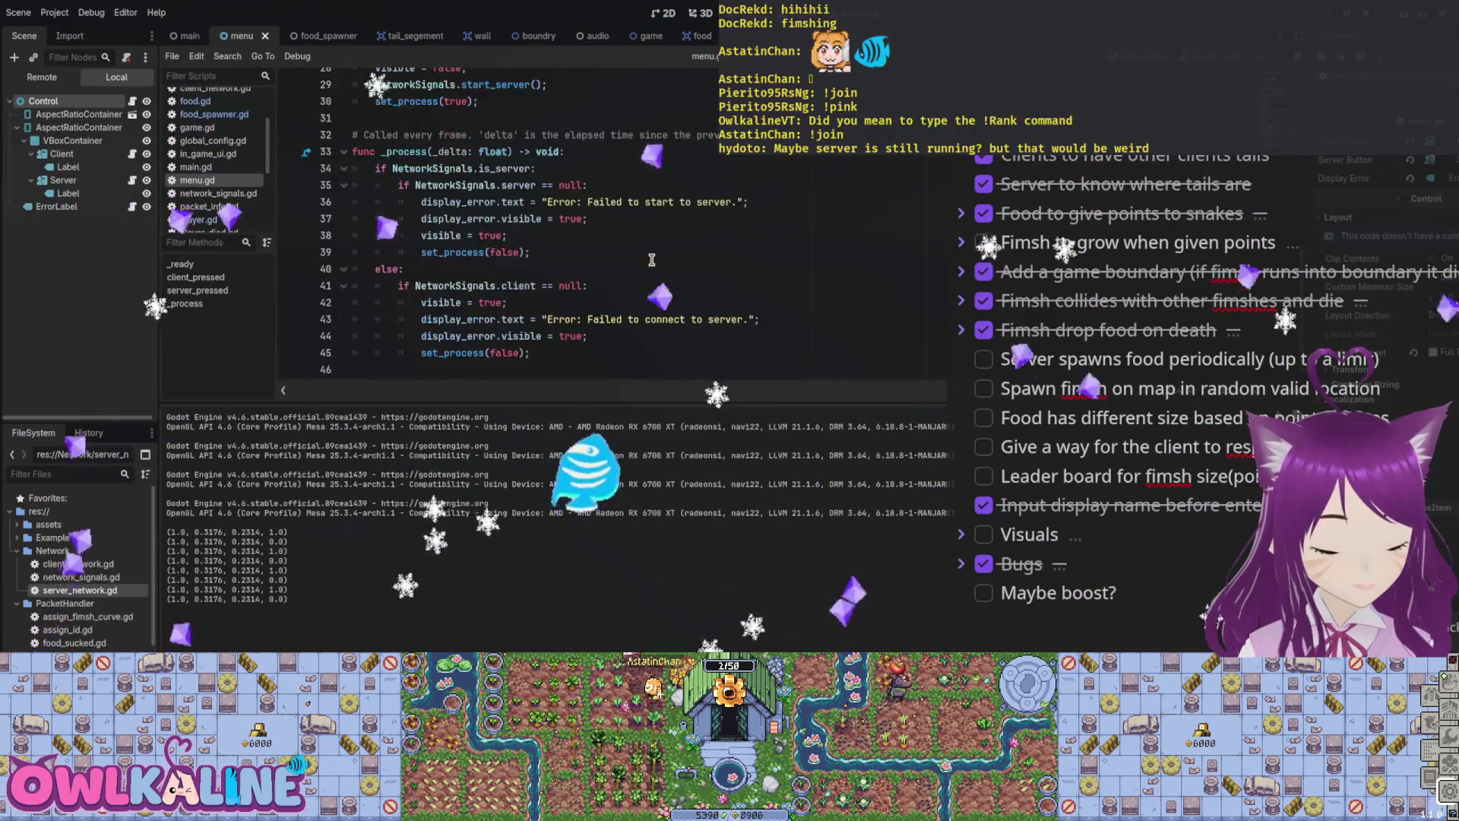
pyautogui.scroll(1, 630, 276)
pyautogui.doubleClick(624, 201)
pyautogui.click(642, 218)
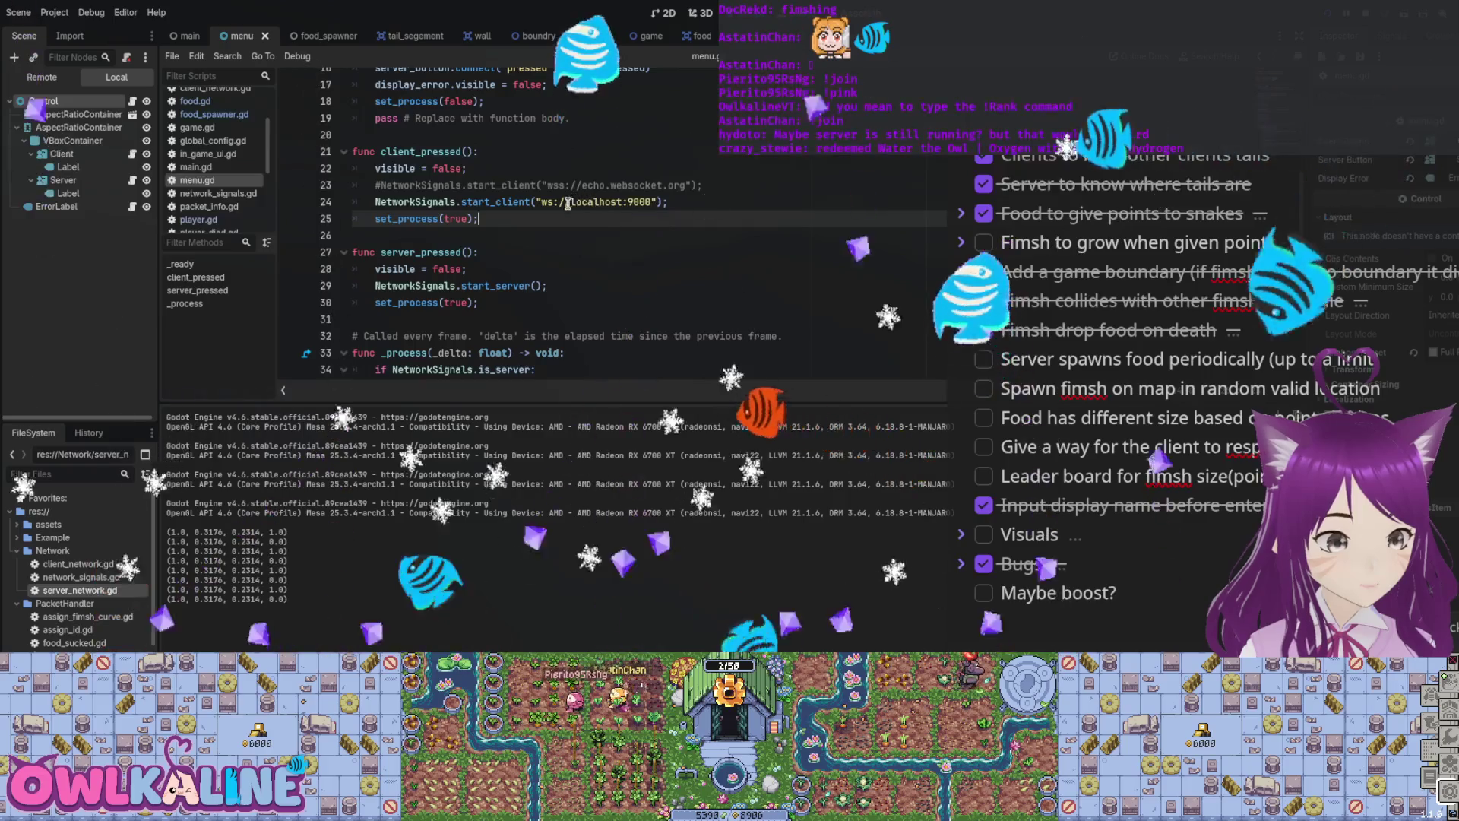
pyautogui.click(676, 253)
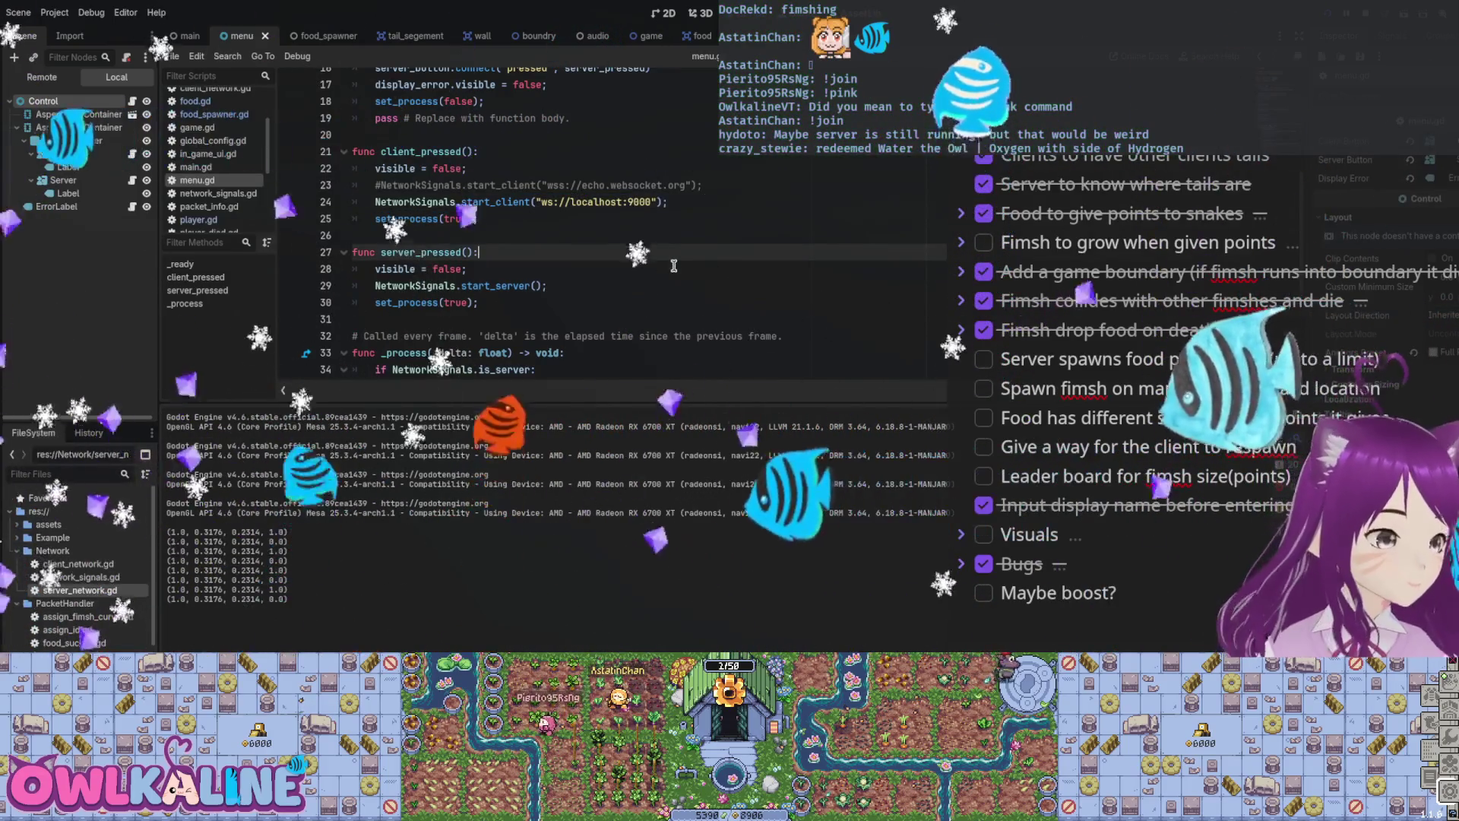
pyautogui.scroll(2, 676, 263)
pyautogui.scroll(-3, 684, 259)
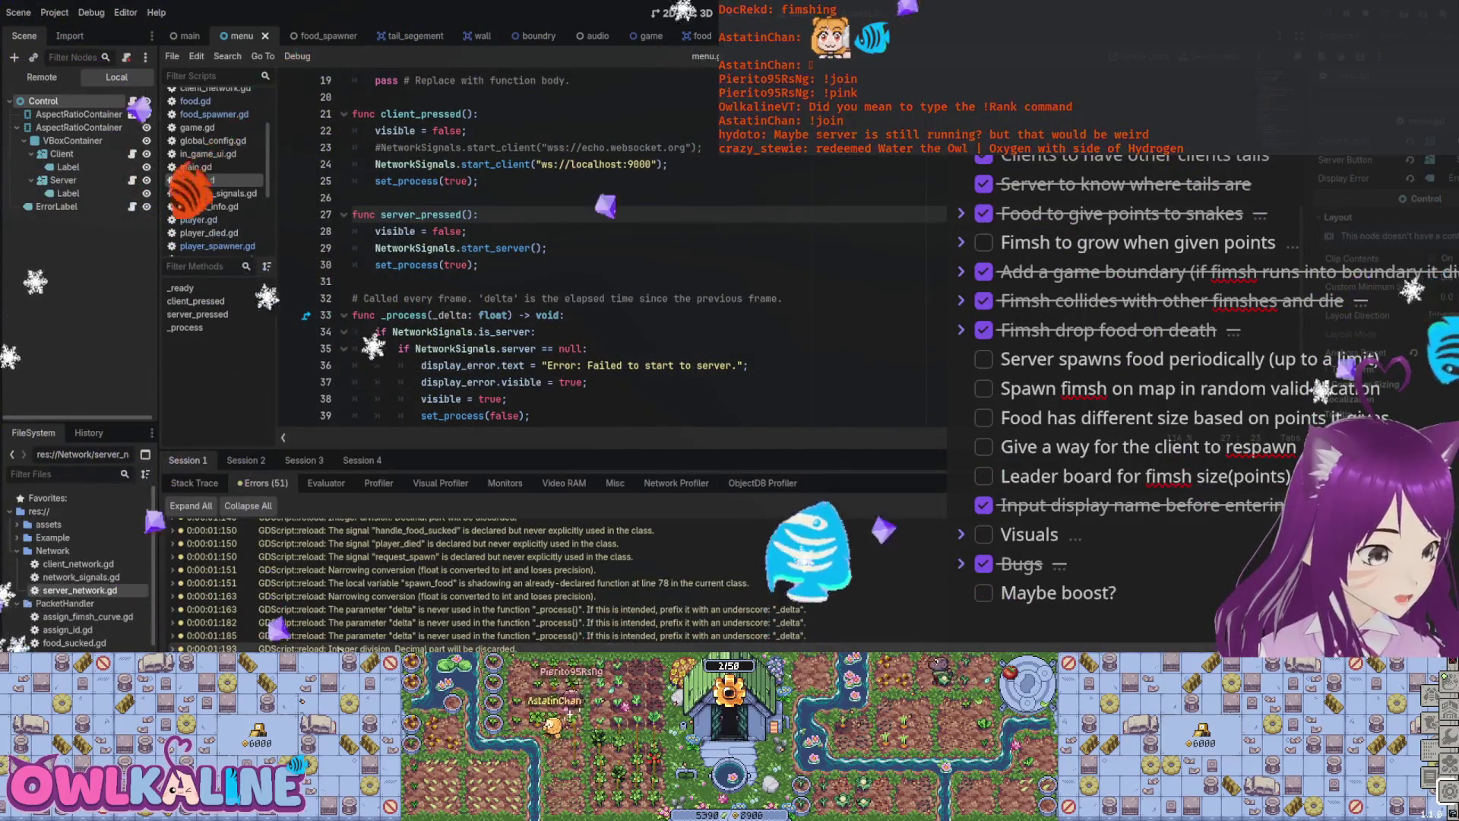
# Step: Check the Session 3 and Session 4 warnings, then scroll menu.gd back to _ready
pyautogui.click(287, 463)
pyautogui.click(362, 461)
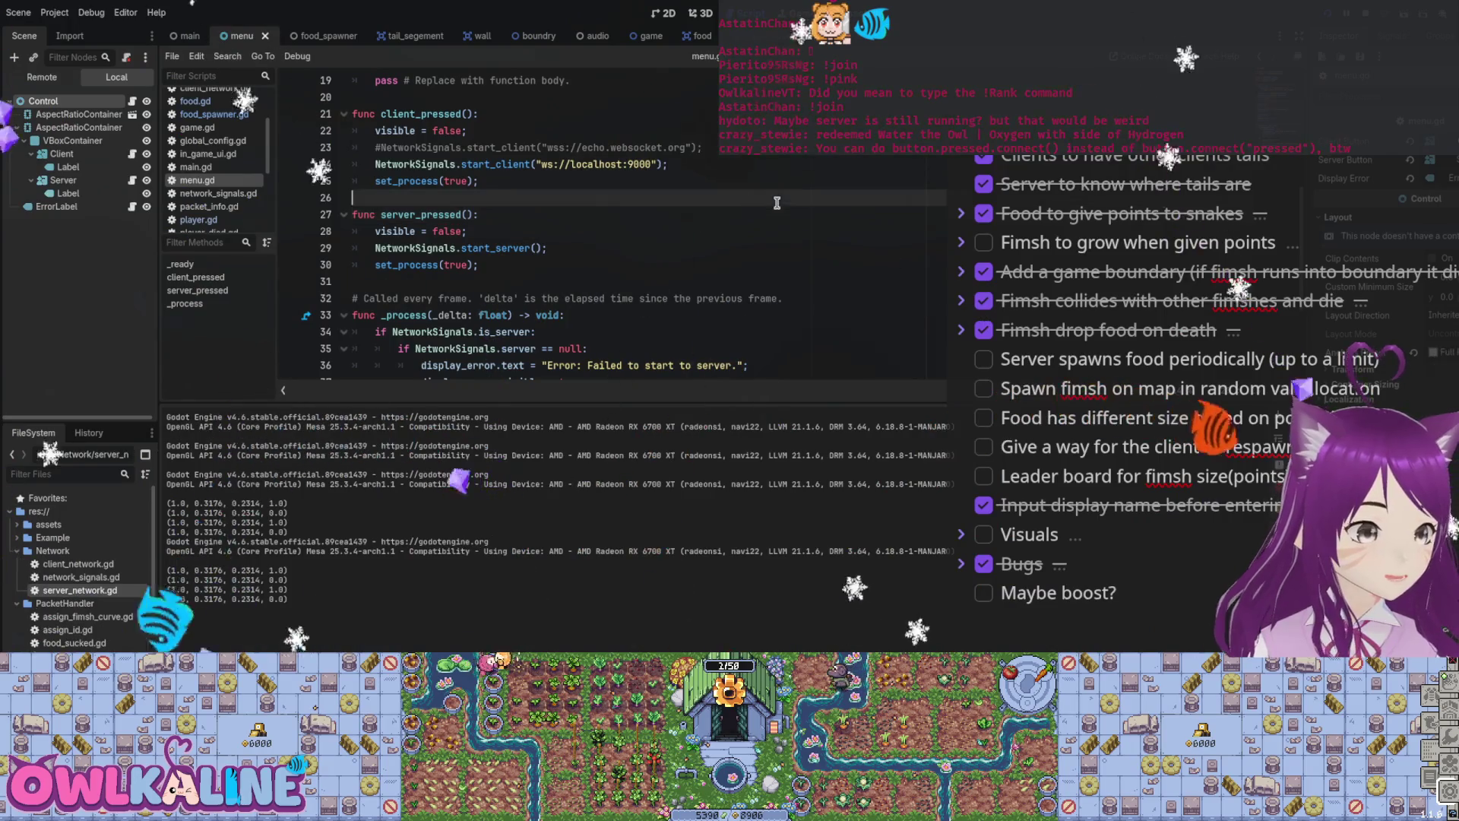
pyautogui.scroll(6, 785, 224)
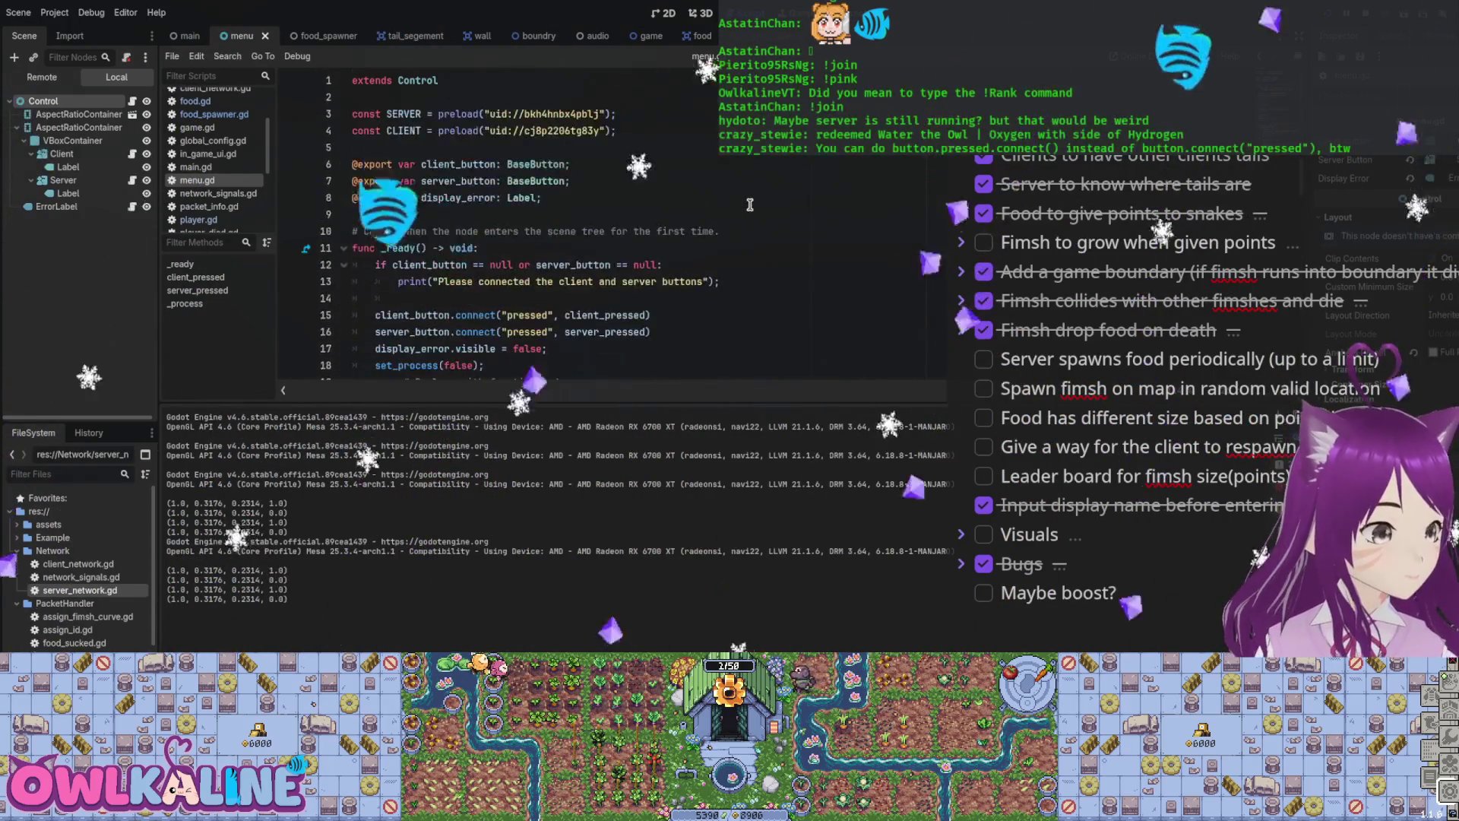
pyautogui.scroll(-2, 749, 204)
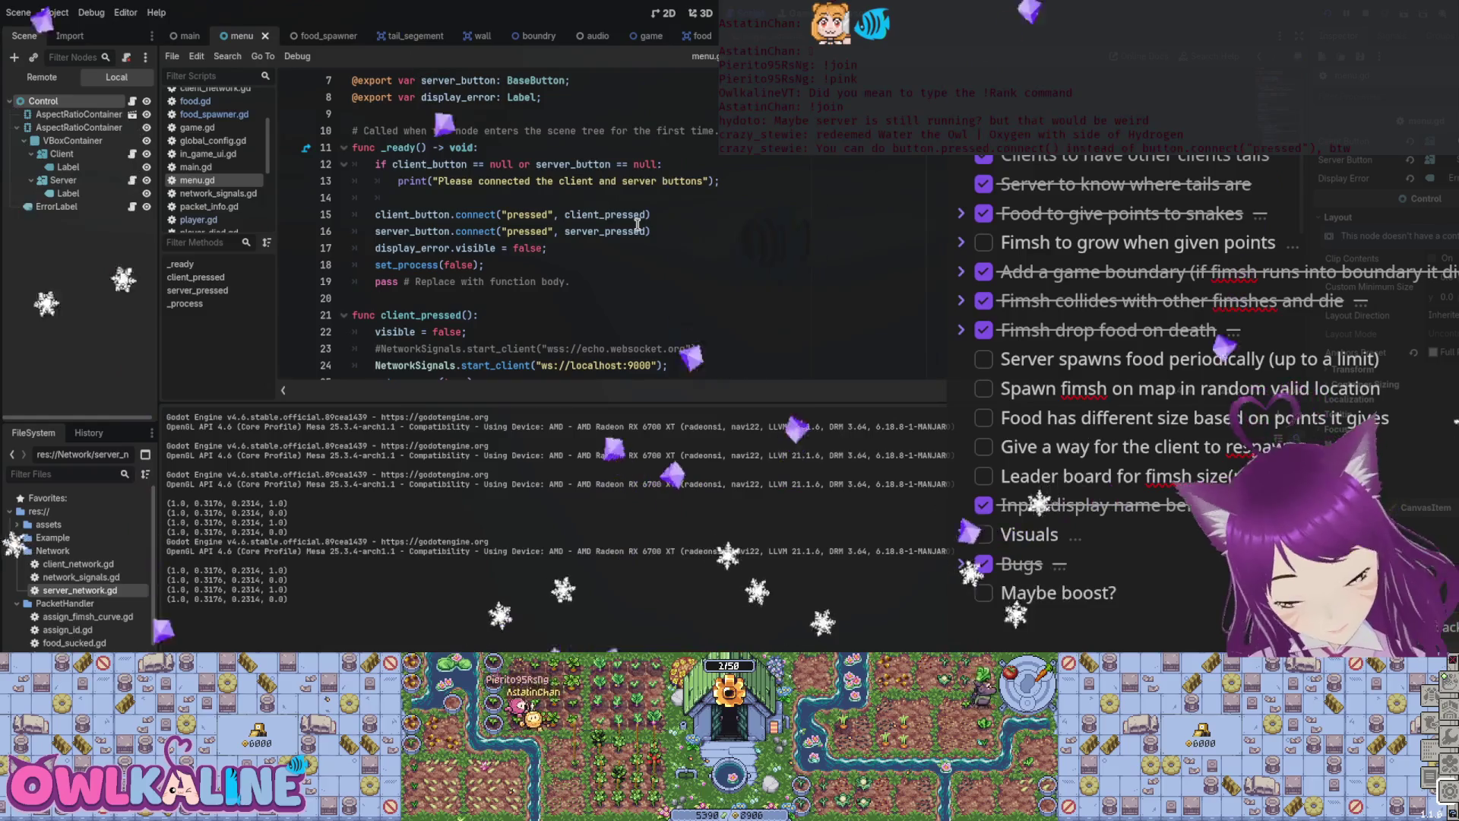
# Step: Change both button connections to pressed.connect(...) without the "pressed" argument and save menu.gd
pyautogui.click(453, 215)
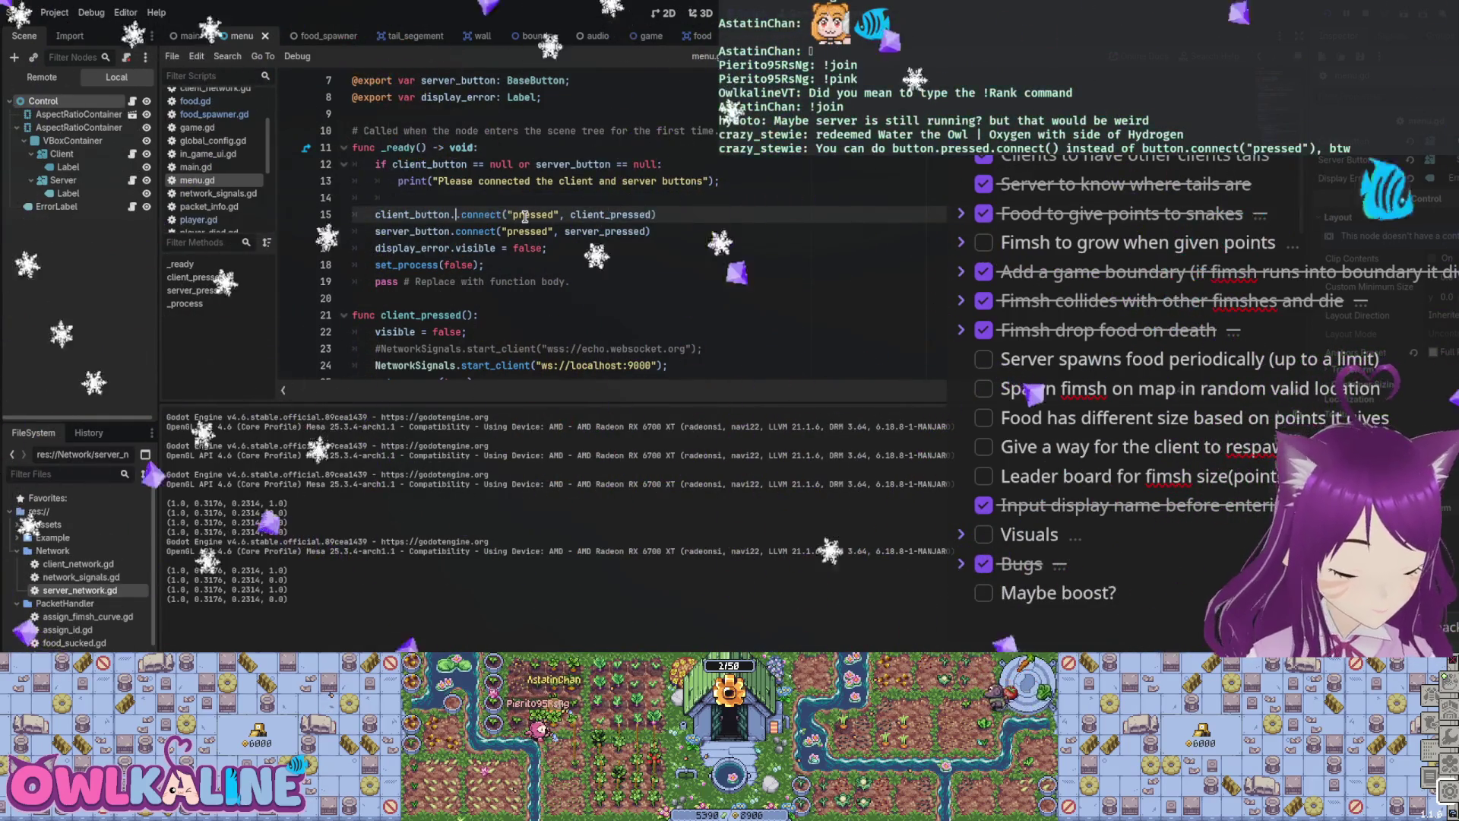
pyautogui.write('pressed')
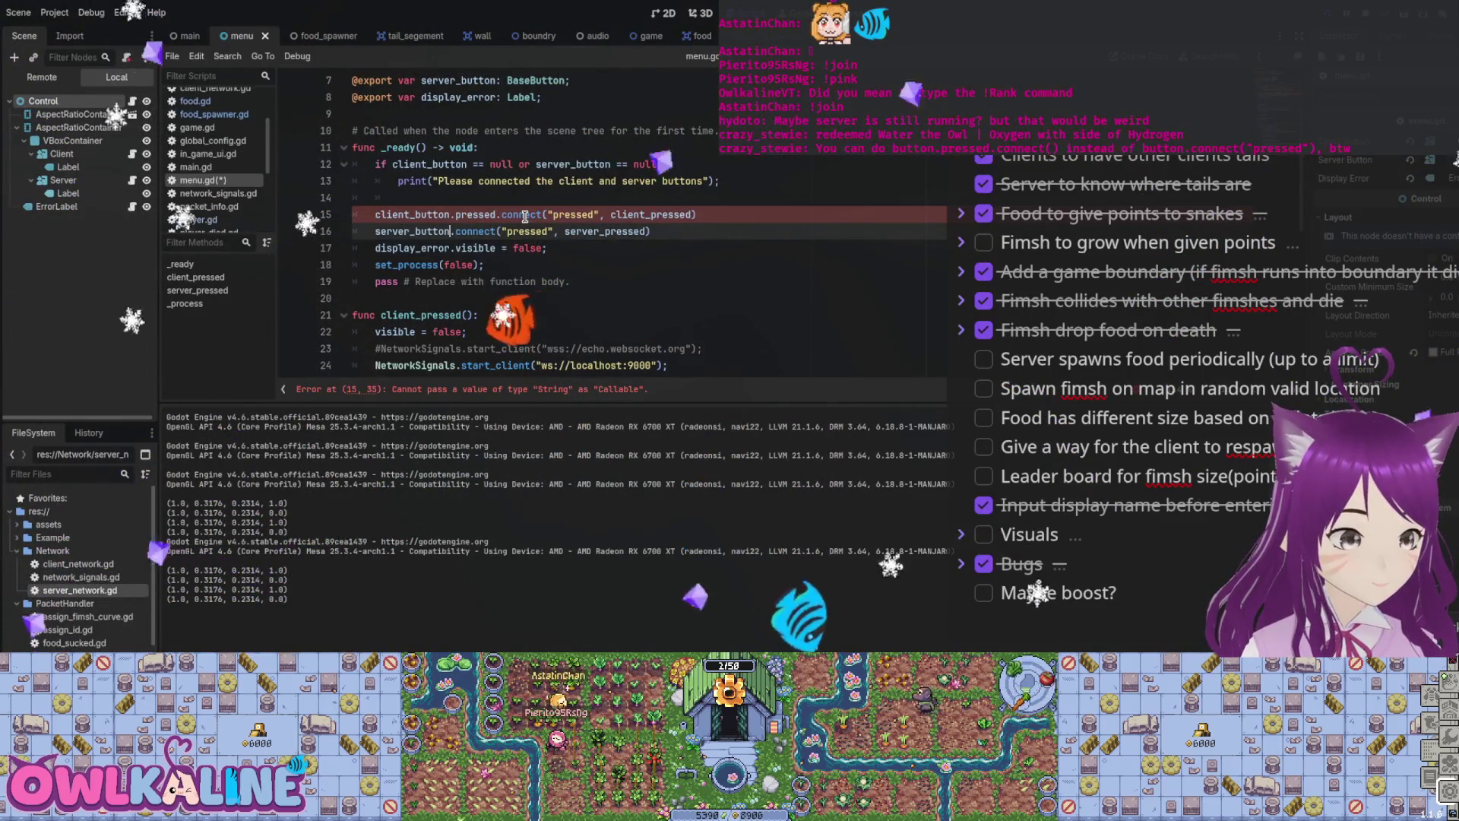
pyautogui.write('.connect("pressed')
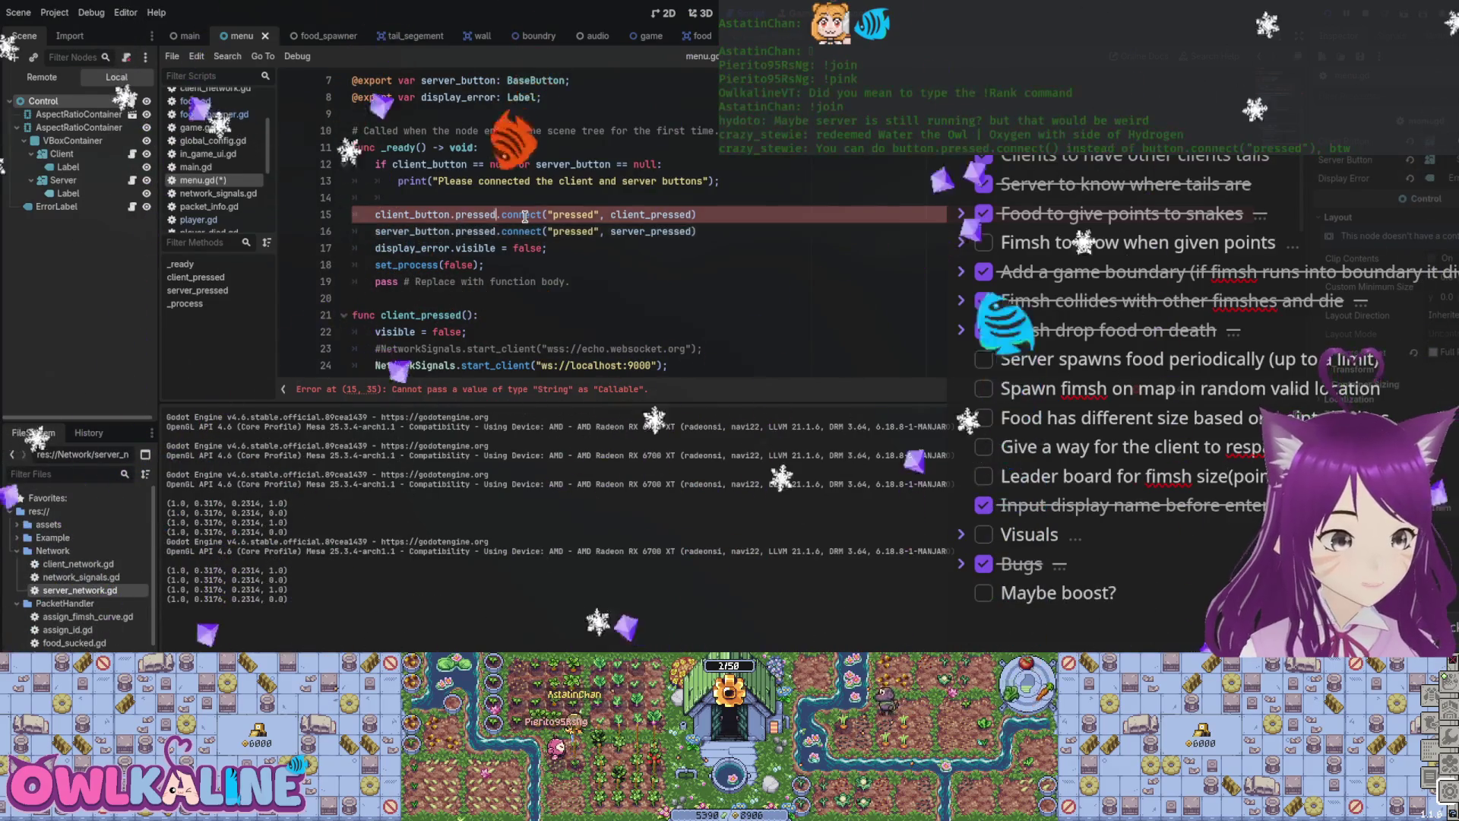
pyautogui.hotkey('ctrl', 'Right')
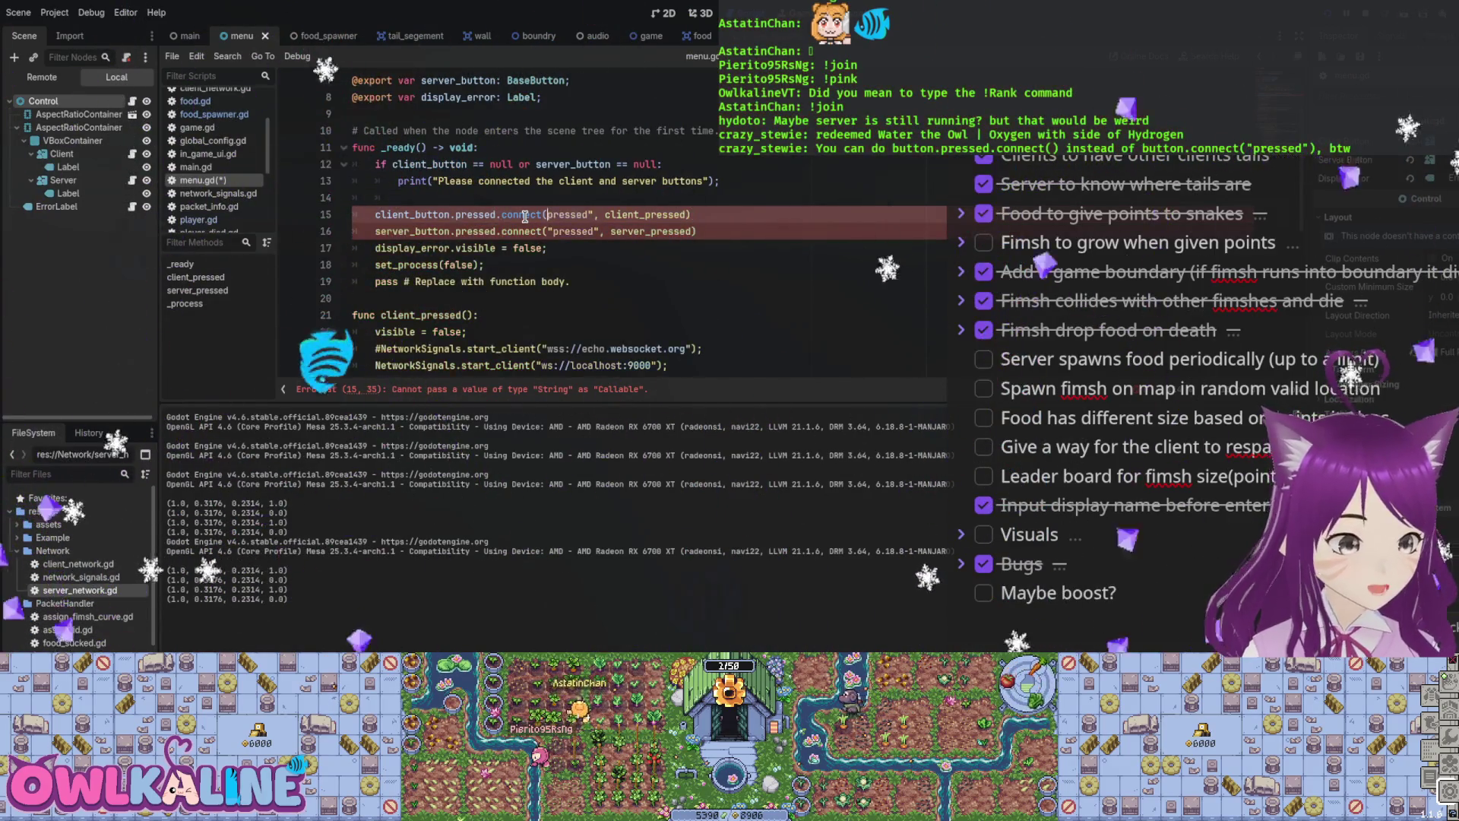
pyautogui.press('Delete')
pyautogui.press('Delete')
pyautogui.press('Delete')
pyautogui.press('Down')
pyautogui.press('Delete')
pyautogui.press('Delete')
pyautogui.press('Delete')
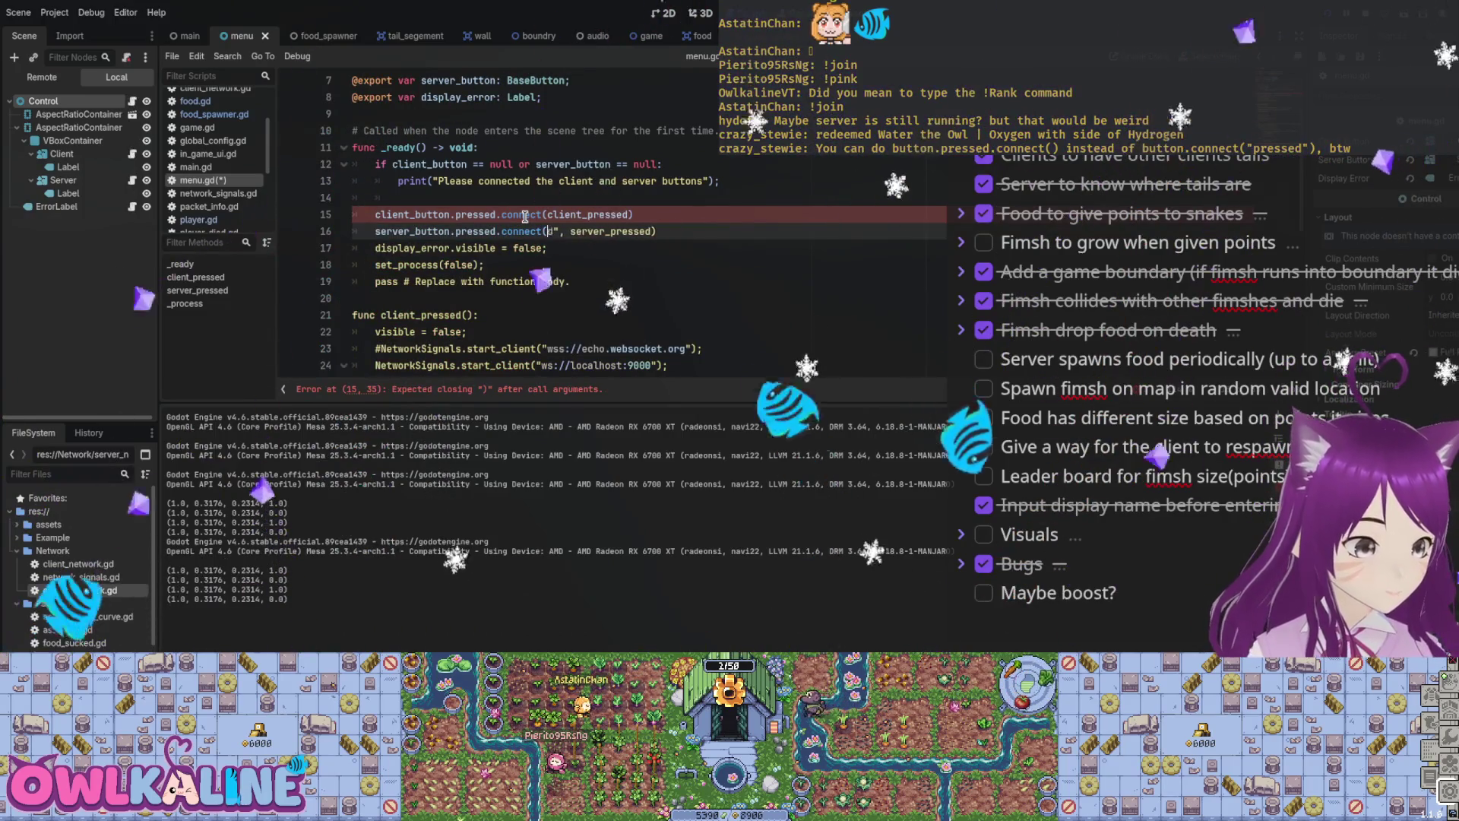
pyautogui.press('Delete')
pyautogui.press('Delete')
pyautogui.press('Delete')
pyautogui.hotkey('ctrl', 's')
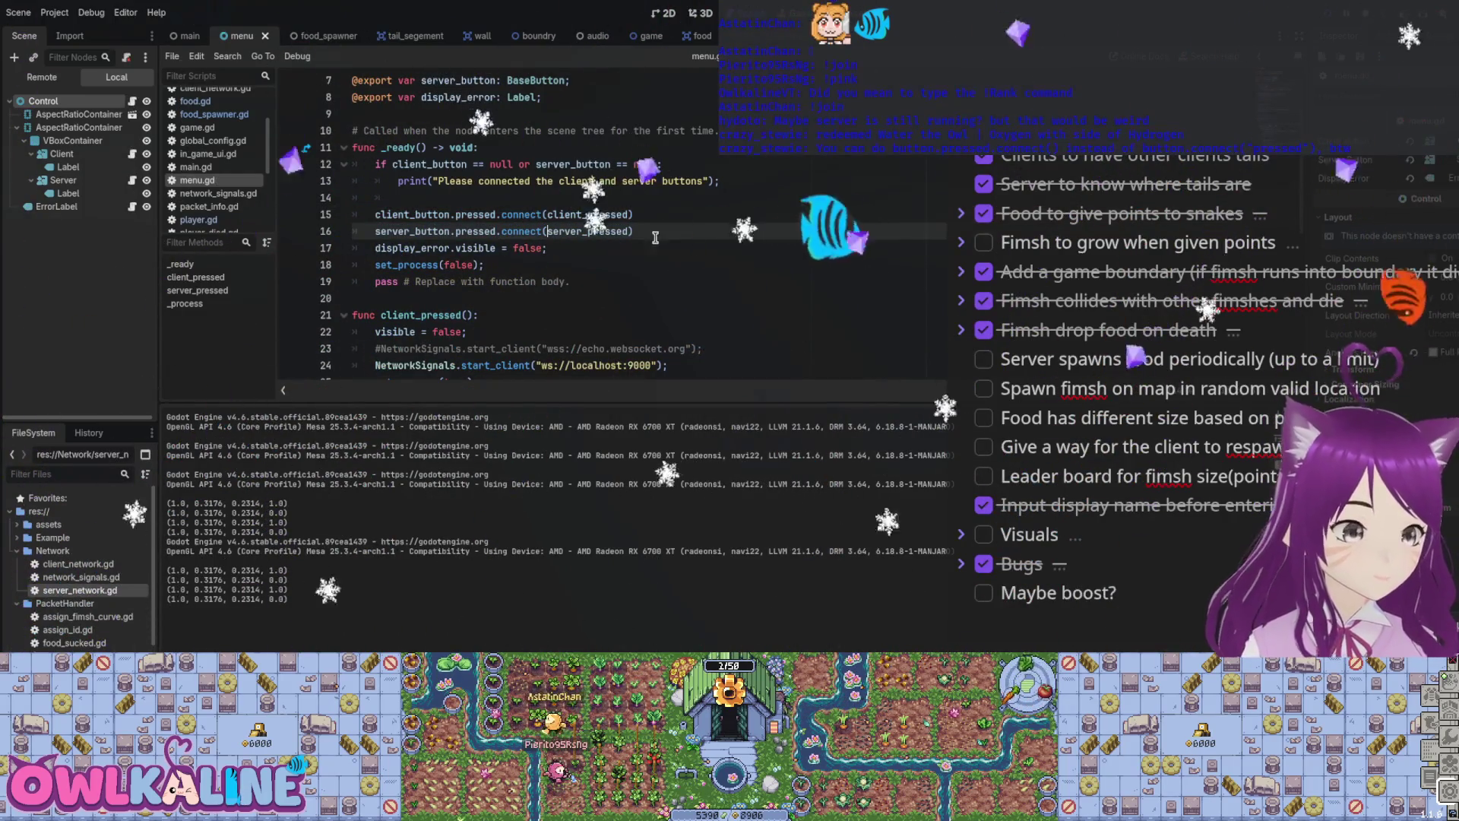
# Step: Check the ws://localhost:9000 client line and stop the running game with F8
pyautogui.scroll(-3, 668, 202)
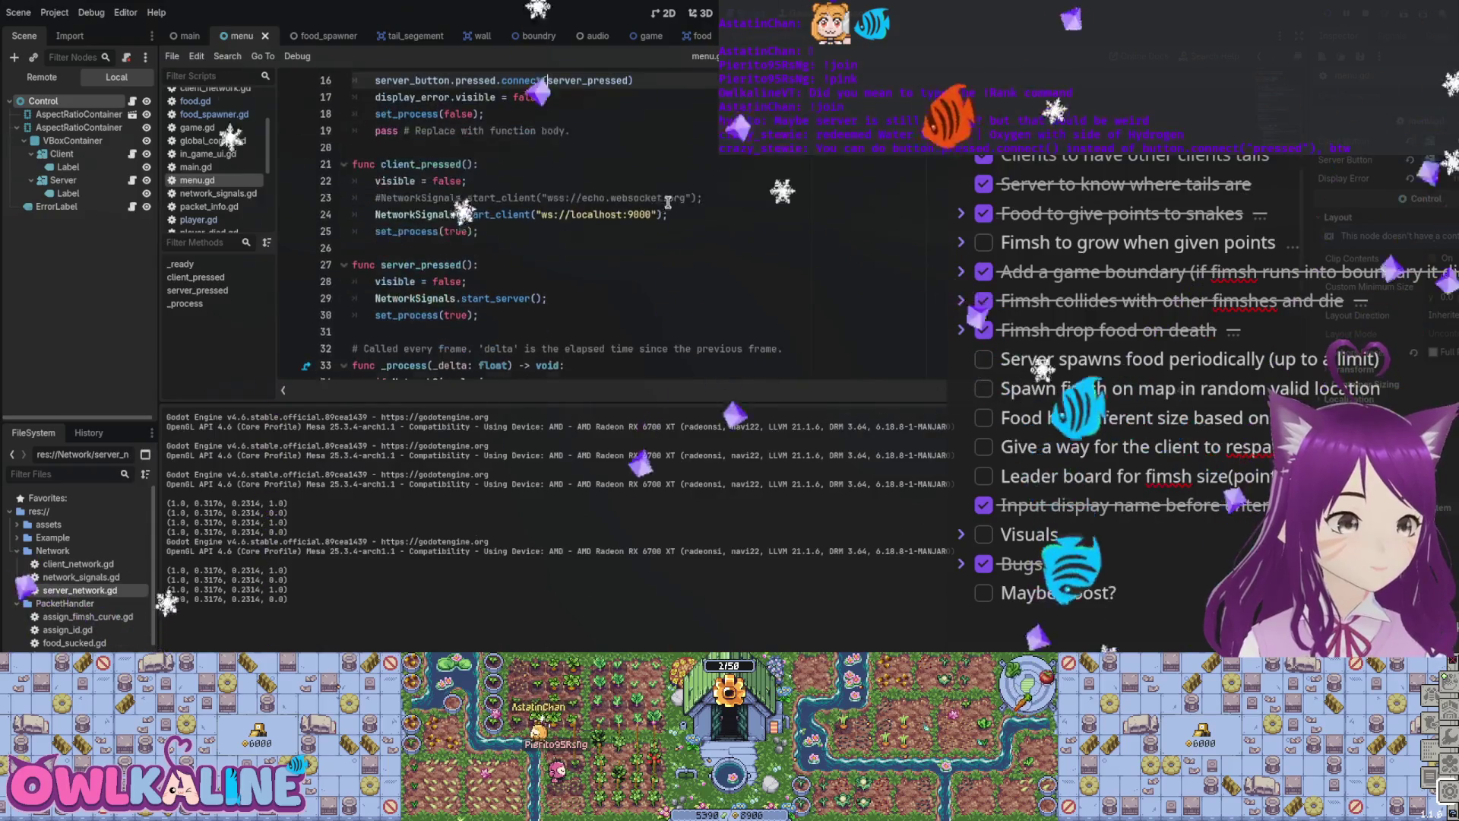
pyautogui.click(571, 214)
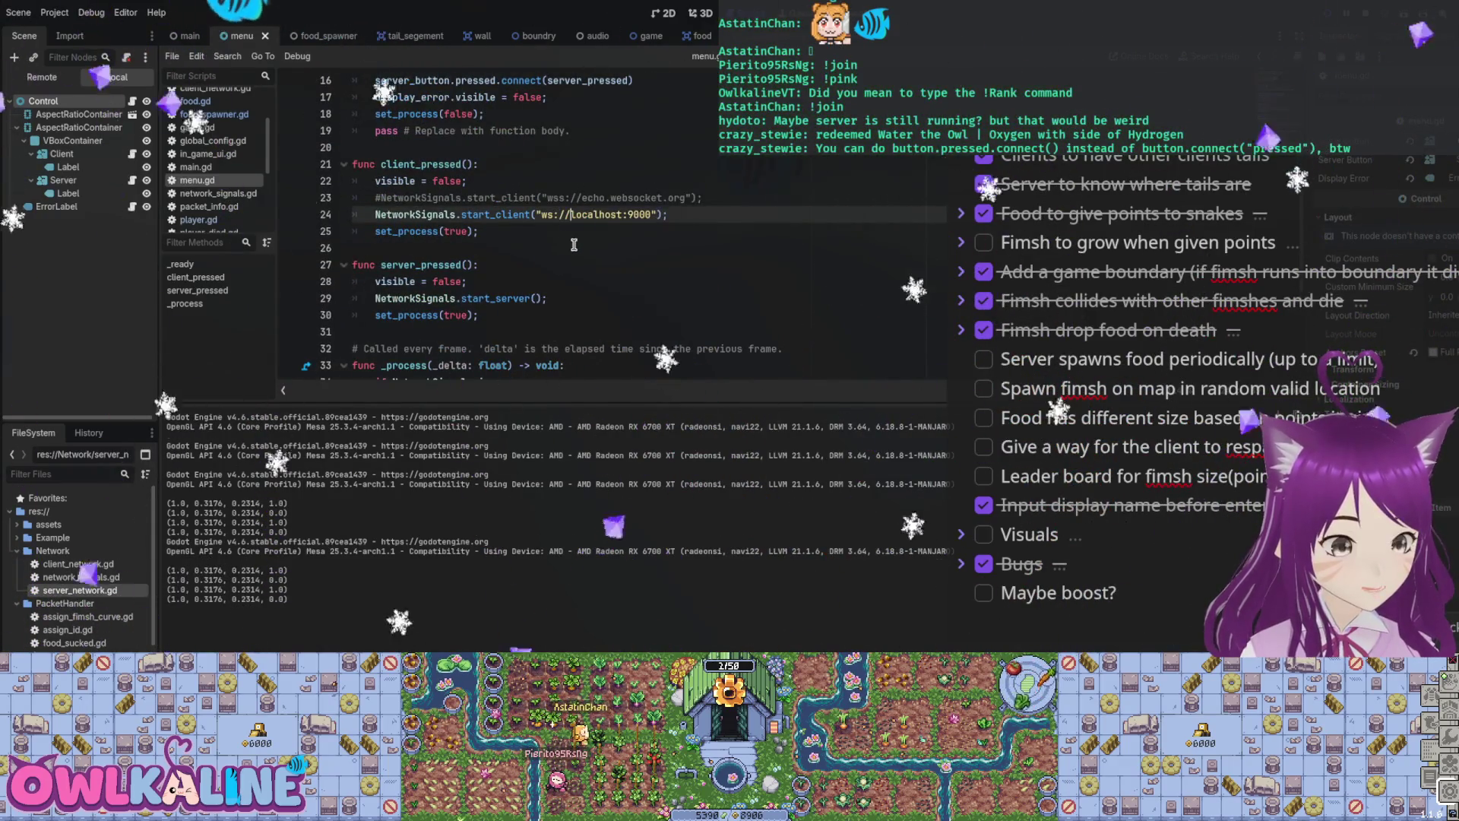
pyautogui.press('End')
pyautogui.scroll(2, 908, 233)
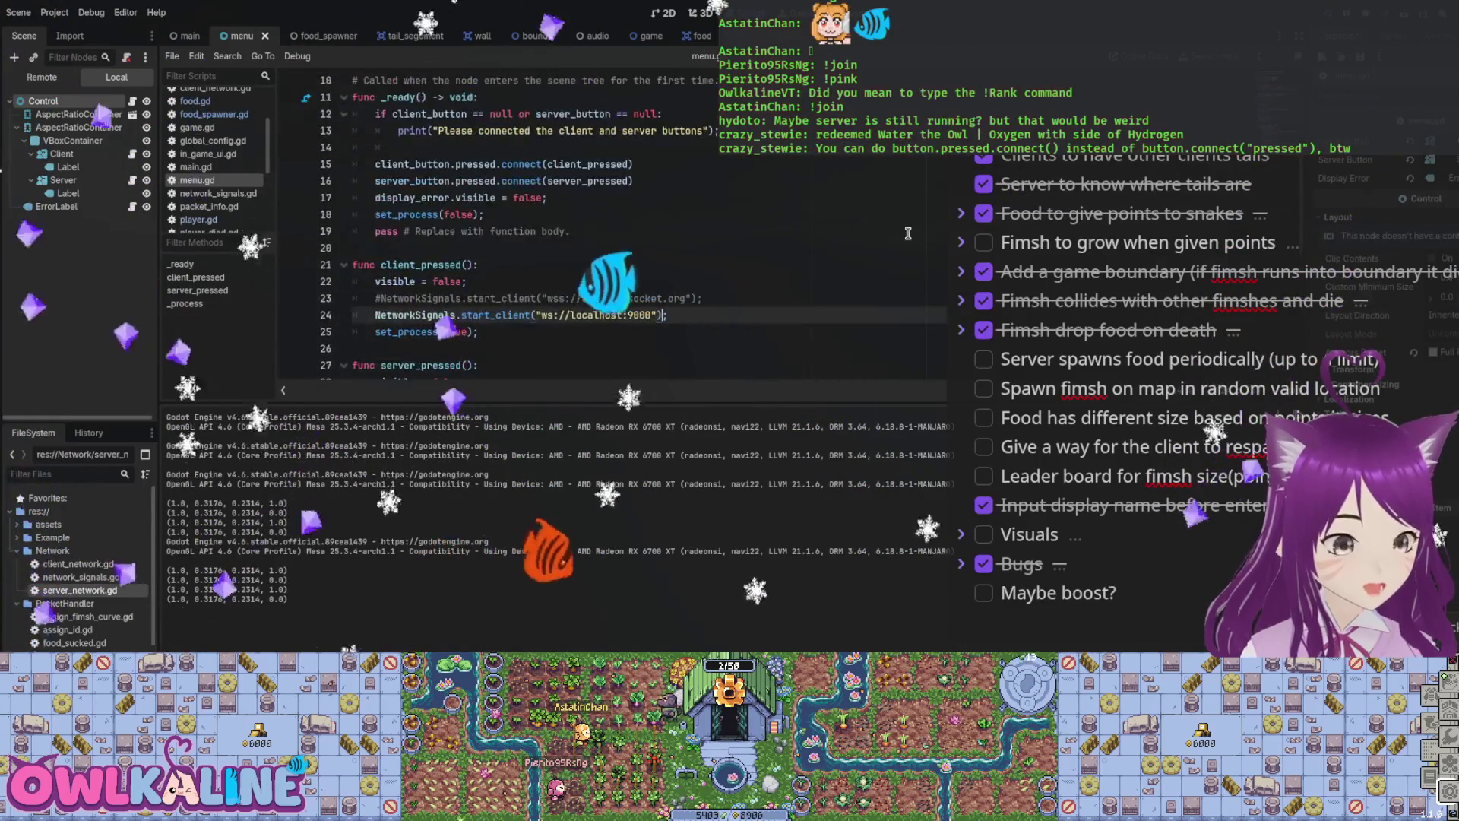
pyautogui.press('F8')
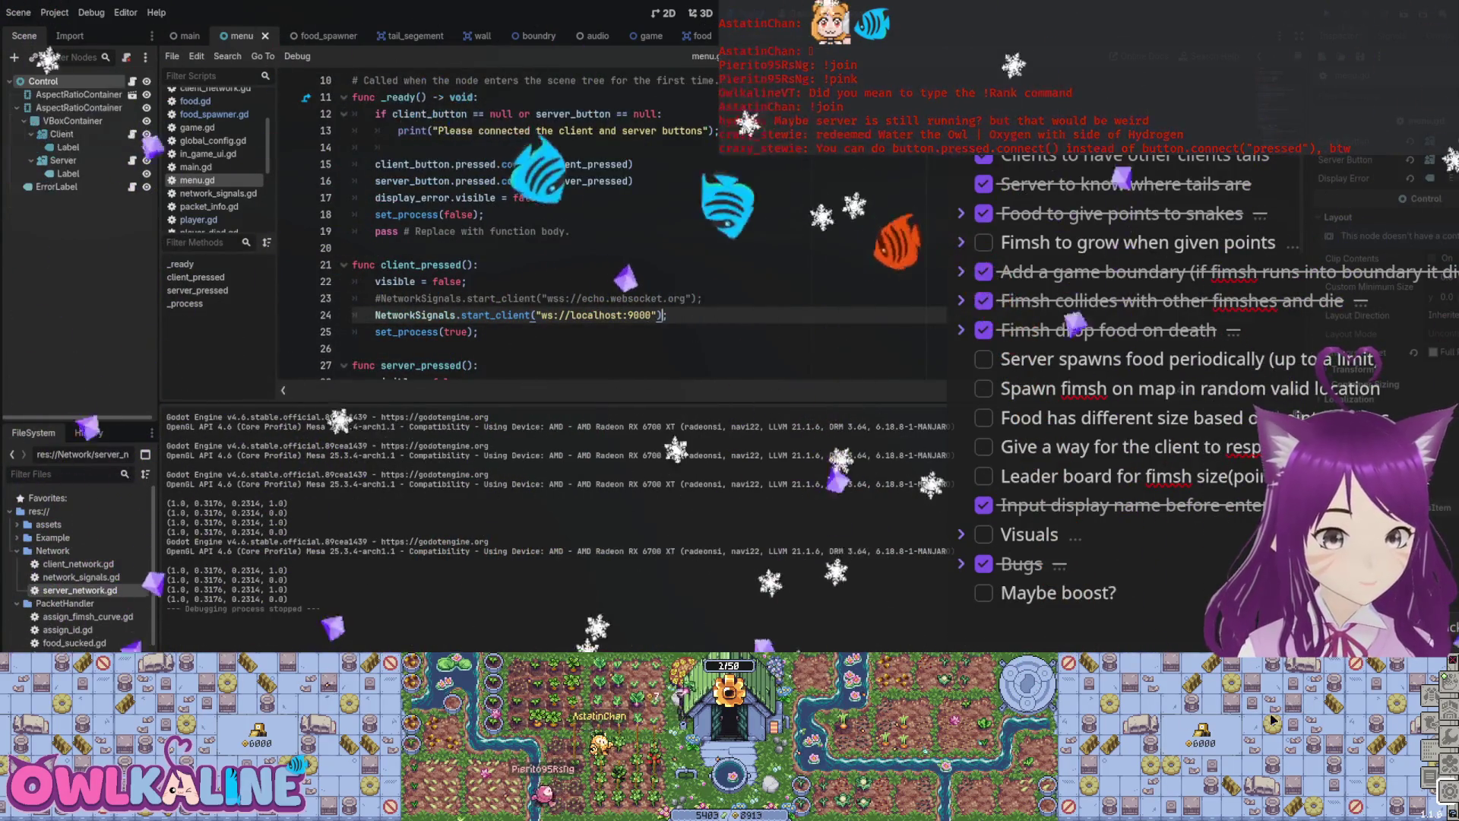
# Step: Run and stop the game, then open ErrorLabel's fade_out.gd script
pyautogui.press('F5')
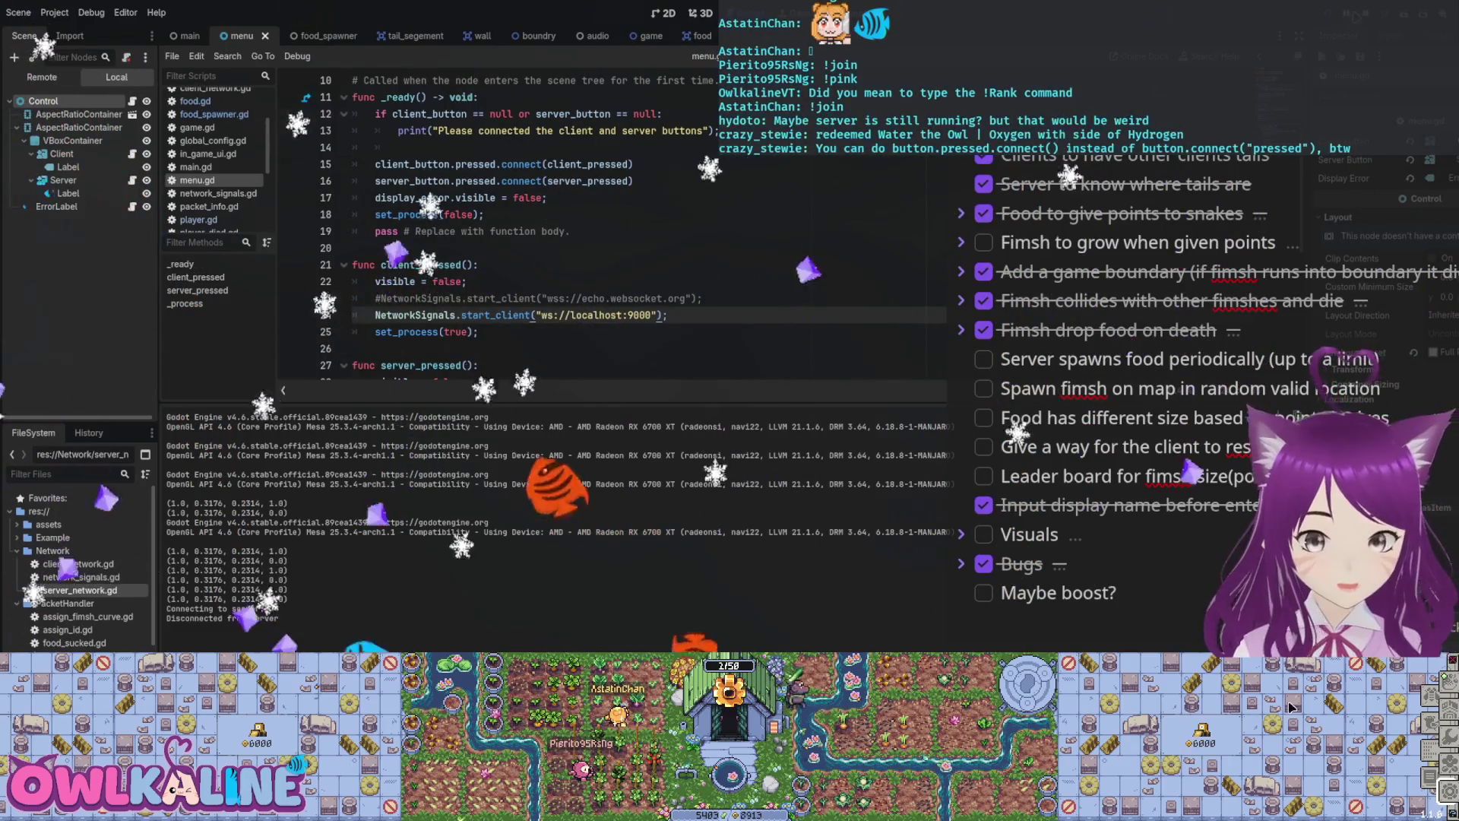
pyautogui.press('F8')
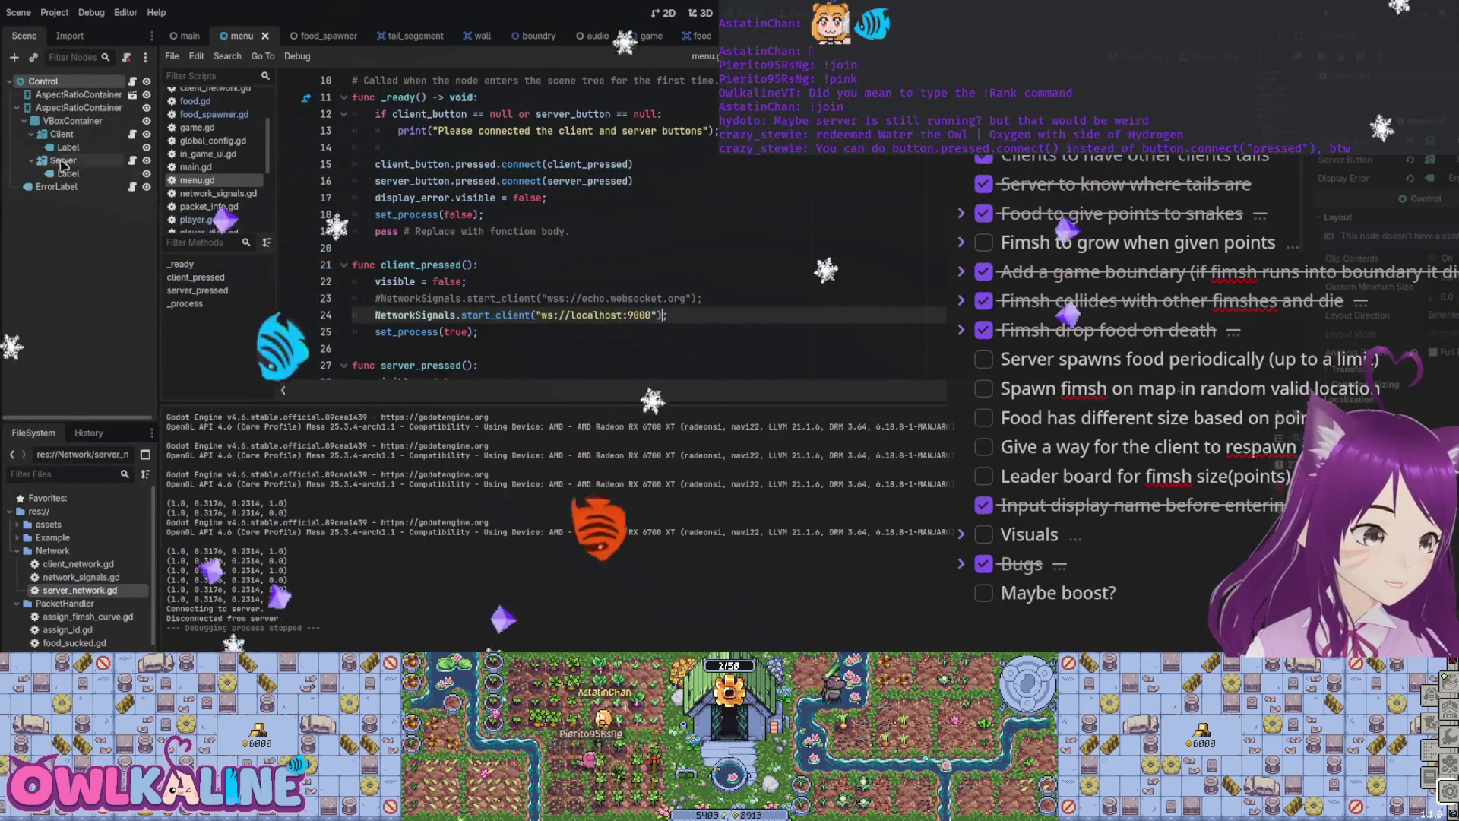
pyautogui.click(131, 187)
pyautogui.scroll(-3, 496, 231)
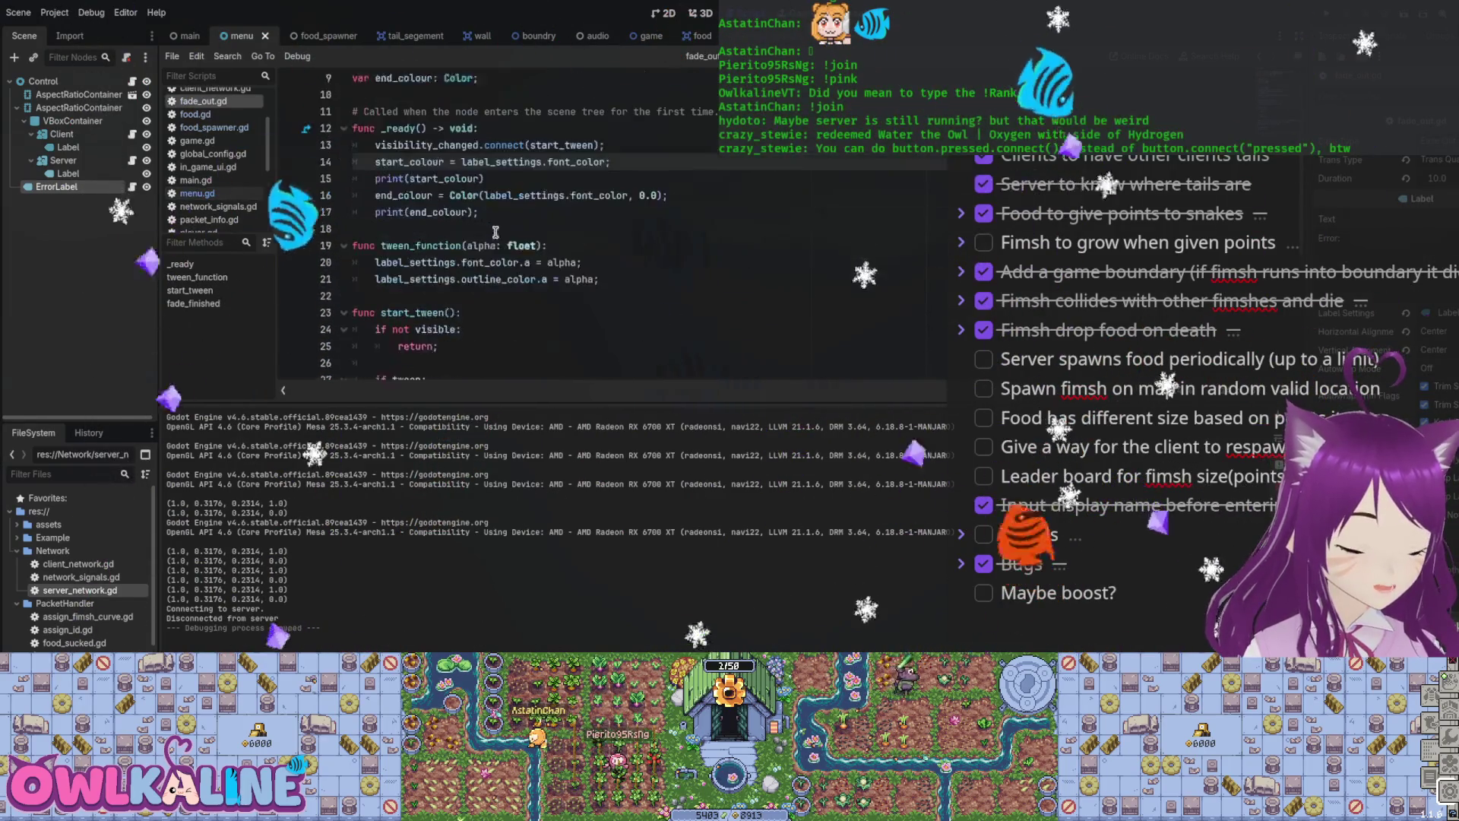
pyautogui.scroll(-3, 496, 232)
pyautogui.scroll(-3, 496, 238)
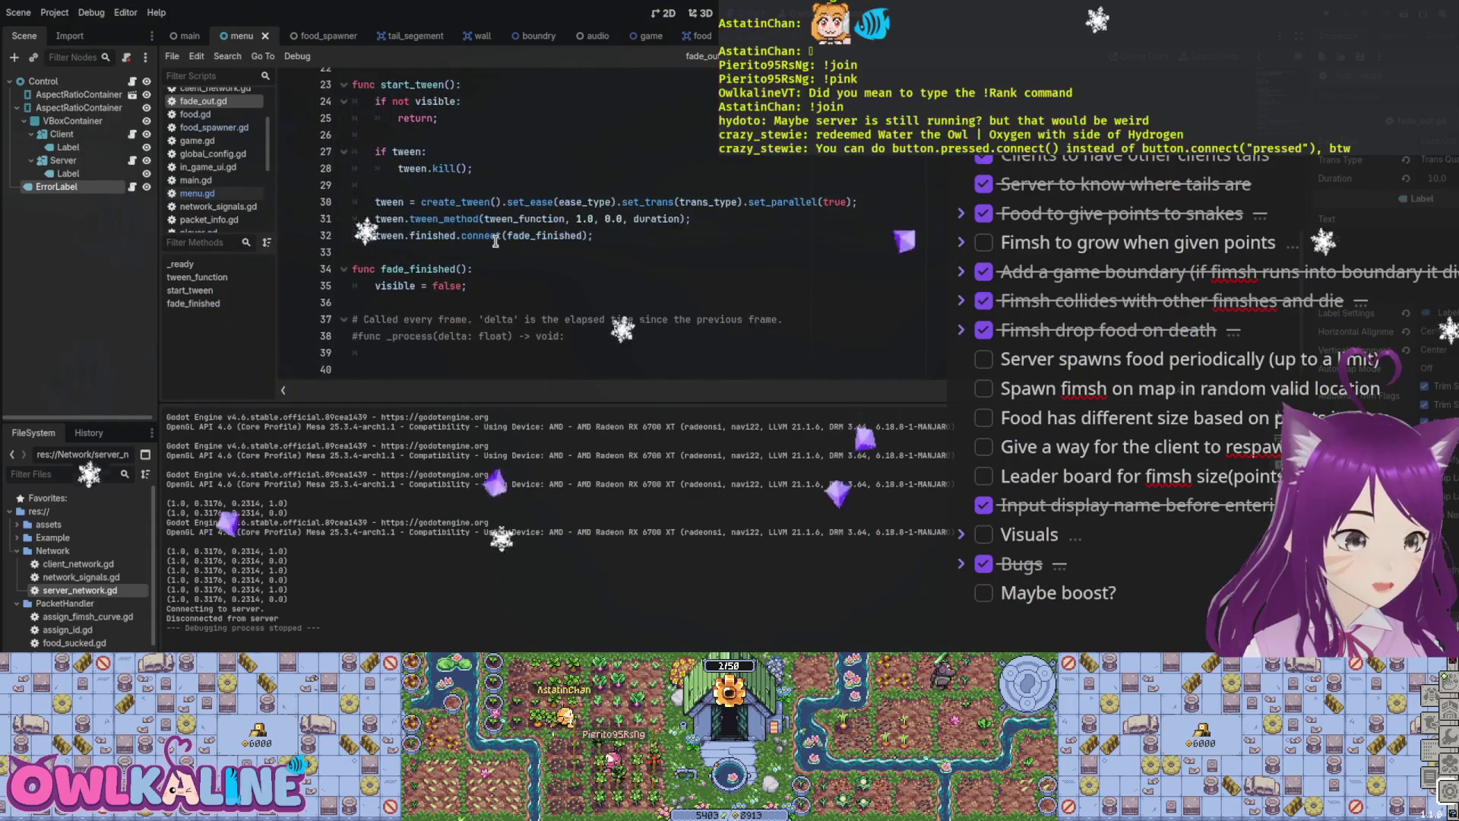
# Step: Review fade_out.gd's visibility_changed connection, then return to menu.gd
pyautogui.scroll(6, 489, 305)
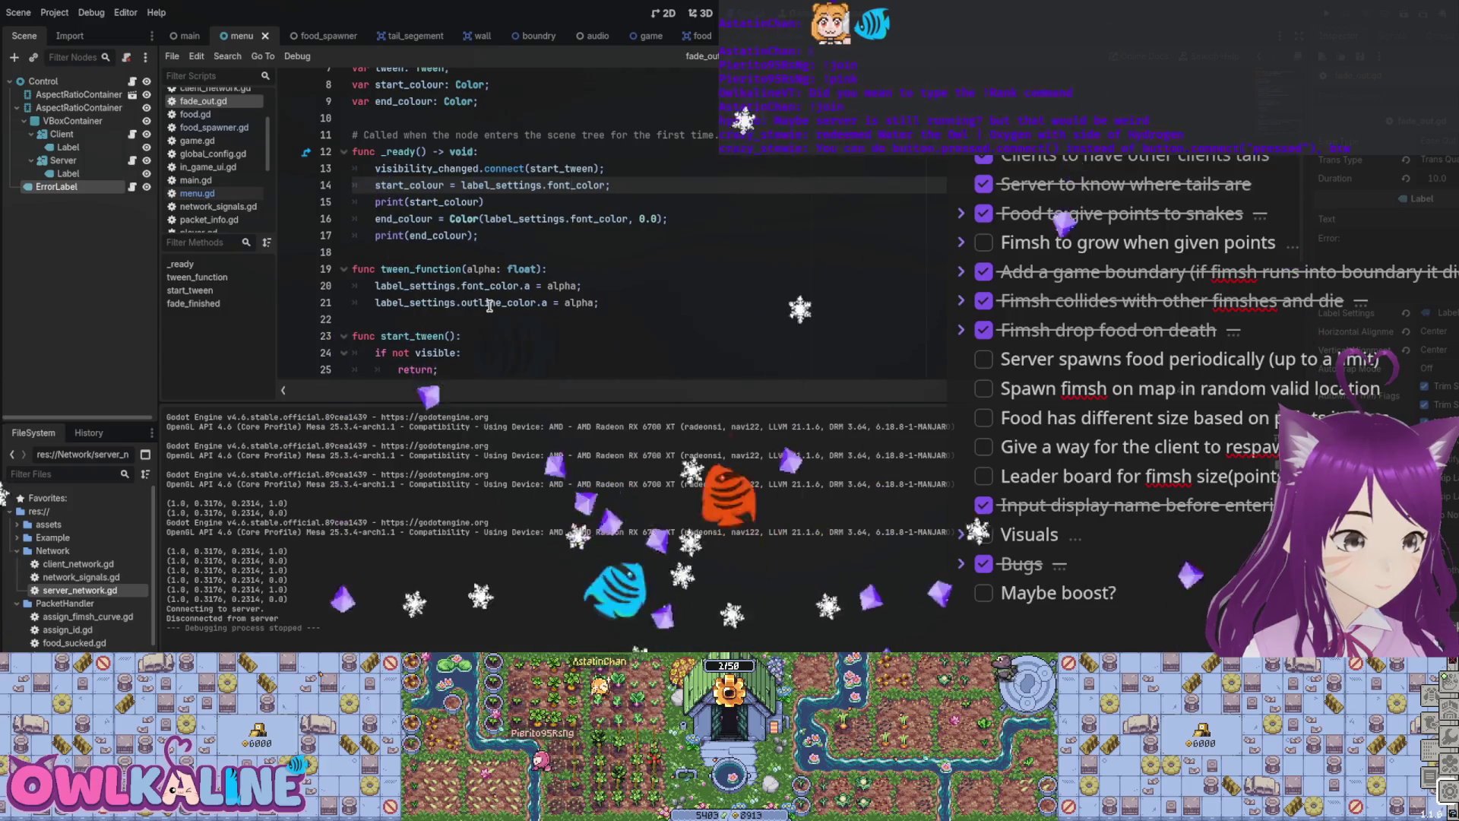
pyautogui.scroll(1, 489, 305)
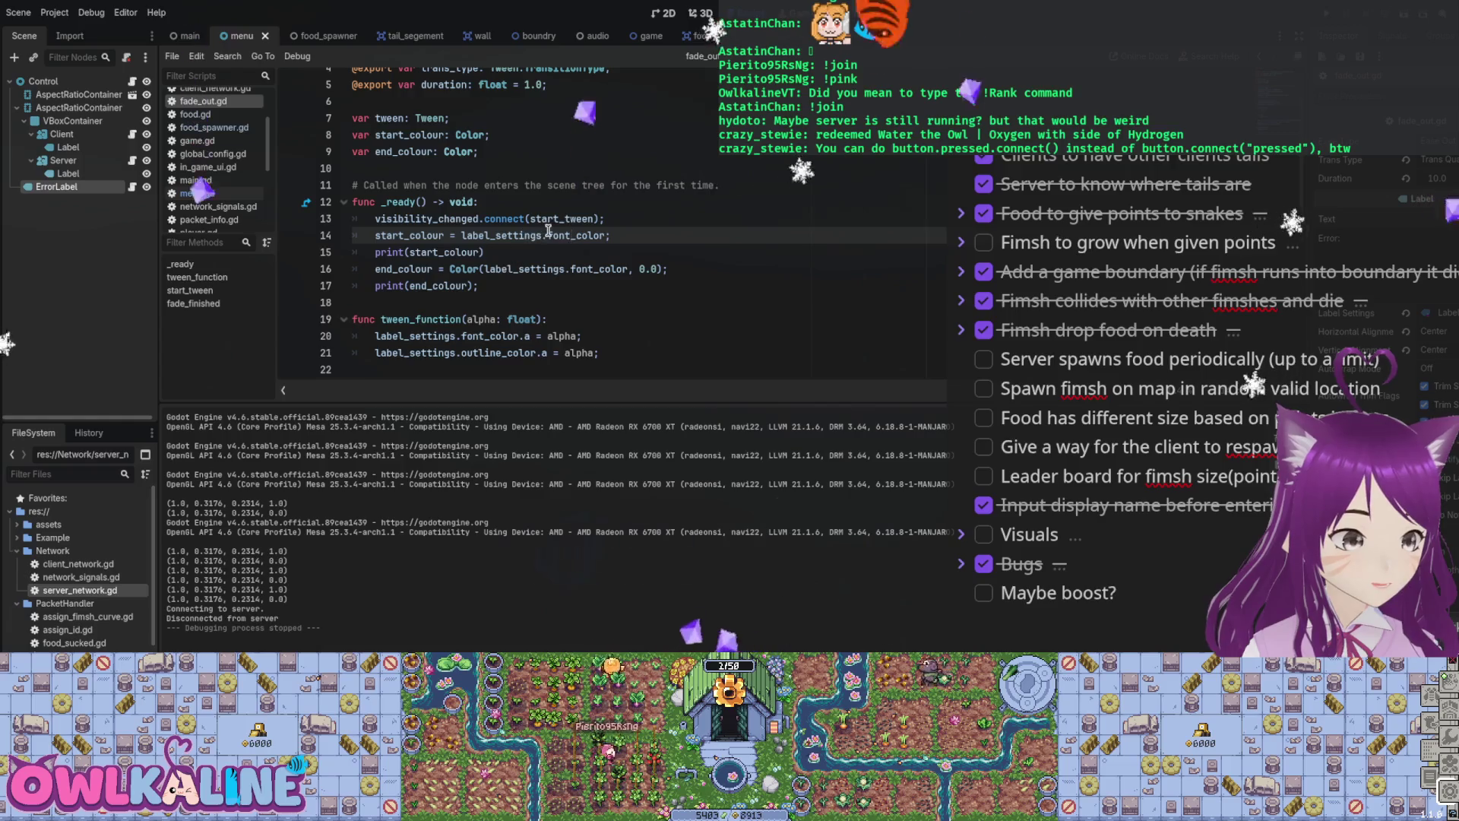
pyautogui.click(422, 219)
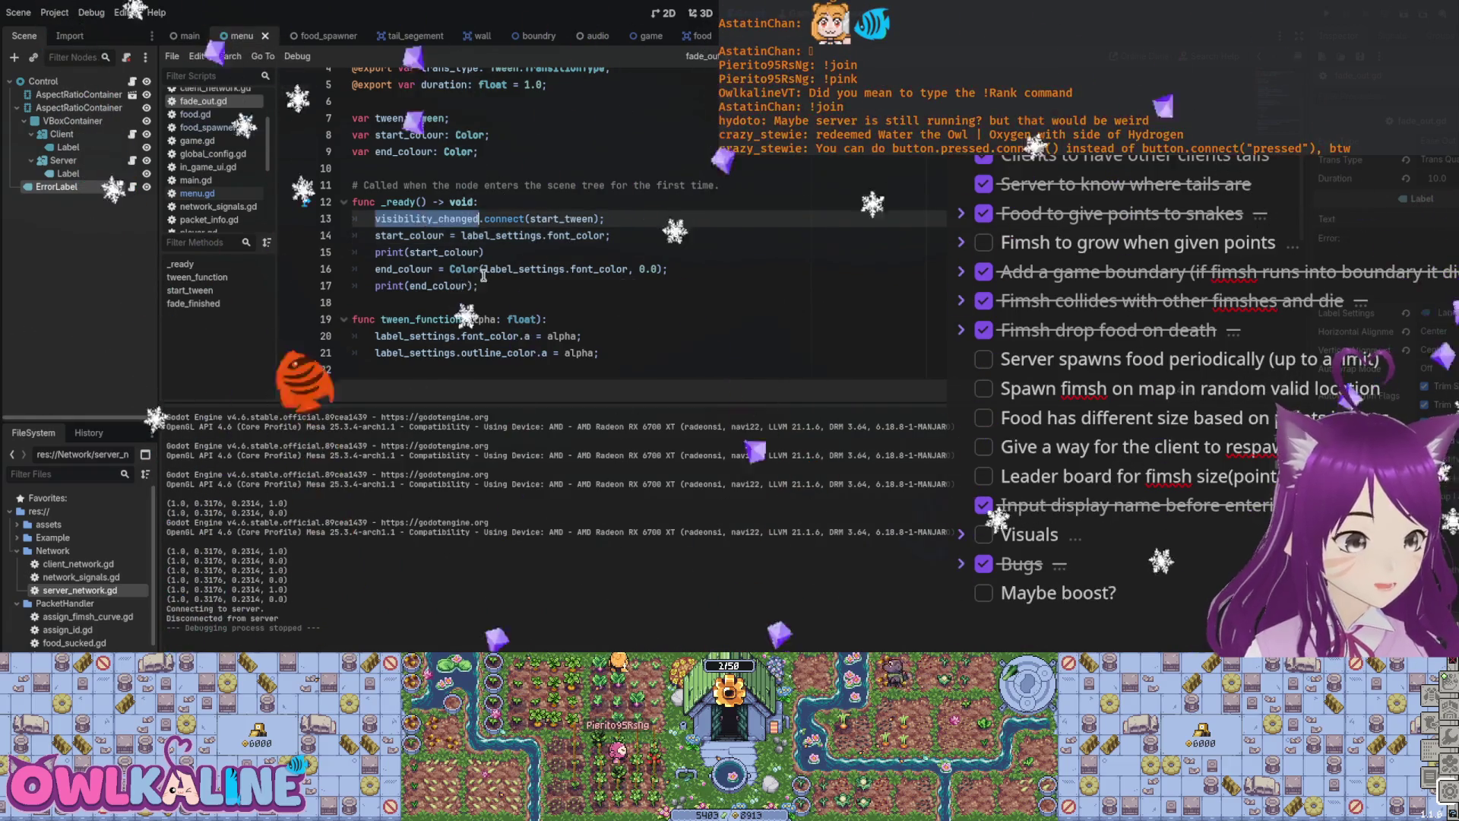
pyautogui.click(197, 193)
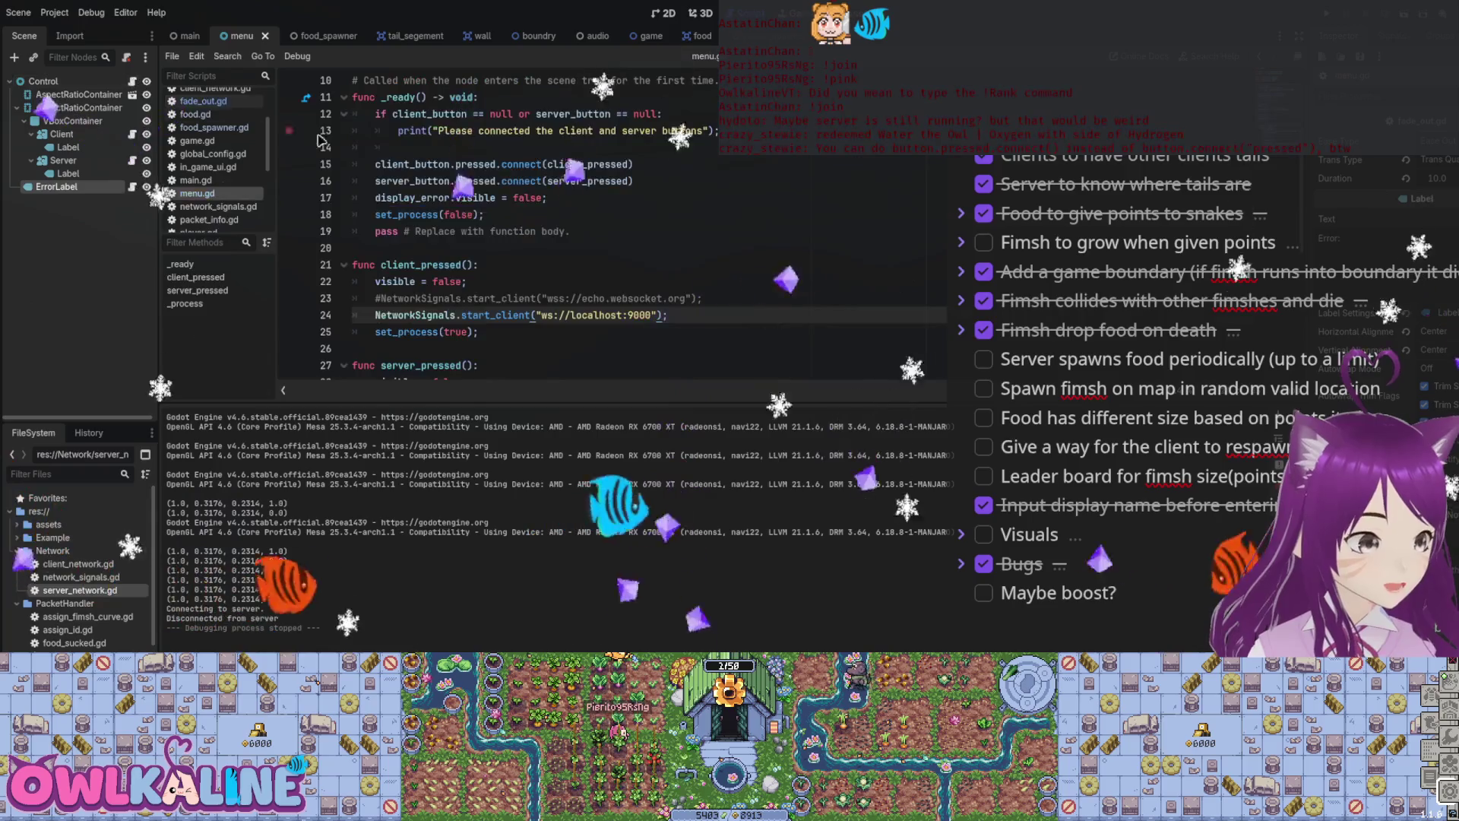
# Step: Run the game again with F5 from menu.gd
pyautogui.scroll(-5, 621, 228)
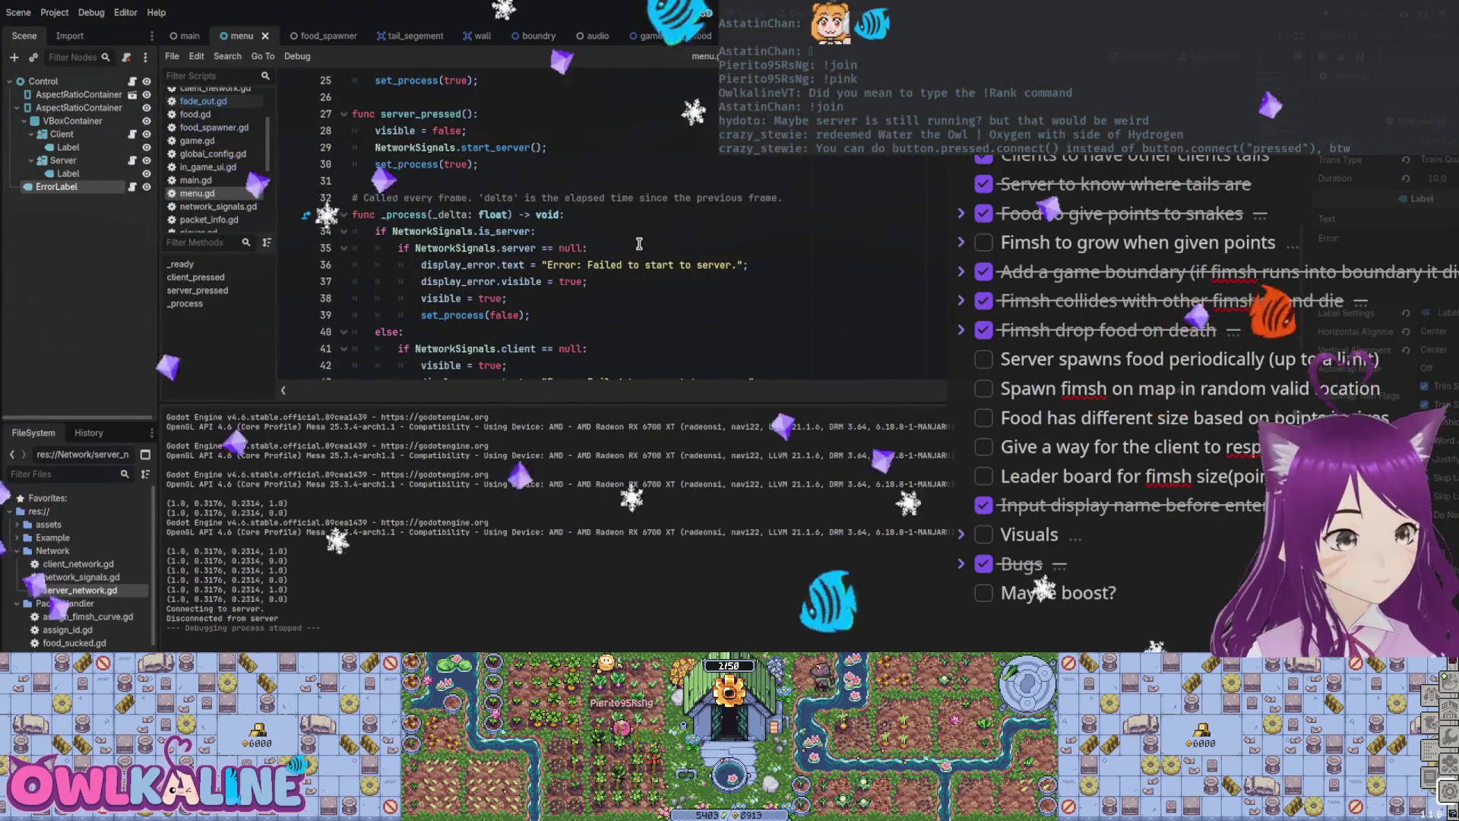
pyautogui.scroll(-1, 639, 244)
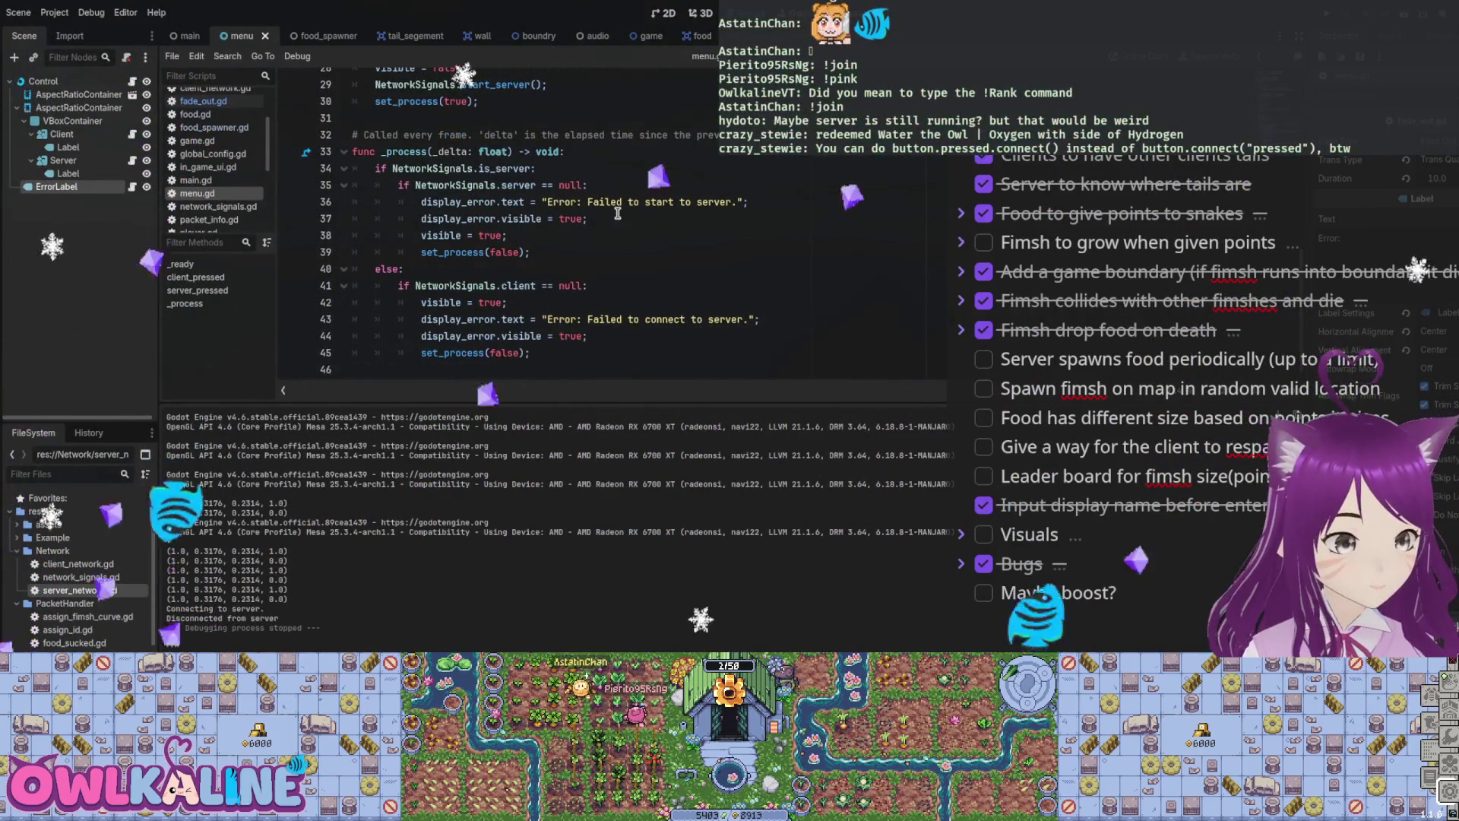
pyautogui.click(696, 185)
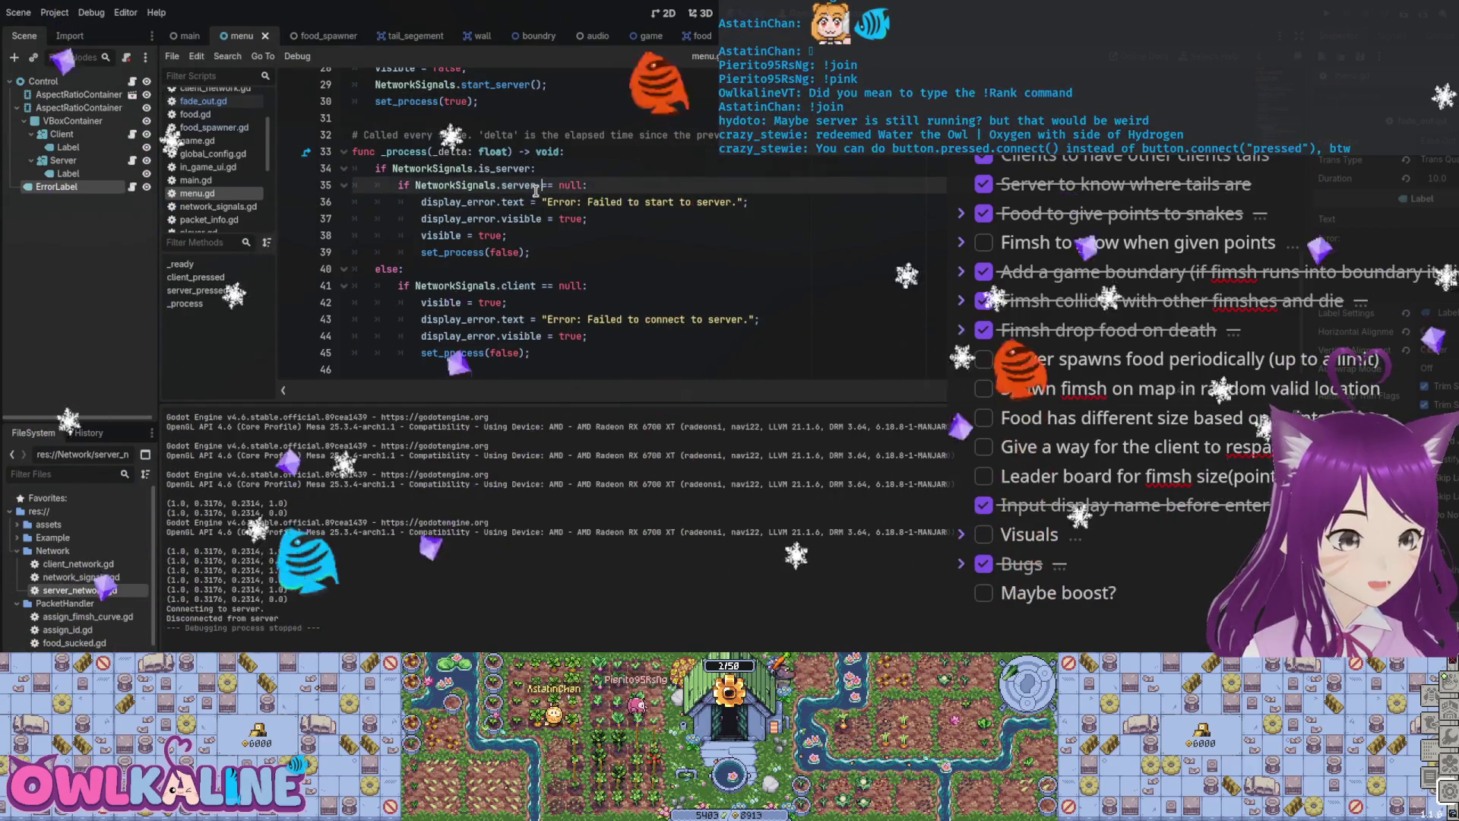
pyautogui.press('F5')
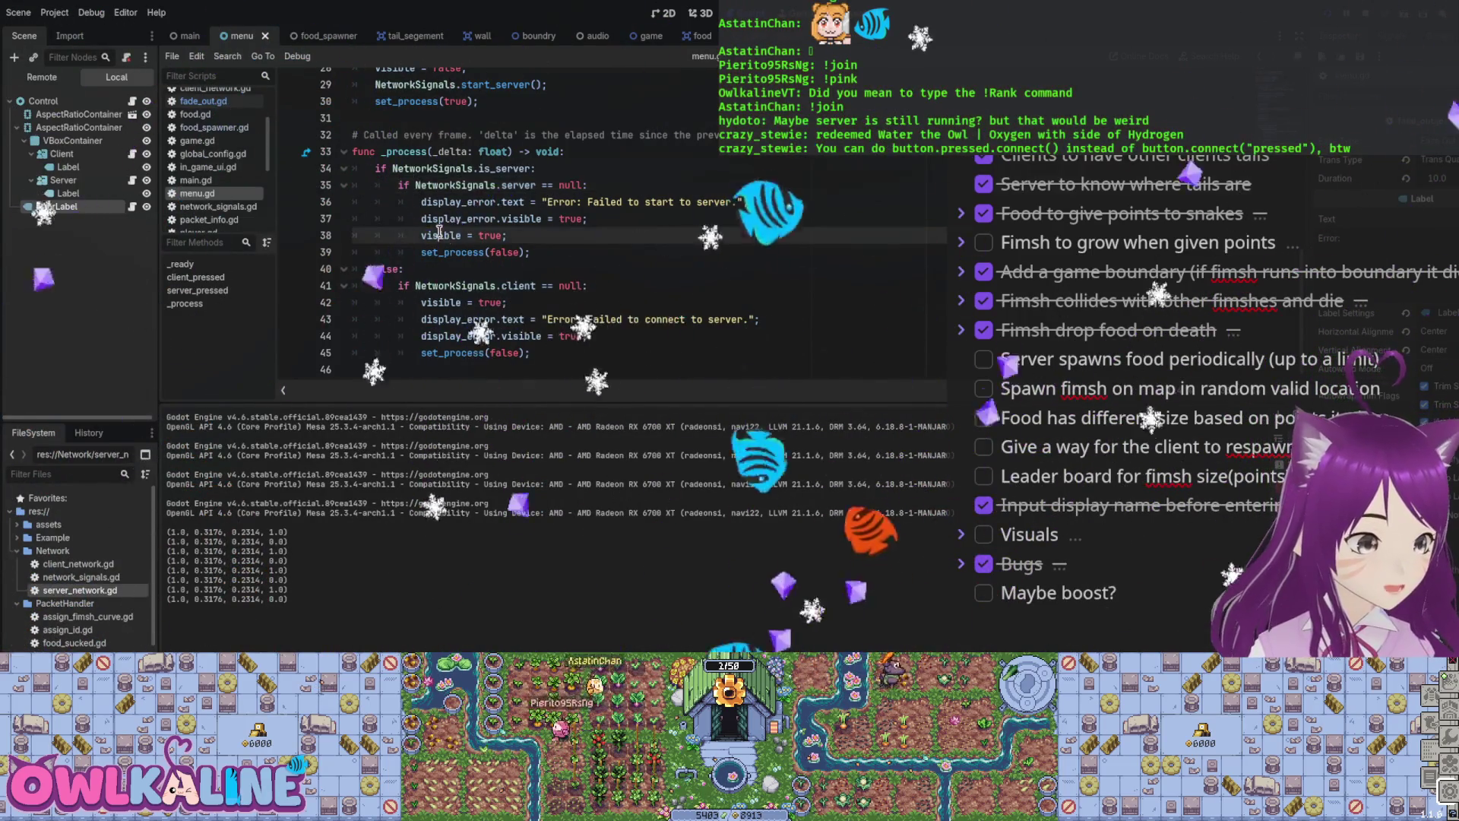
# Step: Review menu.gd's connection-error message, is_server and client null checks, and server_pressed
pyautogui.moveTo(541, 319); pyautogui.dragTo(691, 320)
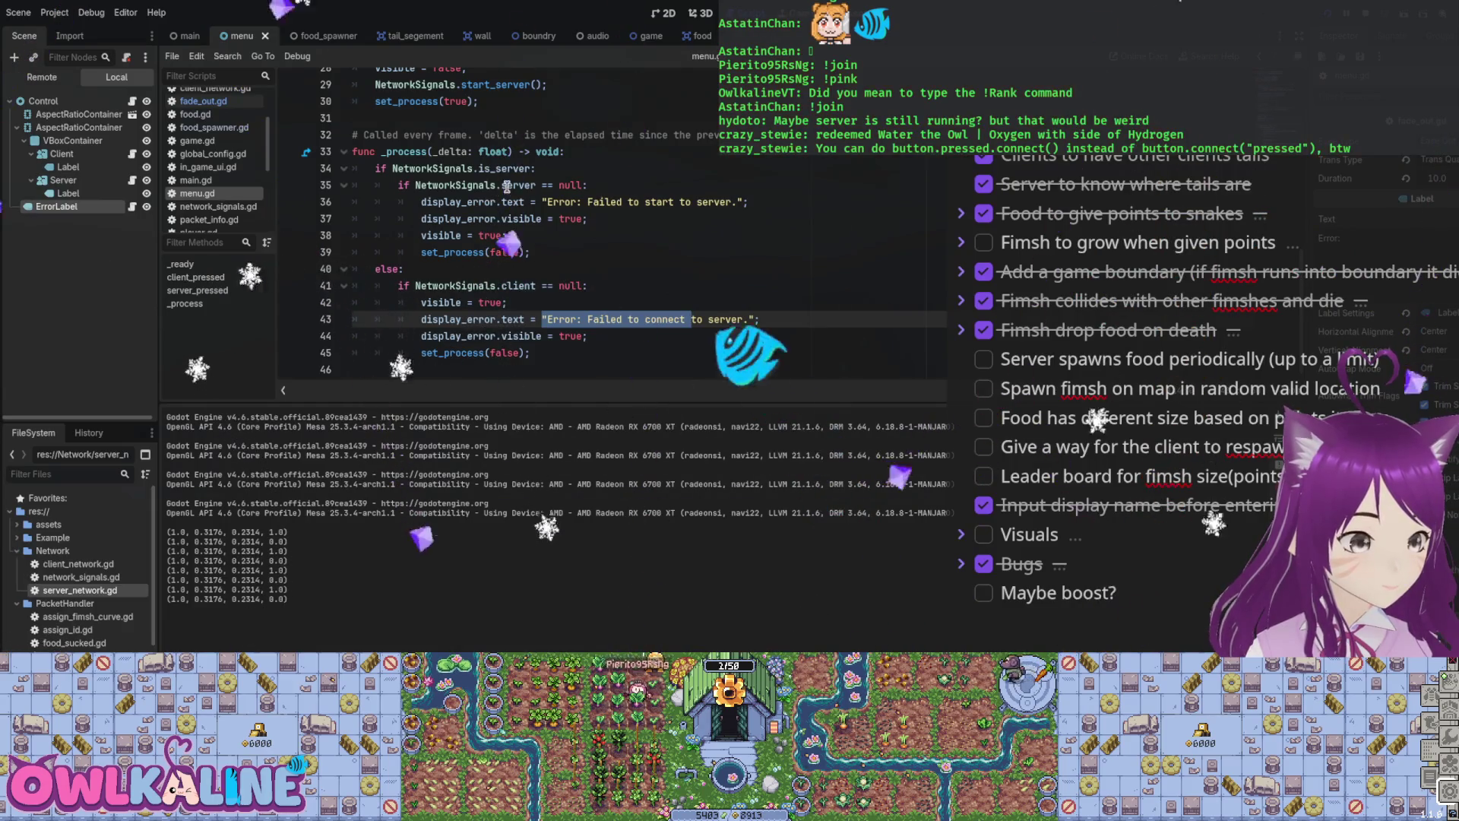
pyautogui.moveTo(519, 168); pyautogui.dragTo(401, 169)
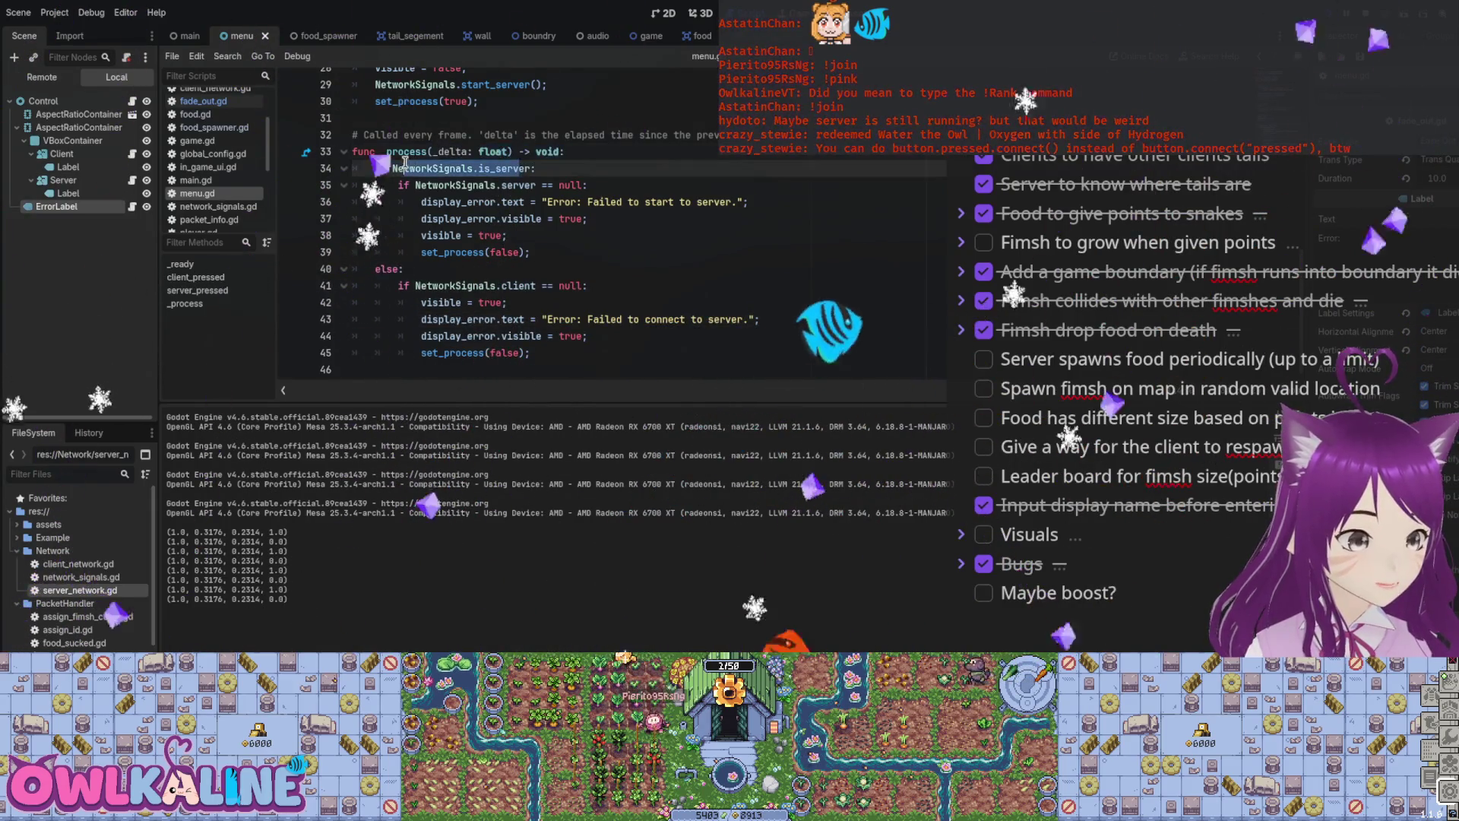
pyautogui.moveTo(583, 286); pyautogui.dragTo(427, 286)
pyautogui.doubleClick(606, 319)
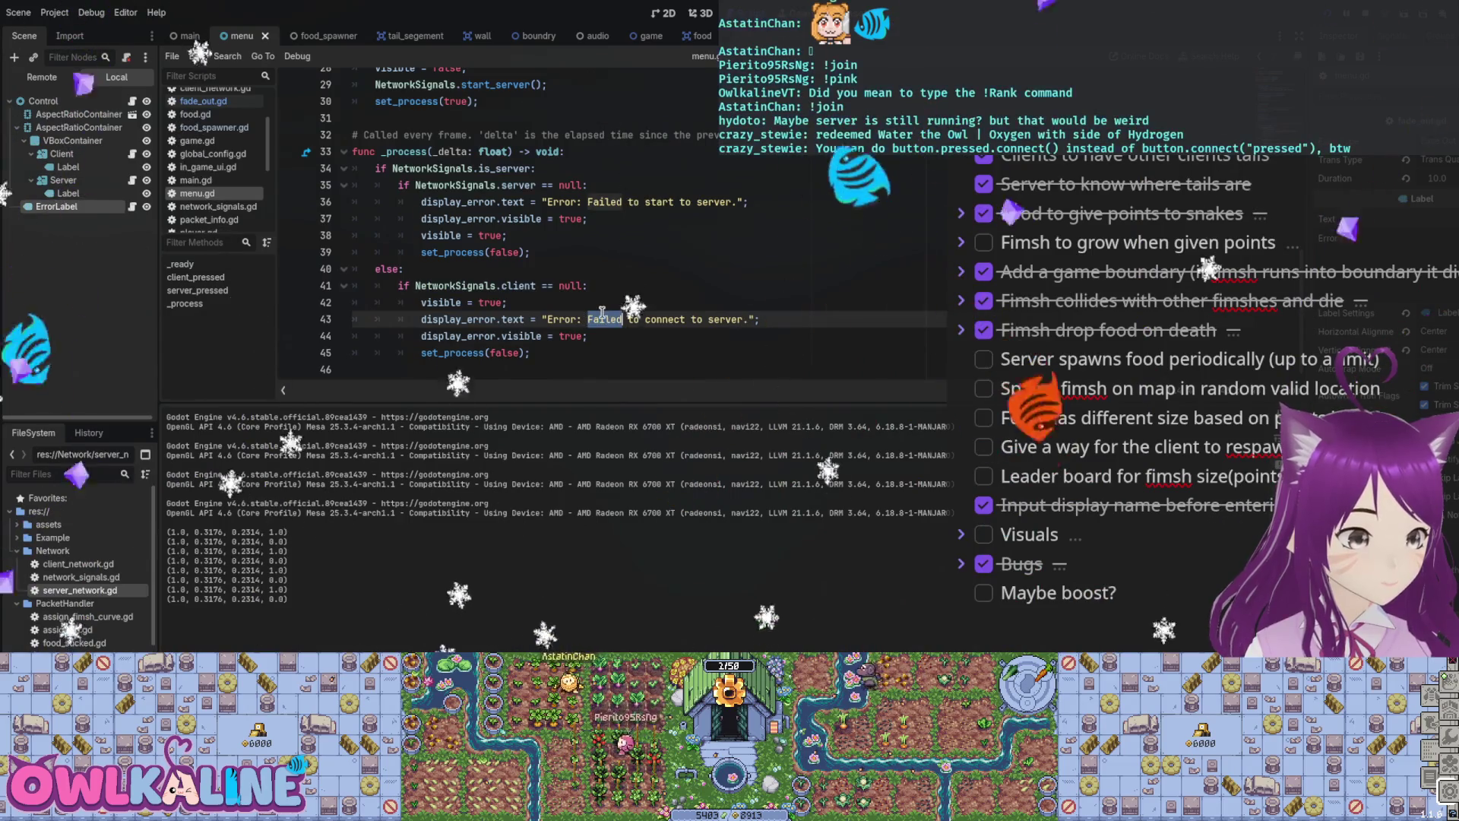
pyautogui.scroll(3, 602, 312)
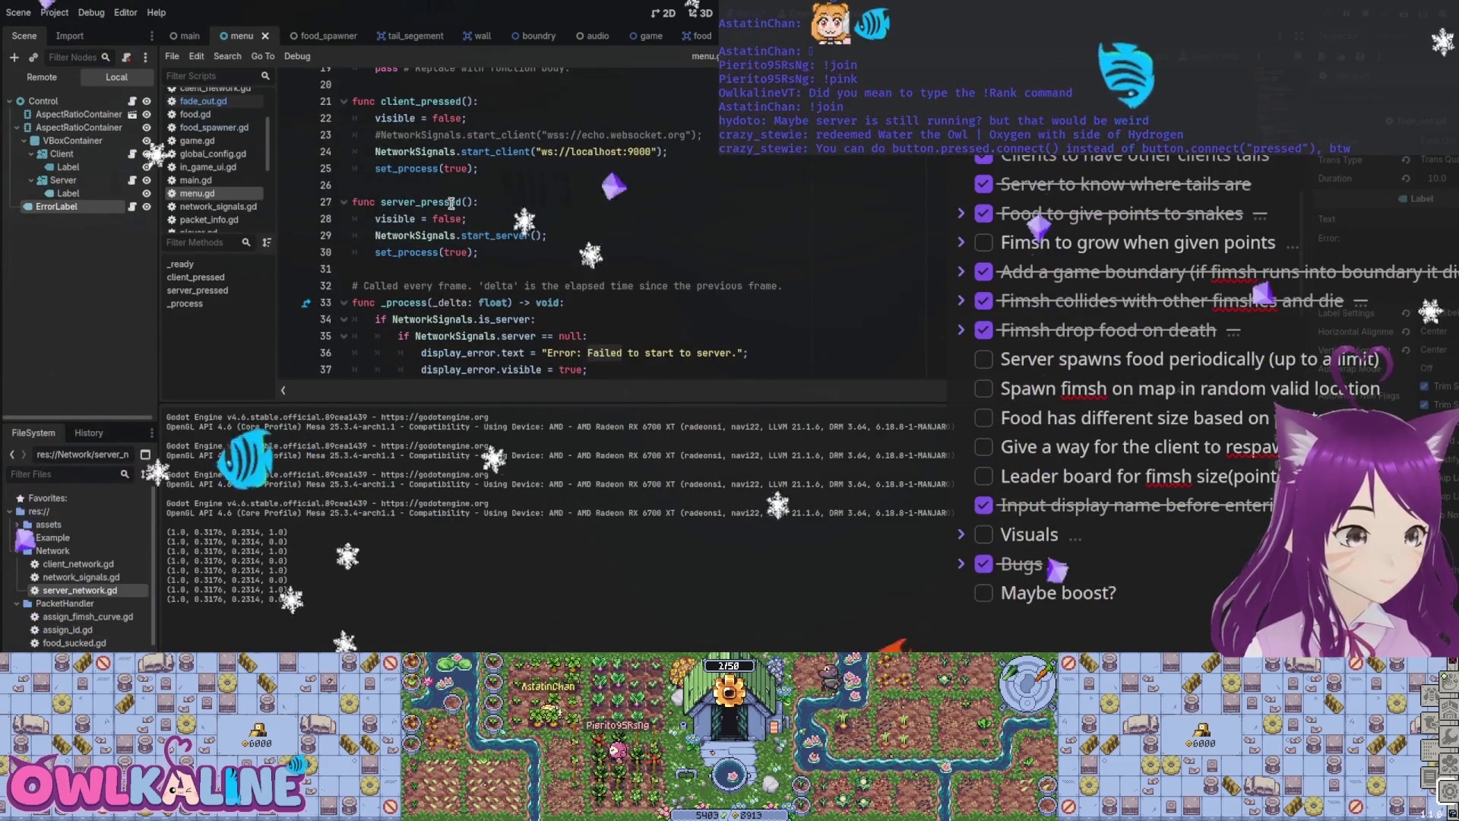
pyautogui.doubleClick(452, 202)
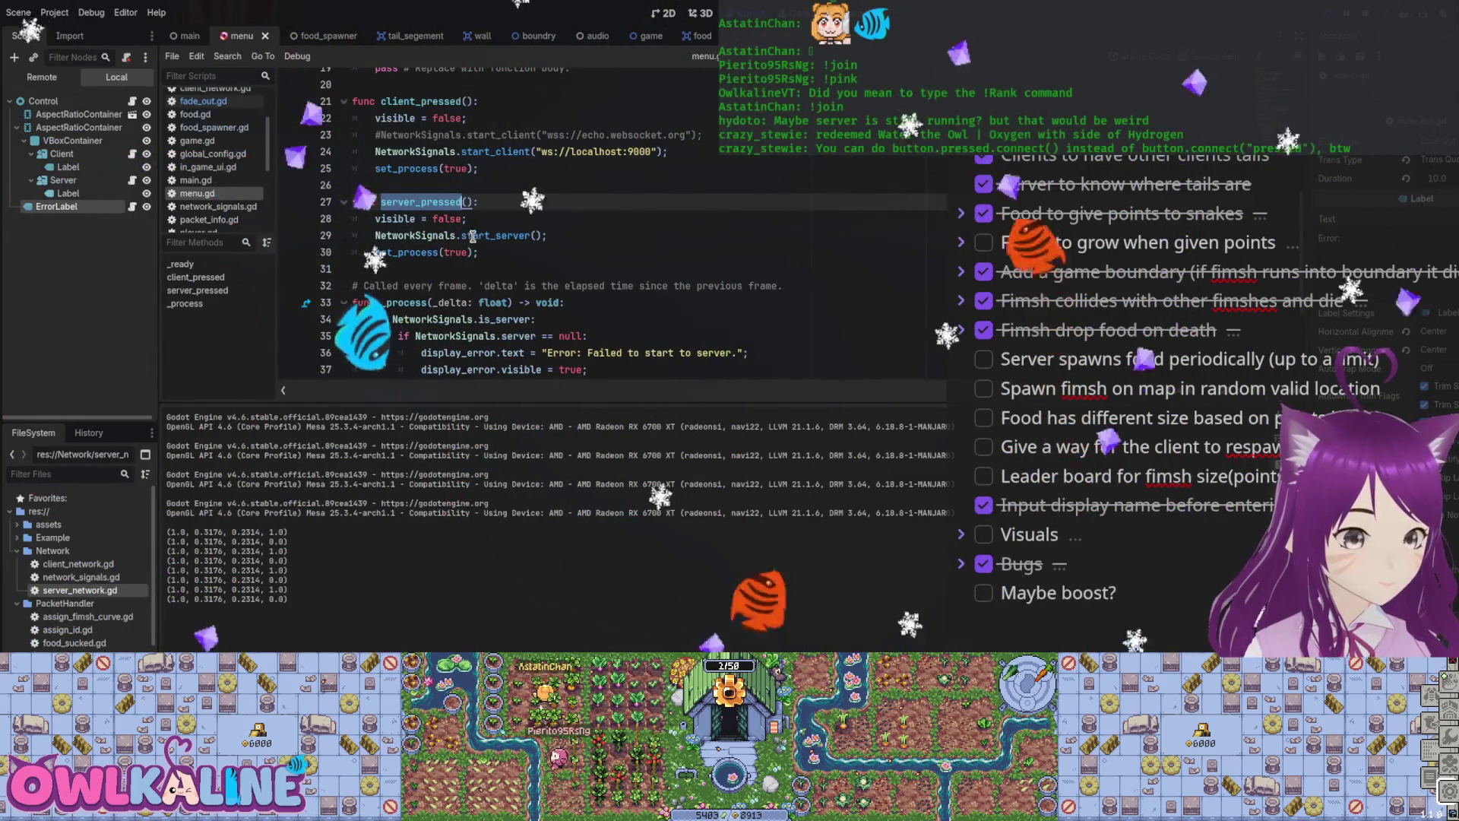
pyautogui.doubleClick(520, 235)
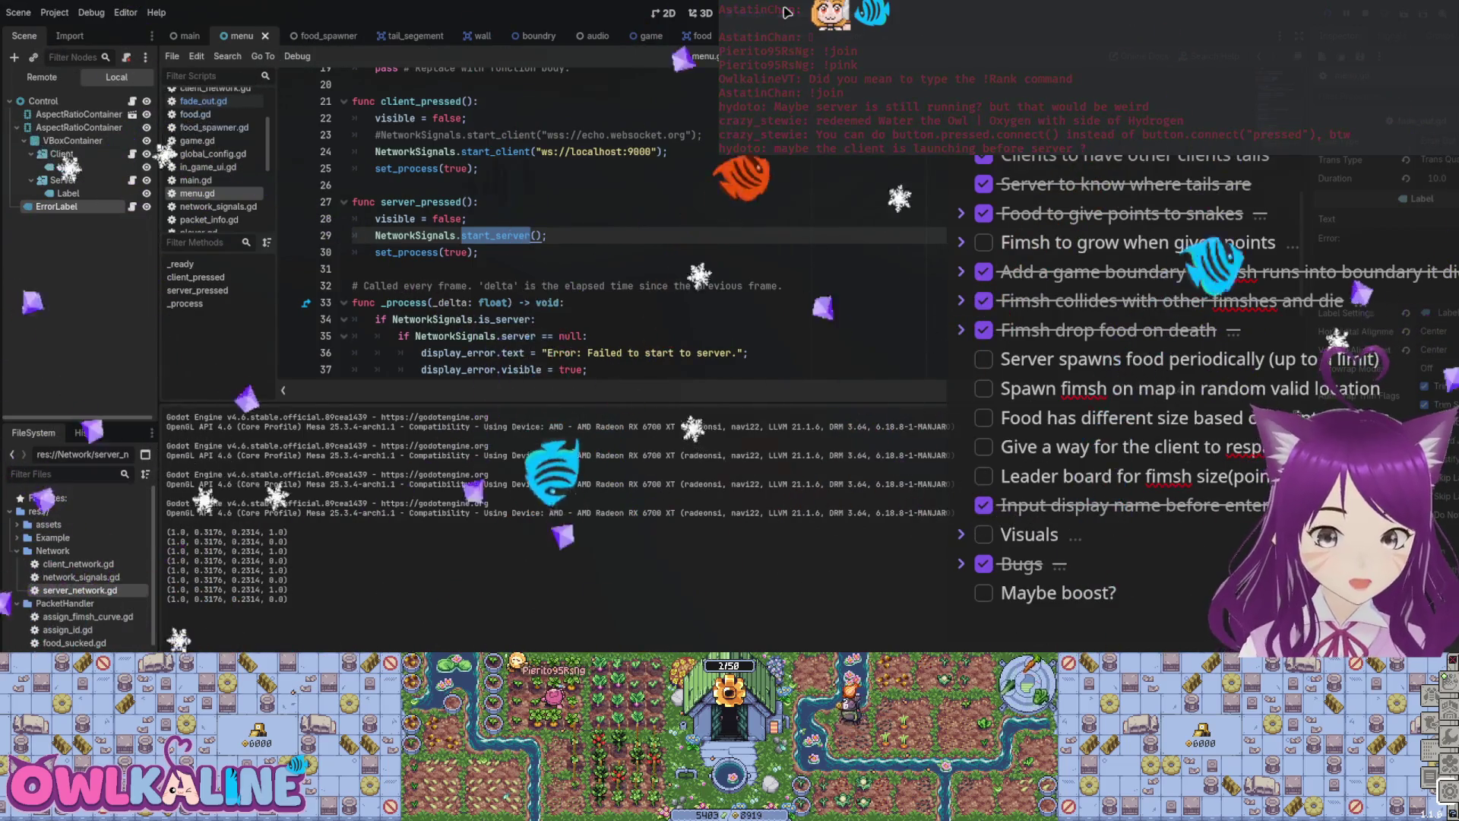
# Step: Recheck the start_server call and is_server check, then open network_signals.gd
pyautogui.scroll(-2, 532, 228)
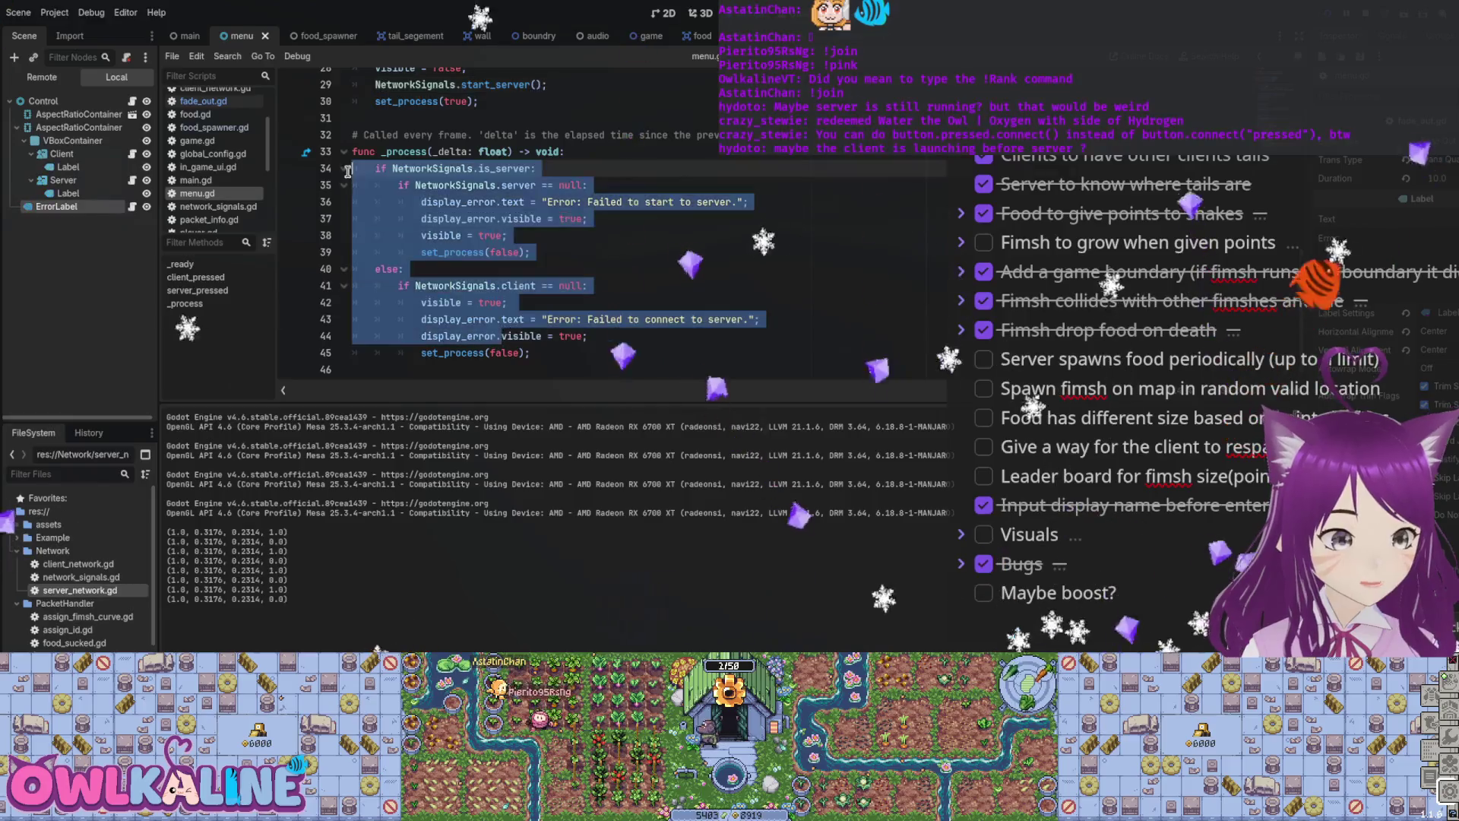
pyautogui.moveTo(374, 217); pyautogui.dragTo(532, 218)
pyautogui.scroll(1, 487, 146)
pyautogui.click(496, 186)
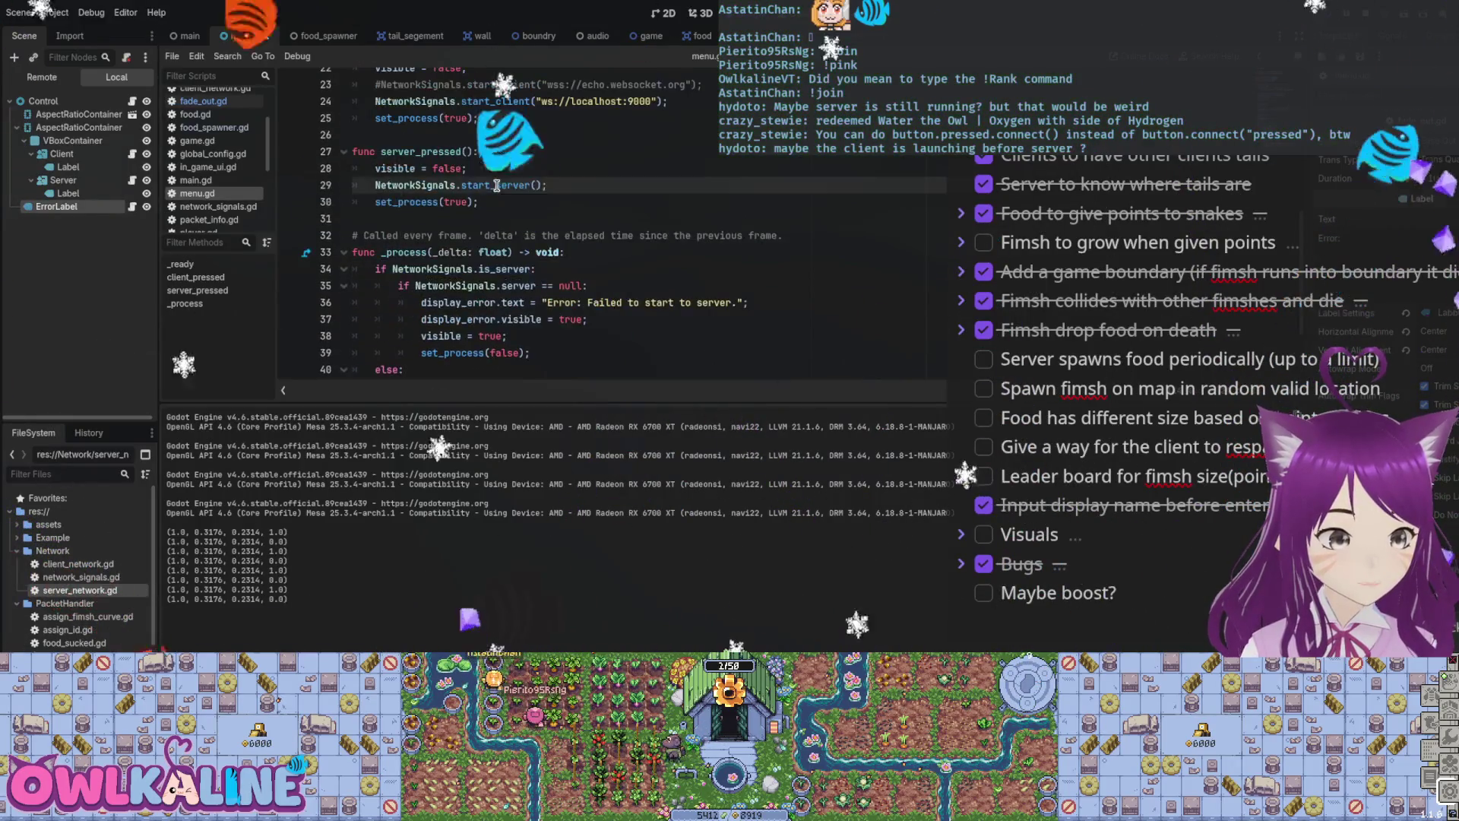
pyautogui.moveTo(530, 269)
pyautogui.mouseDown()
pyautogui.moveTo(372, 265)
pyautogui.moveTo(540, 288)
pyautogui.mouseUp()
pyautogui.scroll(-2, 465, 271)
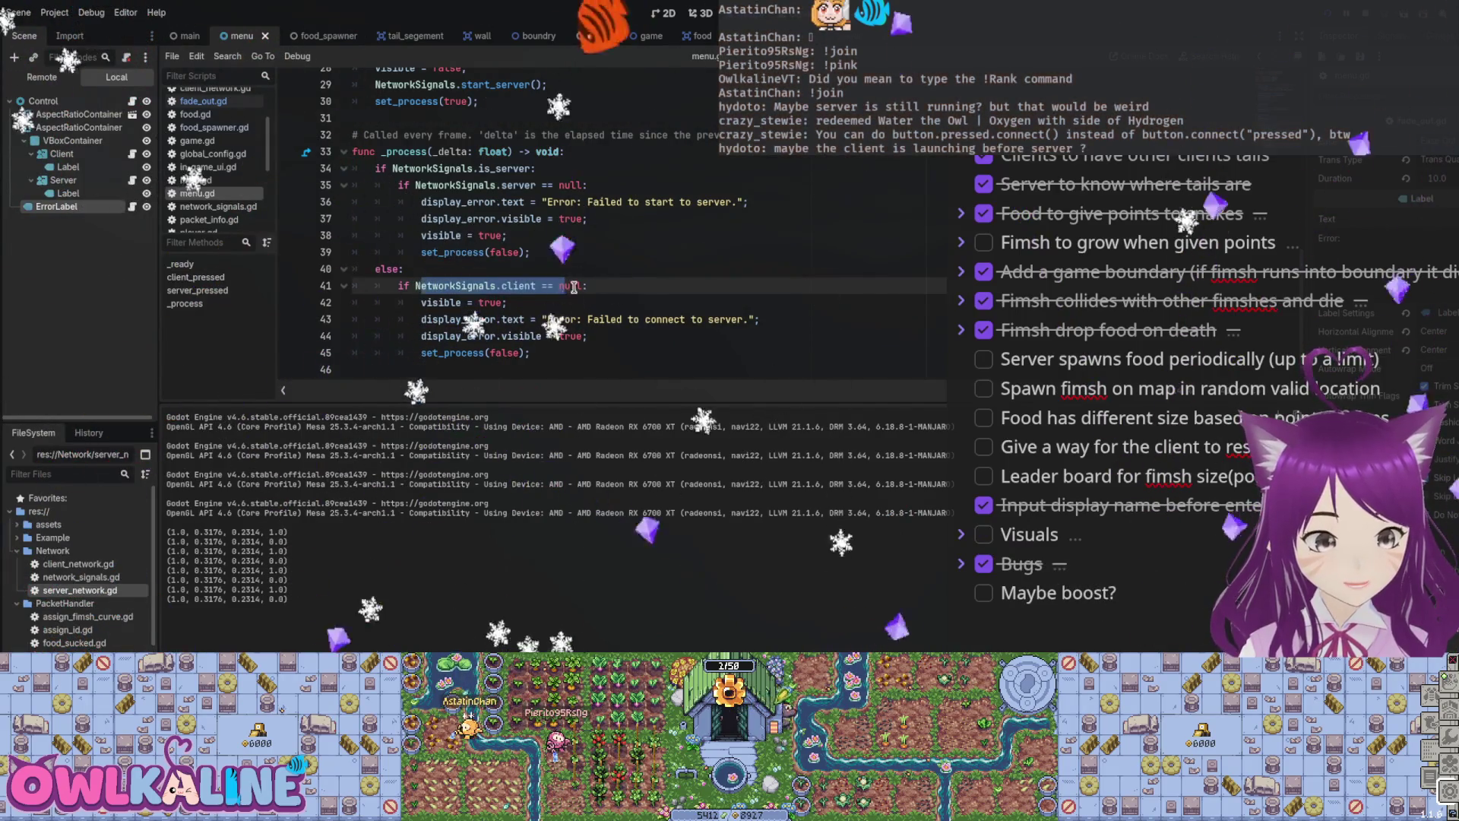
pyautogui.click(521, 316)
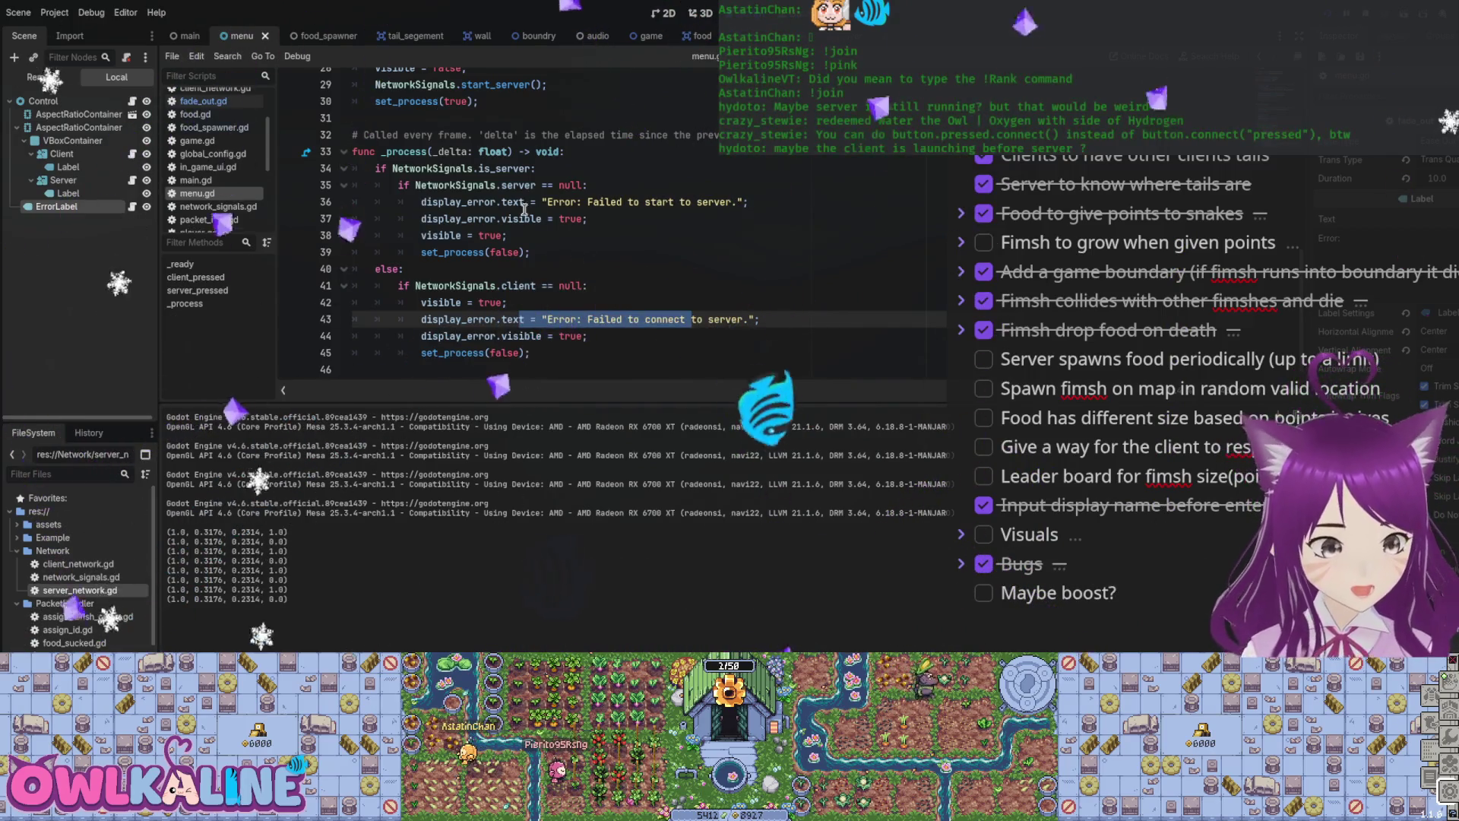
pyautogui.moveTo(507, 168); pyautogui.dragTo(480, 168)
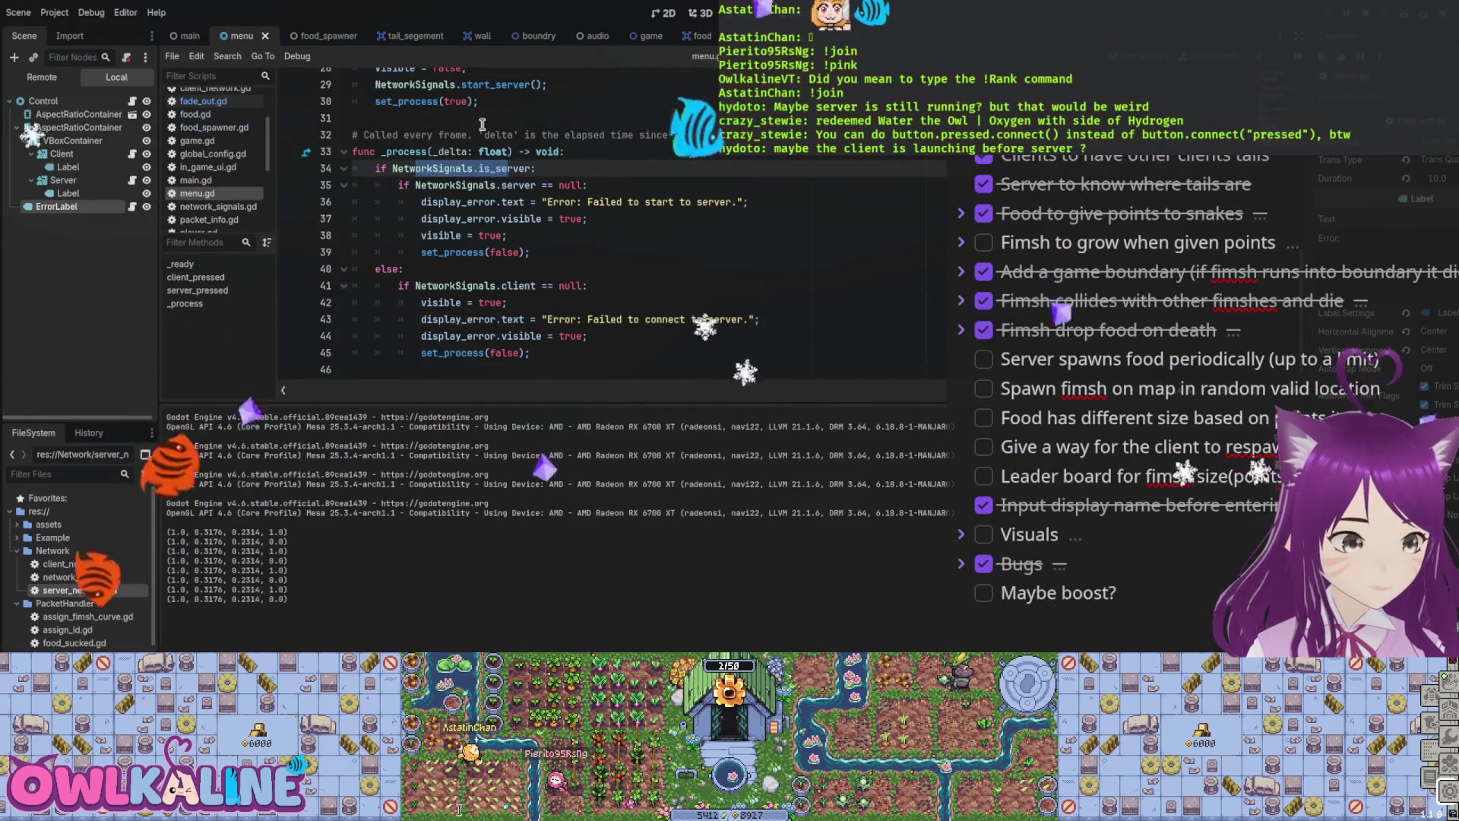
pyautogui.scroll(3, 499, 259)
pyautogui.doubleClick(489, 236)
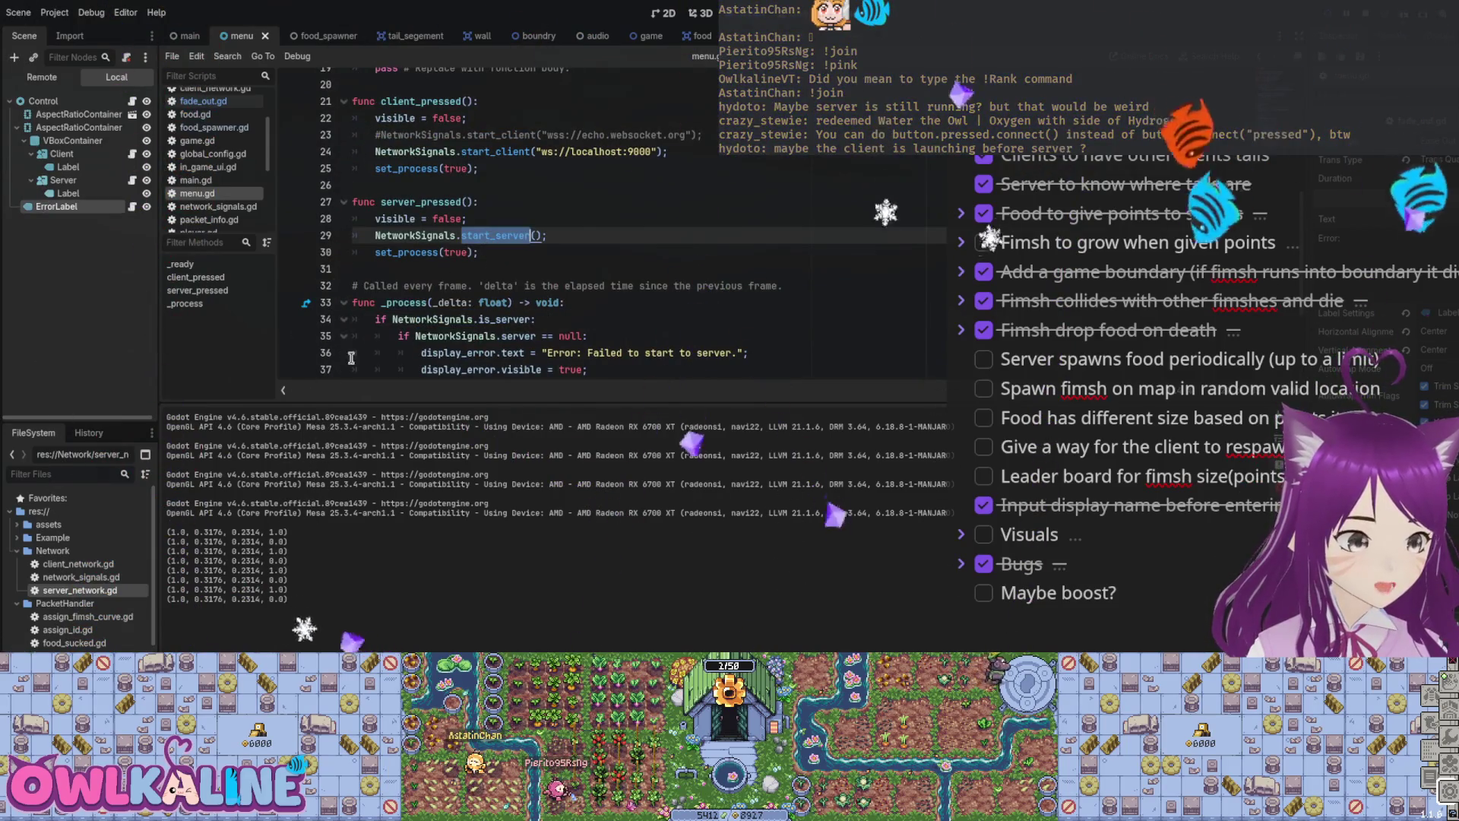
pyautogui.doubleClick(107, 578)
pyautogui.scroll(-5, 468, 256)
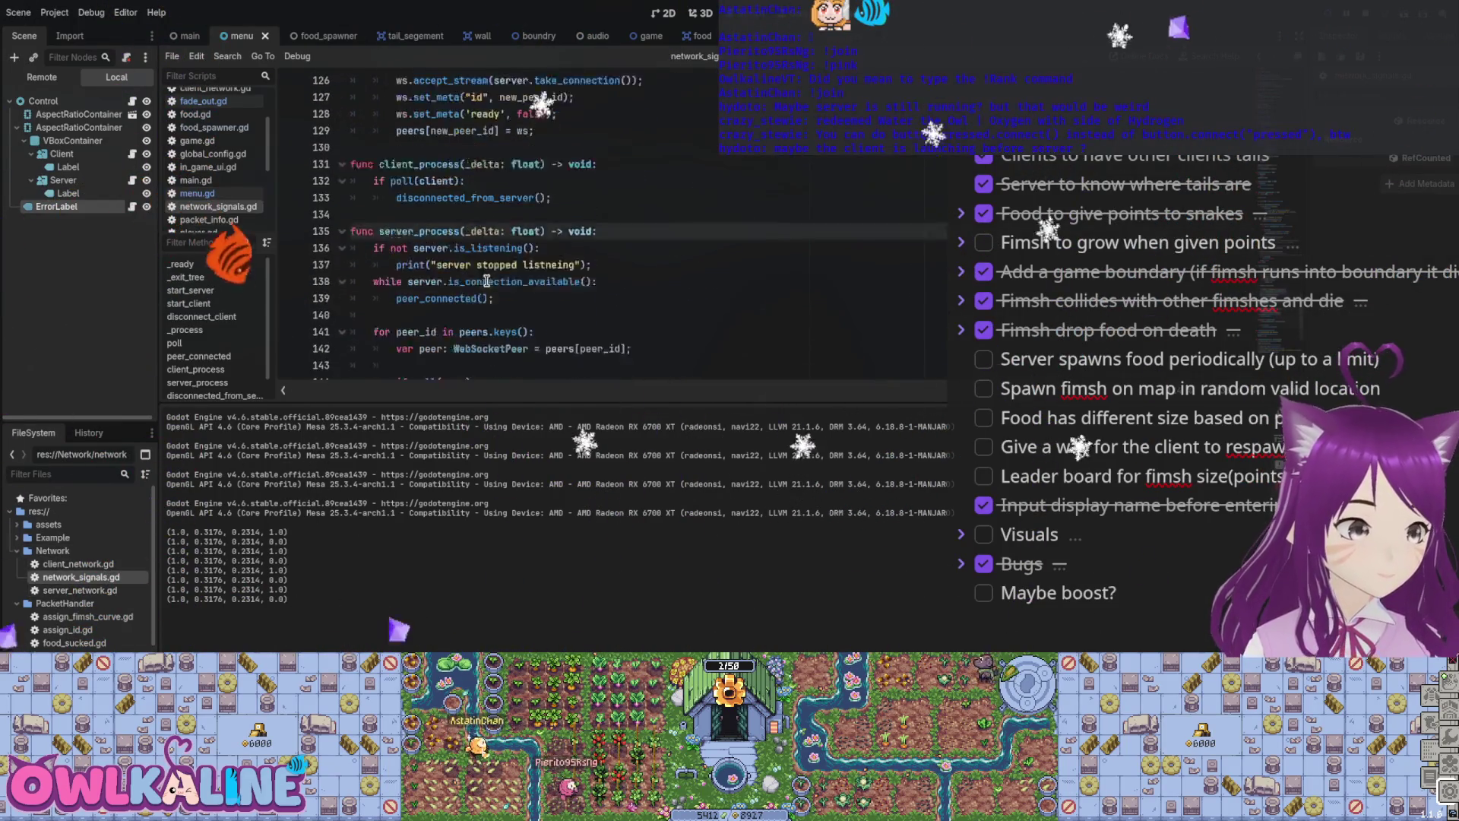
pyautogui.scroll(-3, 468, 257)
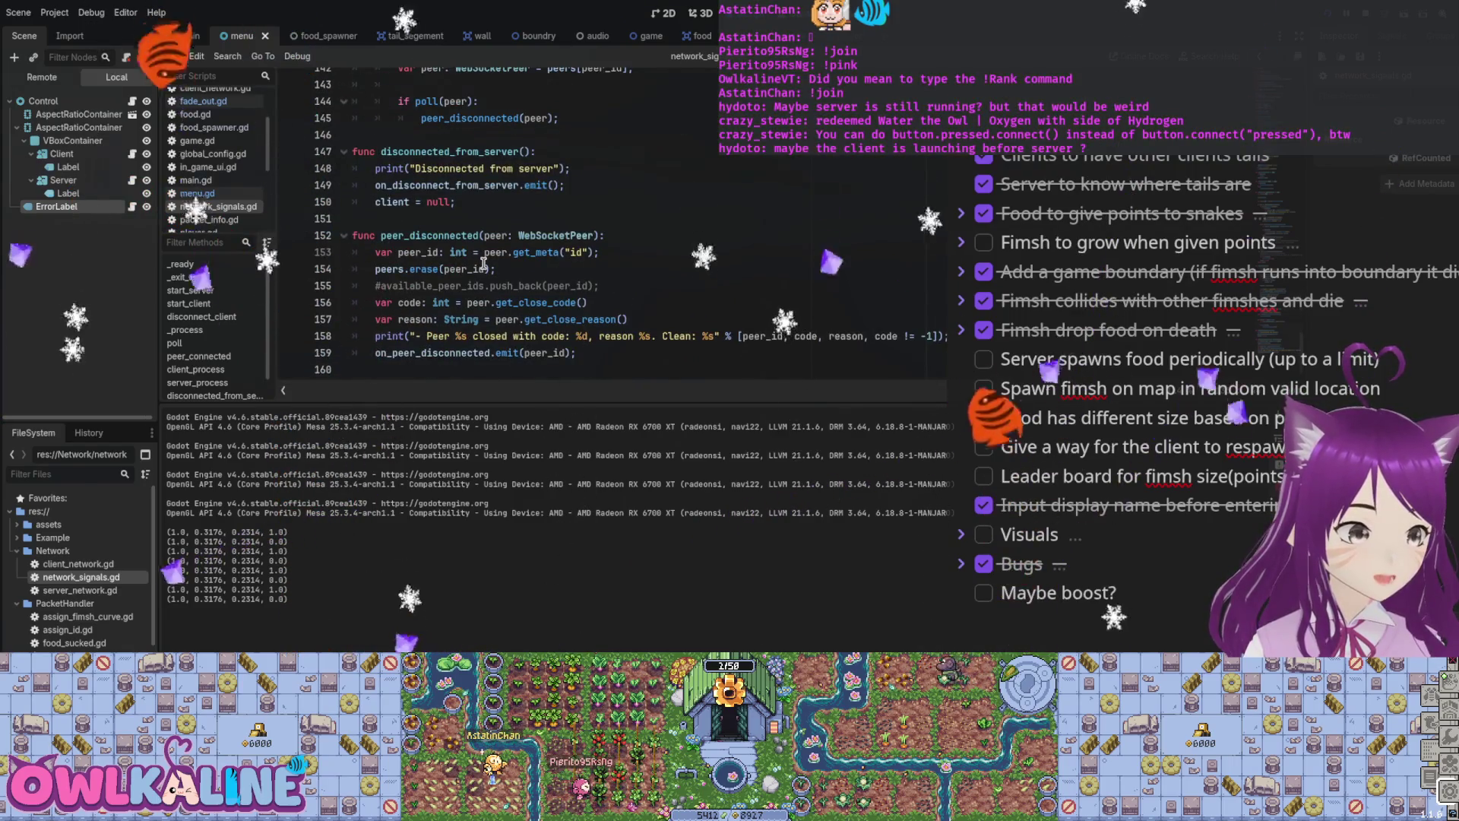
pyautogui.scroll(13, 483, 262)
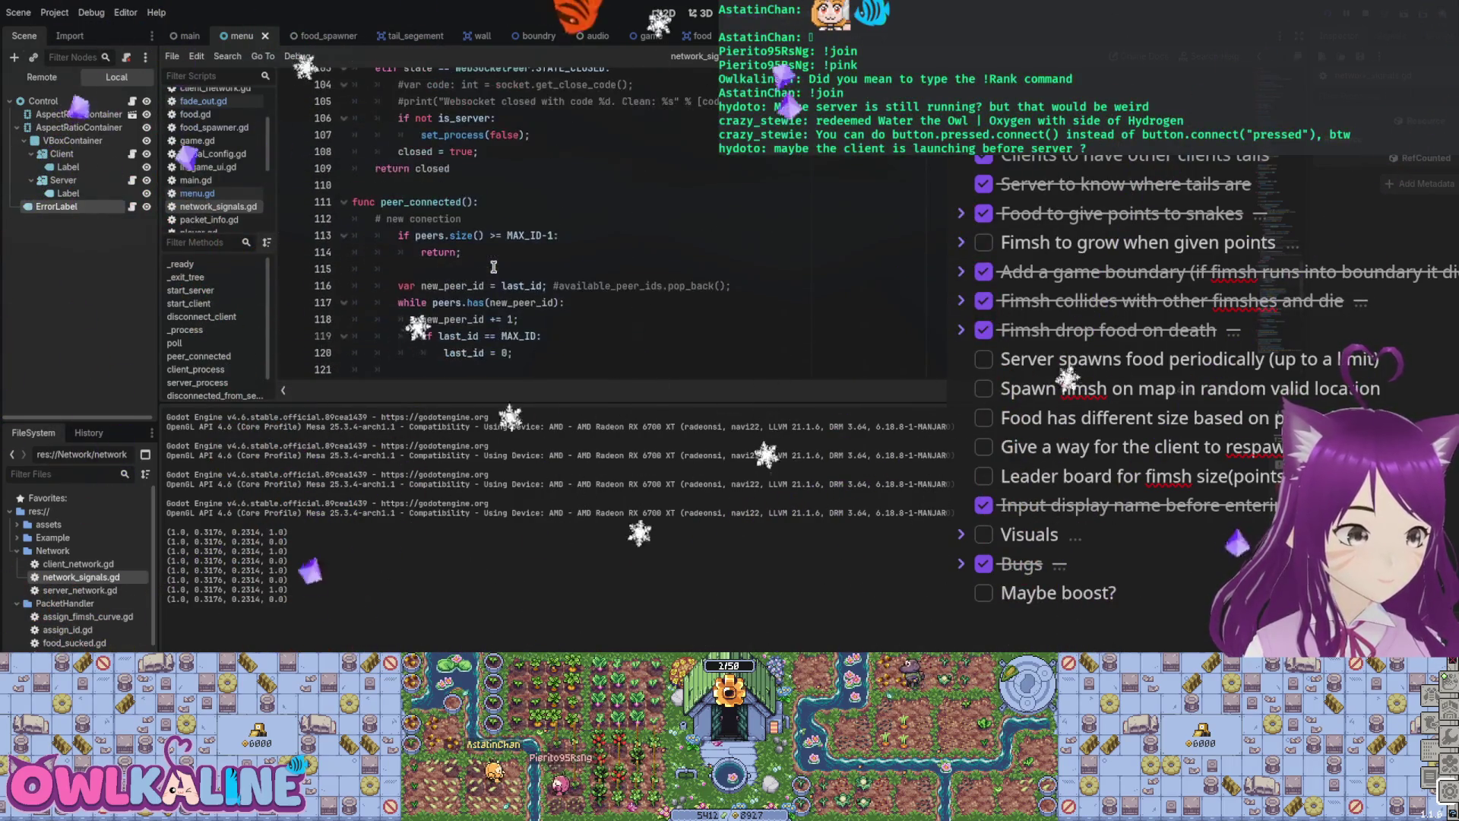
pyautogui.scroll(14, 494, 267)
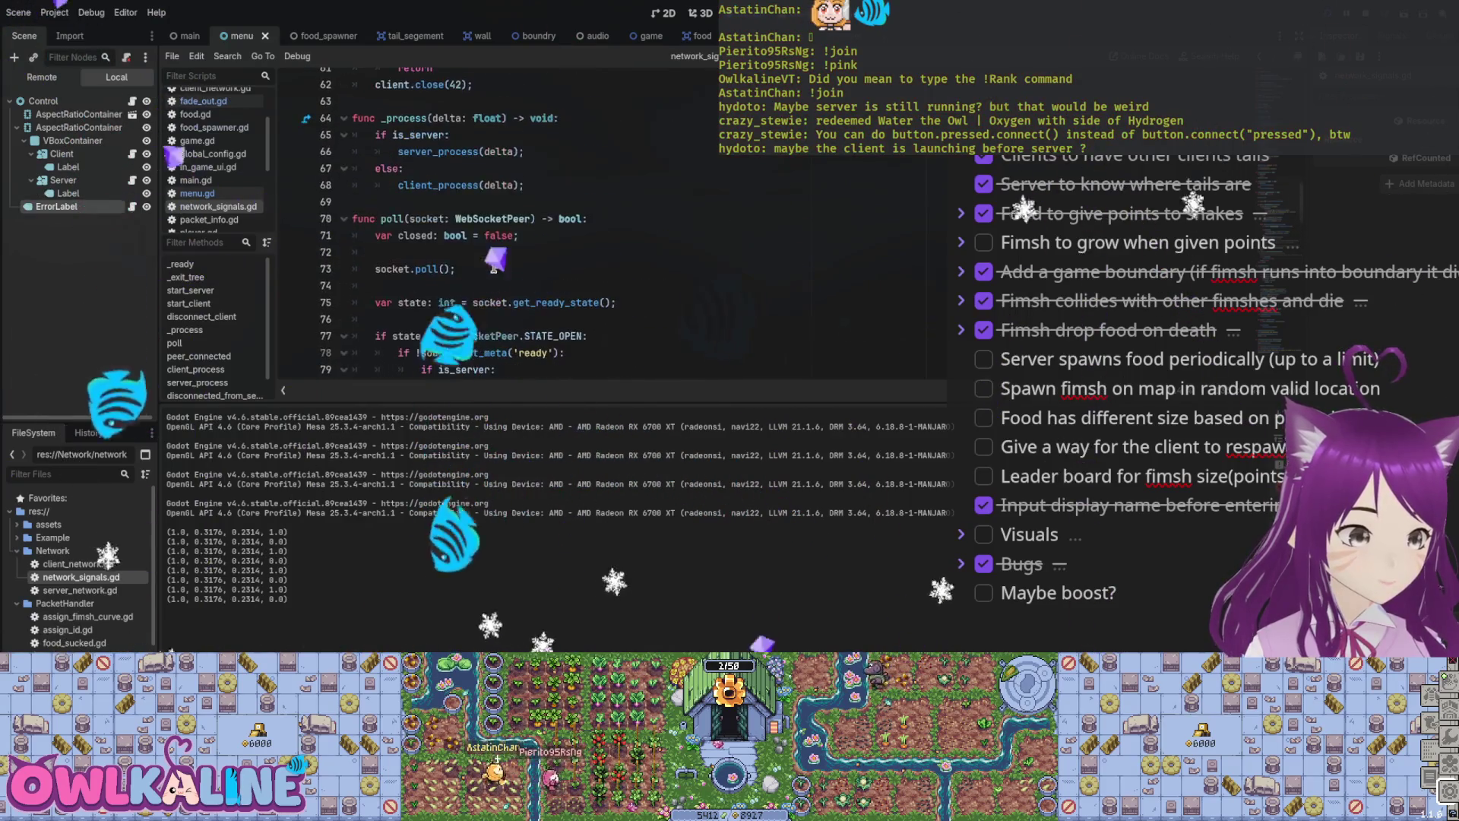
pyautogui.scroll(3, 493, 266)
pyautogui.scroll(3, 493, 267)
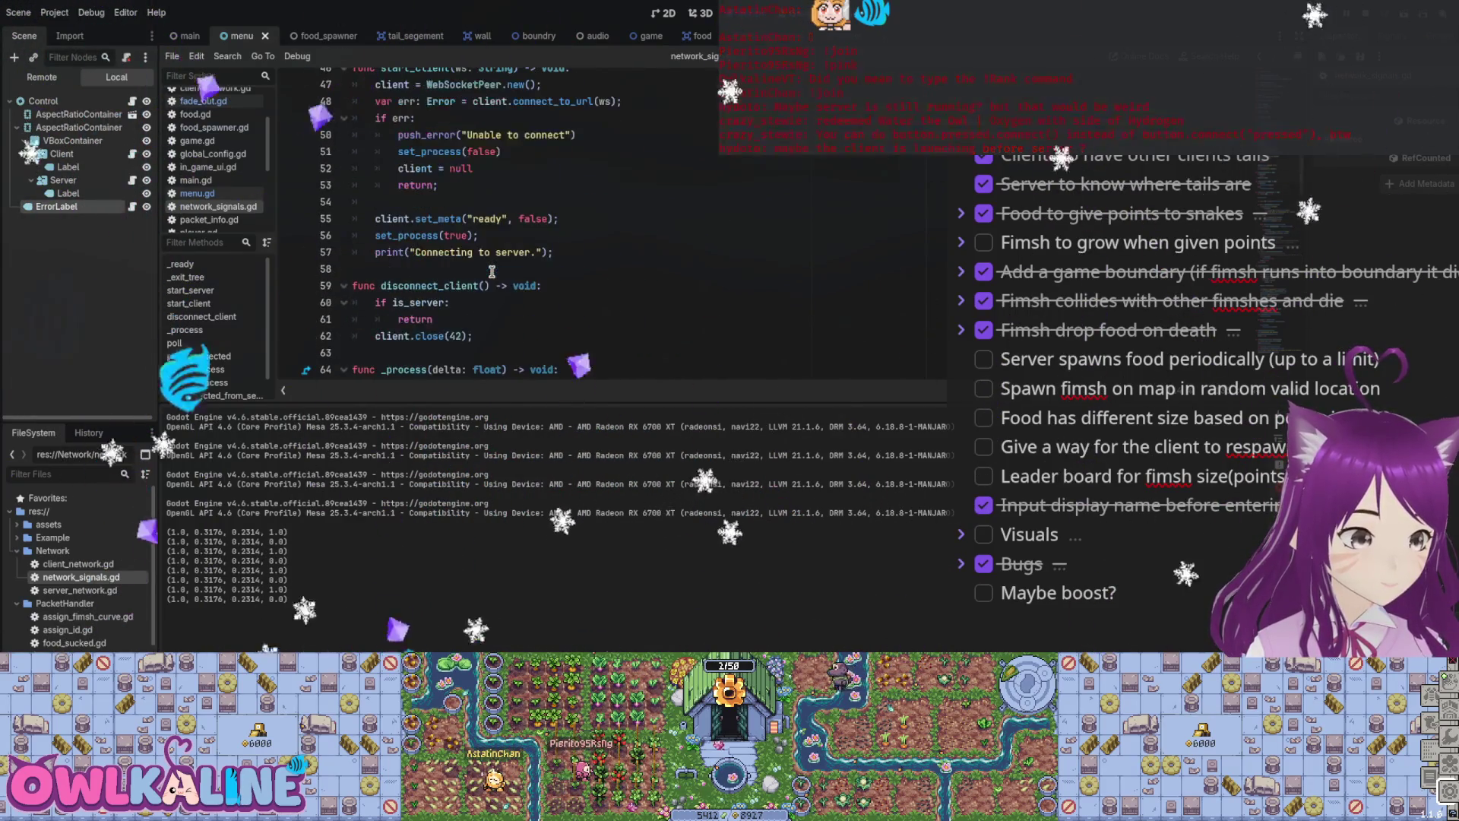
pyautogui.scroll(6, 588, 261)
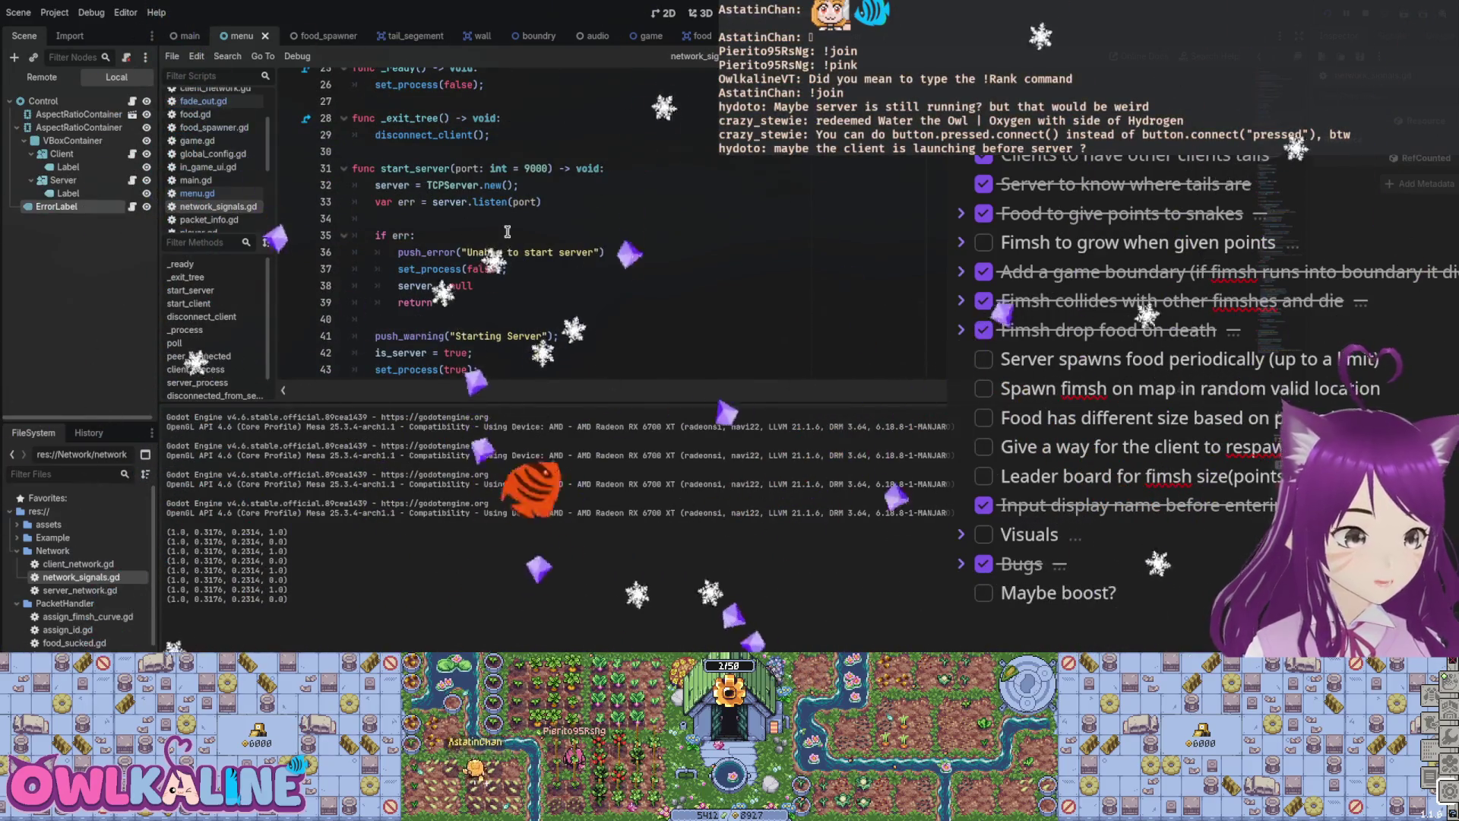
pyautogui.click(492, 258)
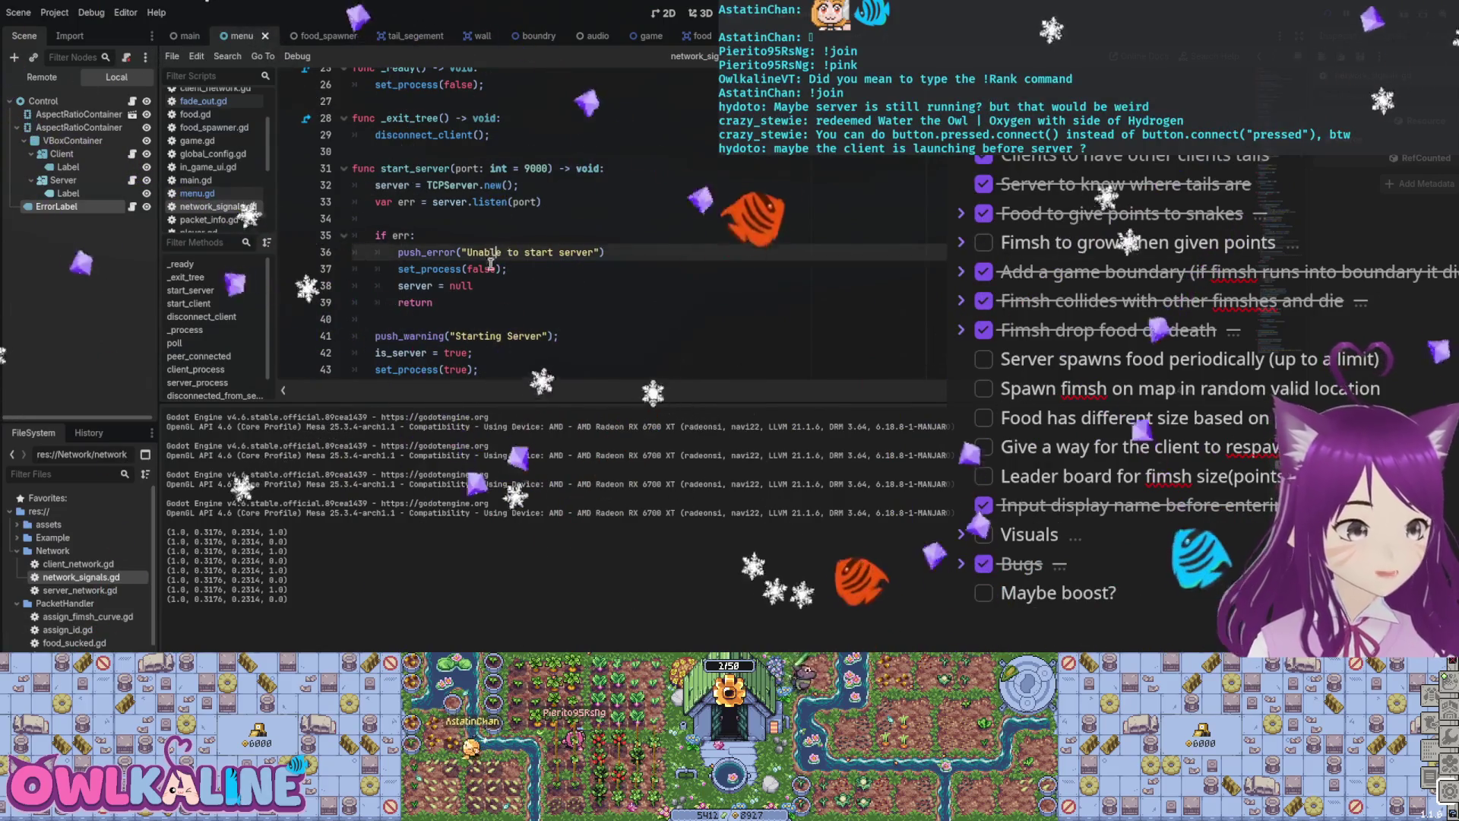
pyautogui.moveTo(432, 255); pyautogui.dragTo(508, 256)
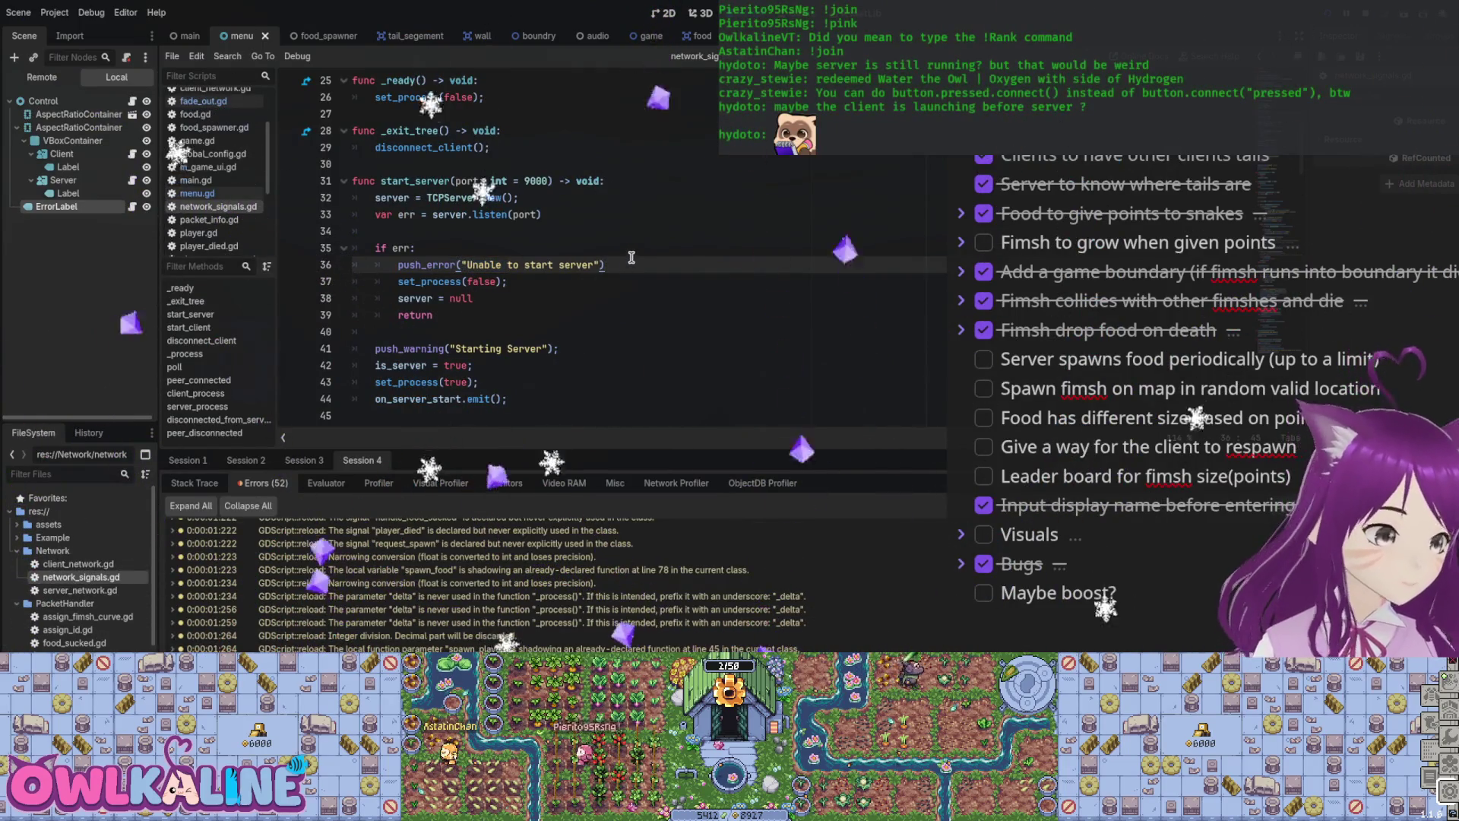
# Step: Add push_error(err) below the failure message in start_server
pyautogui.press('Return')
pyautogui.write('push_e')
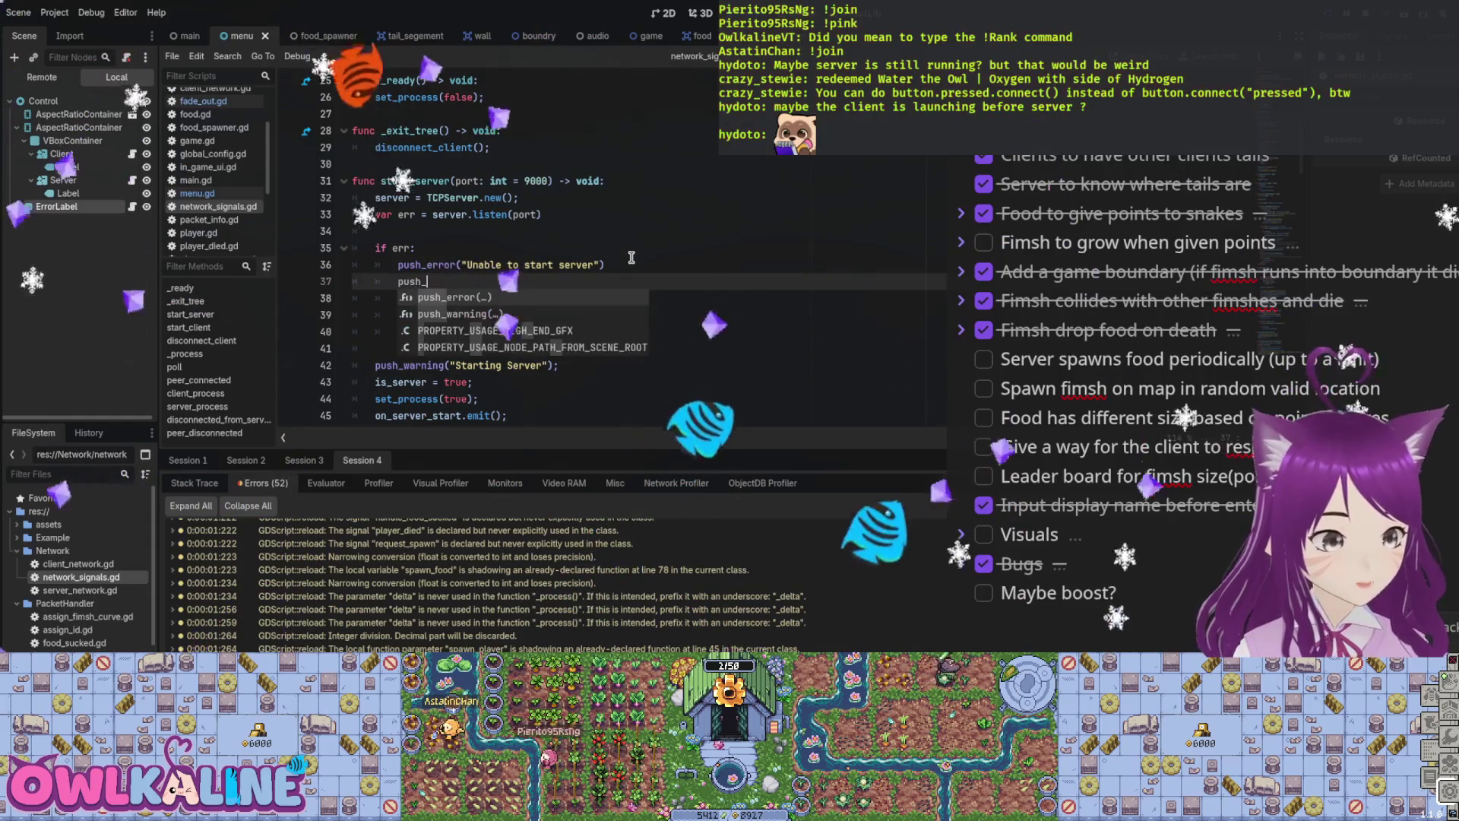
pyautogui.press('Return')
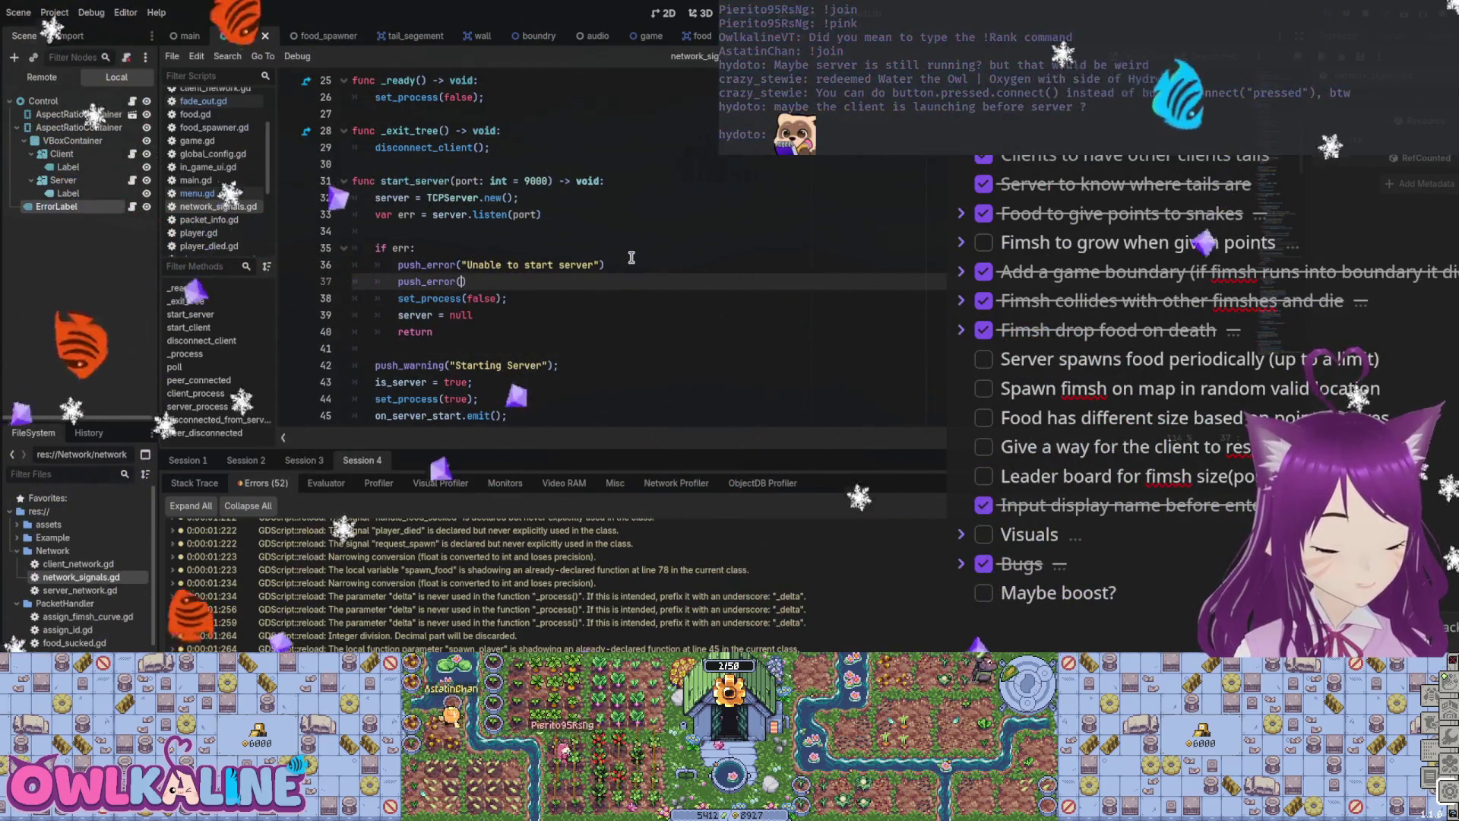
pyautogui.write('err')
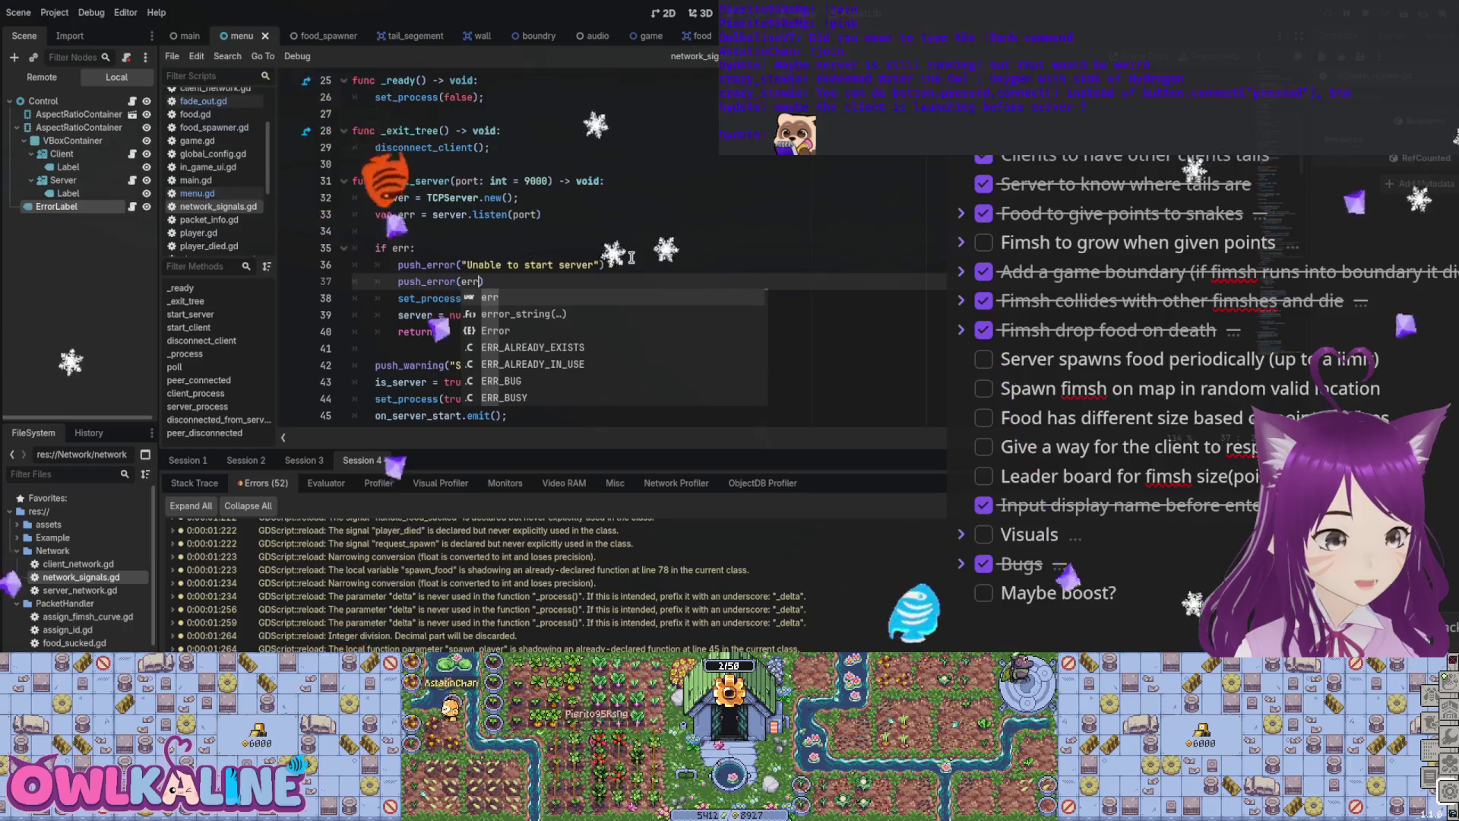
pyautogui.write('o')
pyautogui.press('Return')
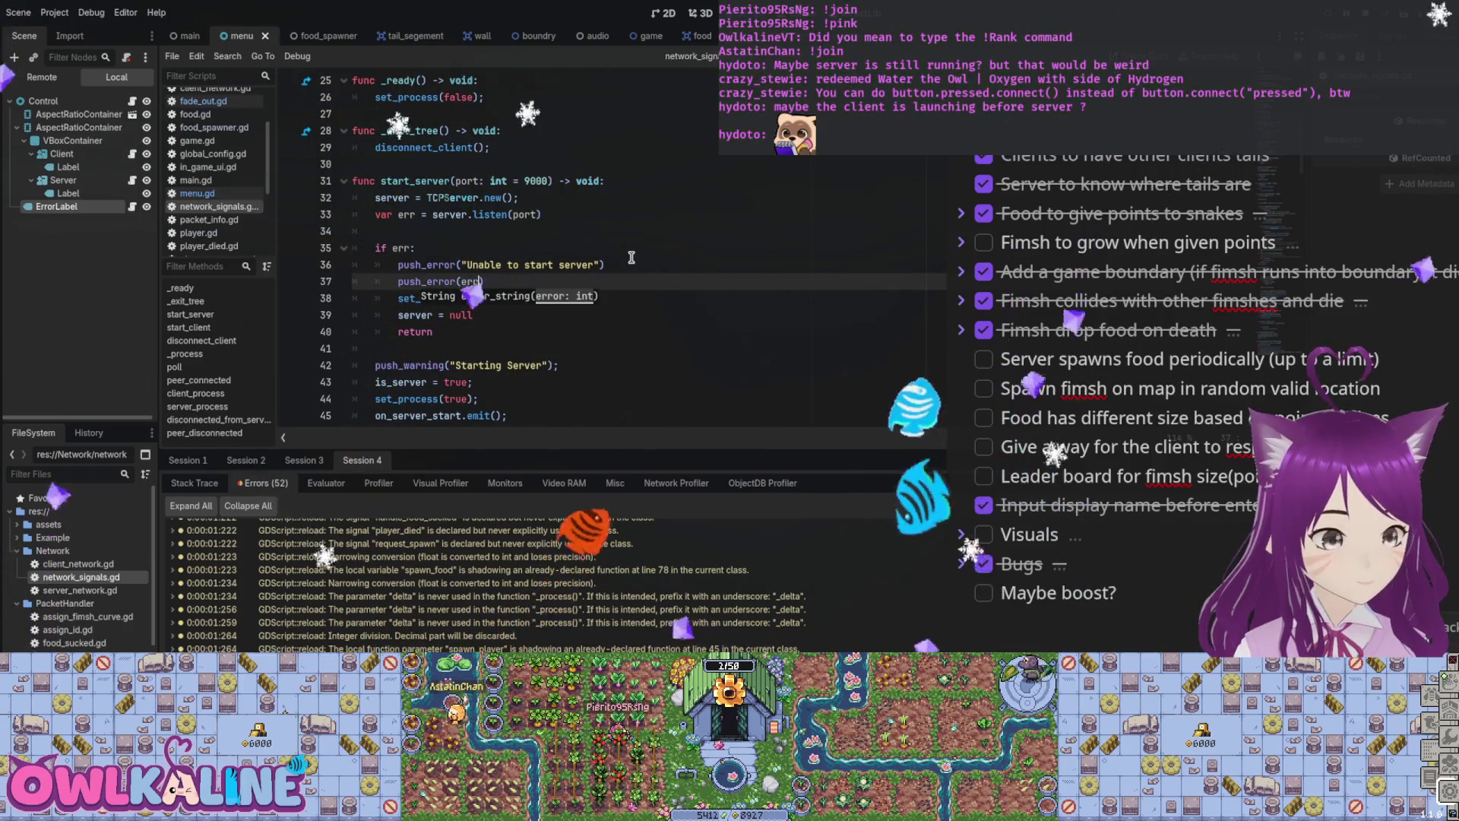
pyautogui.press('BackSpace')
pyautogui.press('BackSpace')
pyautogui.press('BackSpace')
pyautogui.write('.')
pyautogui.press('BackSpace')
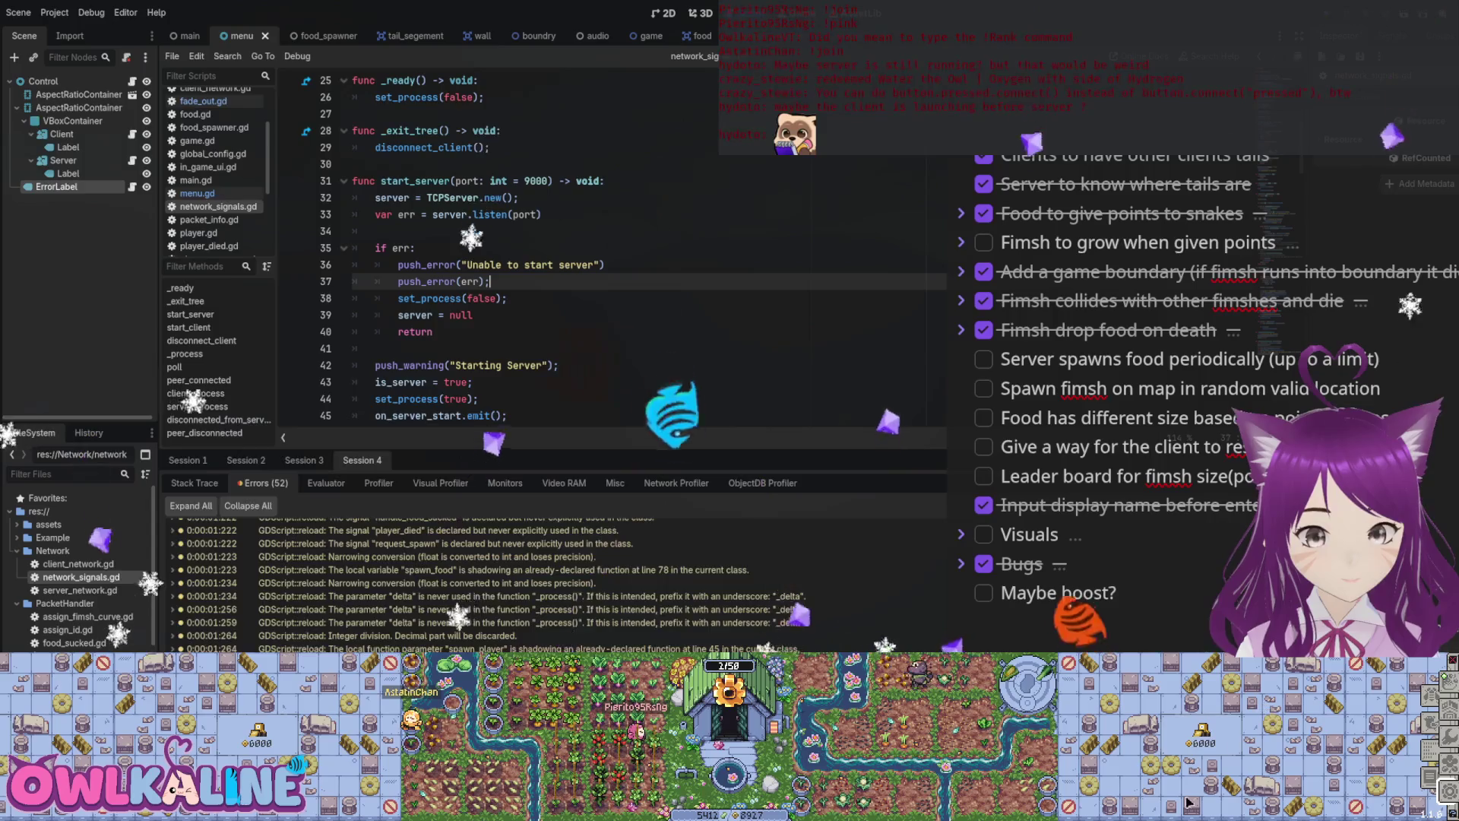
# Step: Run the project, check Session 1 and 2 logs, and open the Error codes documentation
pyautogui.press('F5')
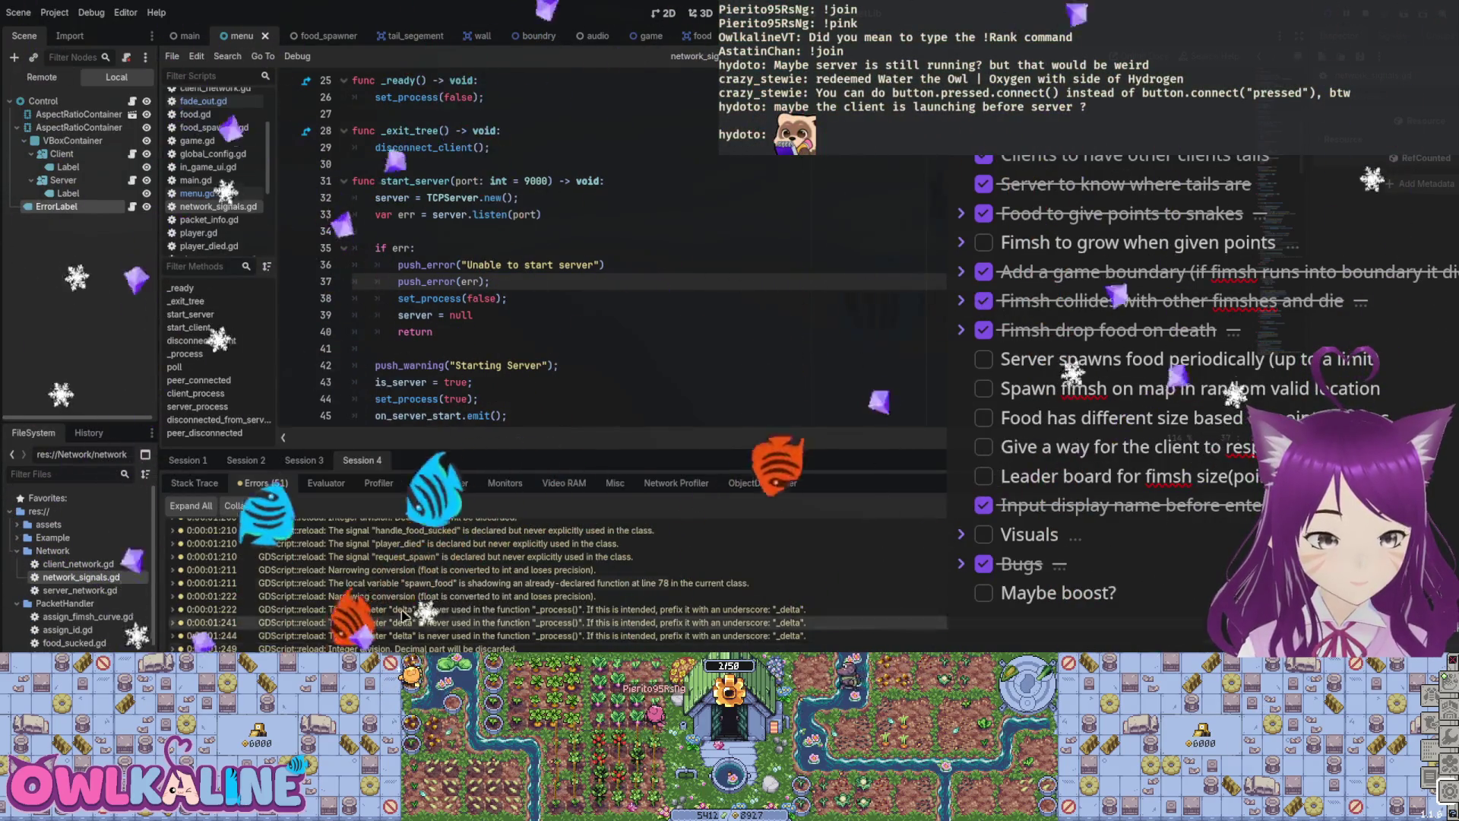
pyautogui.click(245, 461)
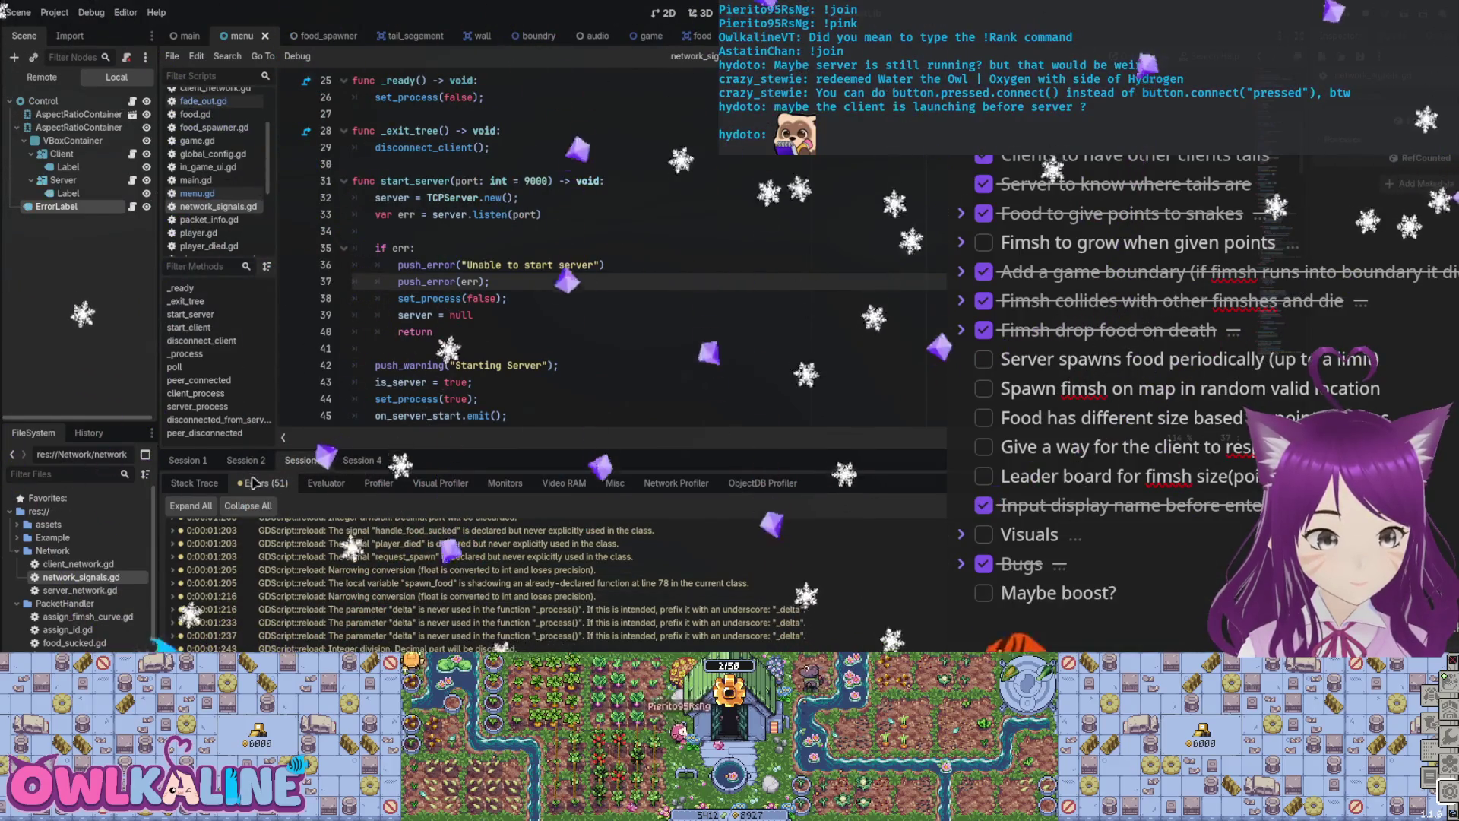
pyautogui.click(186, 460)
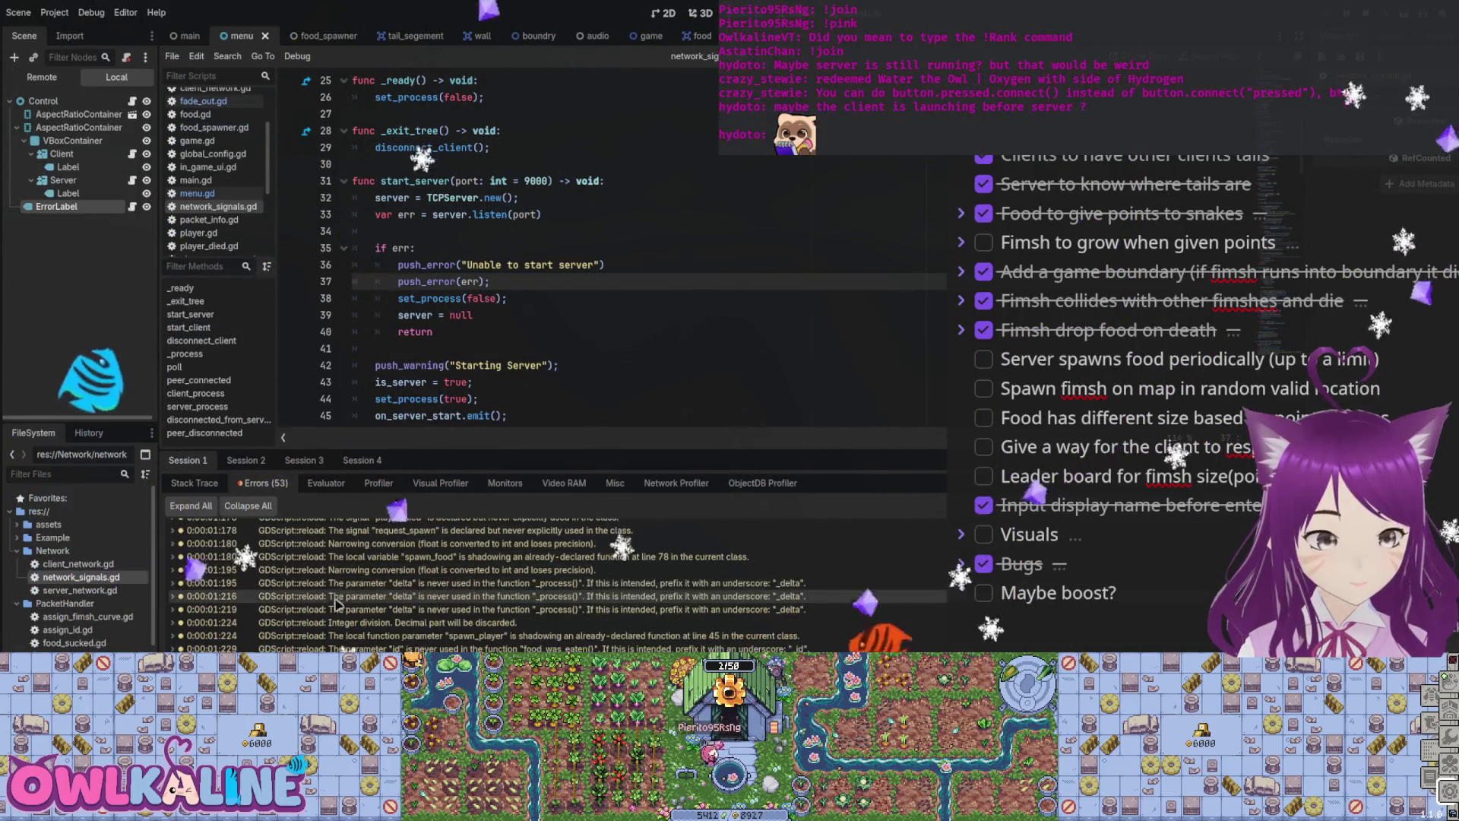
pyautogui.scroll(-1, 608, 265)
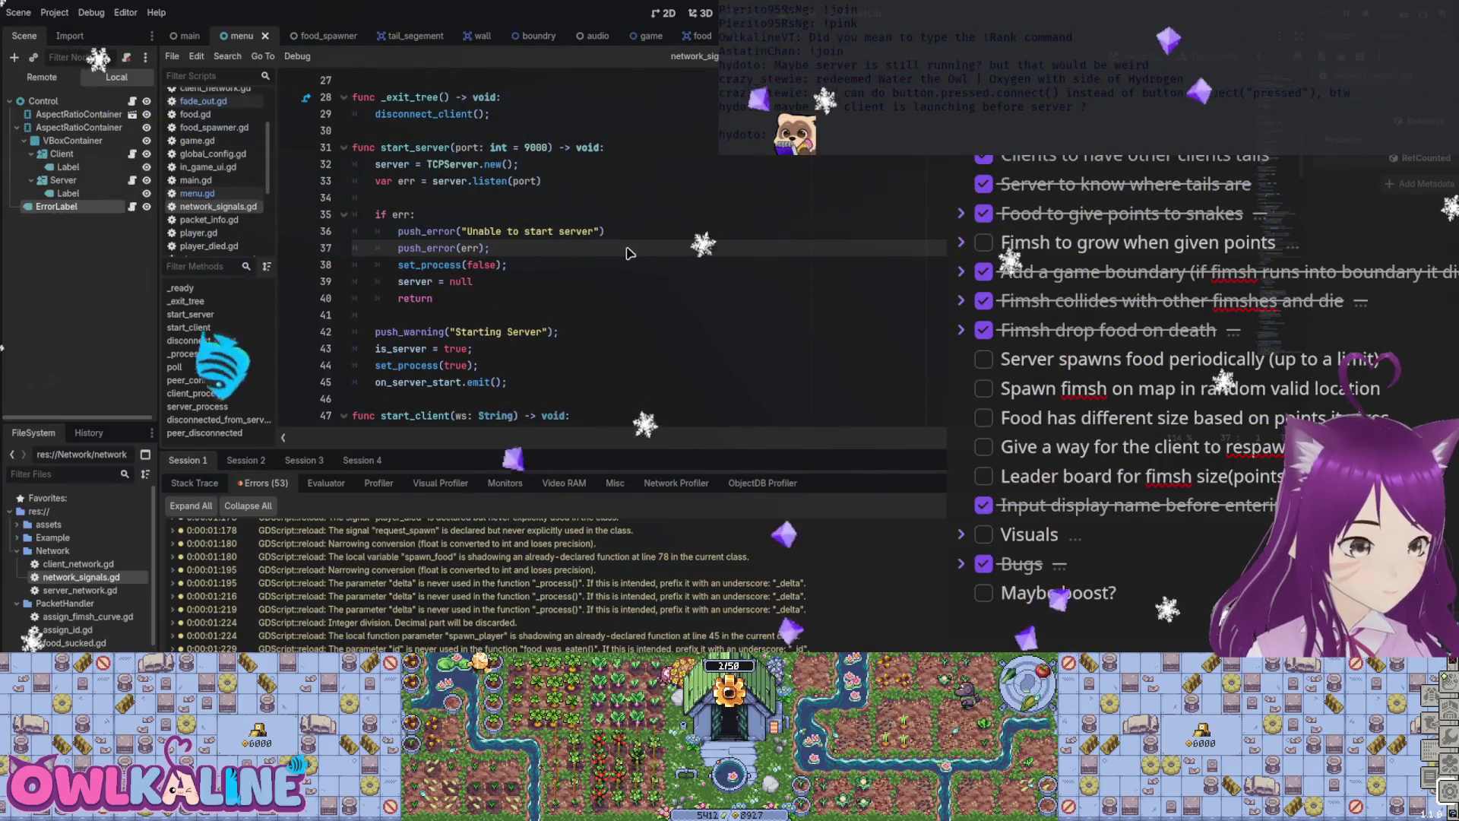
pyautogui.click(608, 225)
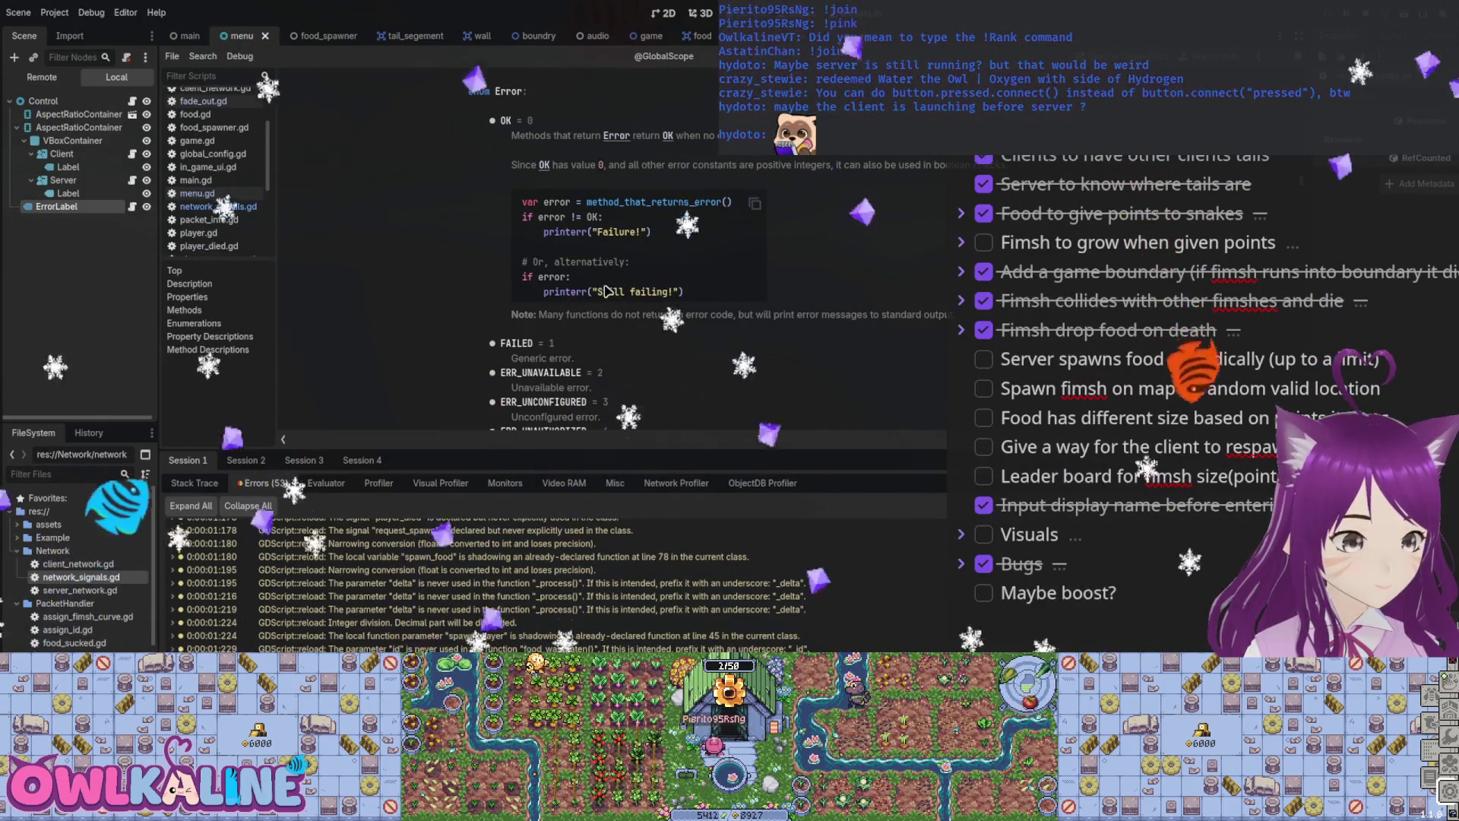
pyautogui.scroll(-5, 601, 288)
pyautogui.scroll(-5, 600, 308)
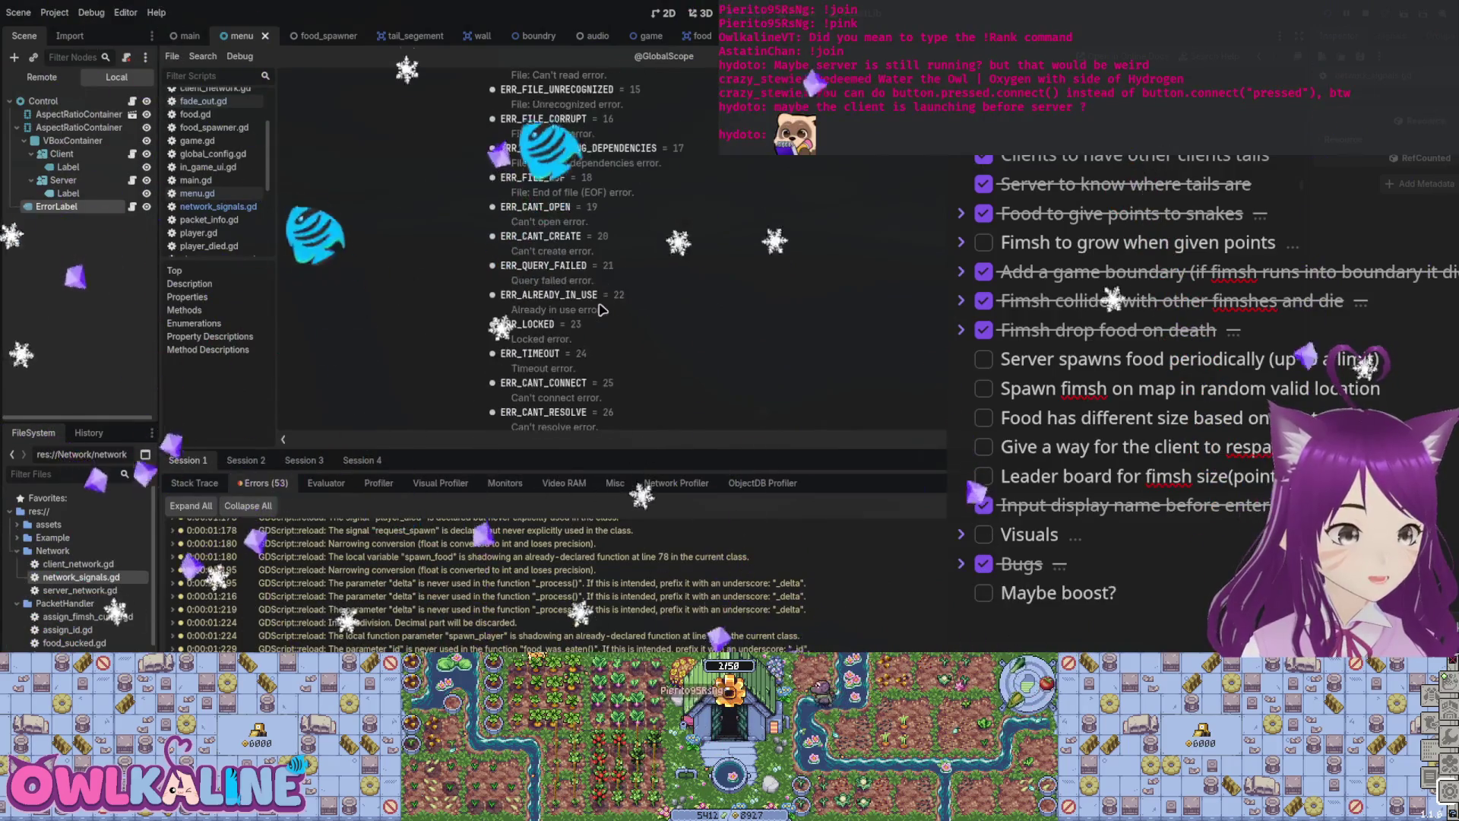
pyautogui.tripleClick(617, 294)
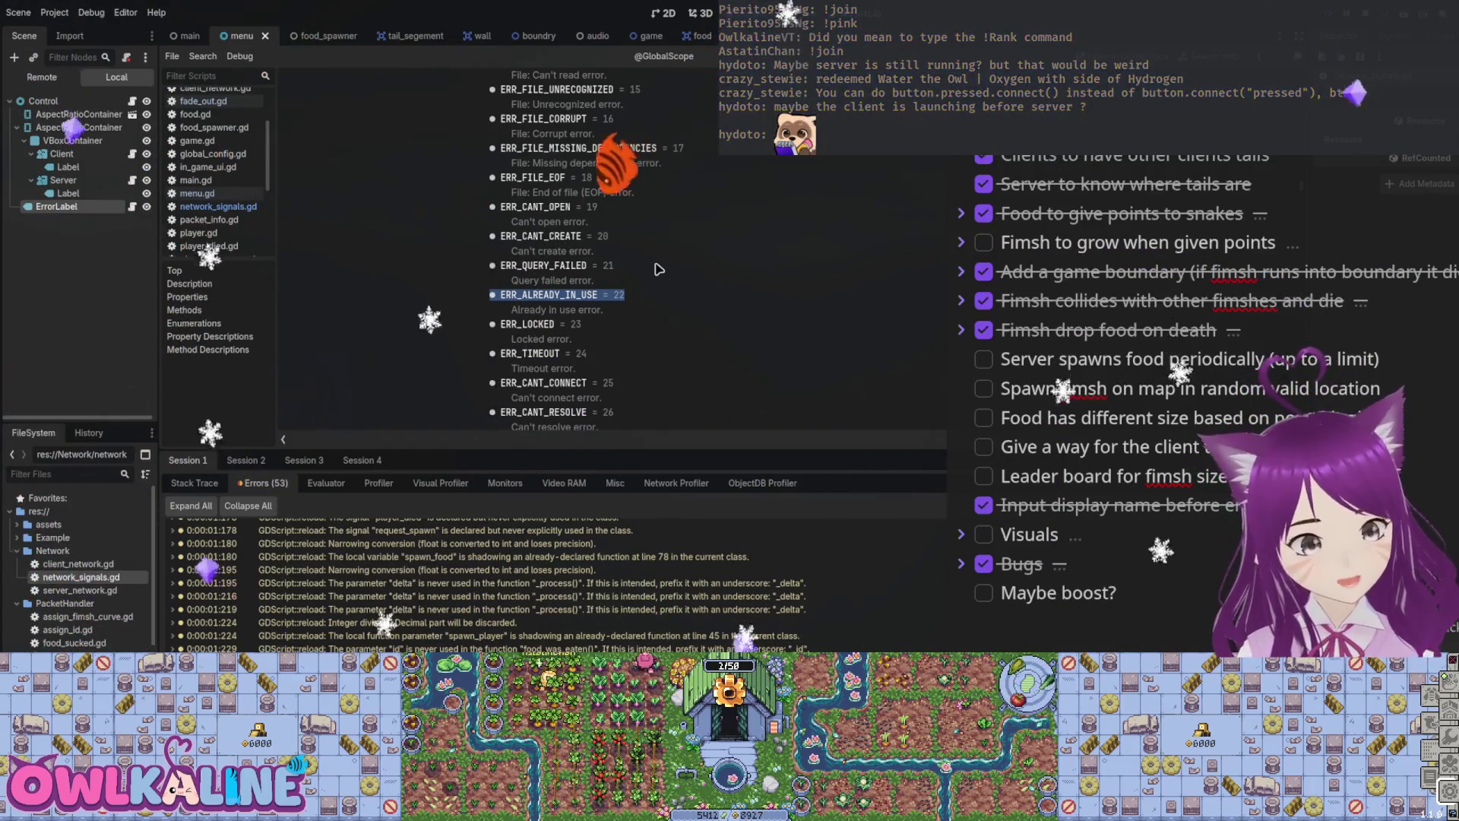
# Step: Scan the remaining Error codes, then switch to the system resource monitor
pyautogui.scroll(-14, 547, 284)
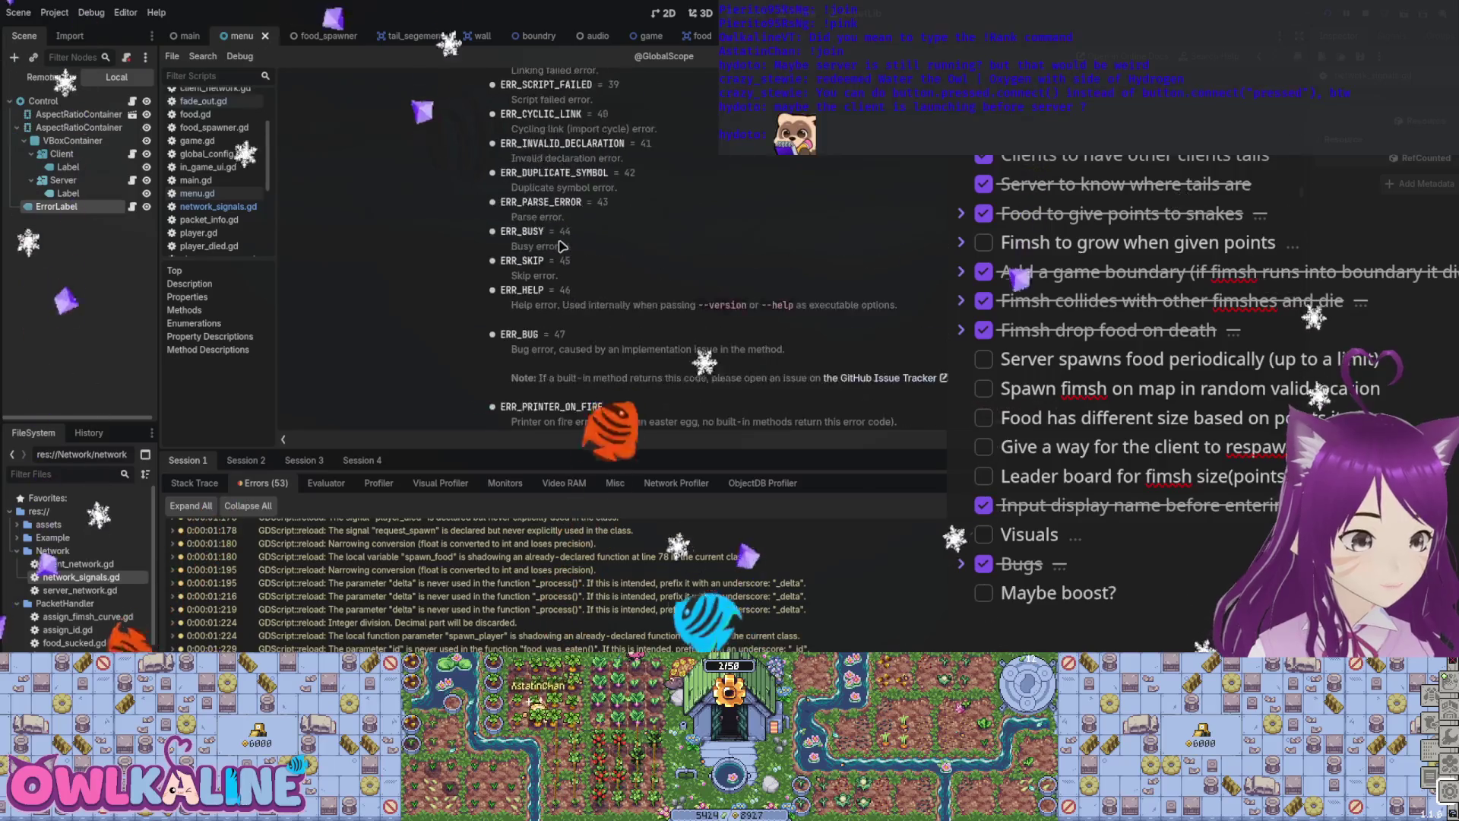
pyautogui.scroll(-3, 567, 299)
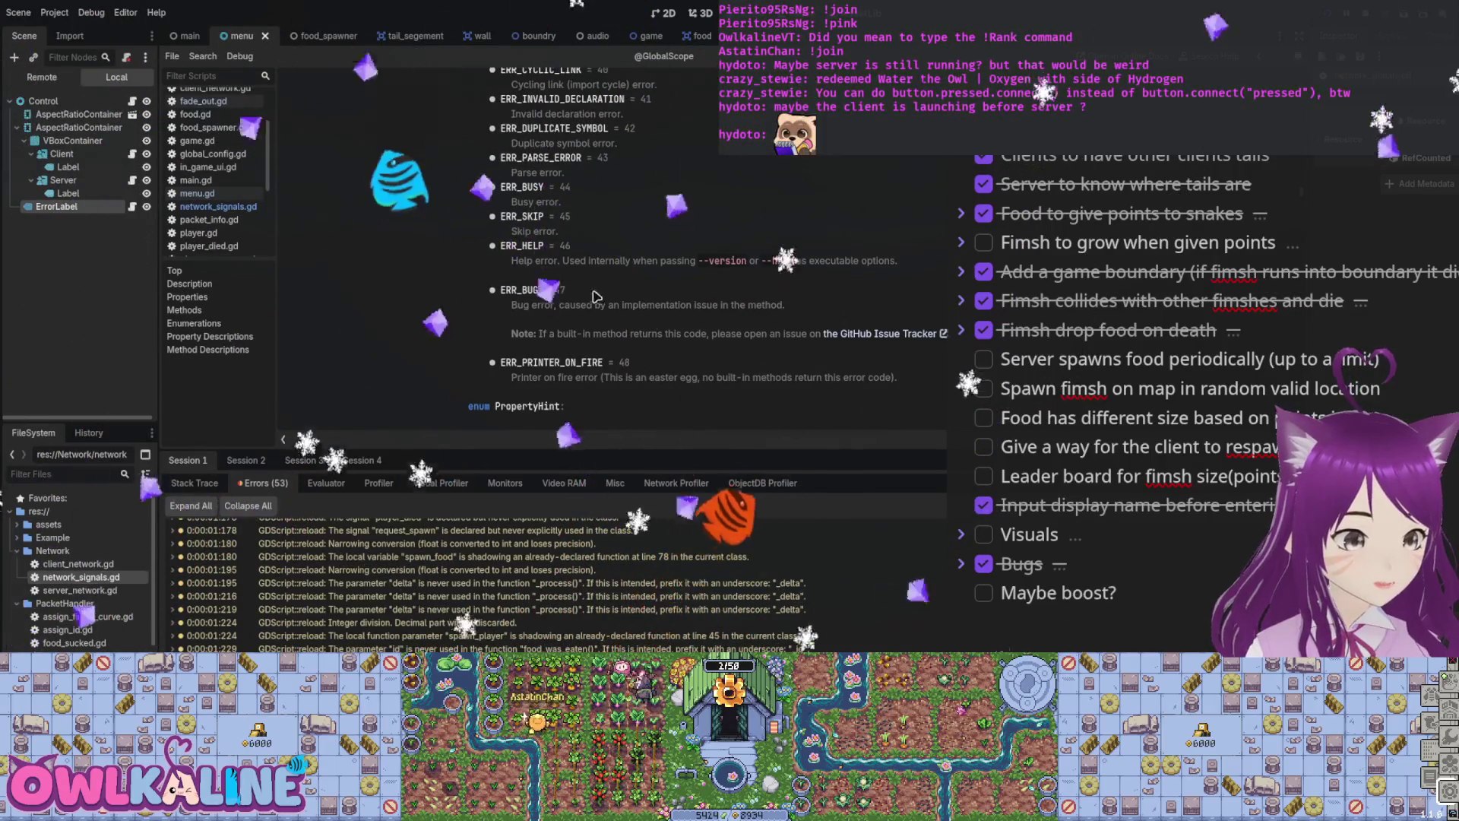
pyautogui.scroll(-6, 661, 289)
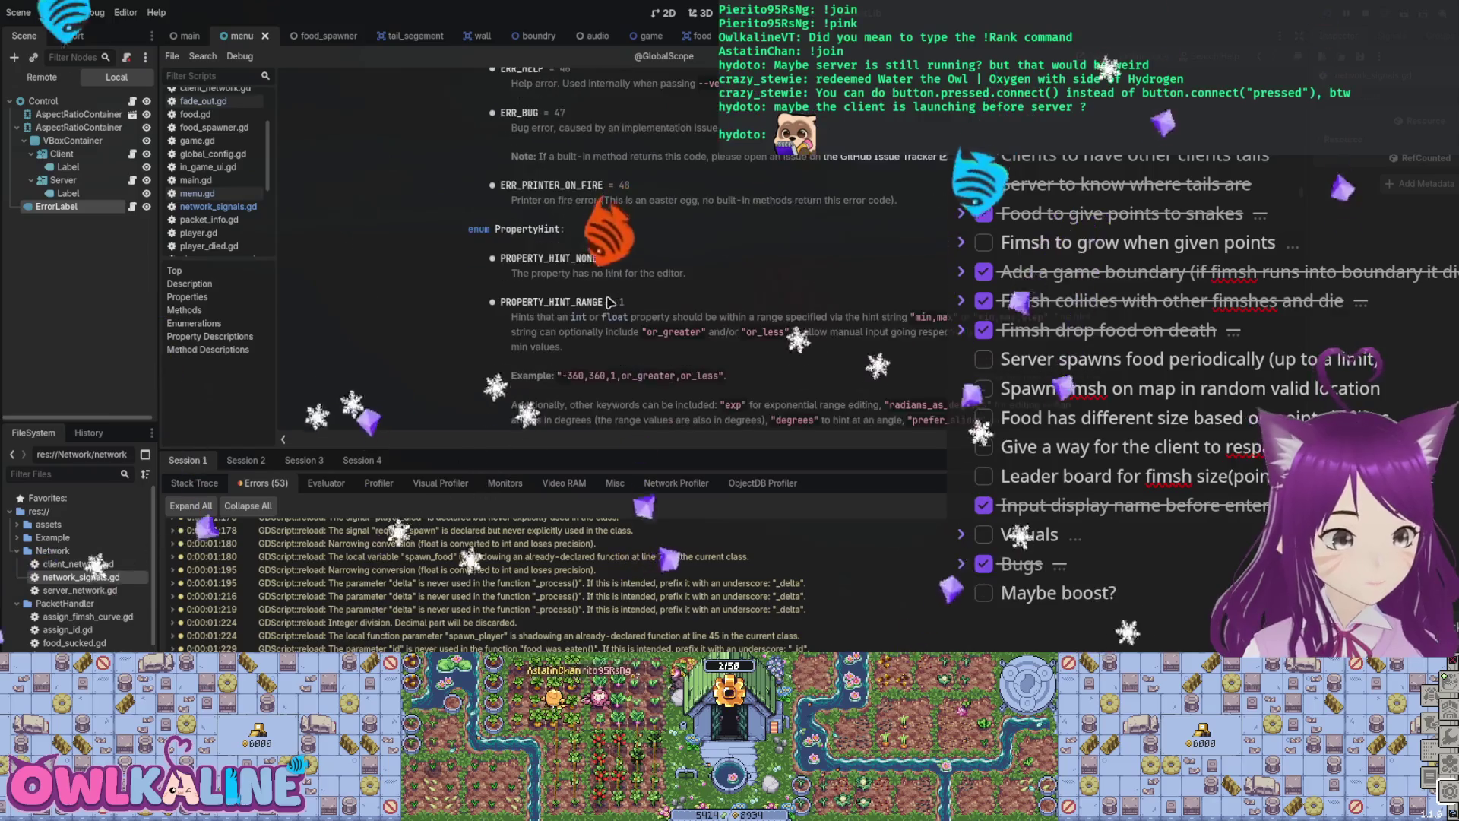
pyautogui.scroll(20, 699, 293)
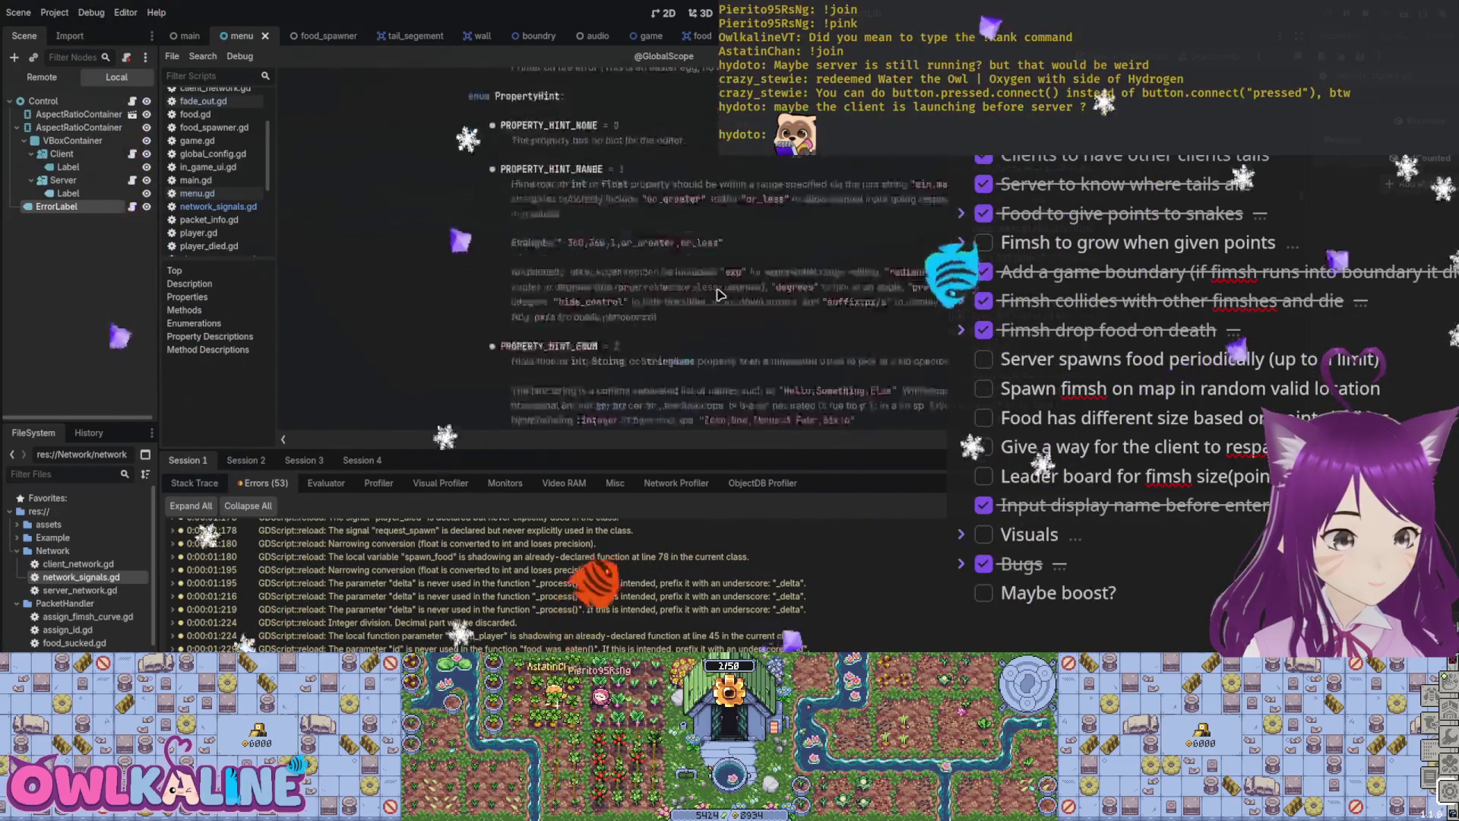
pyautogui.scroll(8, 684, 297)
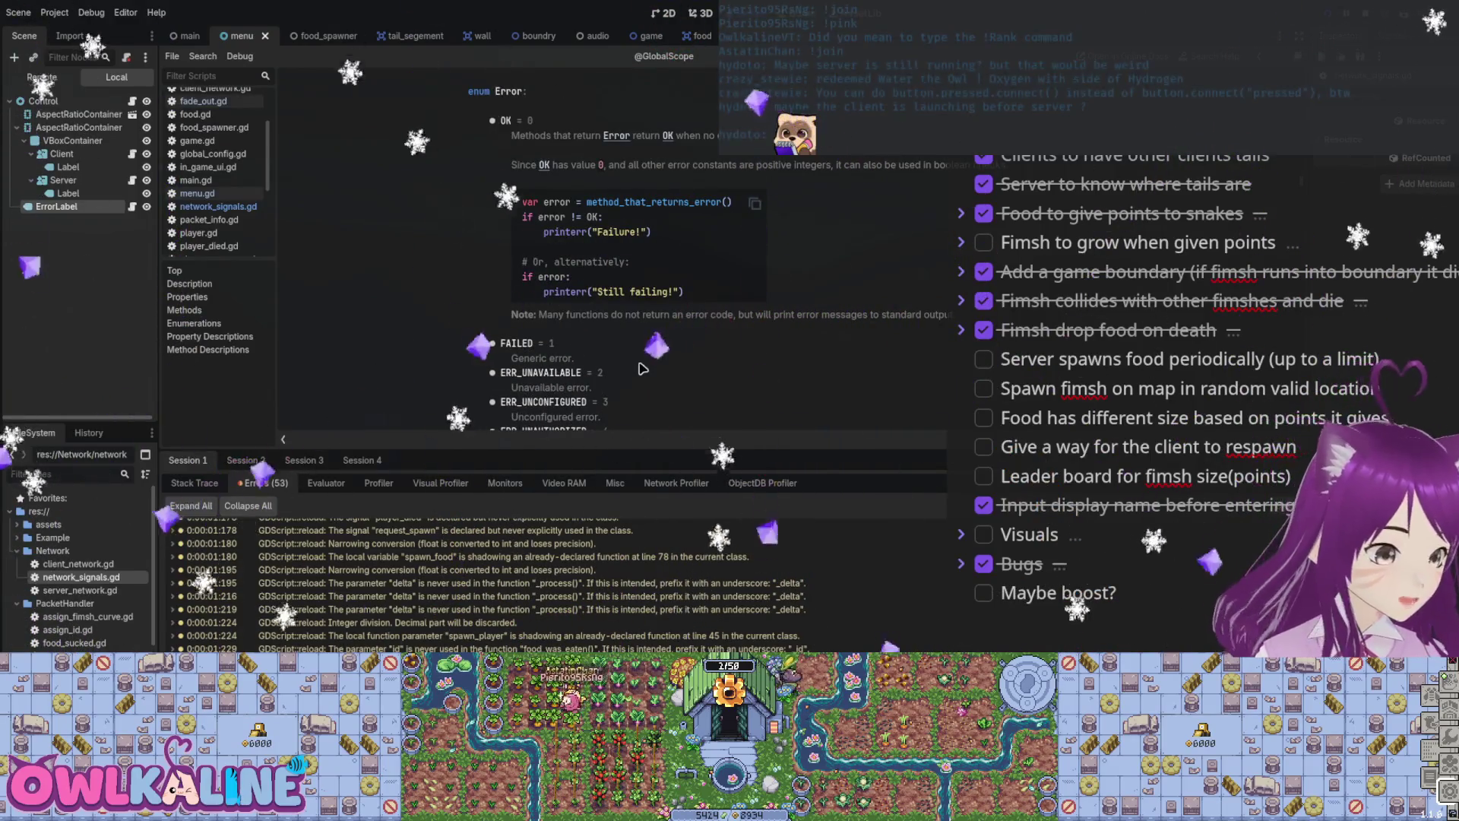
pyautogui.scroll(3, 642, 369)
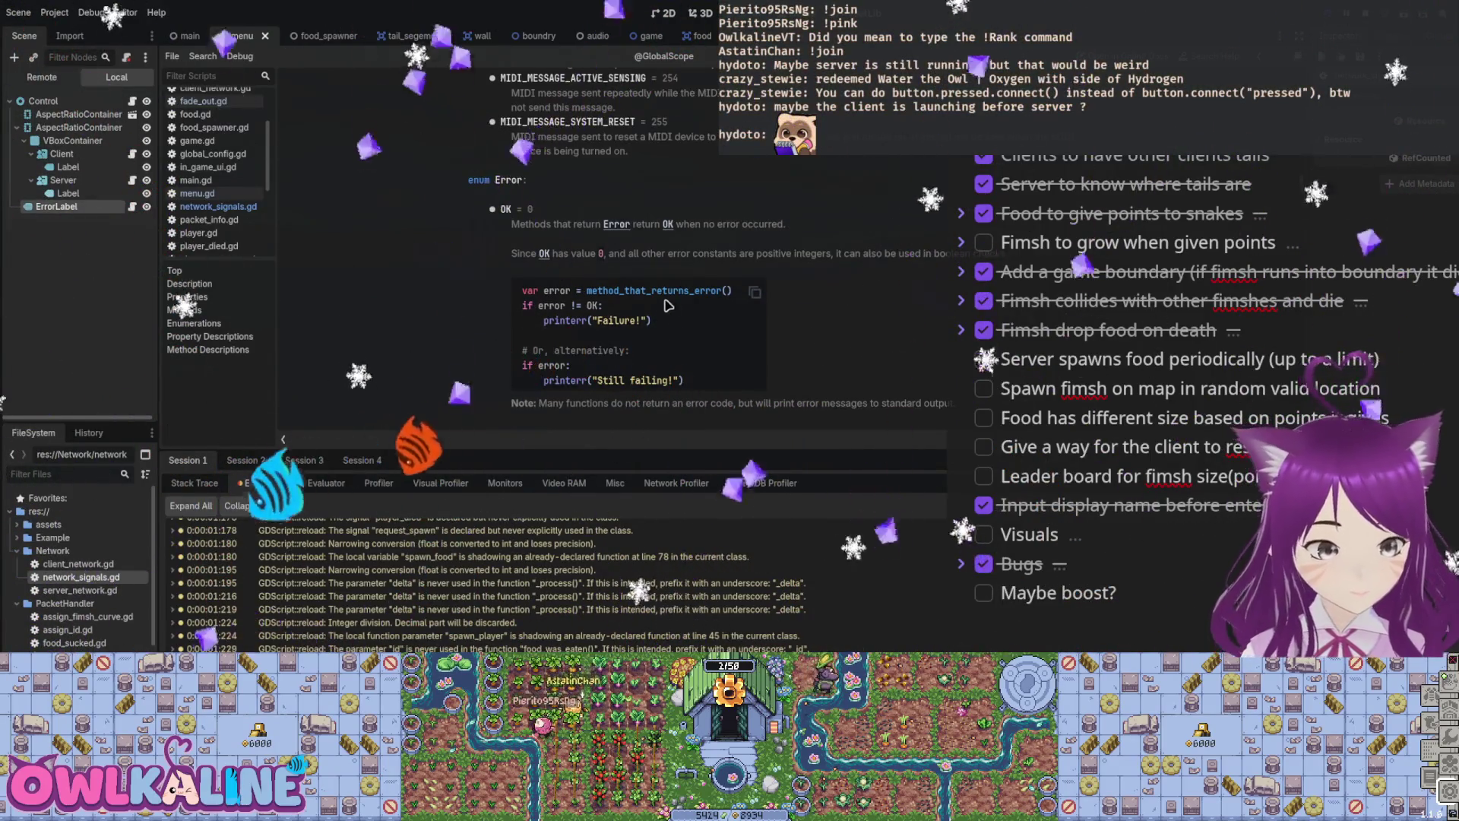
pyautogui.scroll(-12, 774, 272)
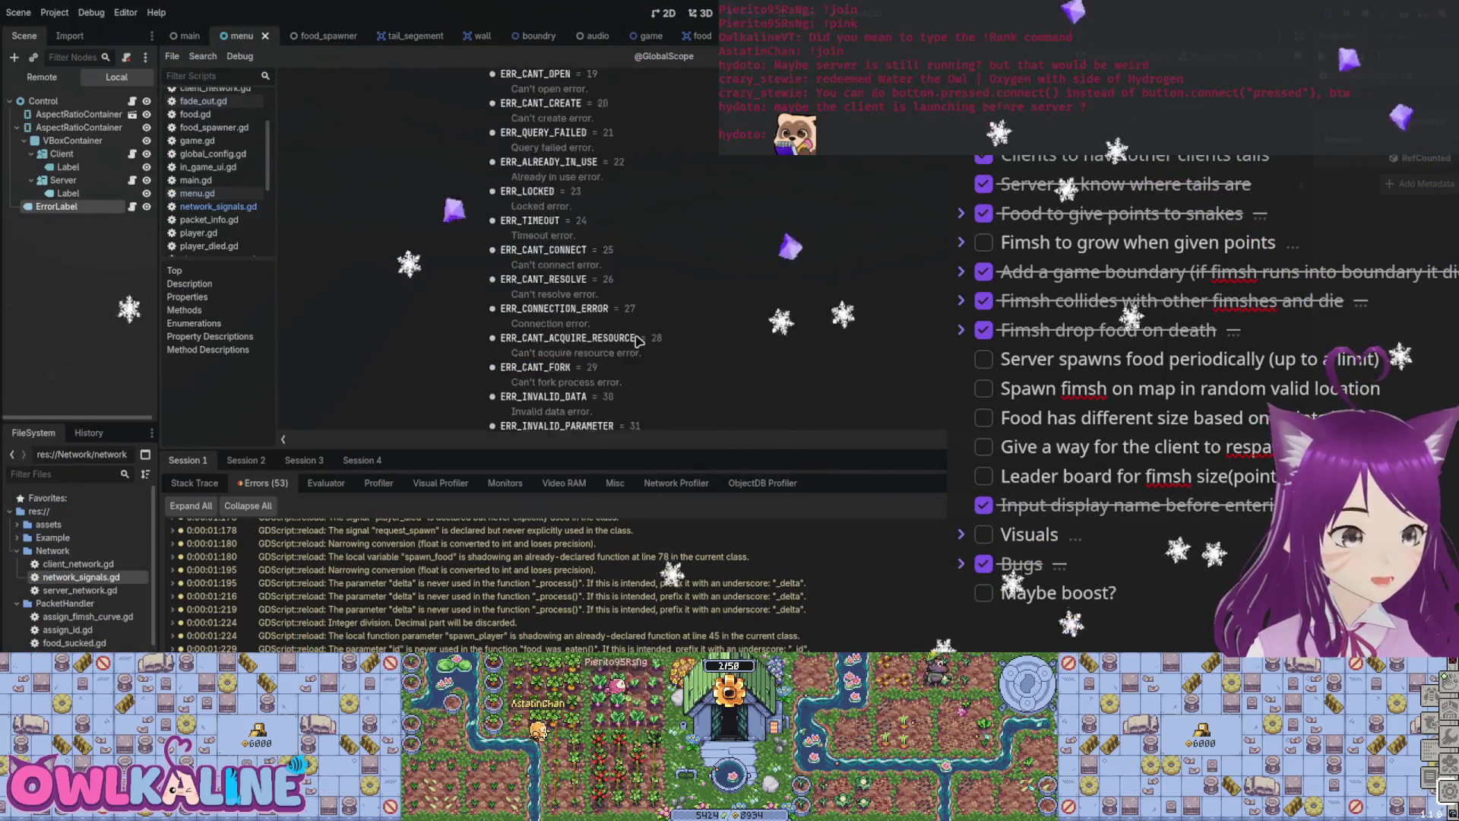
pyautogui.scroll(-10, 642, 334)
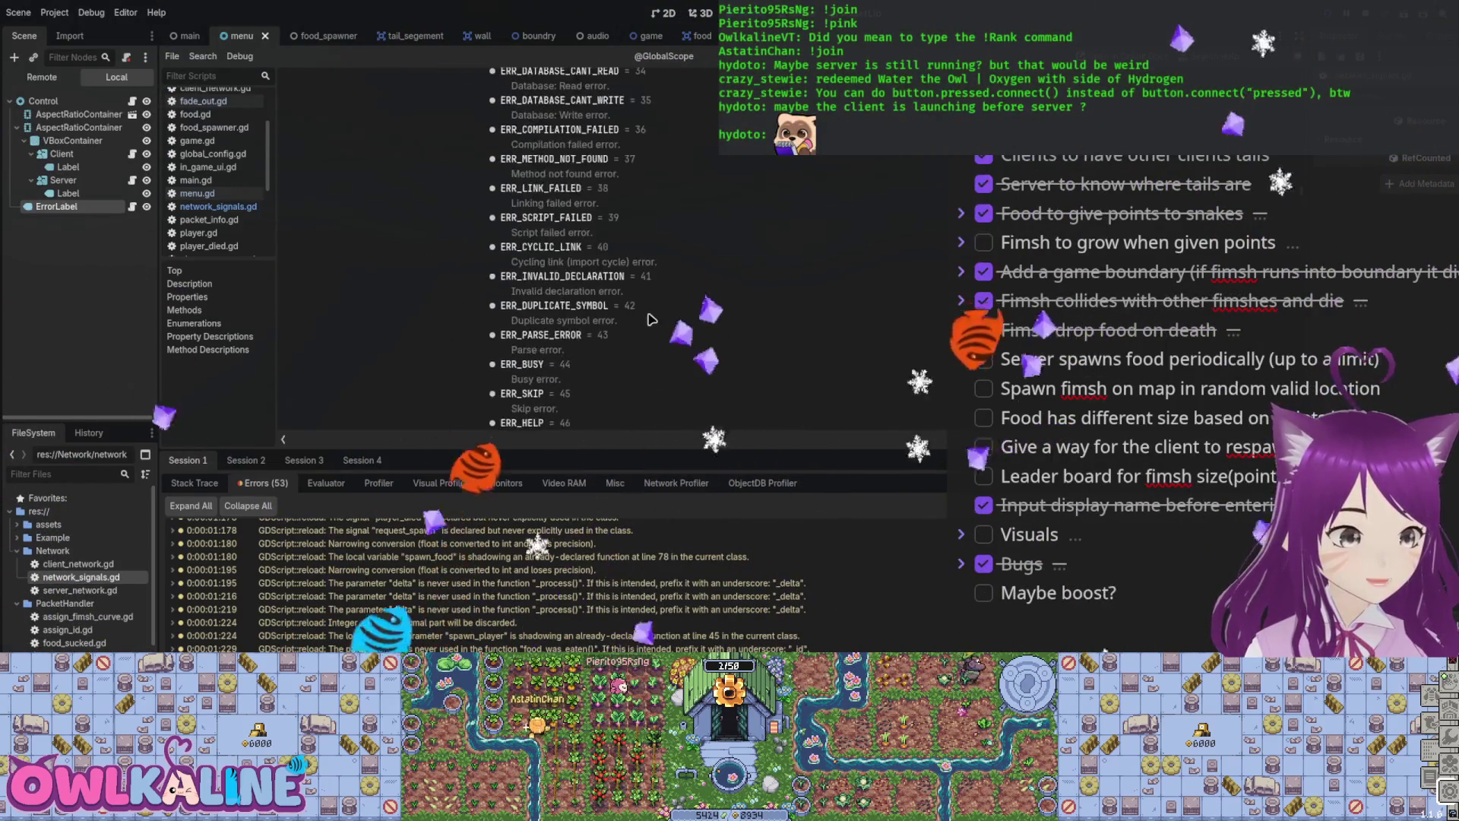
pyautogui.scroll(-3, 646, 322)
pyautogui.moveTo(542, 202); pyautogui.dragTo(623, 393)
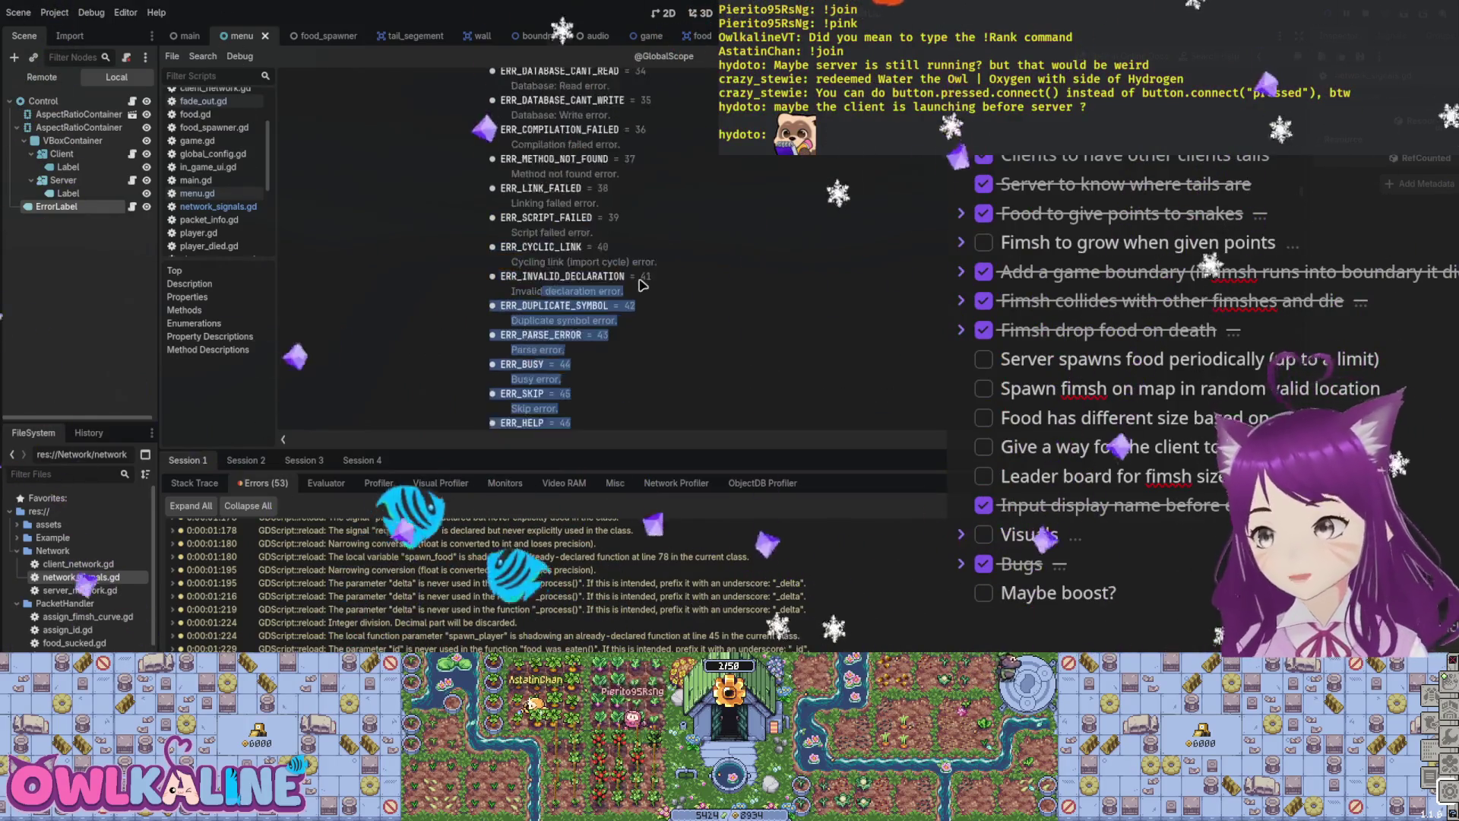
pyautogui.click(642, 285)
pyautogui.scroll(4, 577, 304)
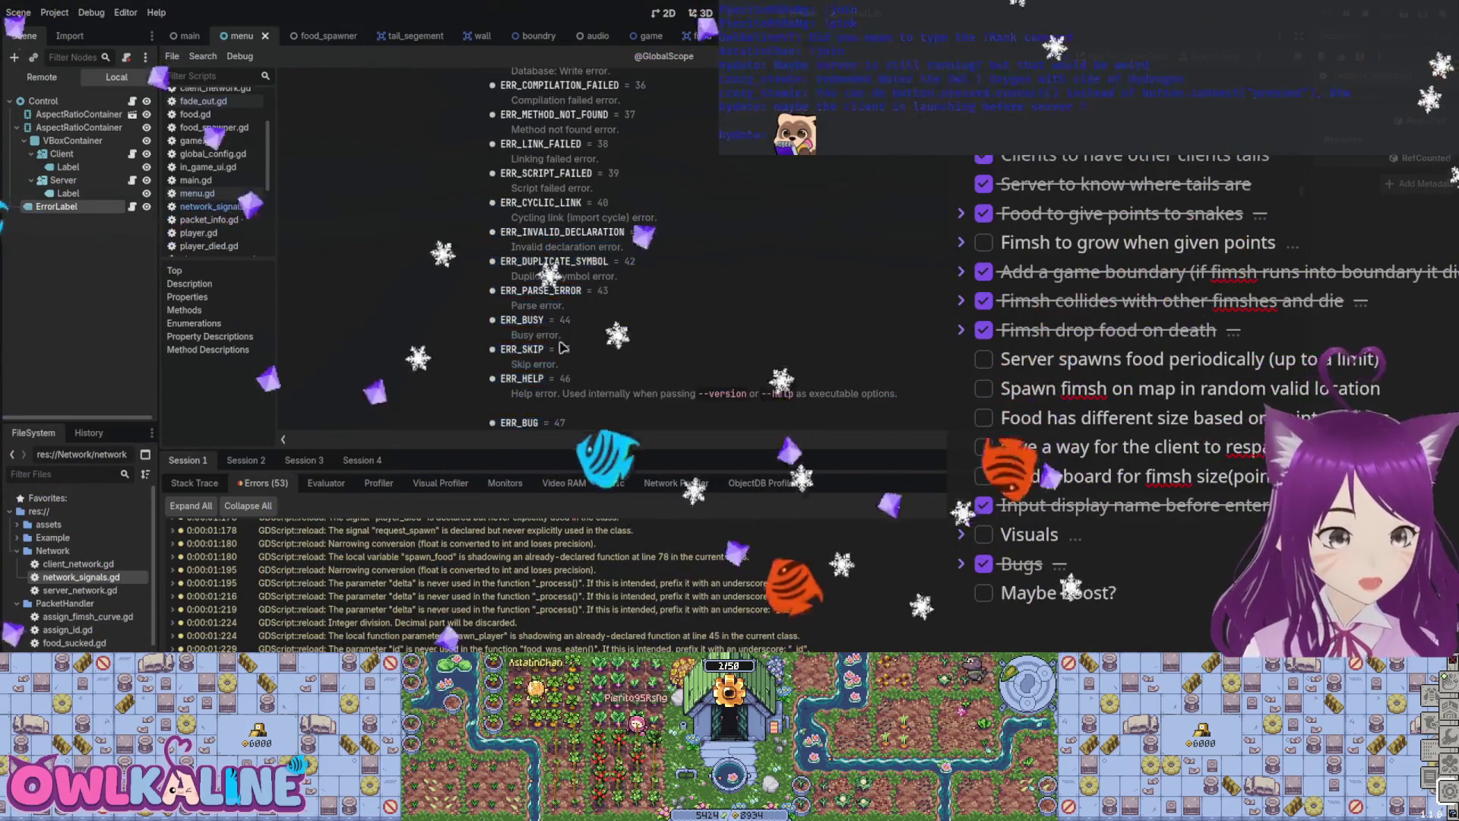
pyautogui.scroll(20, 566, 323)
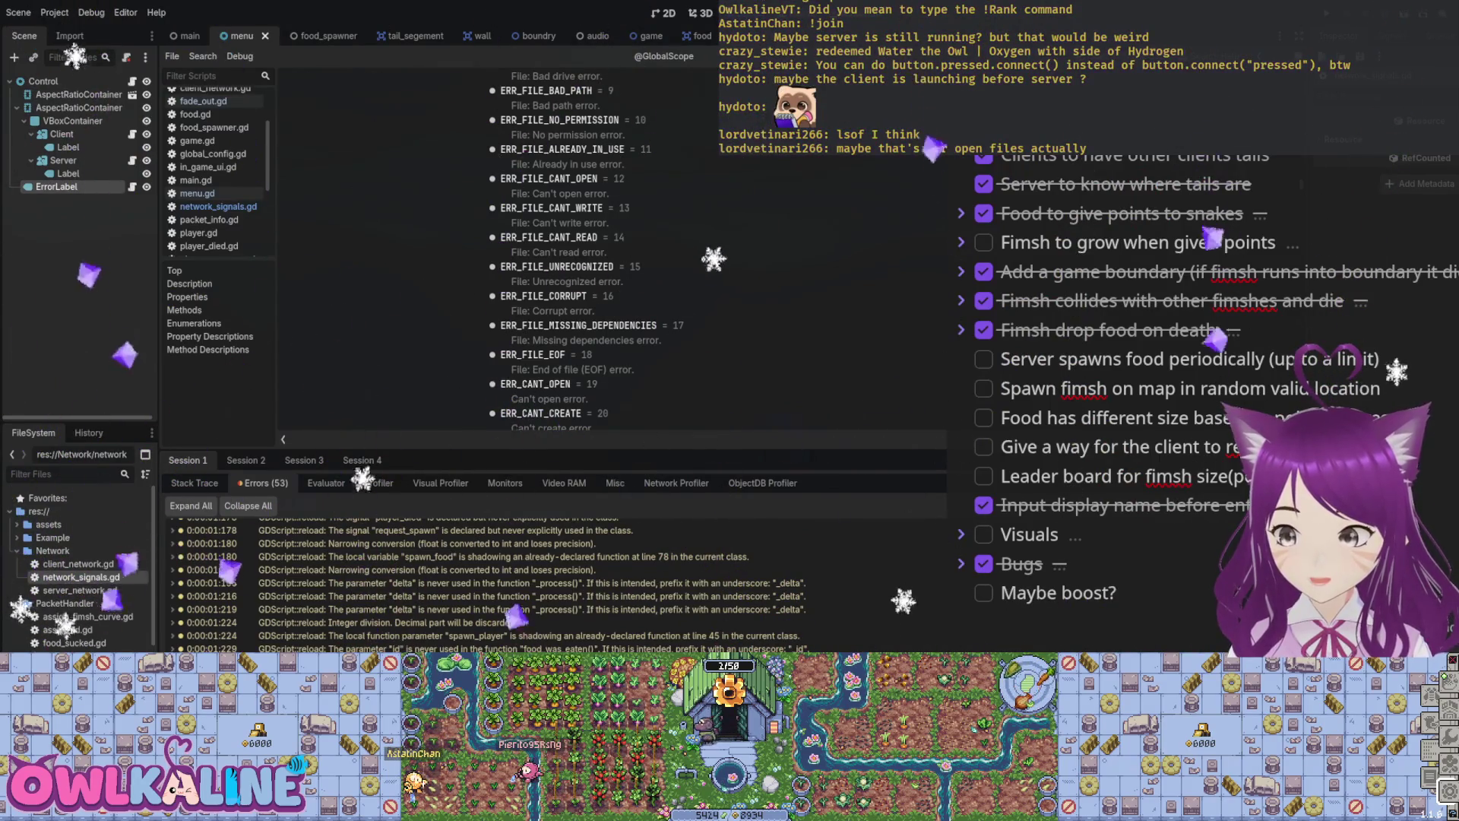
pyautogui.hotkey('alt', 'Tab')
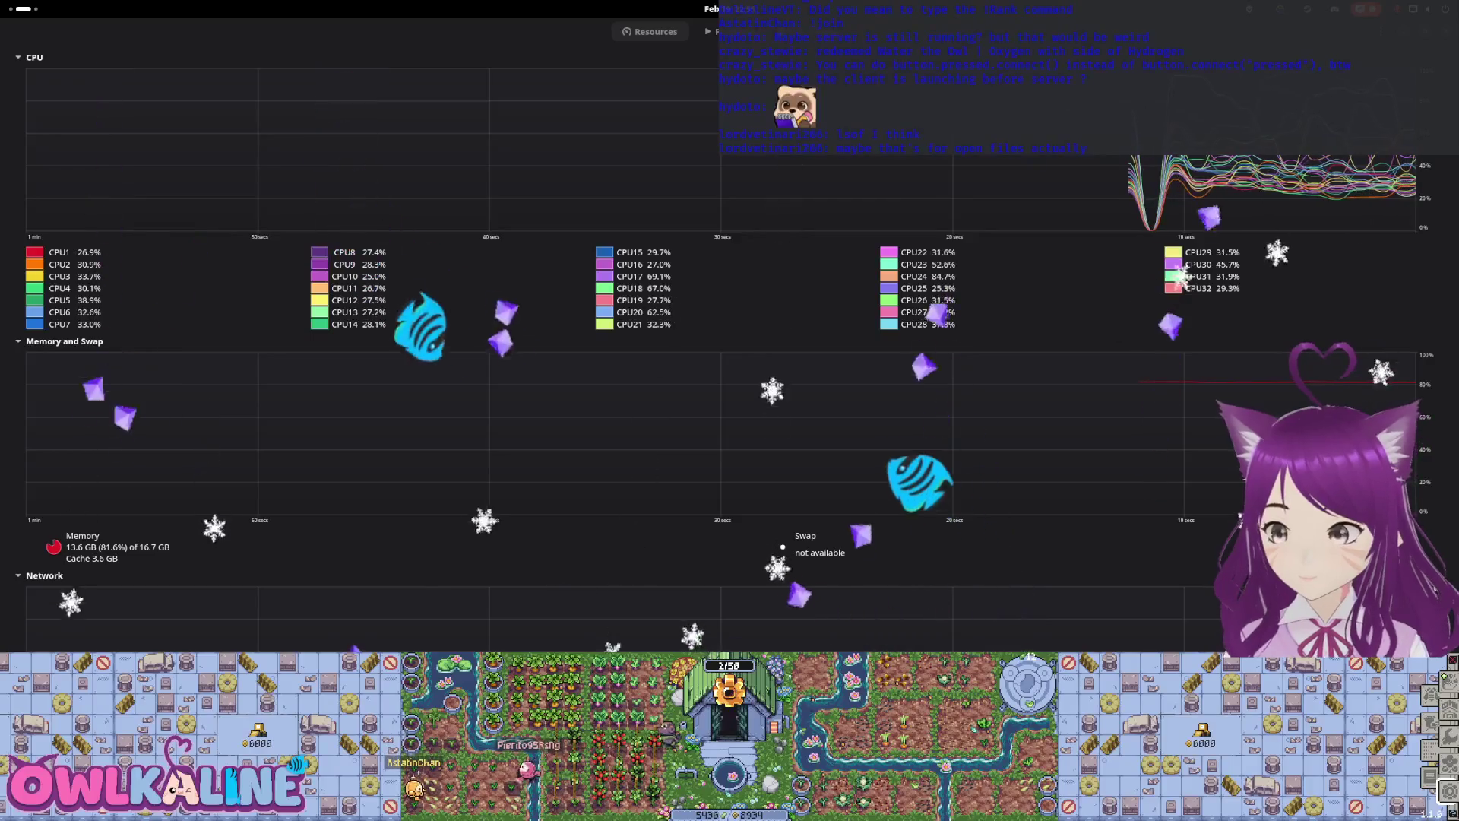
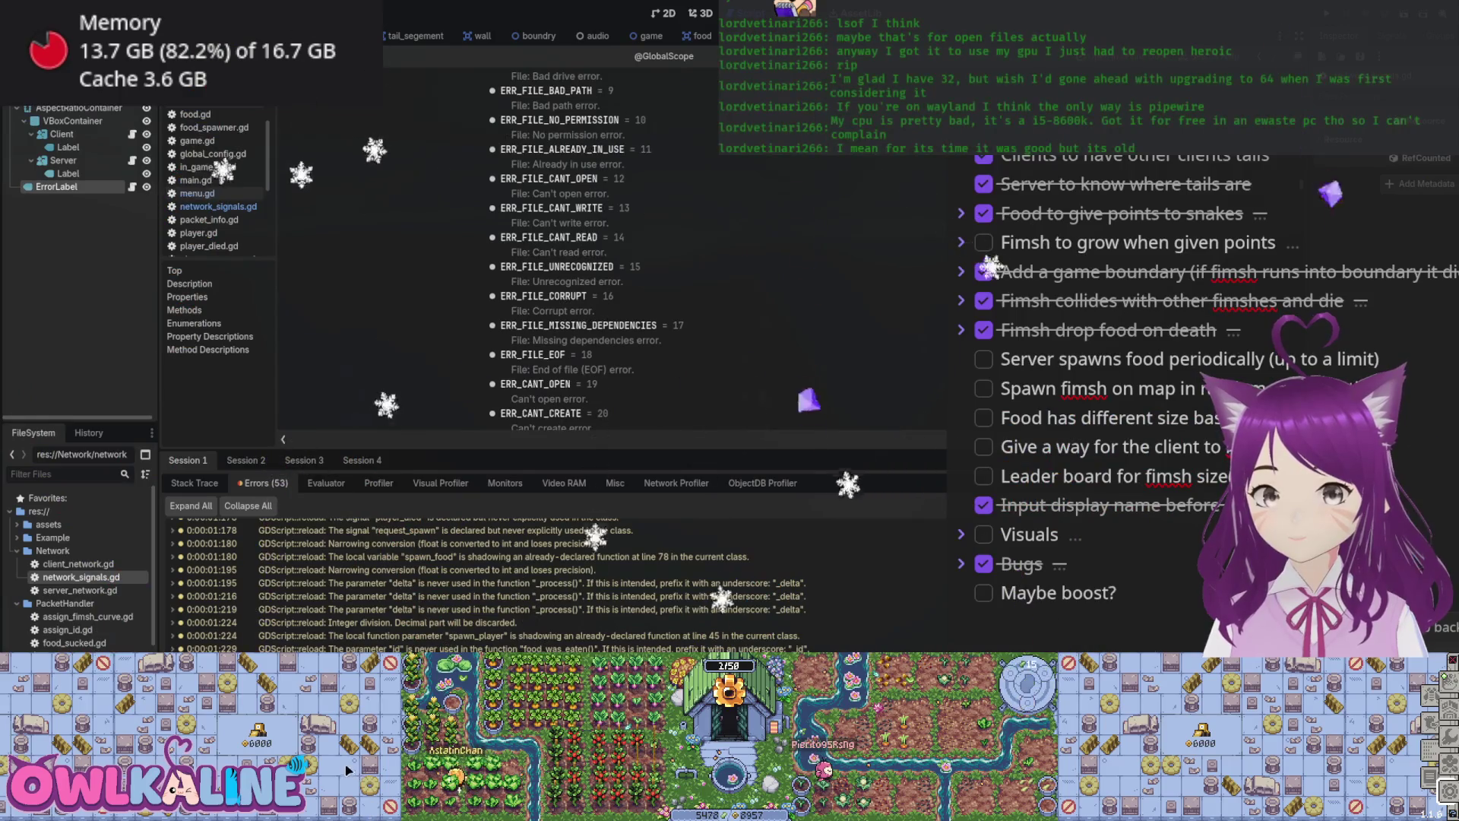
# Step: Run the game and check the Session 3 and 4 logs for repeated 'Spawning a new food' messages
pyautogui.press('F5')
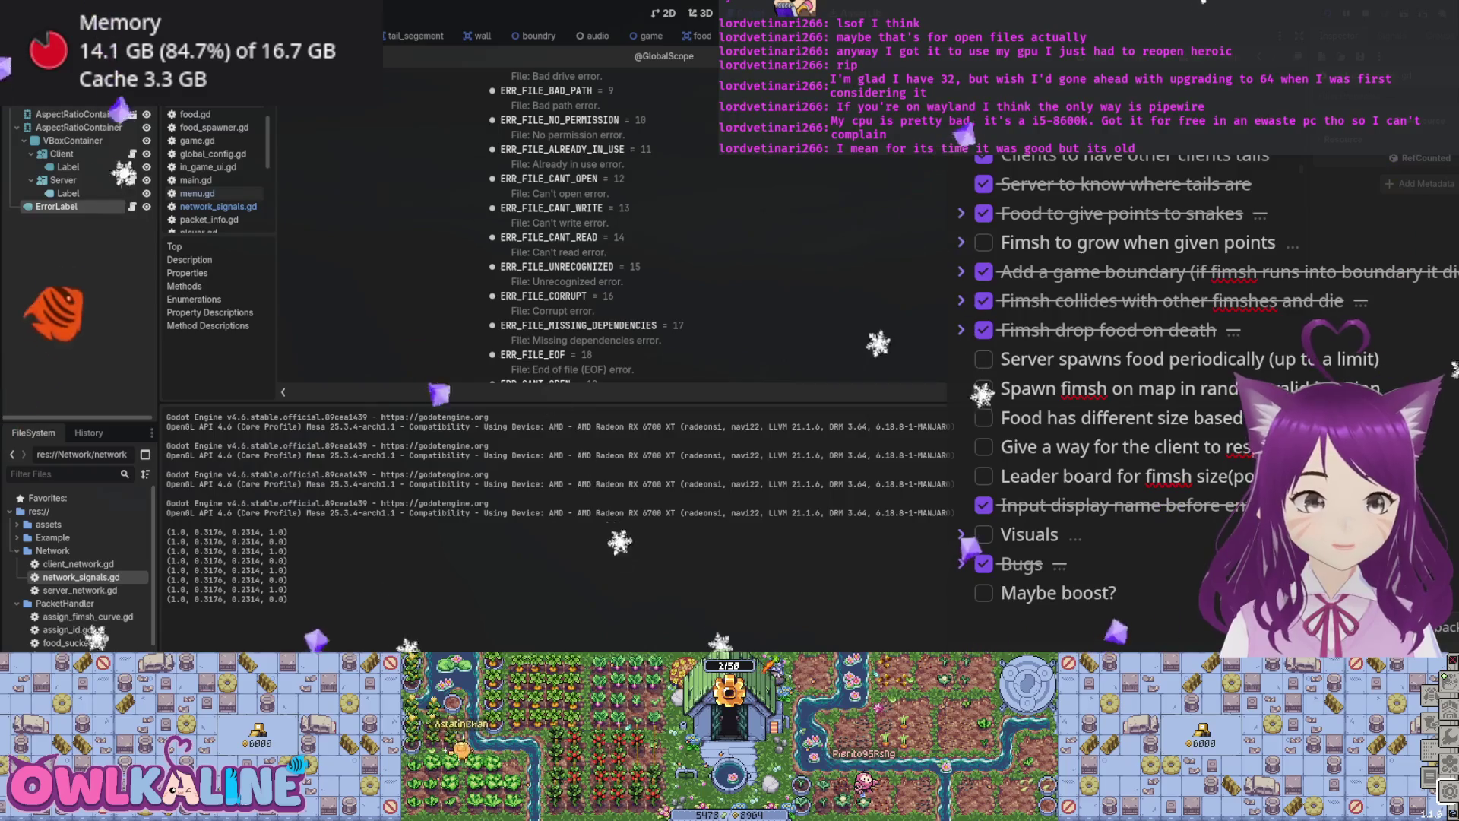
pyautogui.click(304, 460)
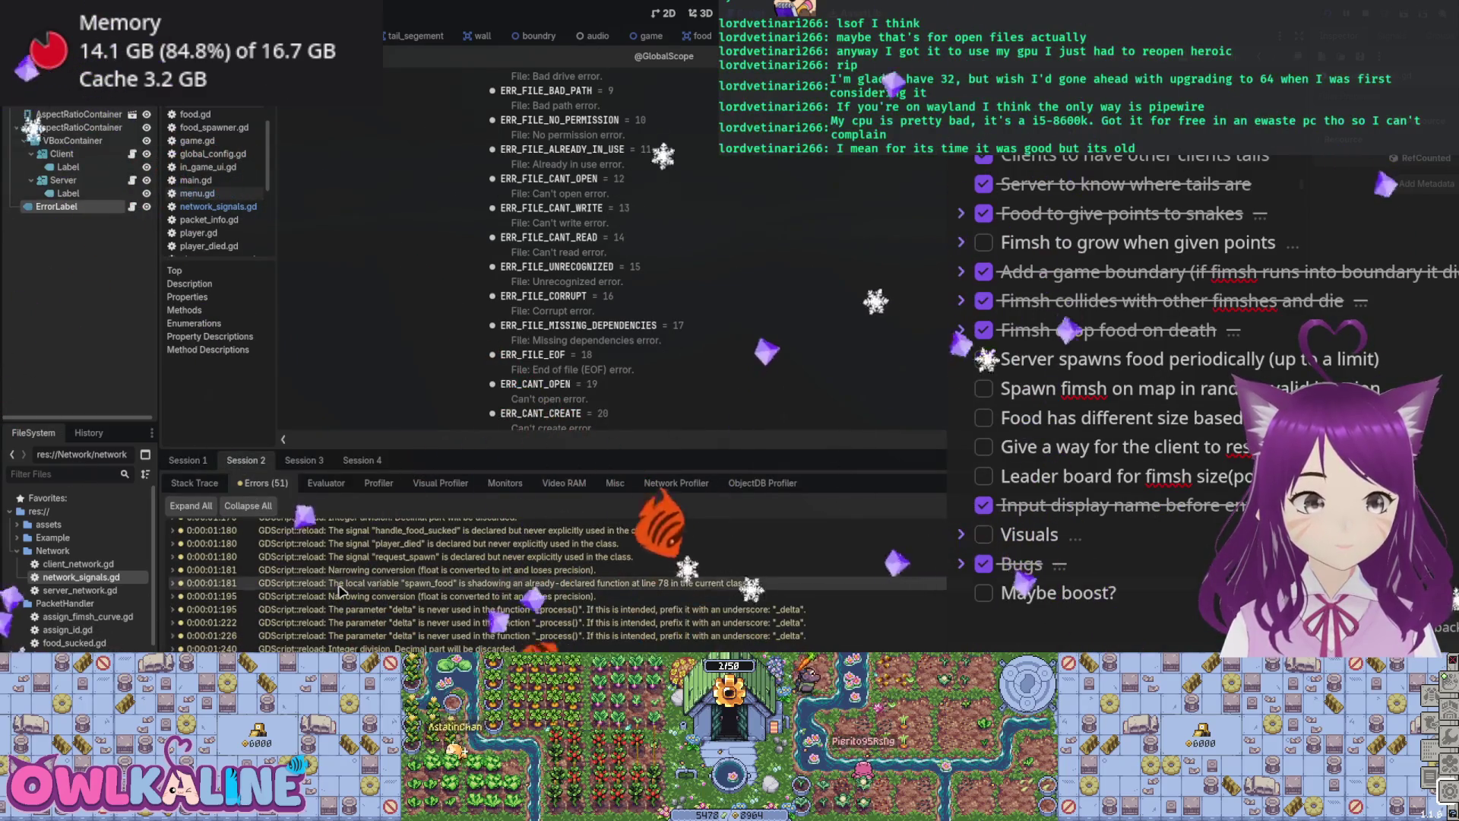
pyautogui.click(361, 460)
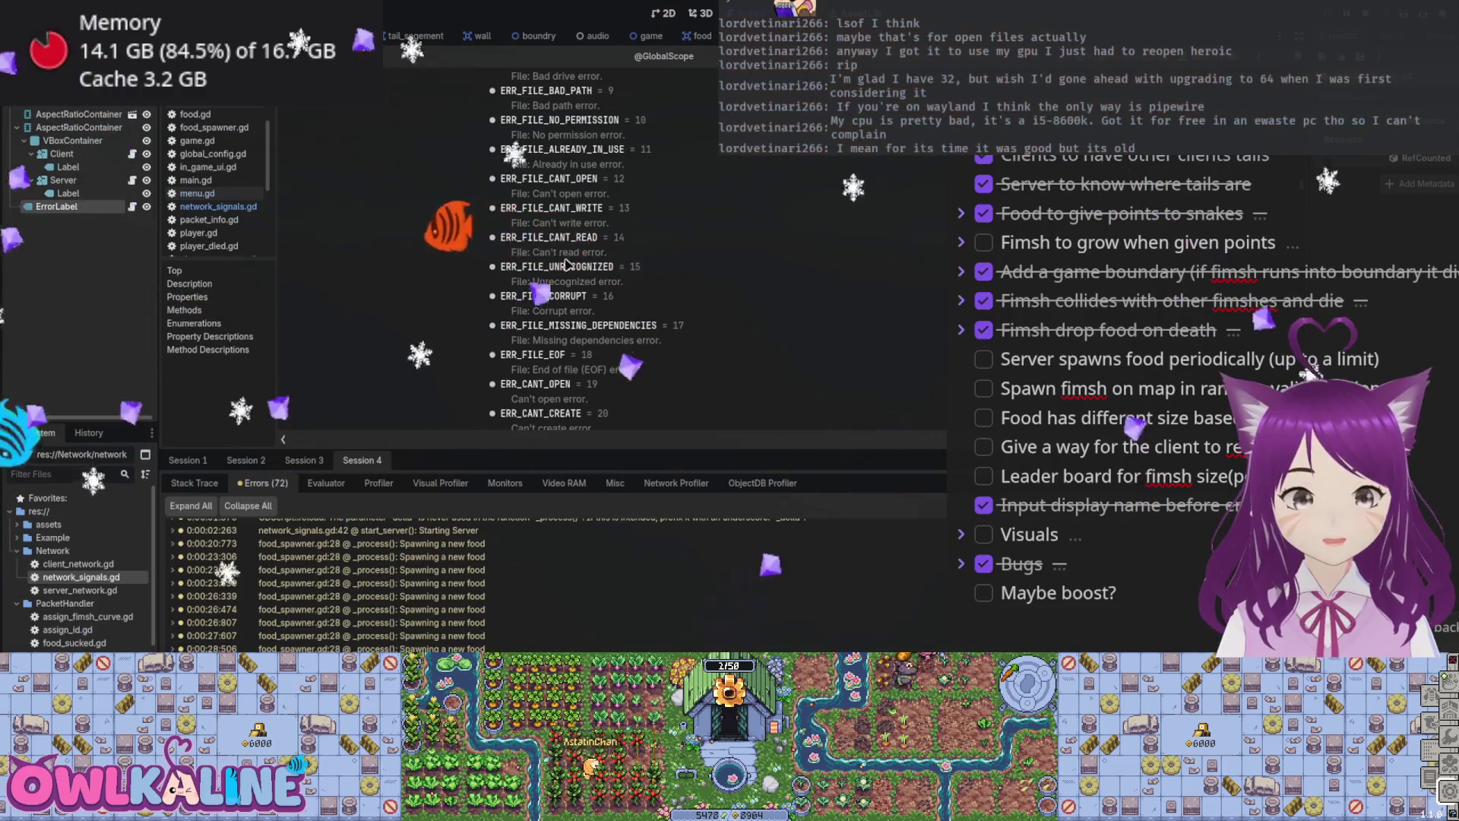
pyautogui.scroll(2, 625, 607)
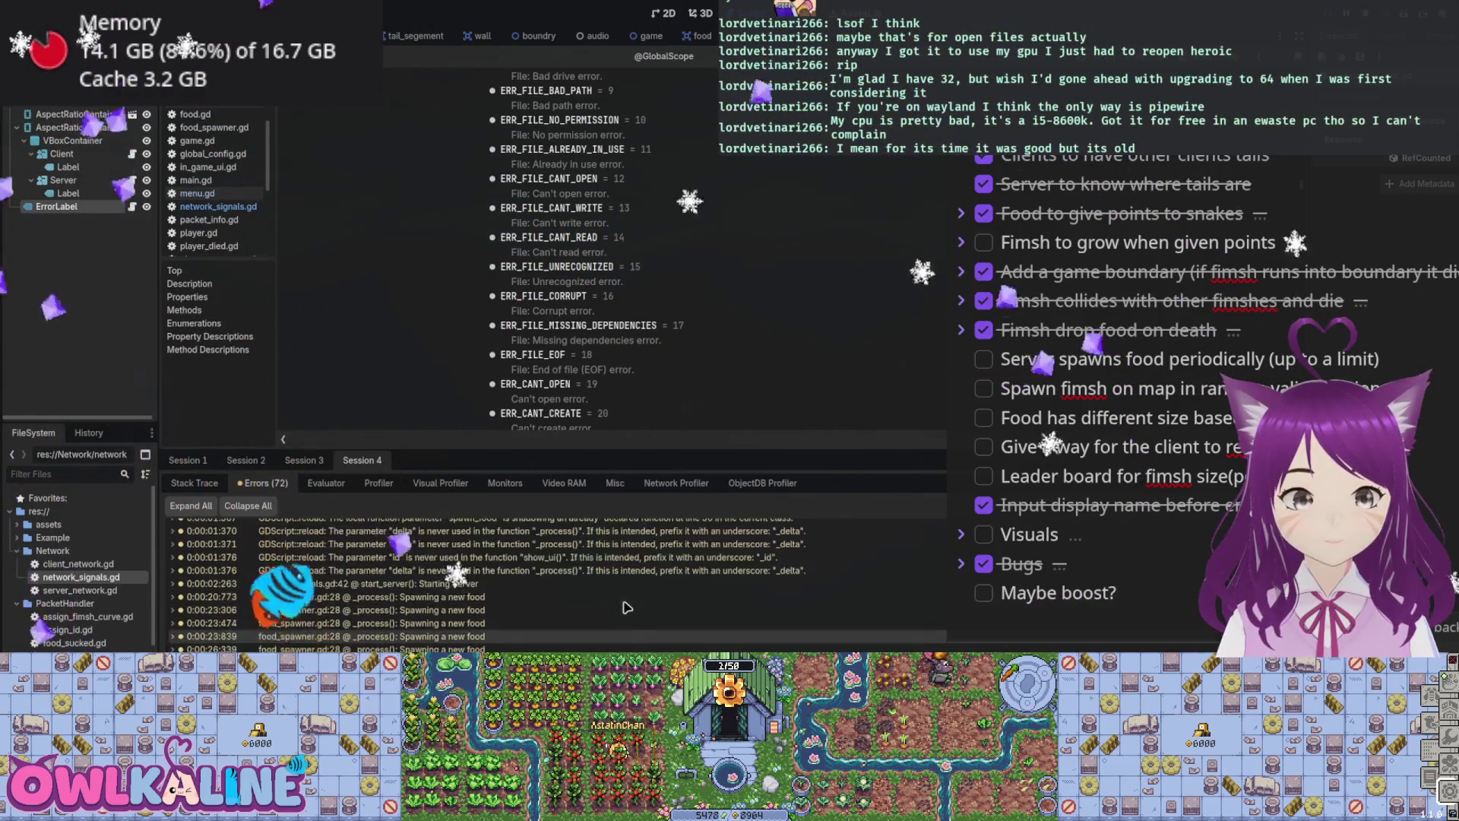
pyautogui.scroll(-2, 624, 607)
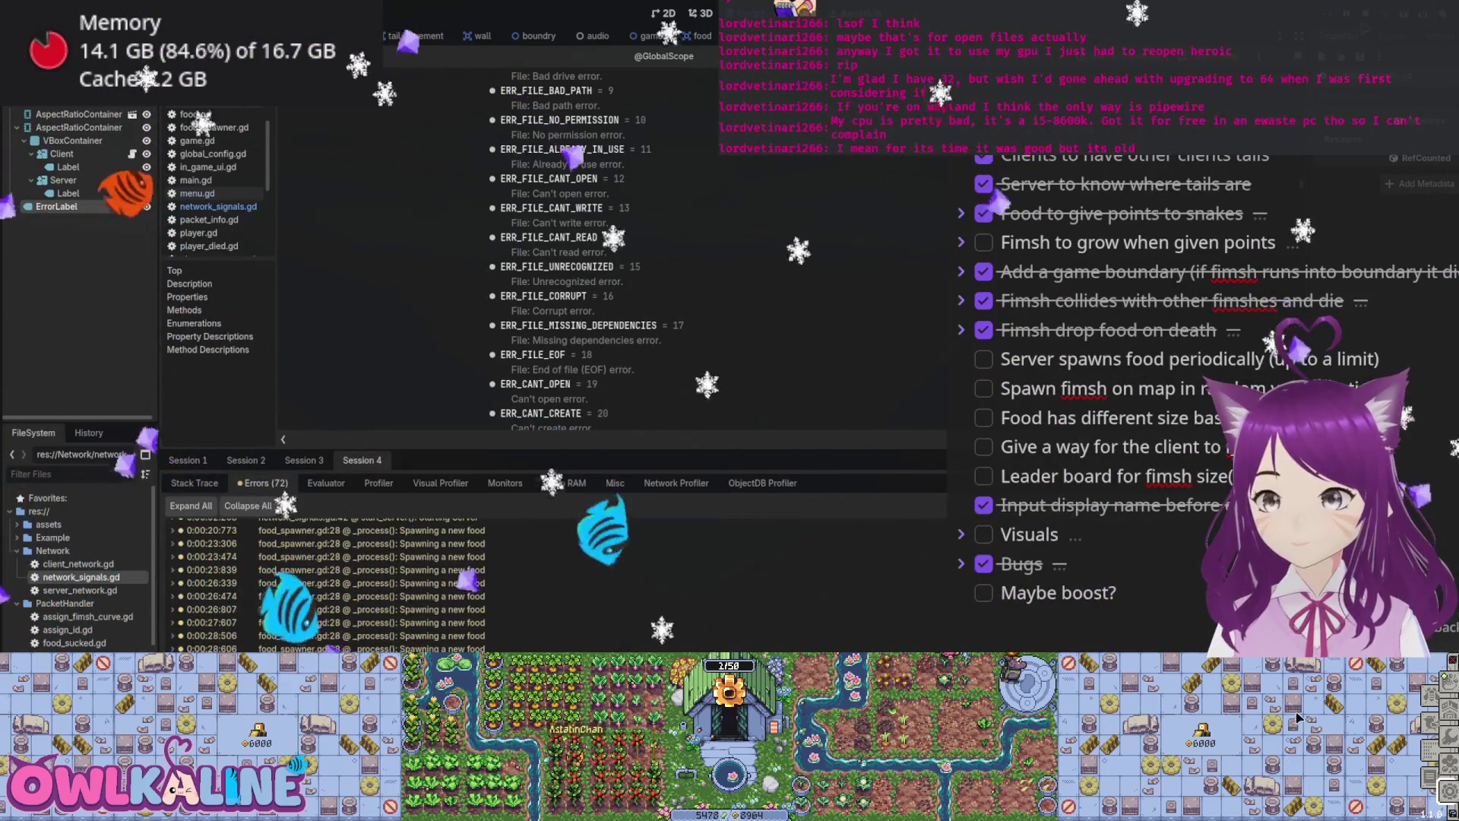
pyautogui.scroll(-1, 76, 160)
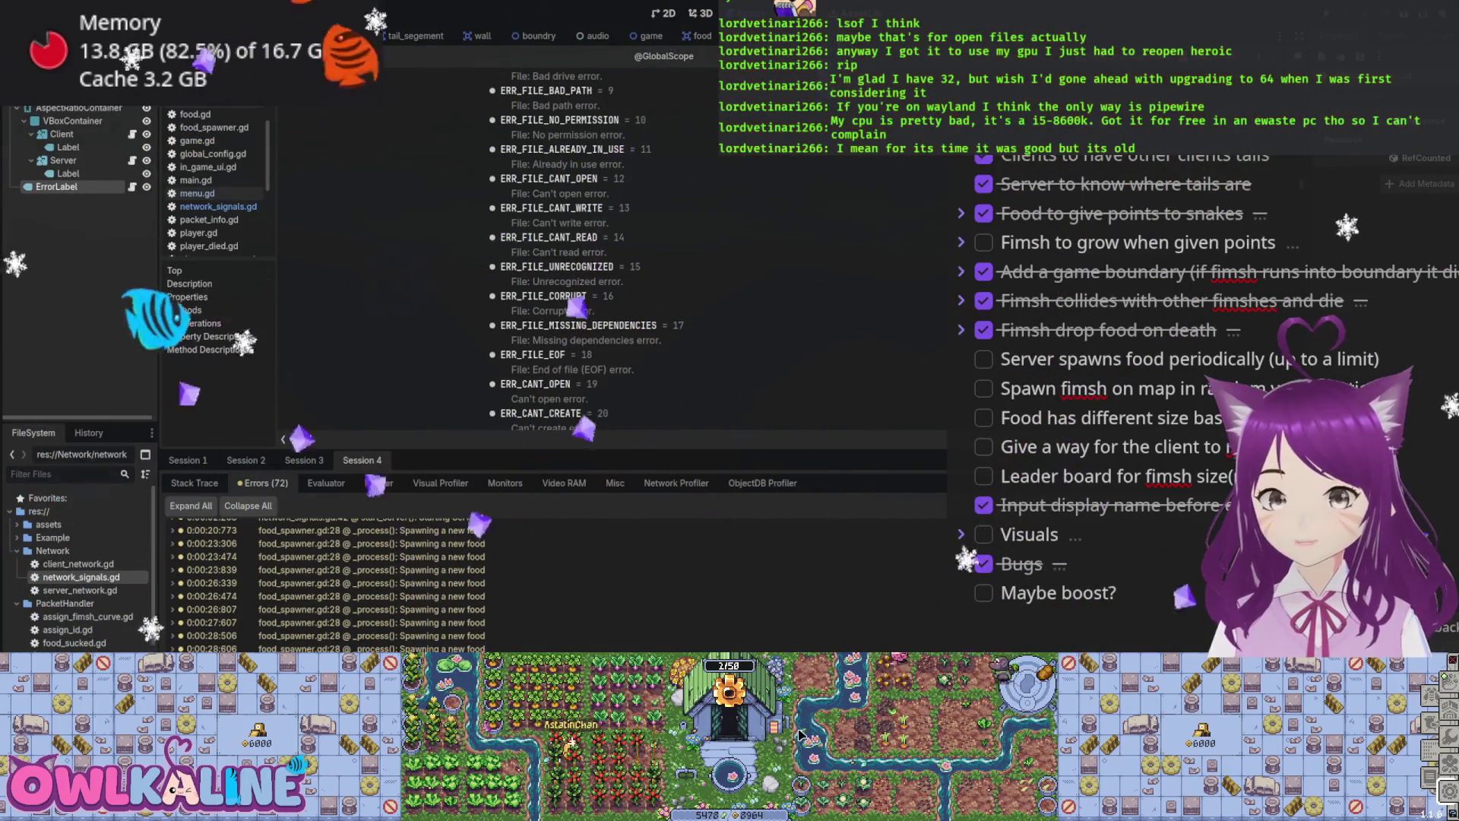
pyautogui.click(516, 38)
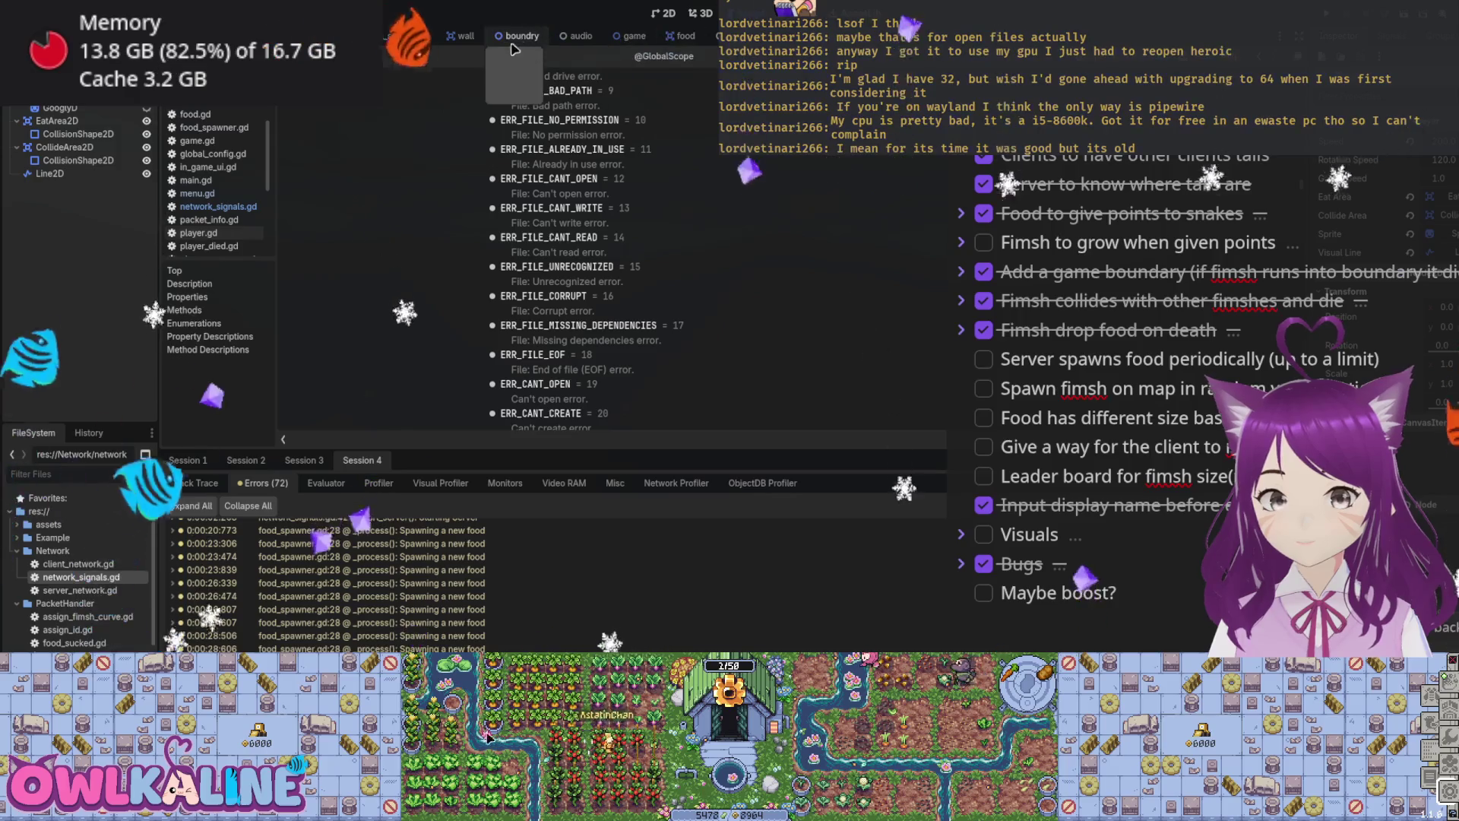
# Step: Review the tail segment script around the food spawn emit line
pyautogui.click(411, 36)
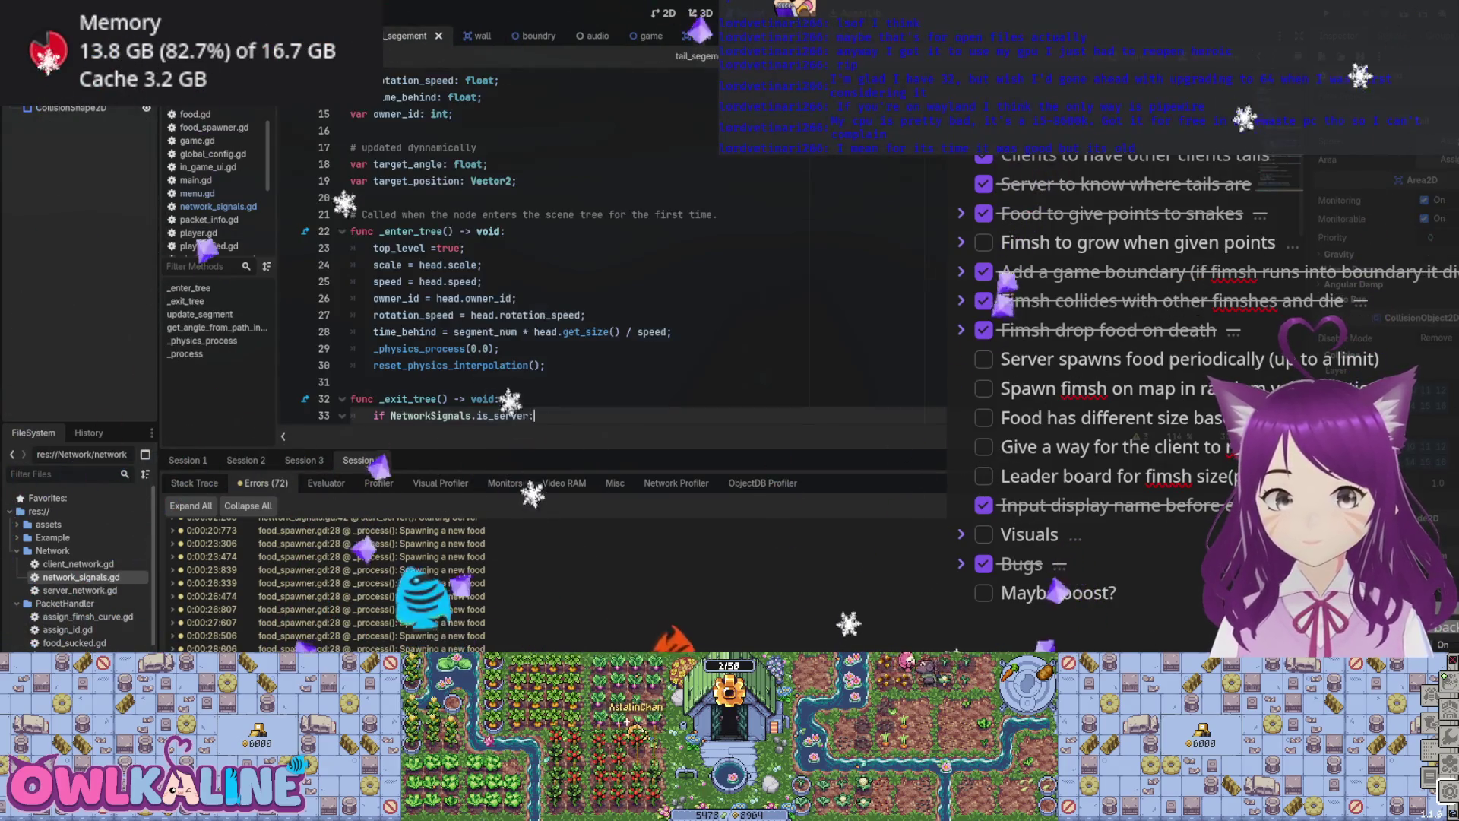
pyautogui.scroll(-3, 671, 300)
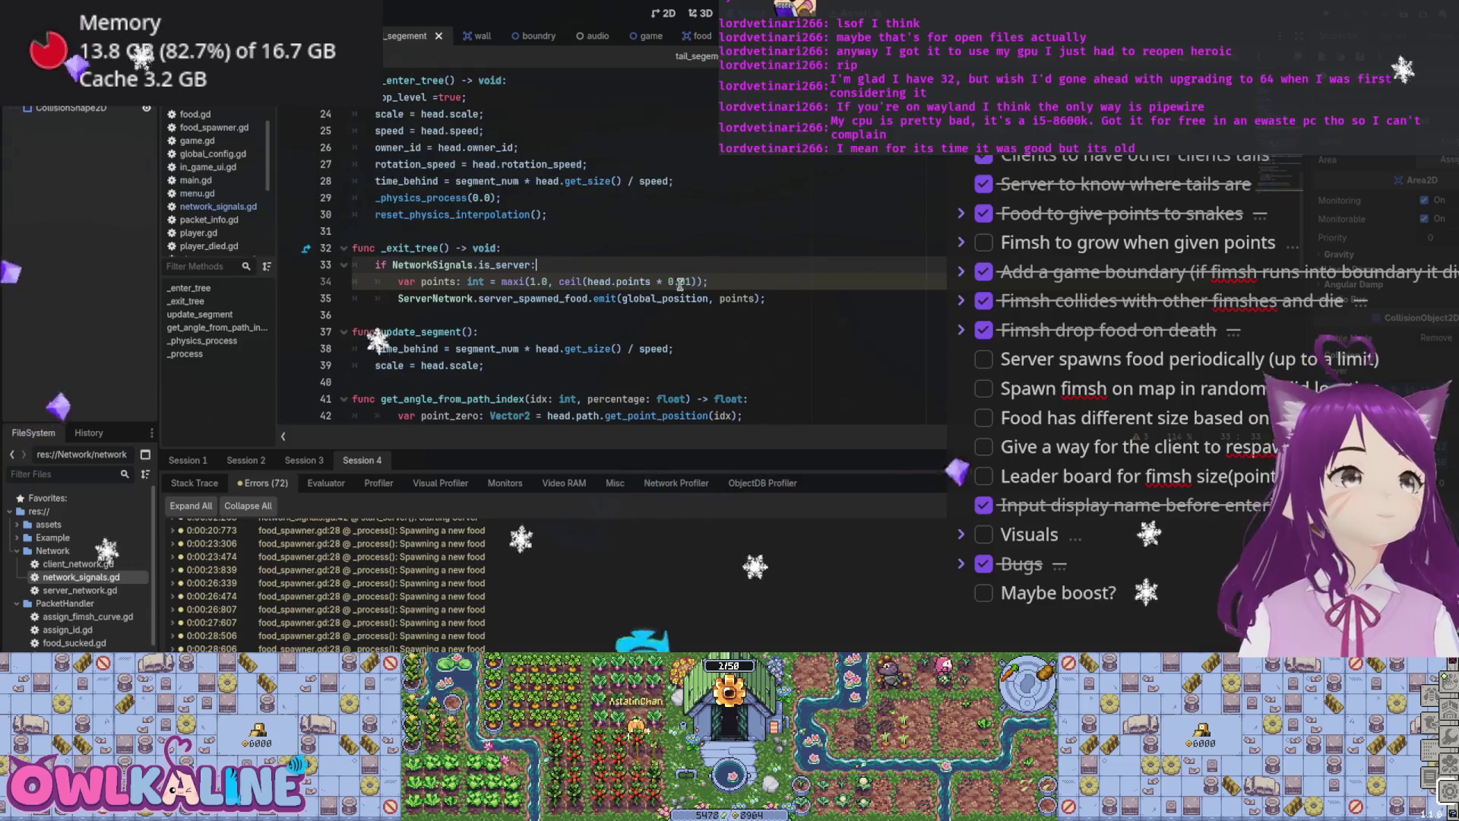
pyautogui.click(526, 298)
pyautogui.scroll(-4, 671, 327)
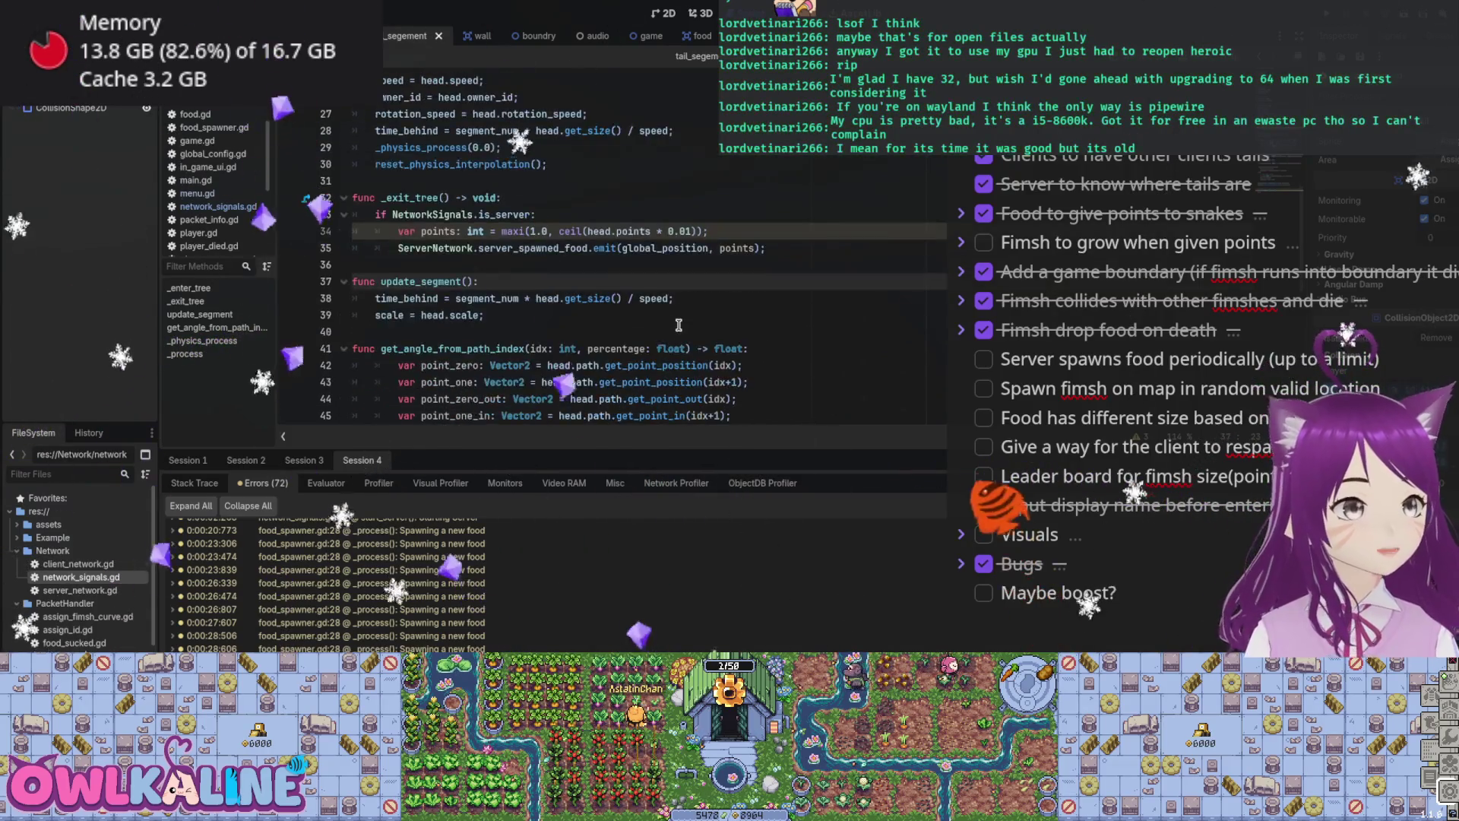
pyautogui.scroll(-5, 678, 325)
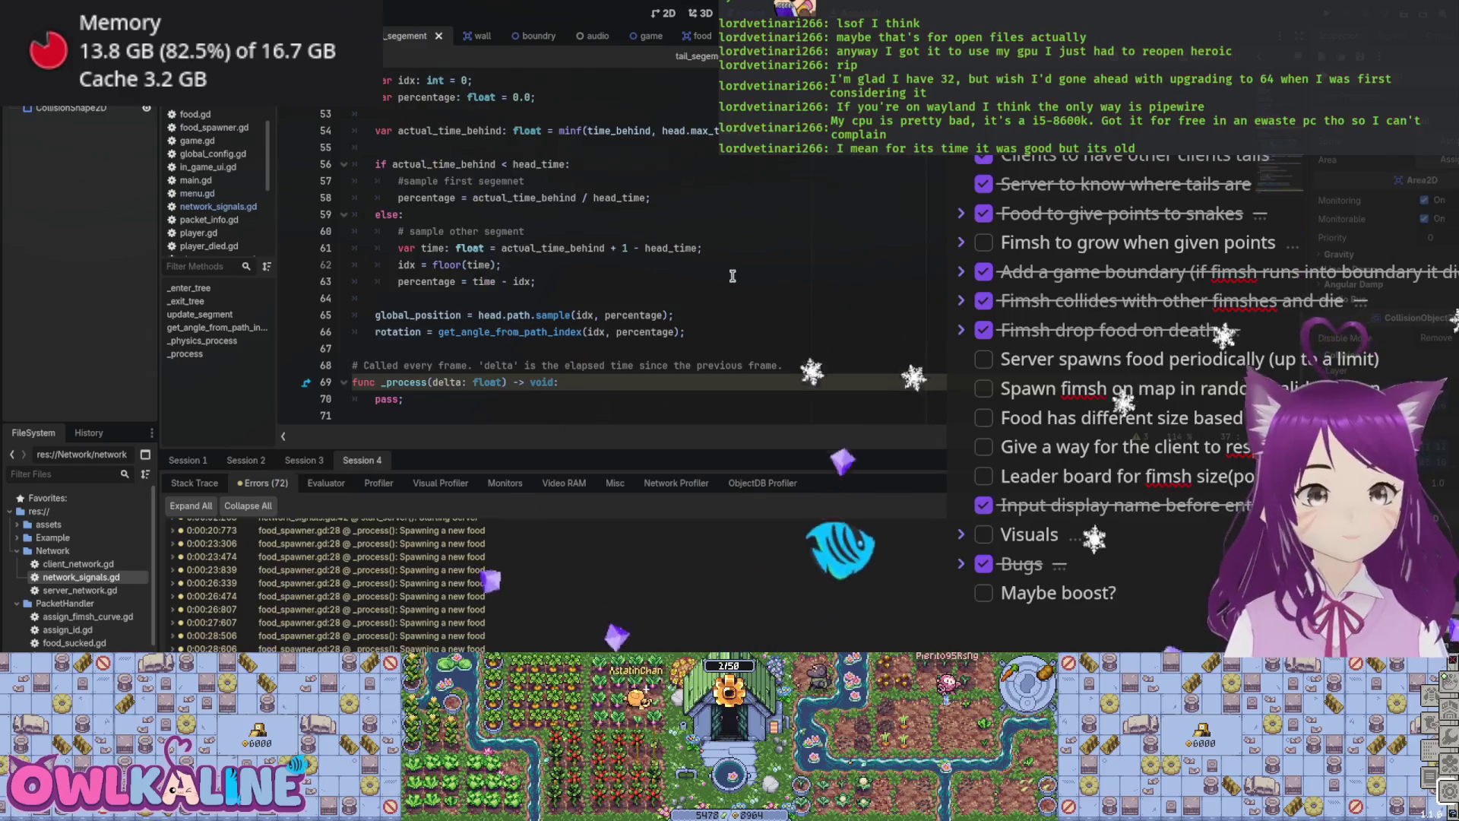
pyautogui.scroll(11, 733, 276)
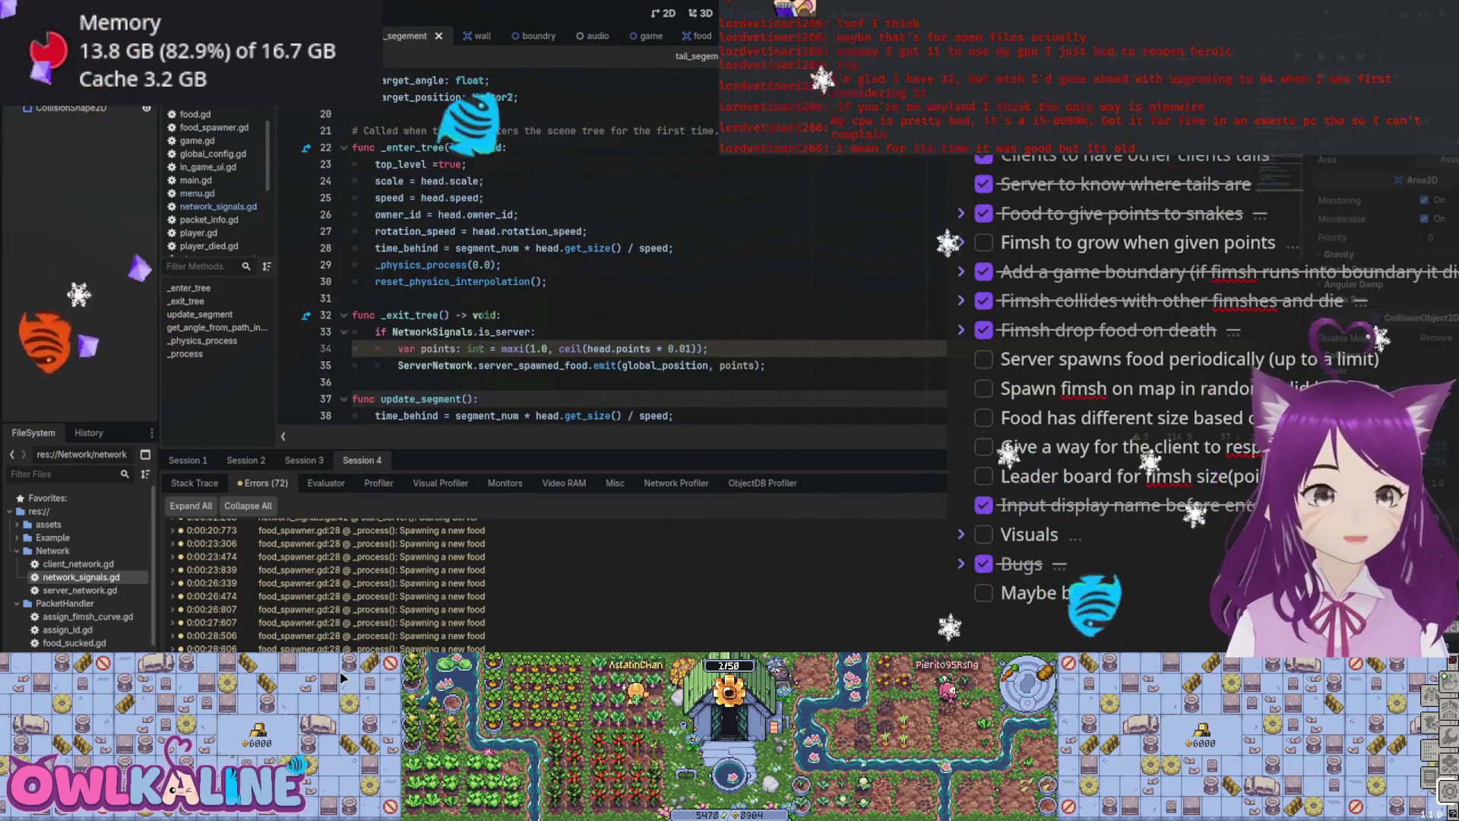
# Step: Tick off the periodic food spawning task and return to the SpawnPlayer packet script
pyautogui.click(984, 359)
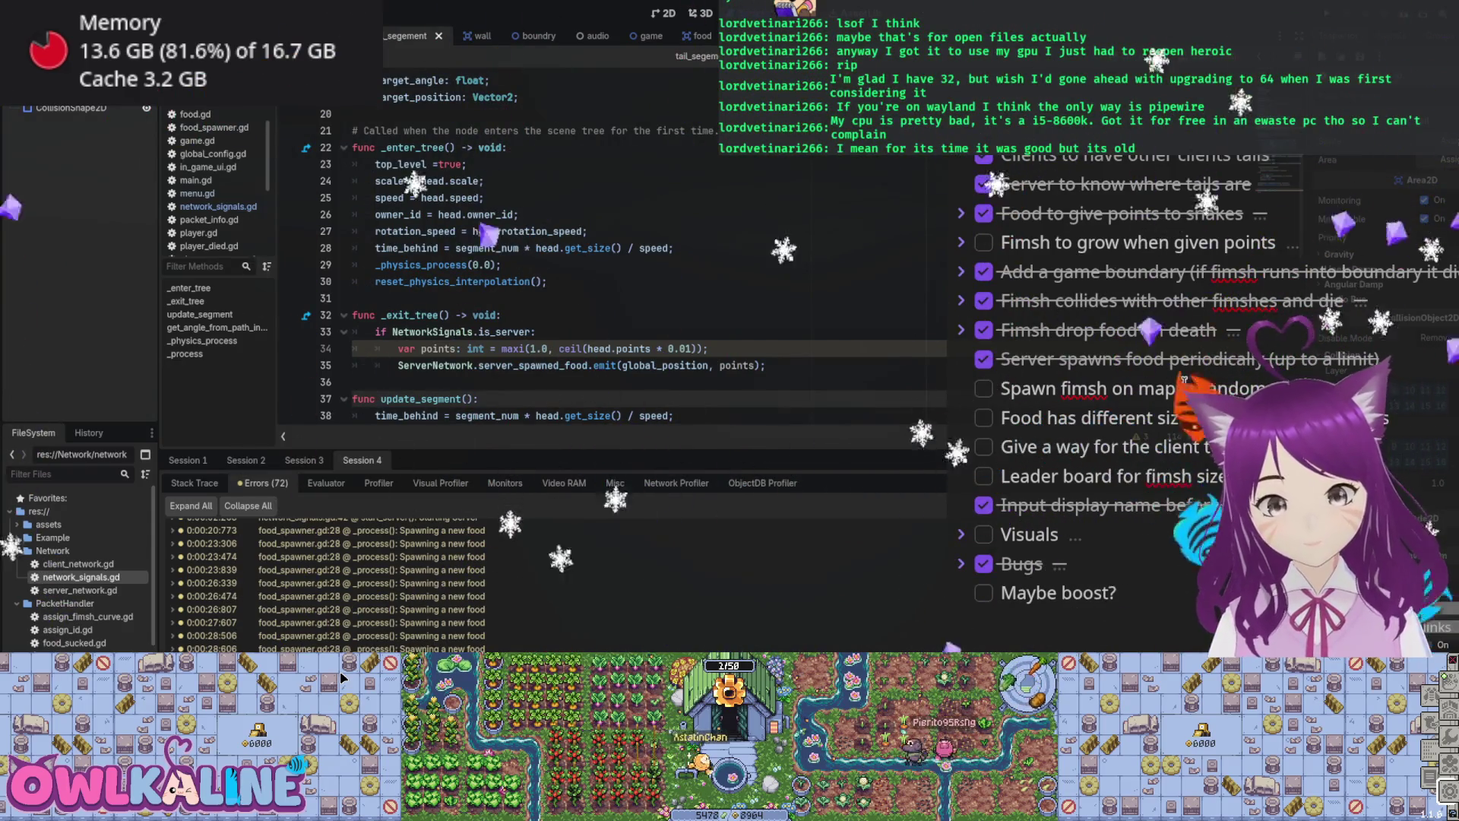
pyautogui.doubleClick(1147, 388)
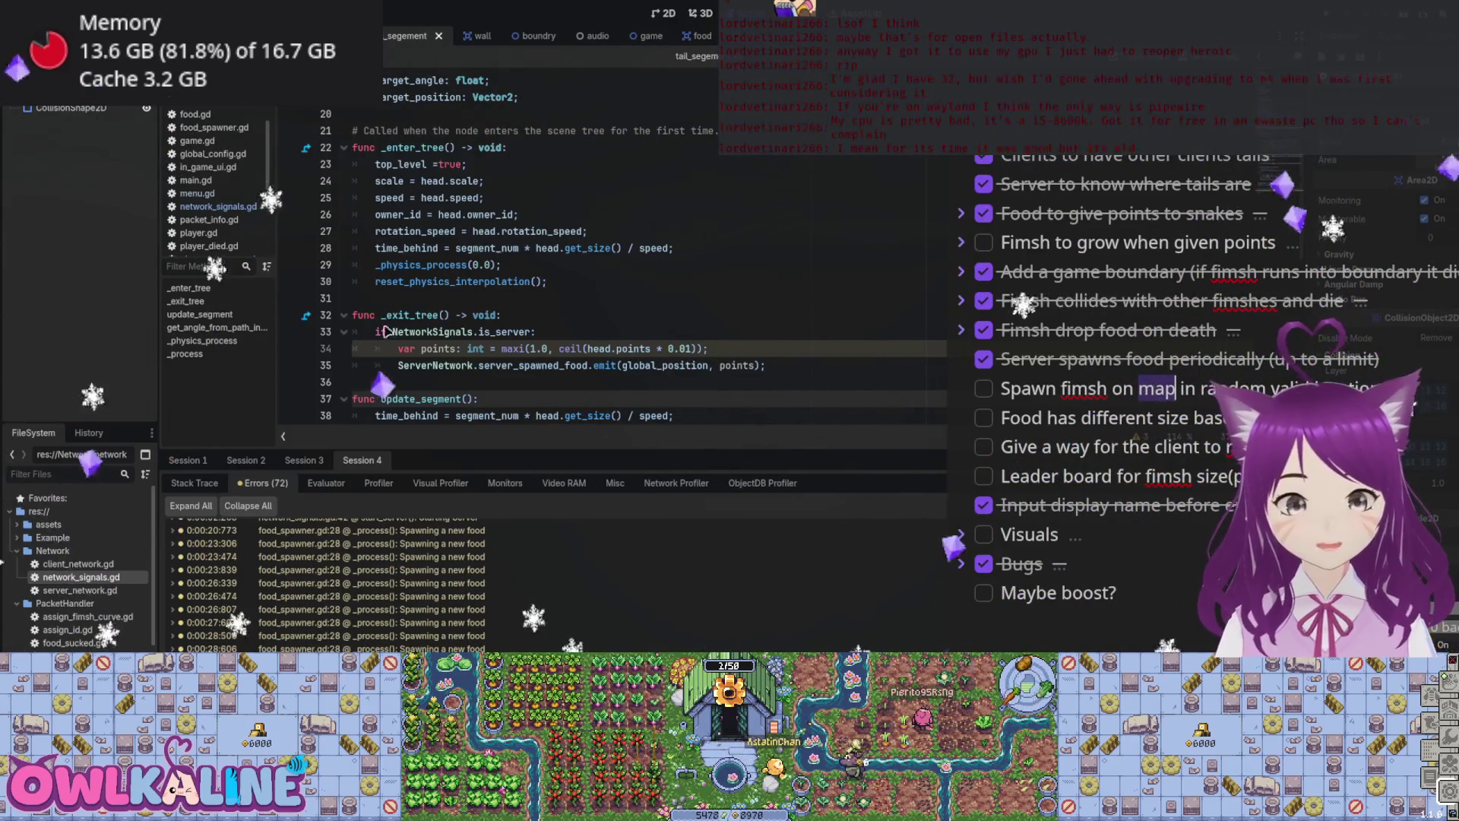
pyautogui.click(420, 275)
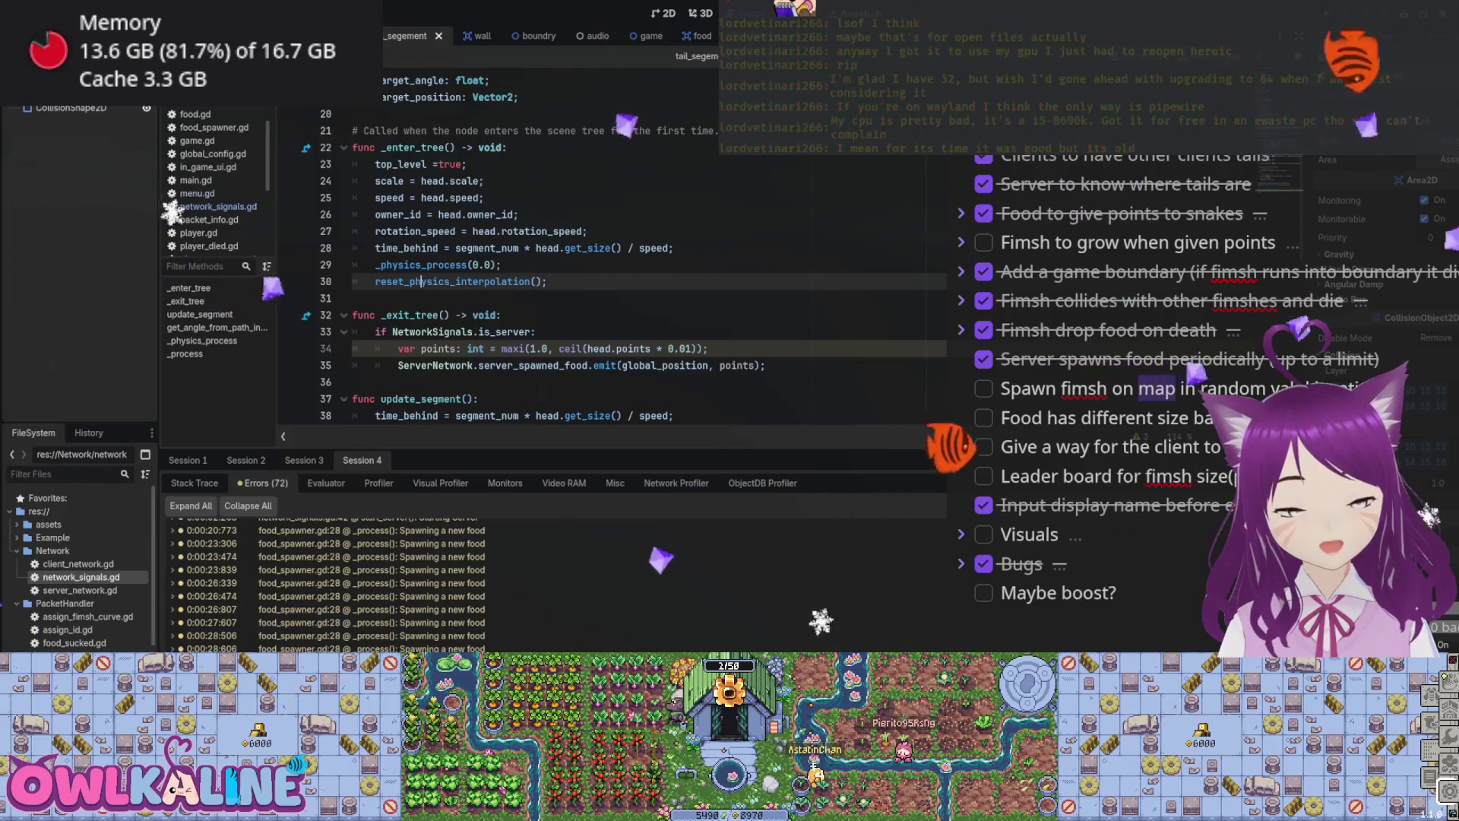
pyautogui.hotkey('alt', 'Left')
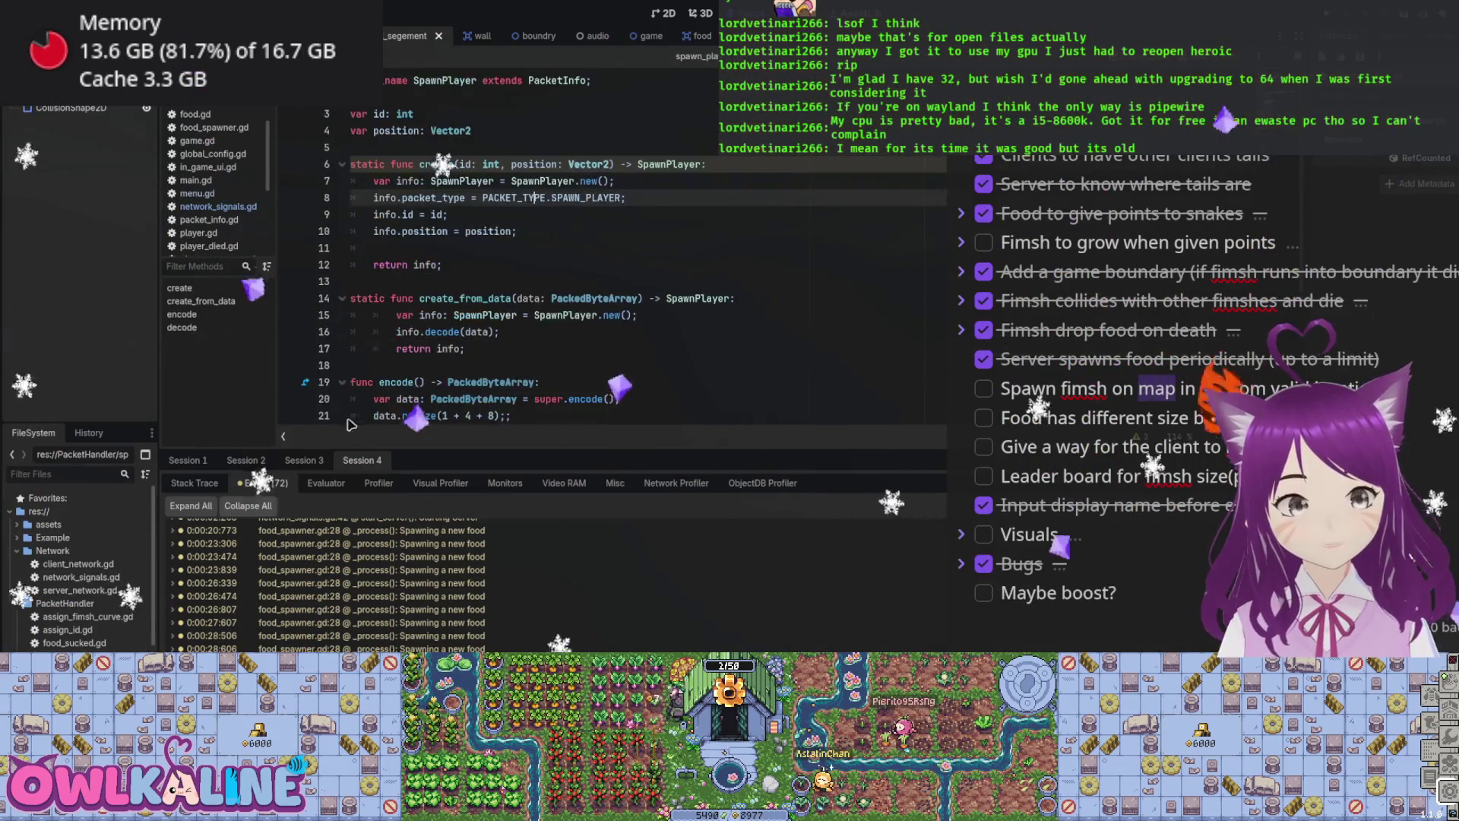
# Step: In server_network.gd, insert a blank line after peers_alive.append(peer_id) in the REQUEST_SPAWN branch
pyautogui.hotkey('alt', 'Left')
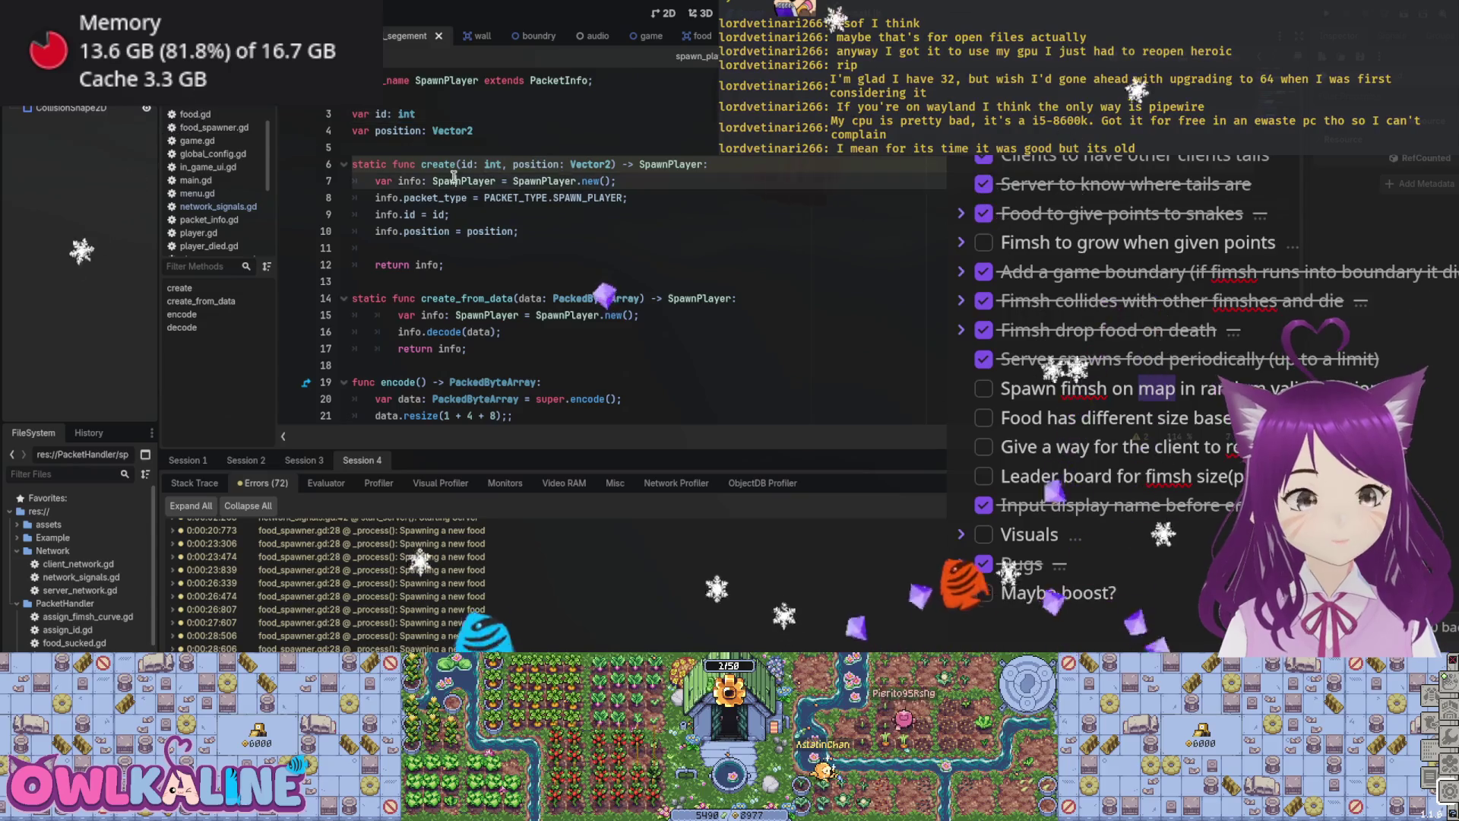
pyautogui.doubleClick(80, 591)
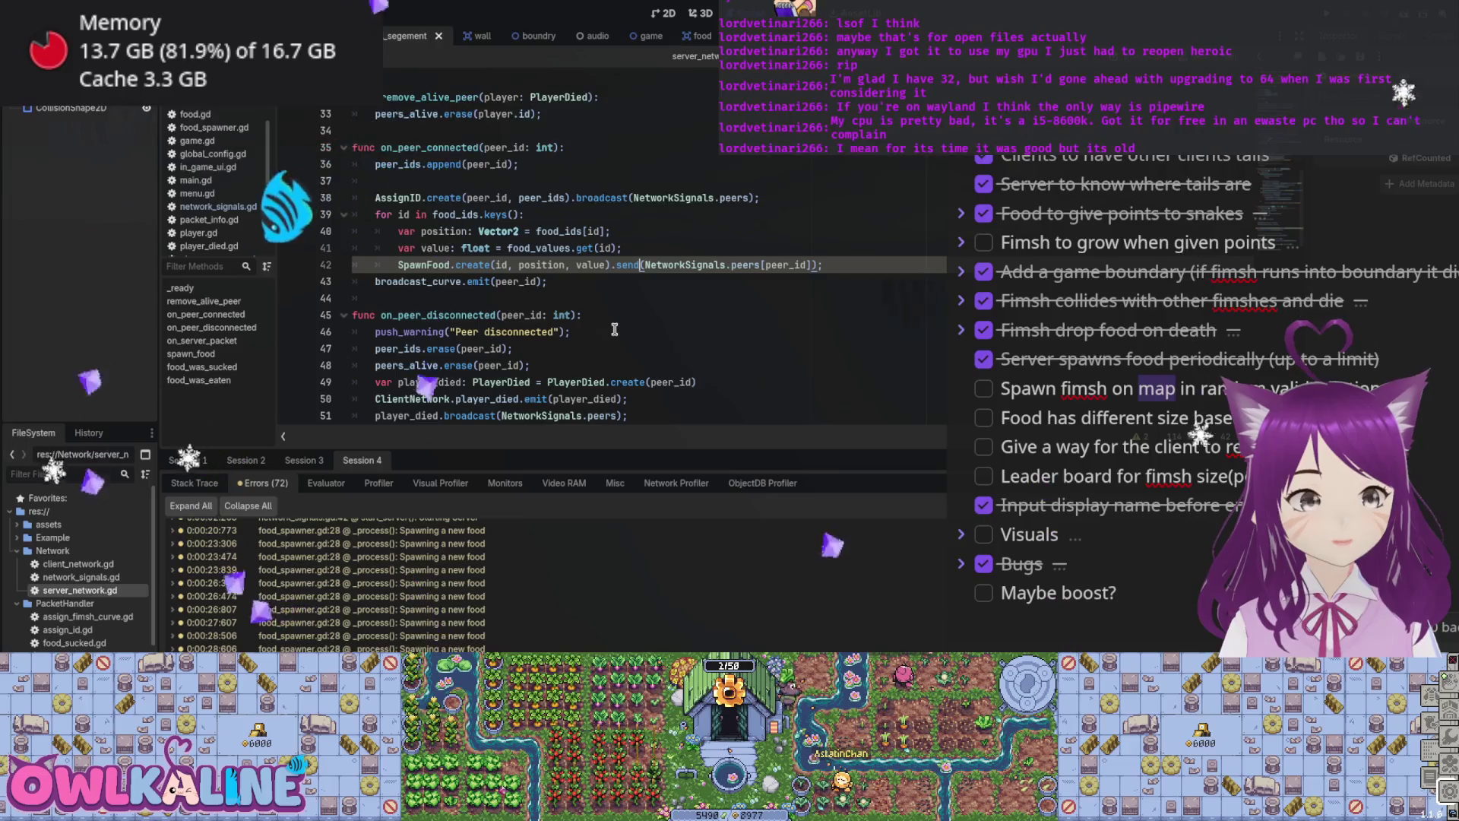
pyautogui.scroll(5, 615, 329)
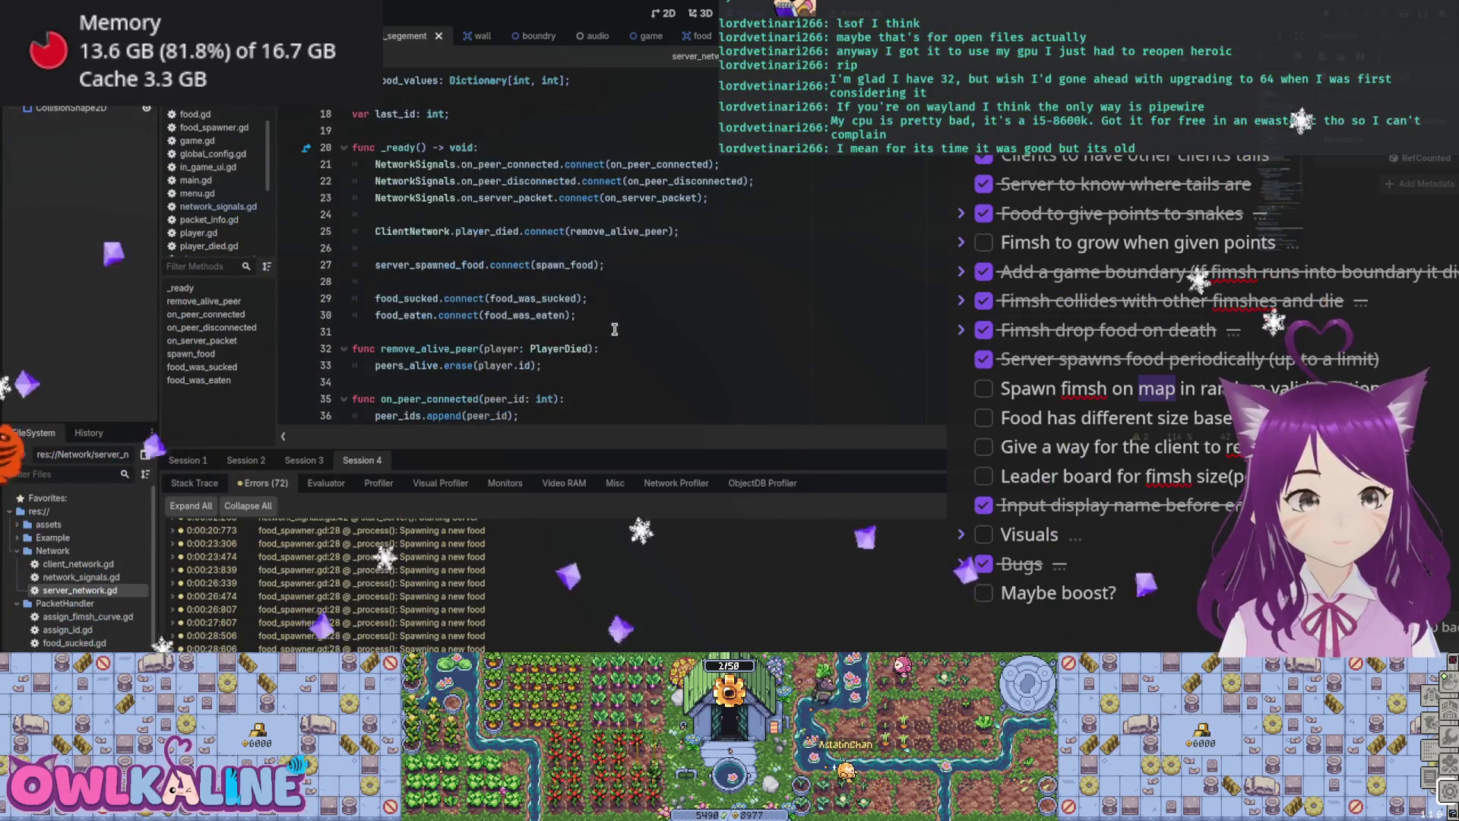
pyautogui.scroll(-5, 615, 329)
pyautogui.scroll(-7, 615, 329)
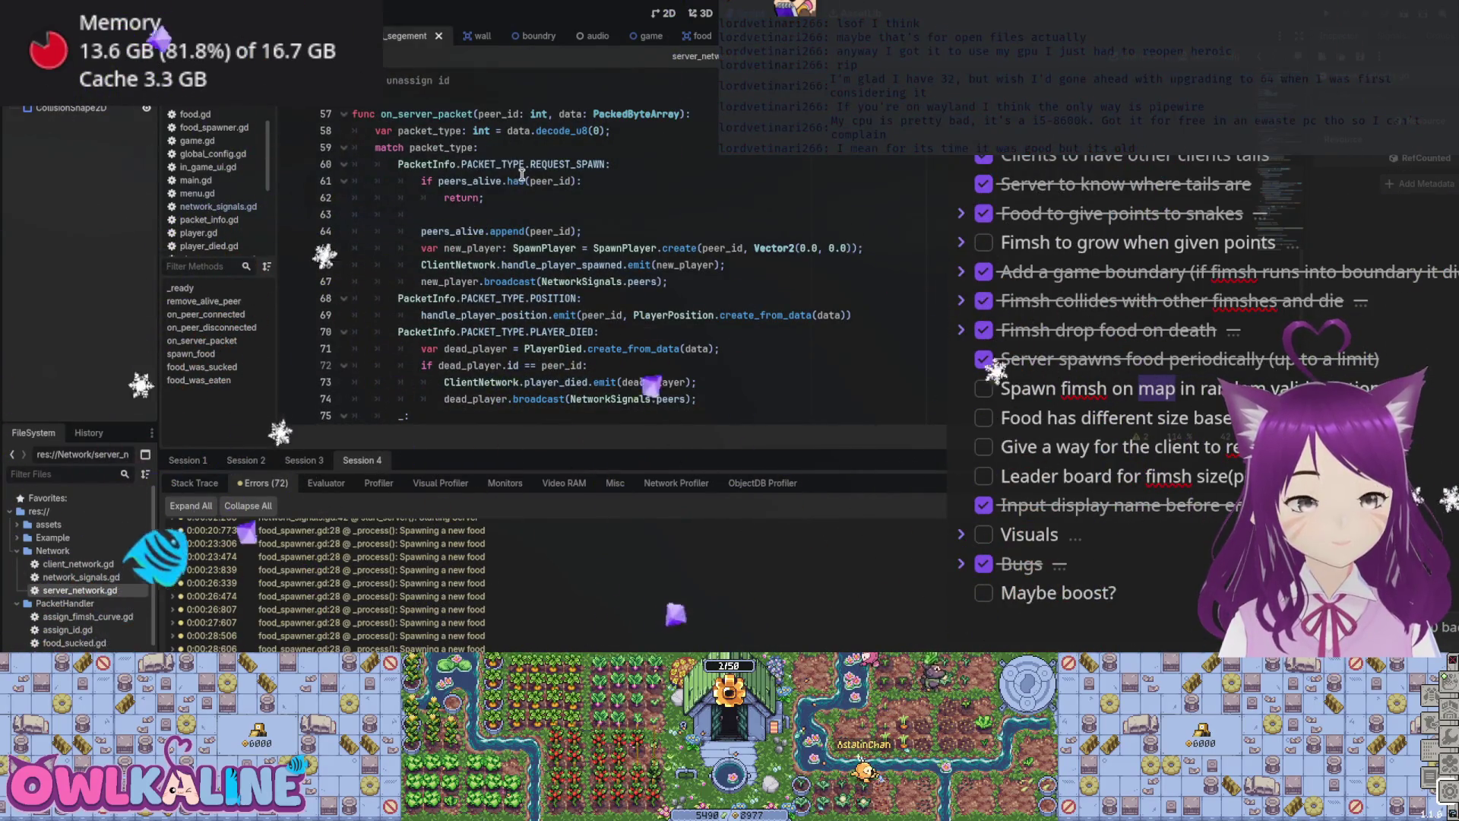
pyautogui.moveTo(844, 249); pyautogui.dragTo(762, 251)
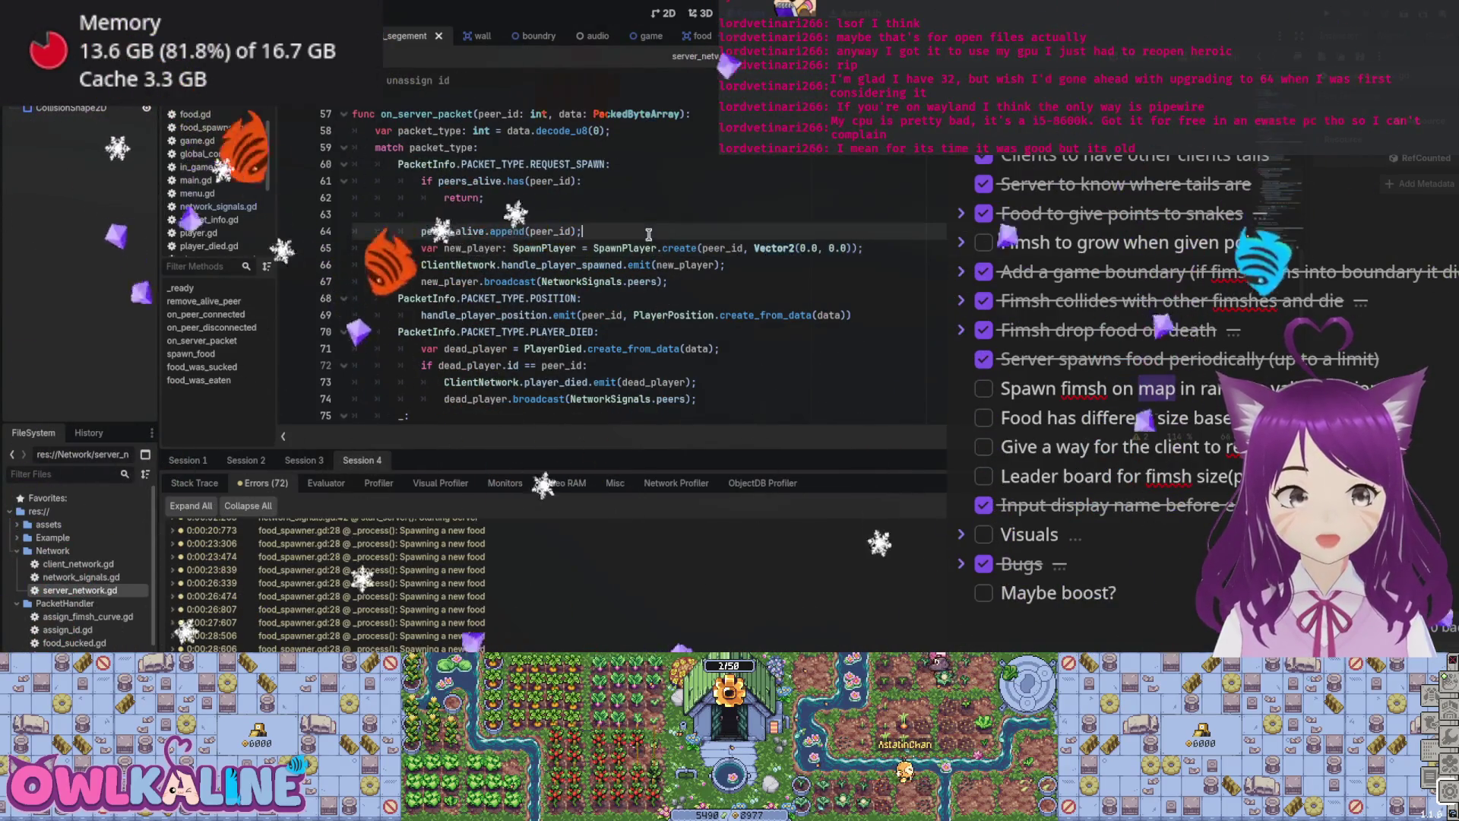
pyautogui.click(838, 249)
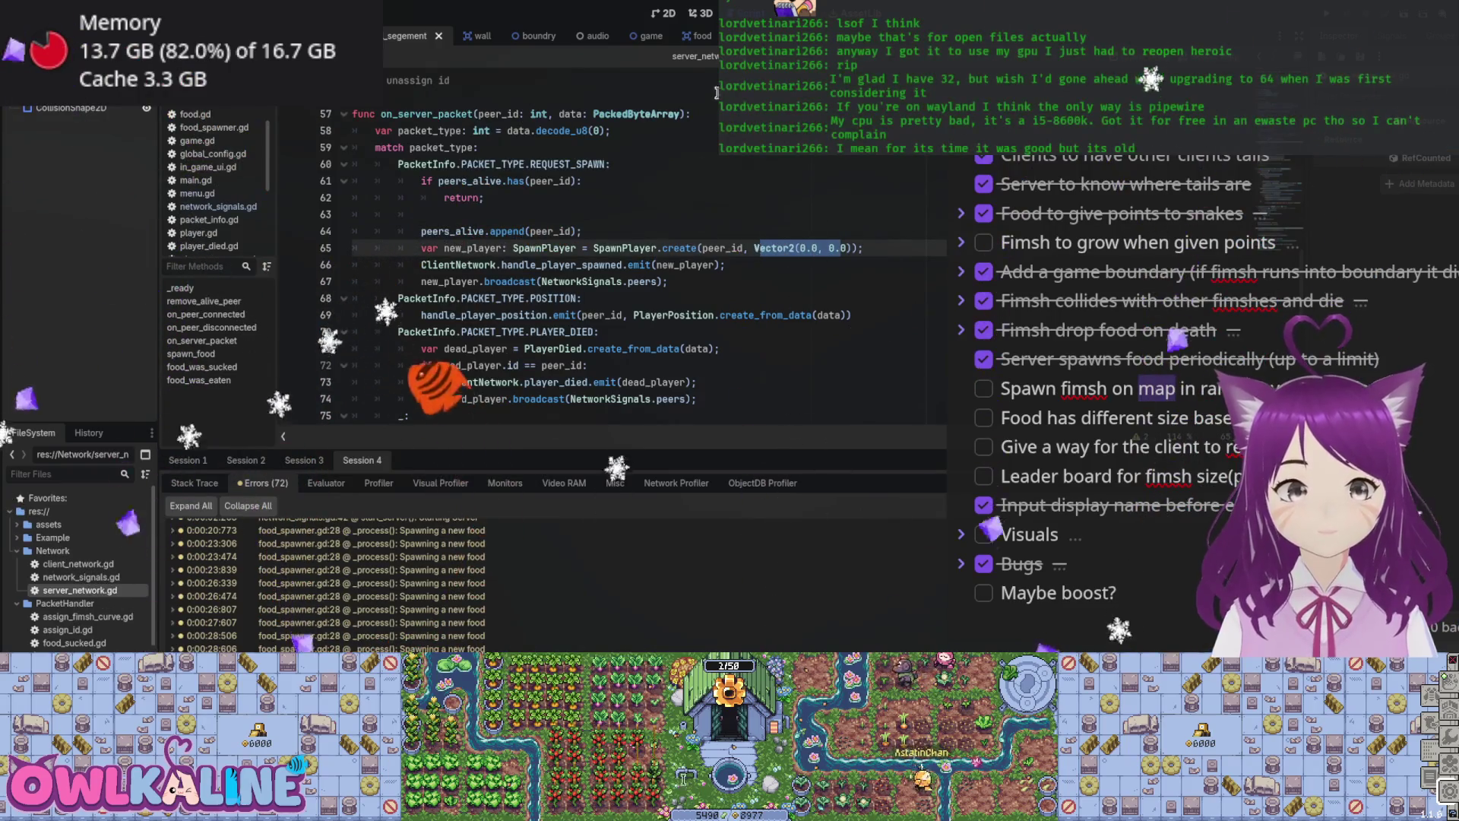
pyautogui.click(678, 232)
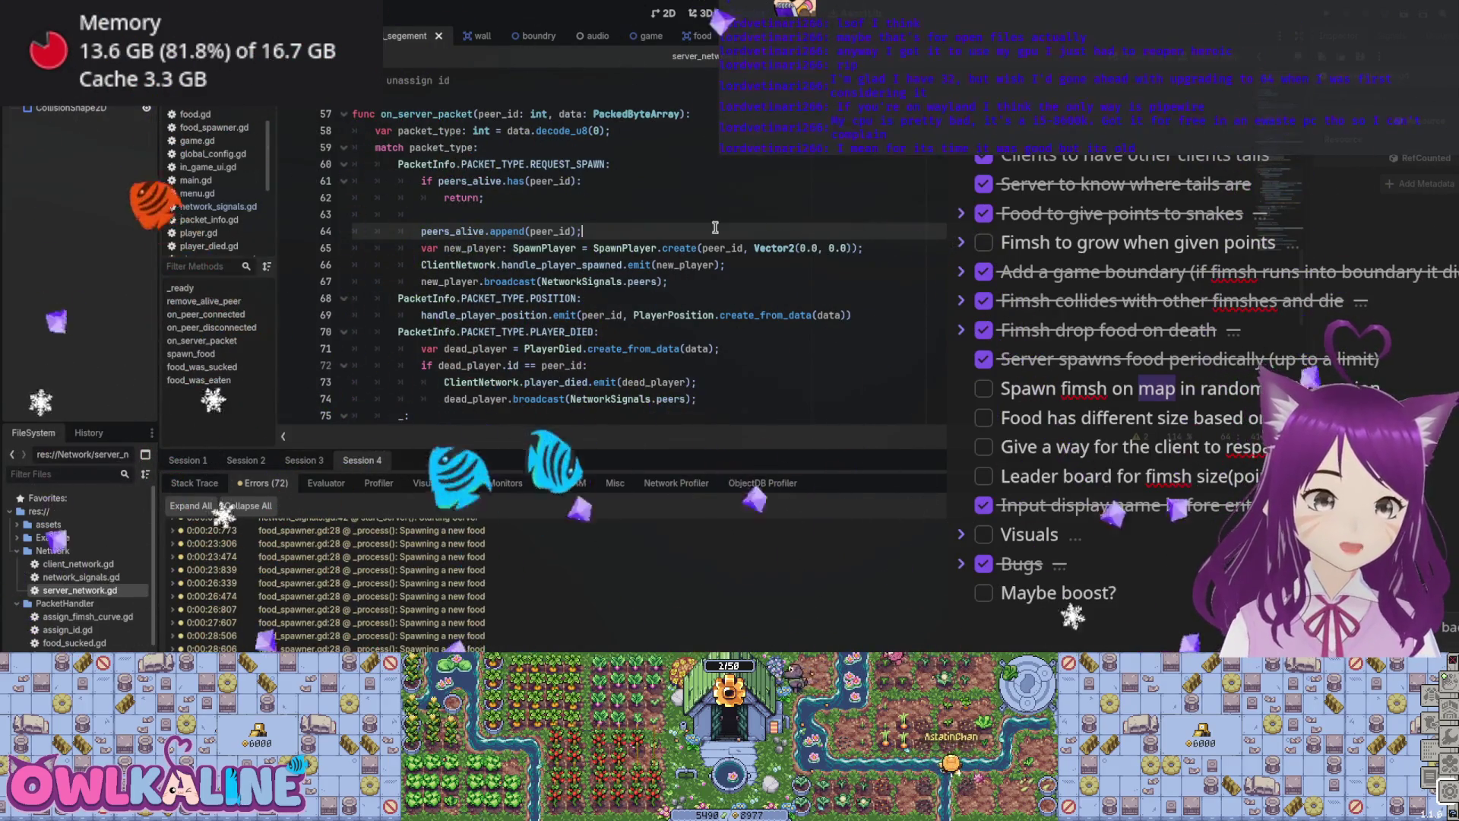
pyautogui.press('Return')
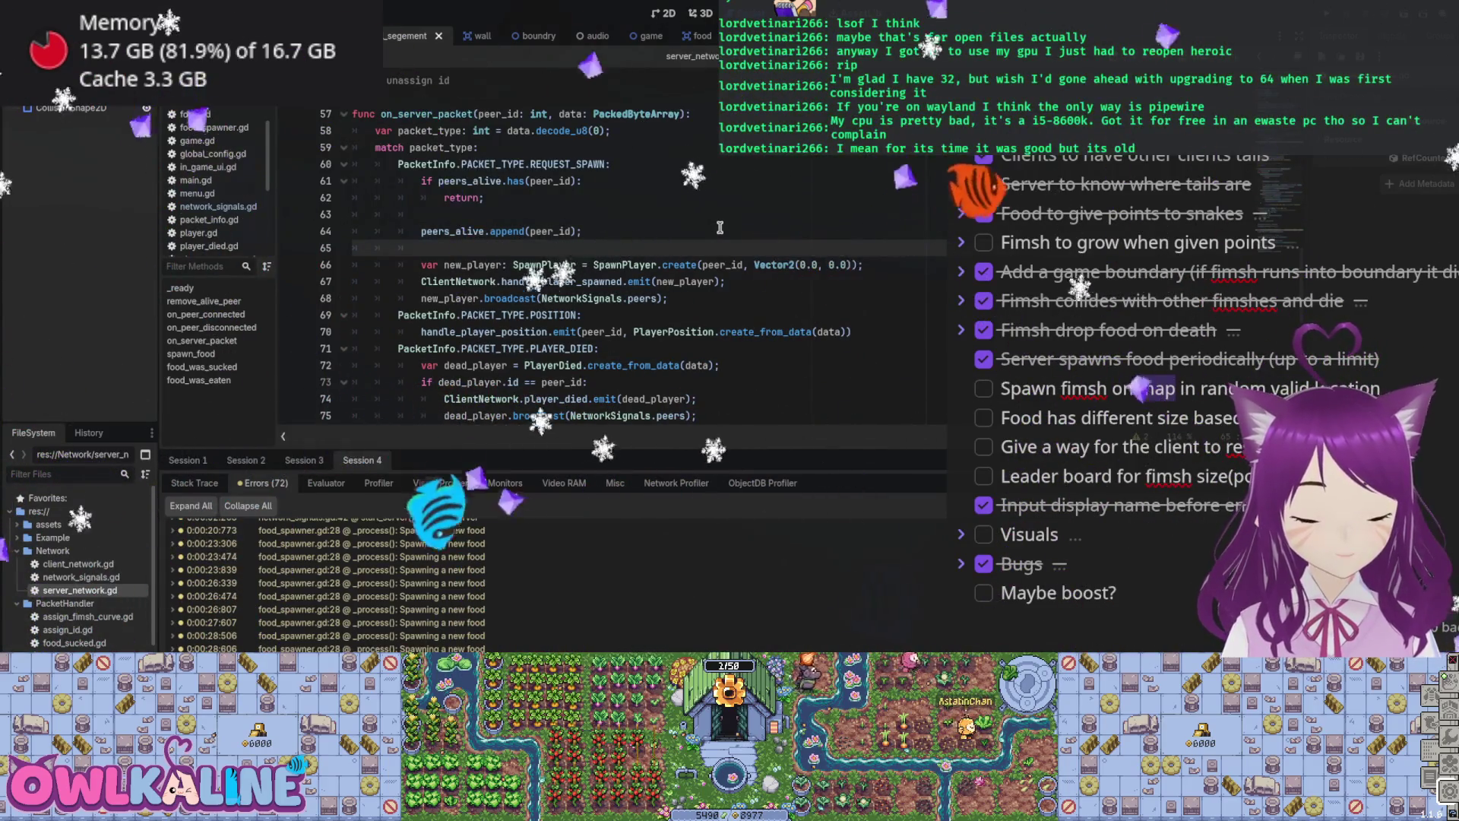
# Step: Add var x: float = 4000.0 * randf() - 2000.0 before the new player is created
pyautogui.write('var x: float =')
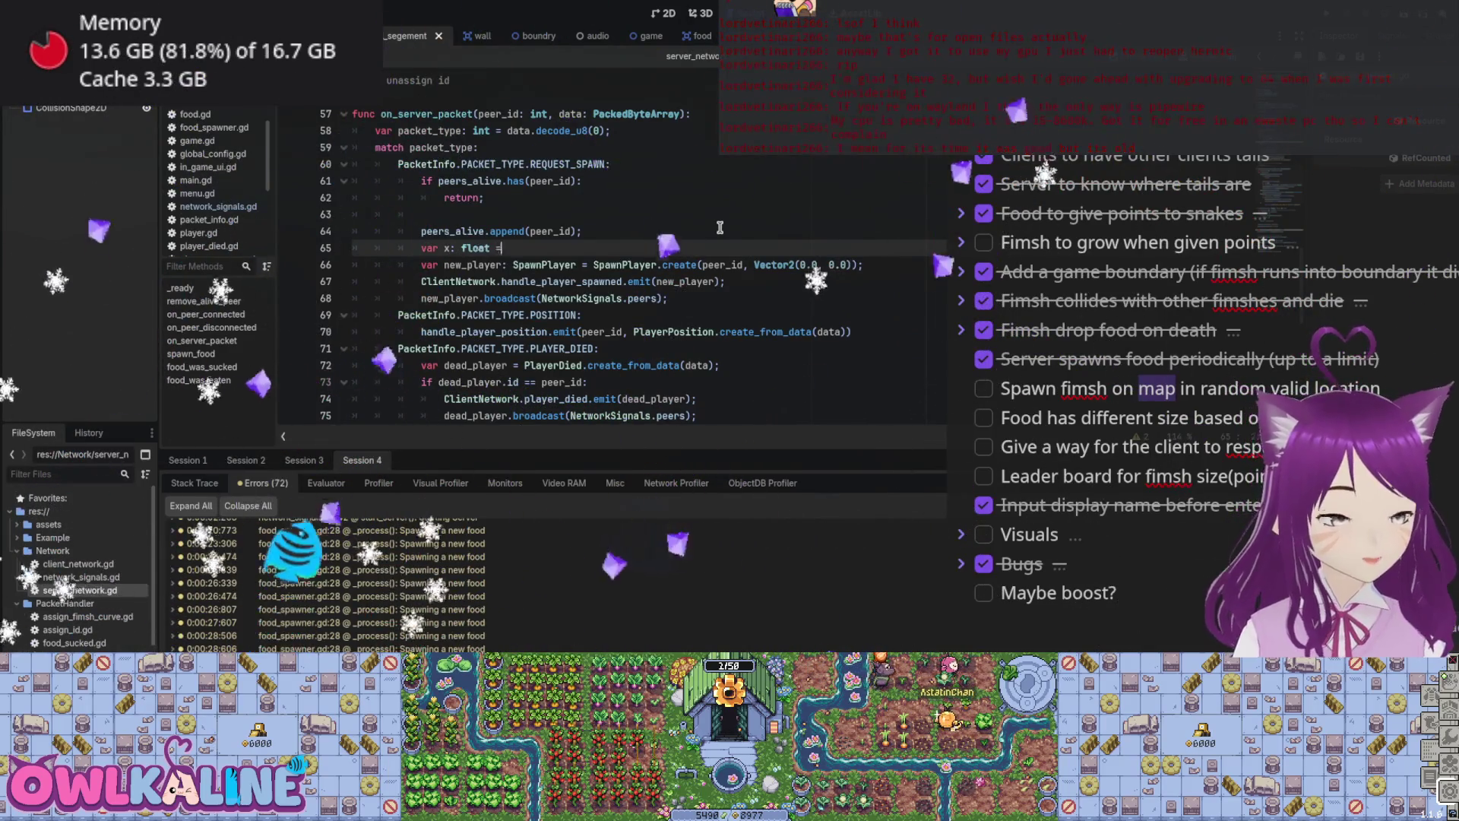
pyautogui.write(' 4000')
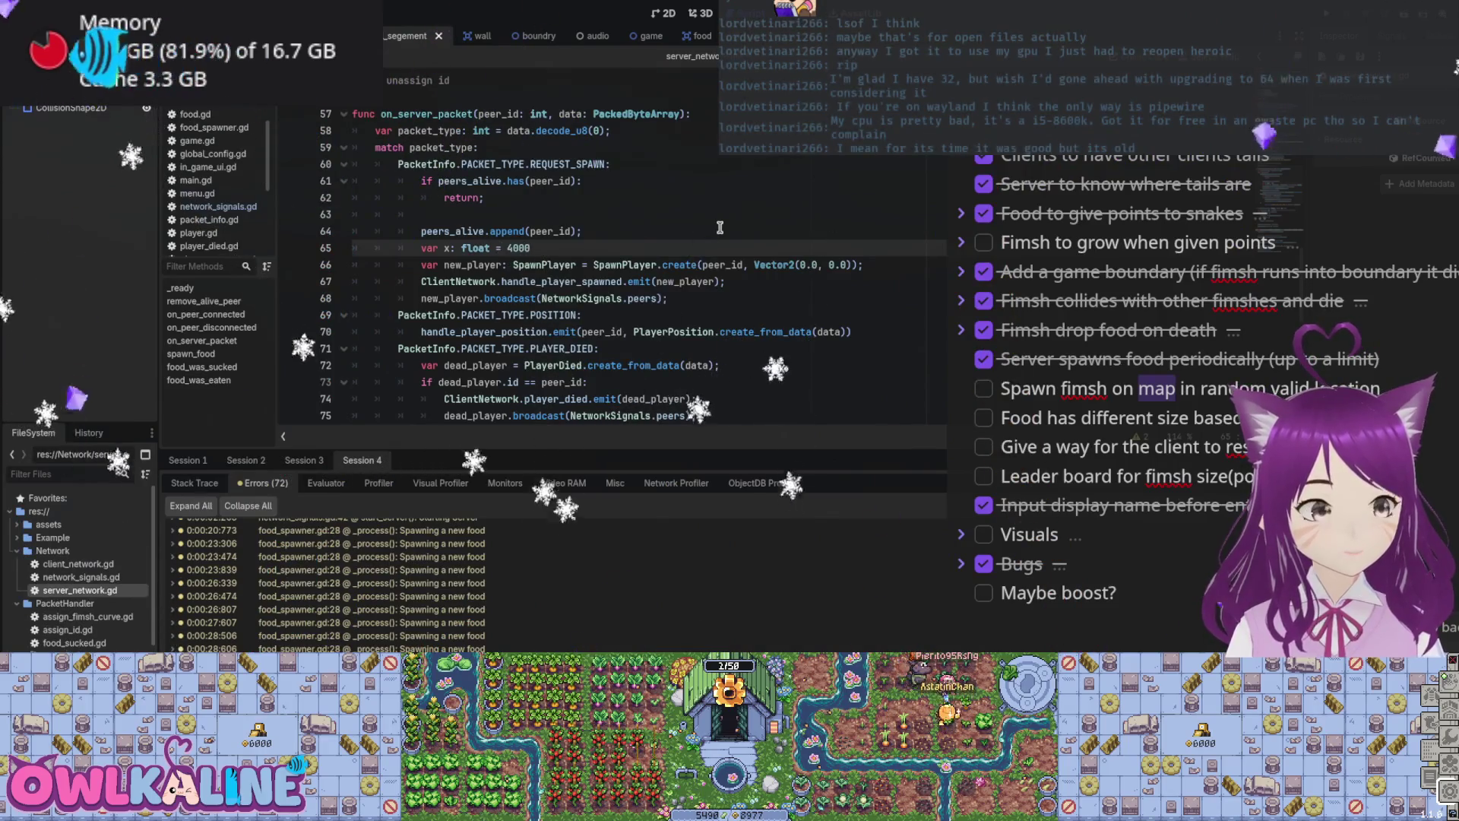
pyautogui.write('.0 * rng')
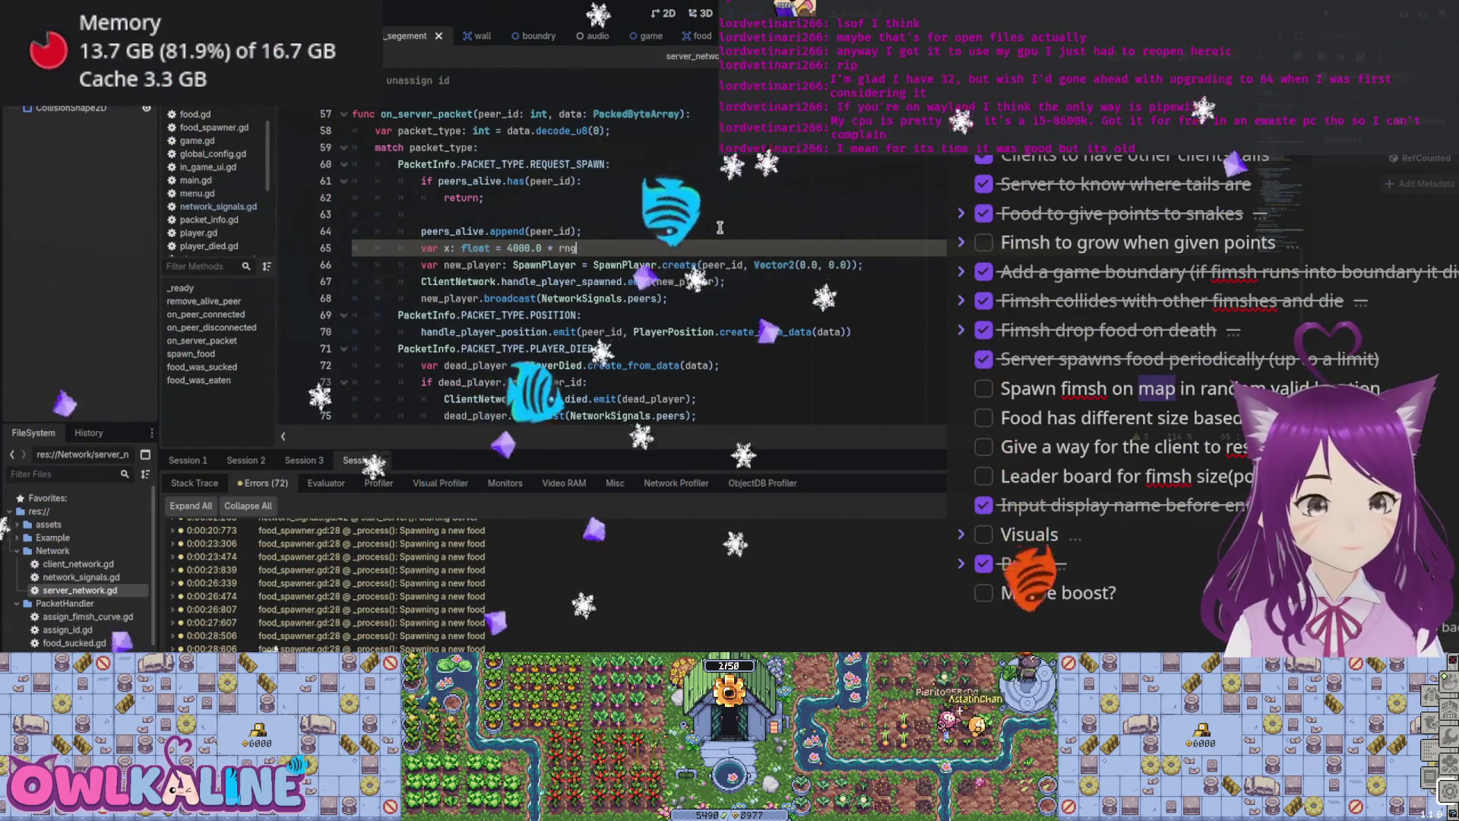
pyautogui.press('BackSpace')
pyautogui.press('BackSpace')
pyautogui.write('an')
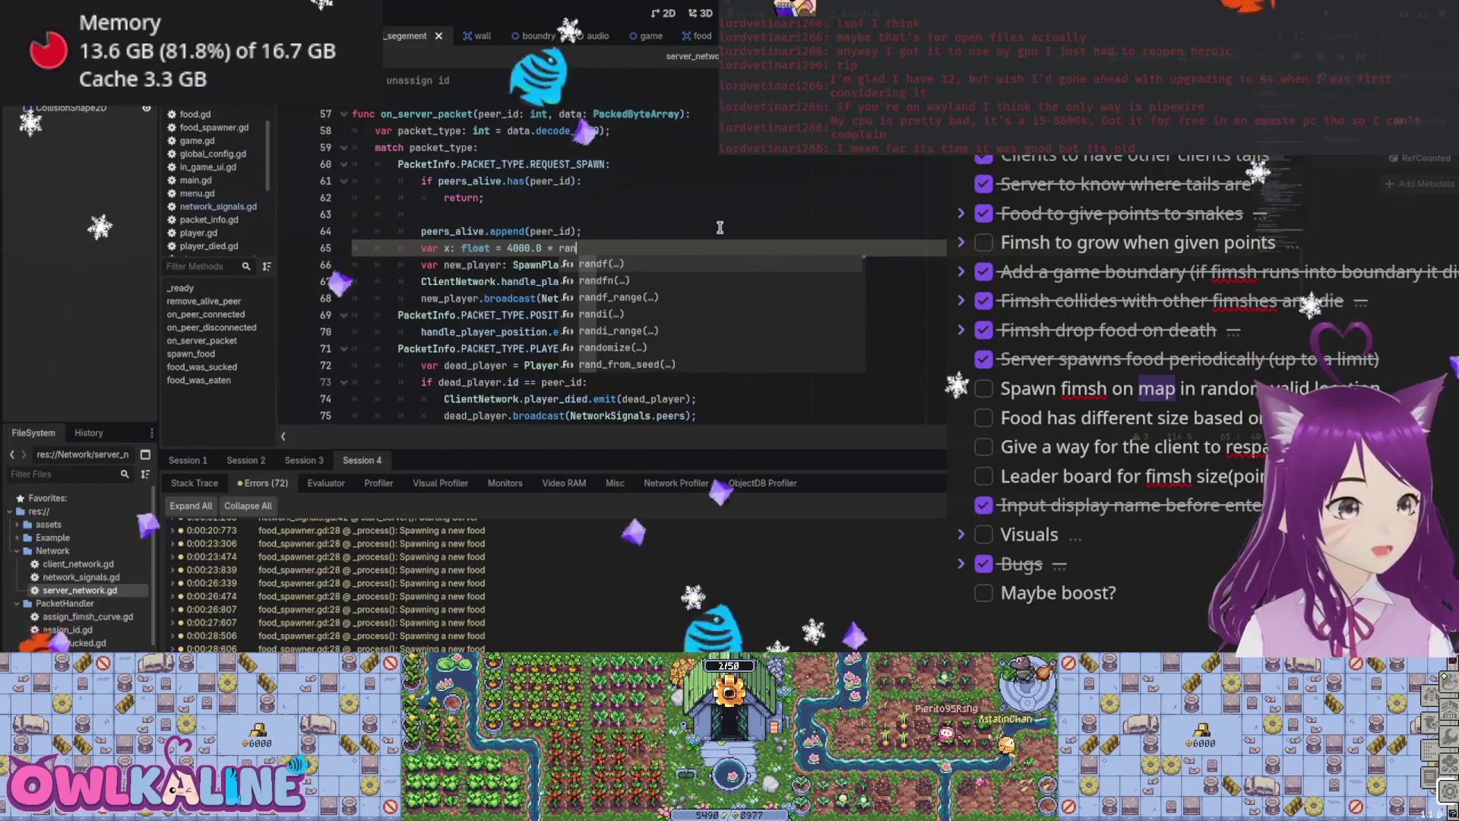
pyautogui.press('Return')
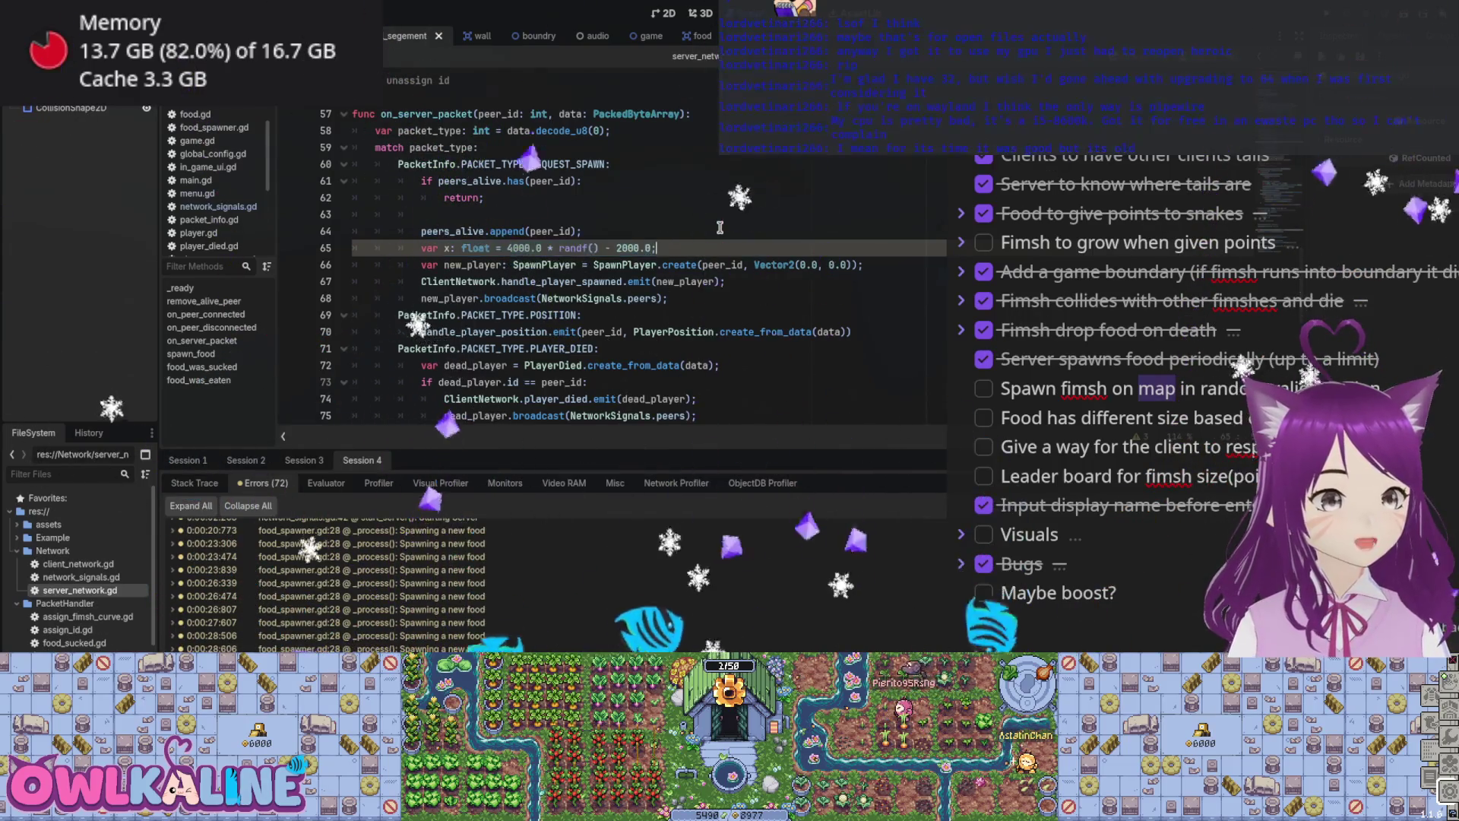
# Step: Duplicate that line as a random y variable and run the game to test spawn positions
pyautogui.hotkey('ctrl', 'shift', 'd')
pyautogui.press('BackSpace')
pyautogui.write('y')
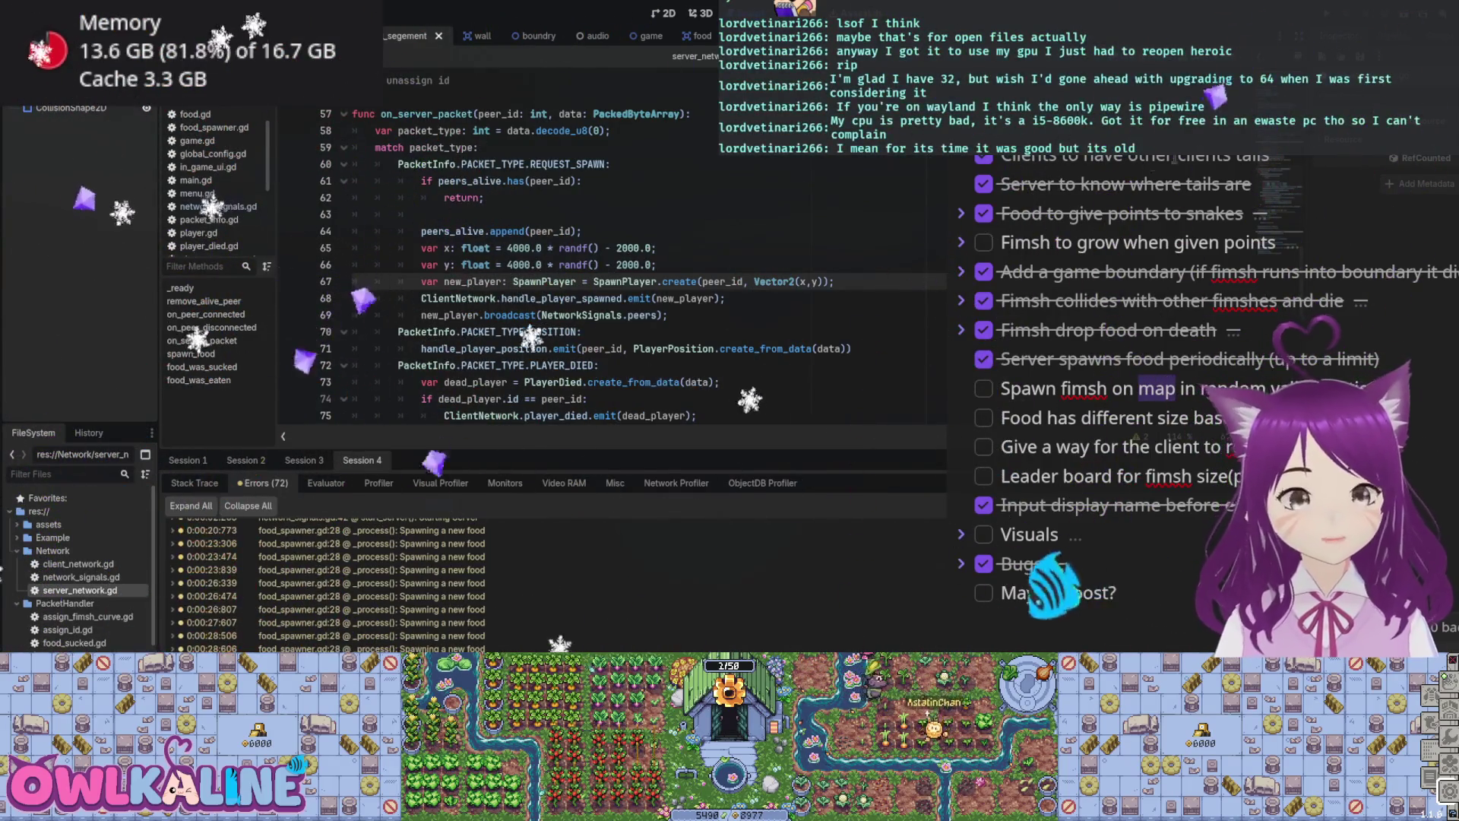
pyautogui.press('F5')
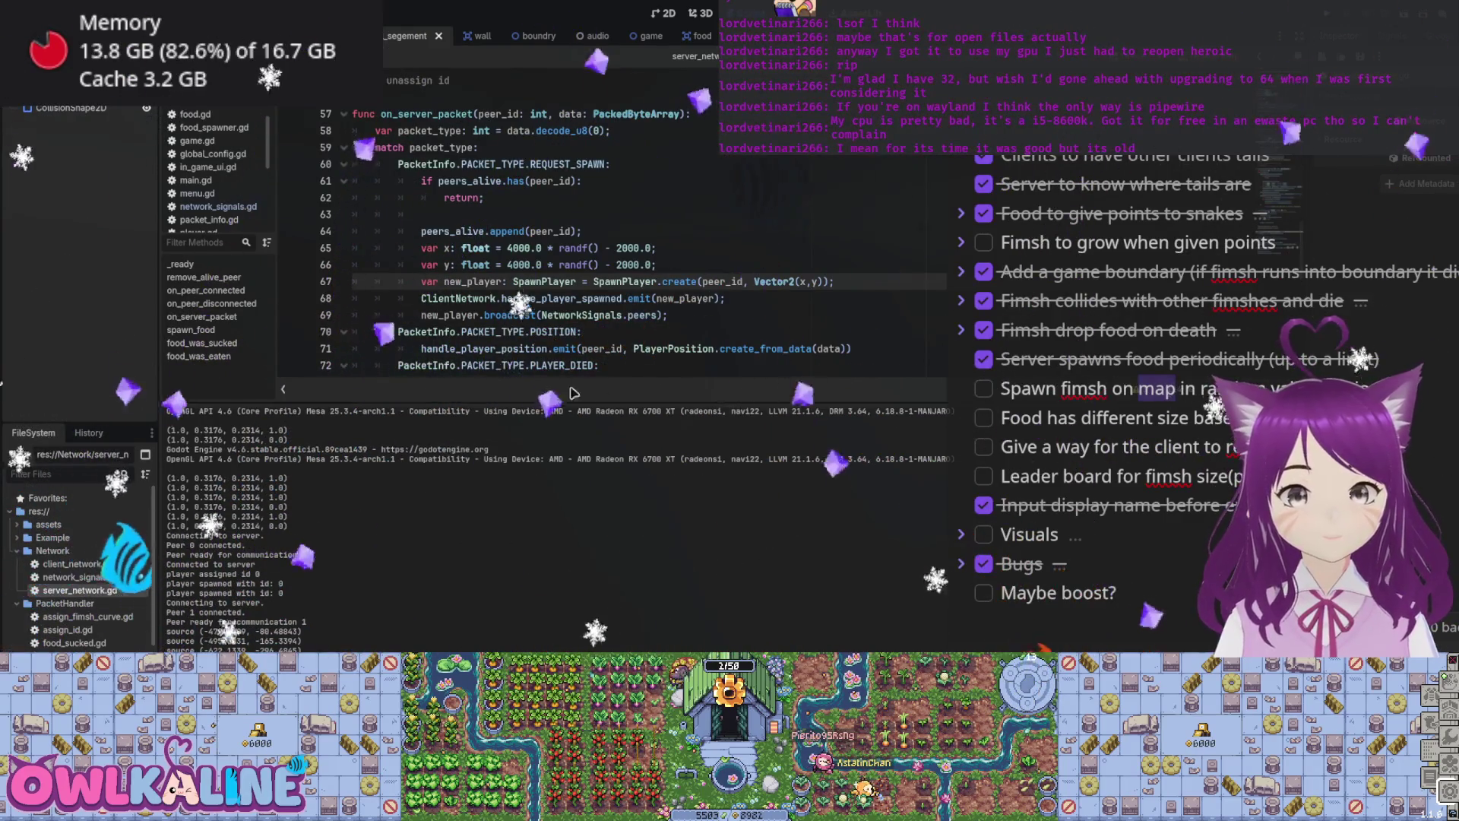
# Step: Add a new task line with a note below 'Maybe boost?' in the steps-left to-do list
pyautogui.click(653, 246)
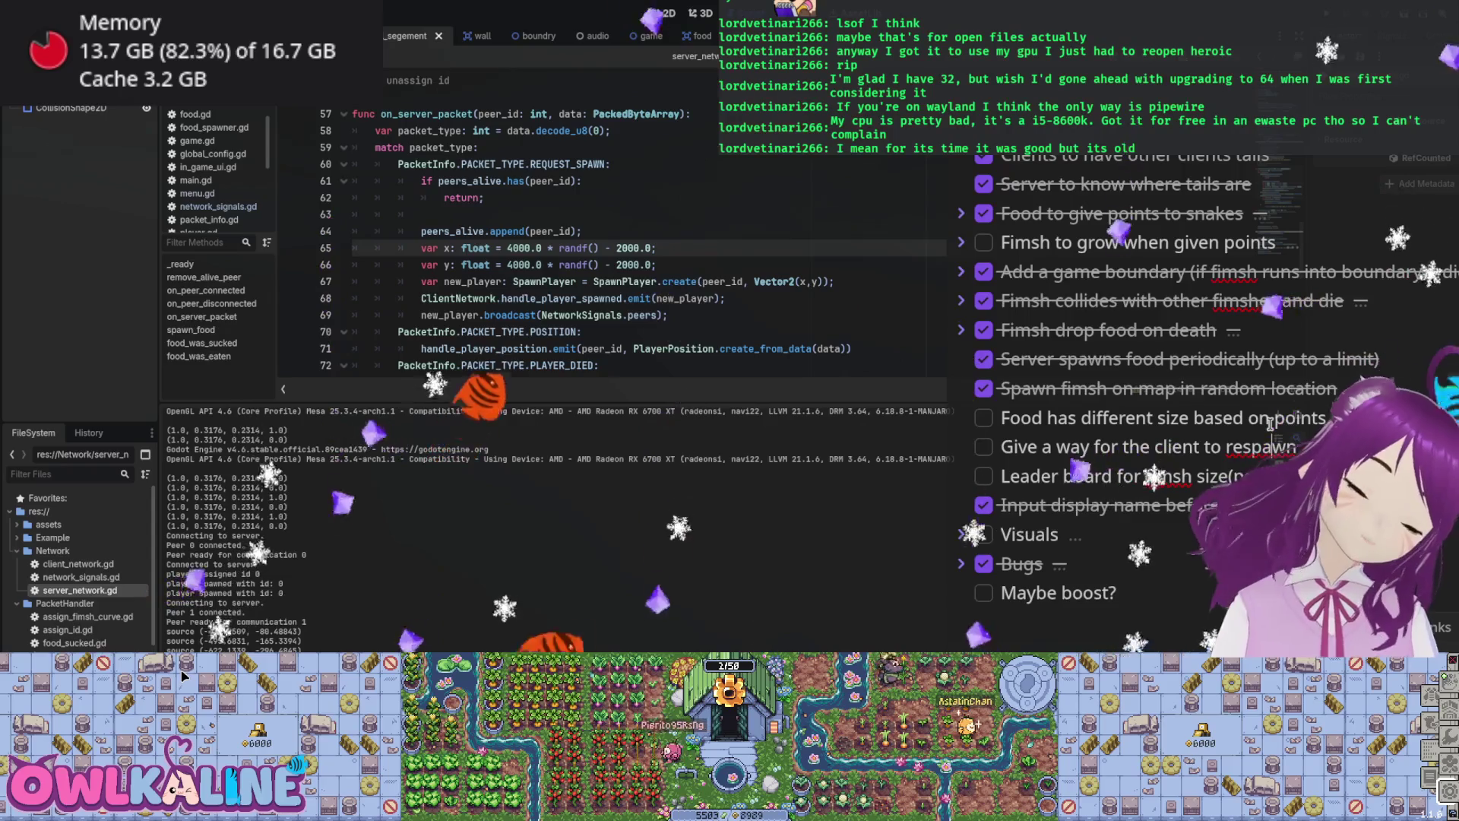
pyautogui.scroll(-3, 1142, 501)
pyautogui.click(1143, 500)
pyautogui.press('Return')
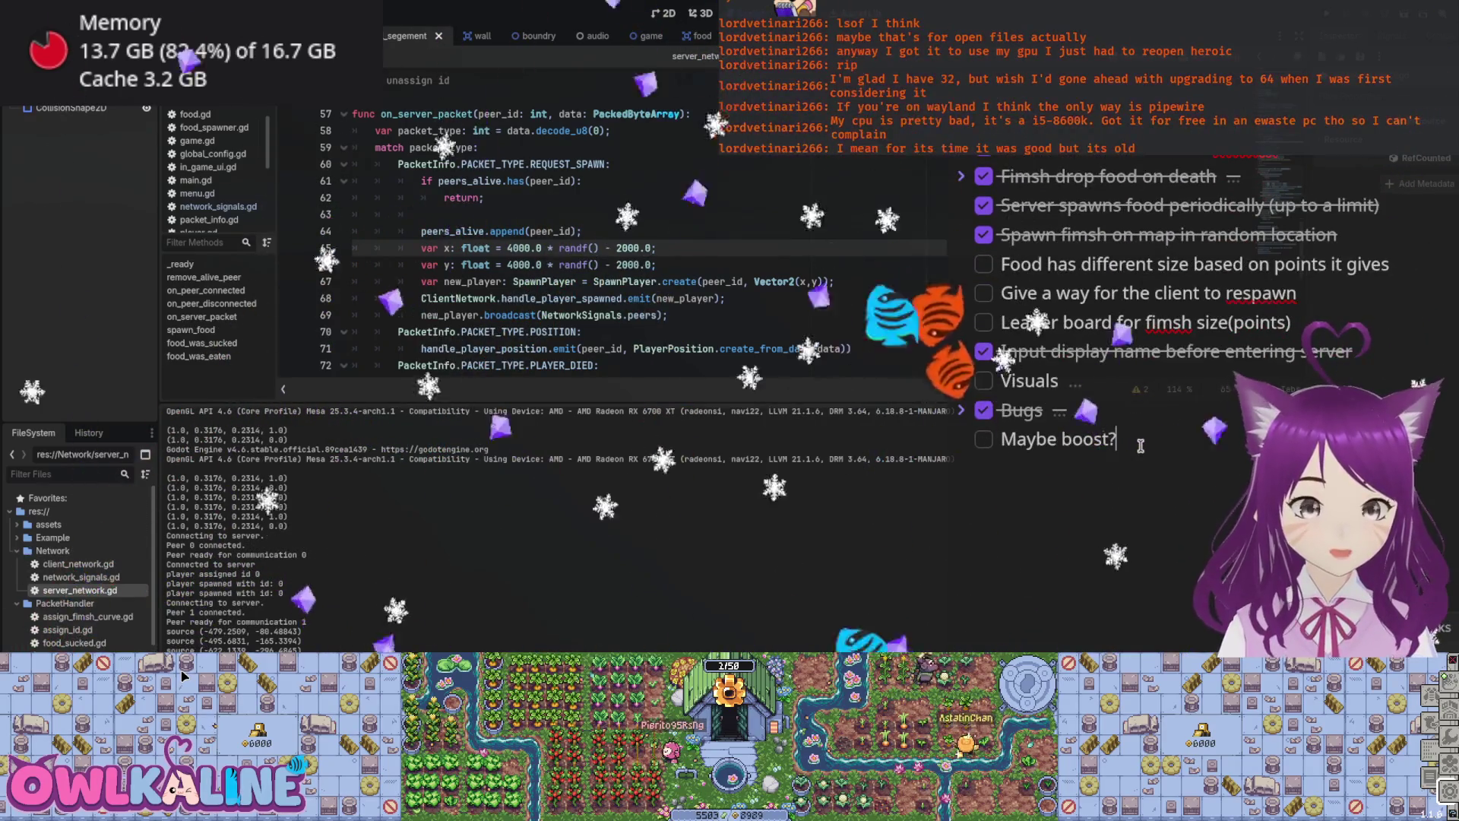
pyautogui.write('Maybe')
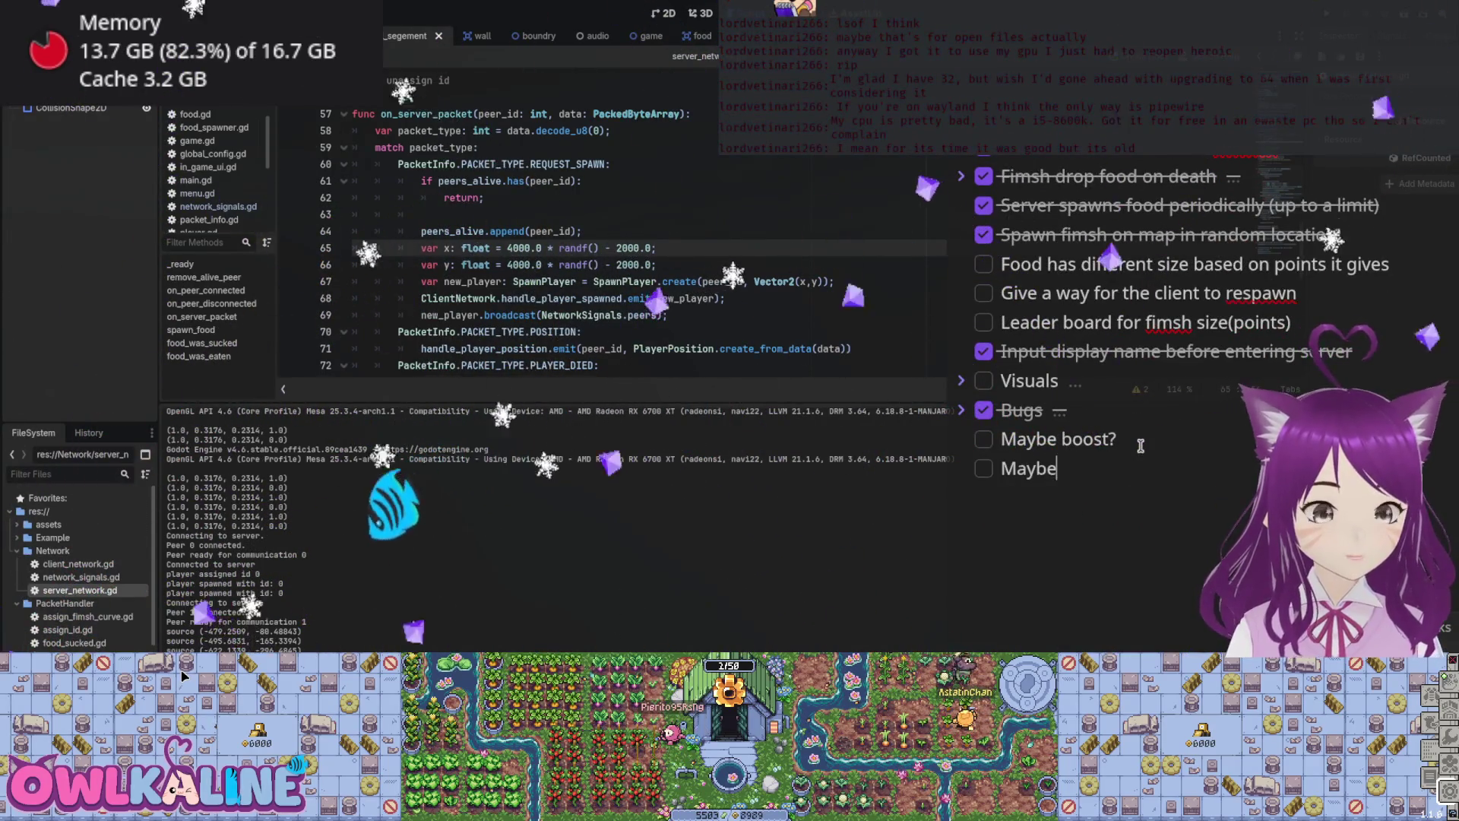
pyautogui.write(' of immu')
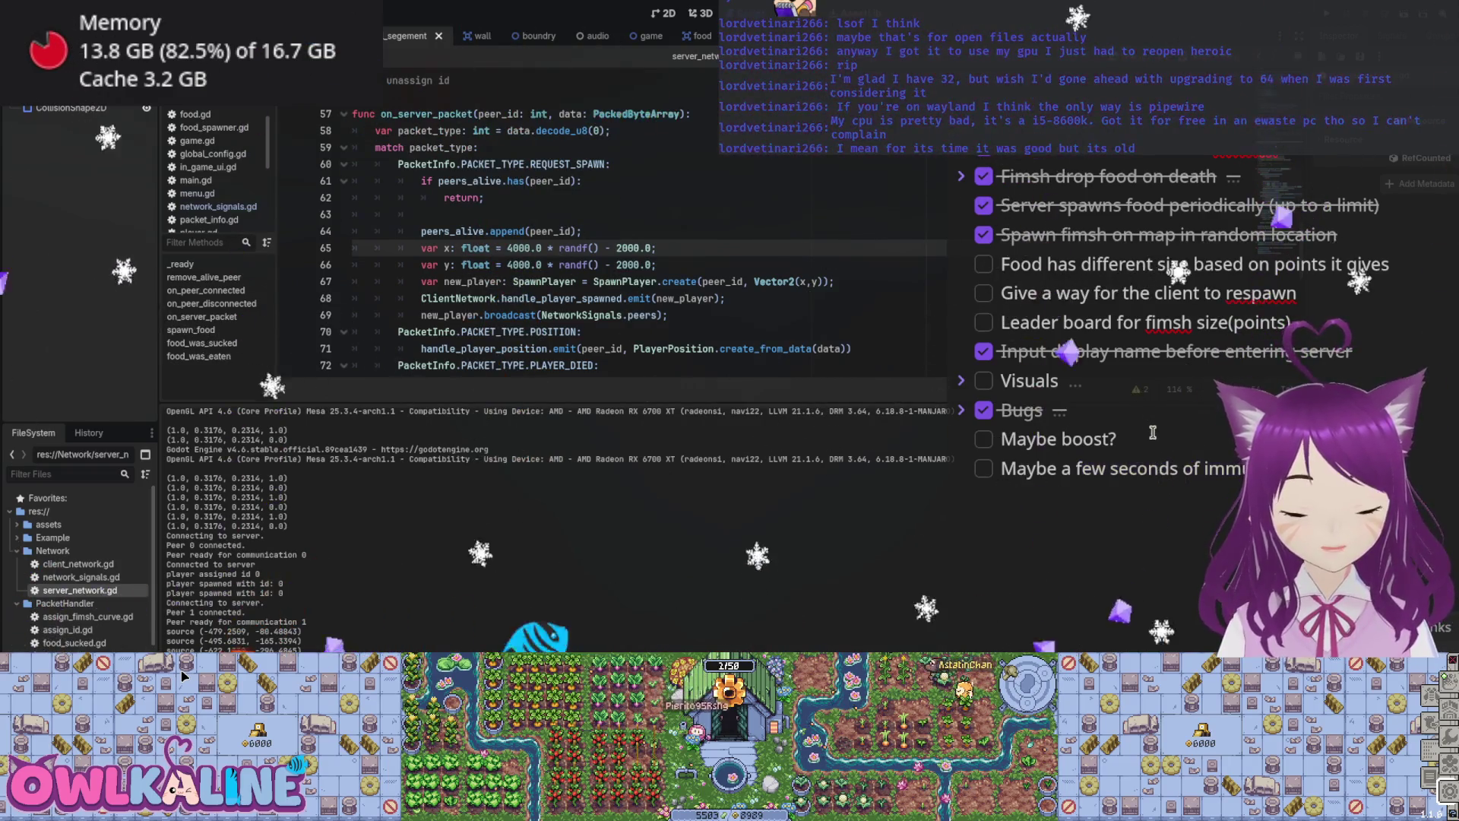
pyautogui.scroll(2, 1153, 432)
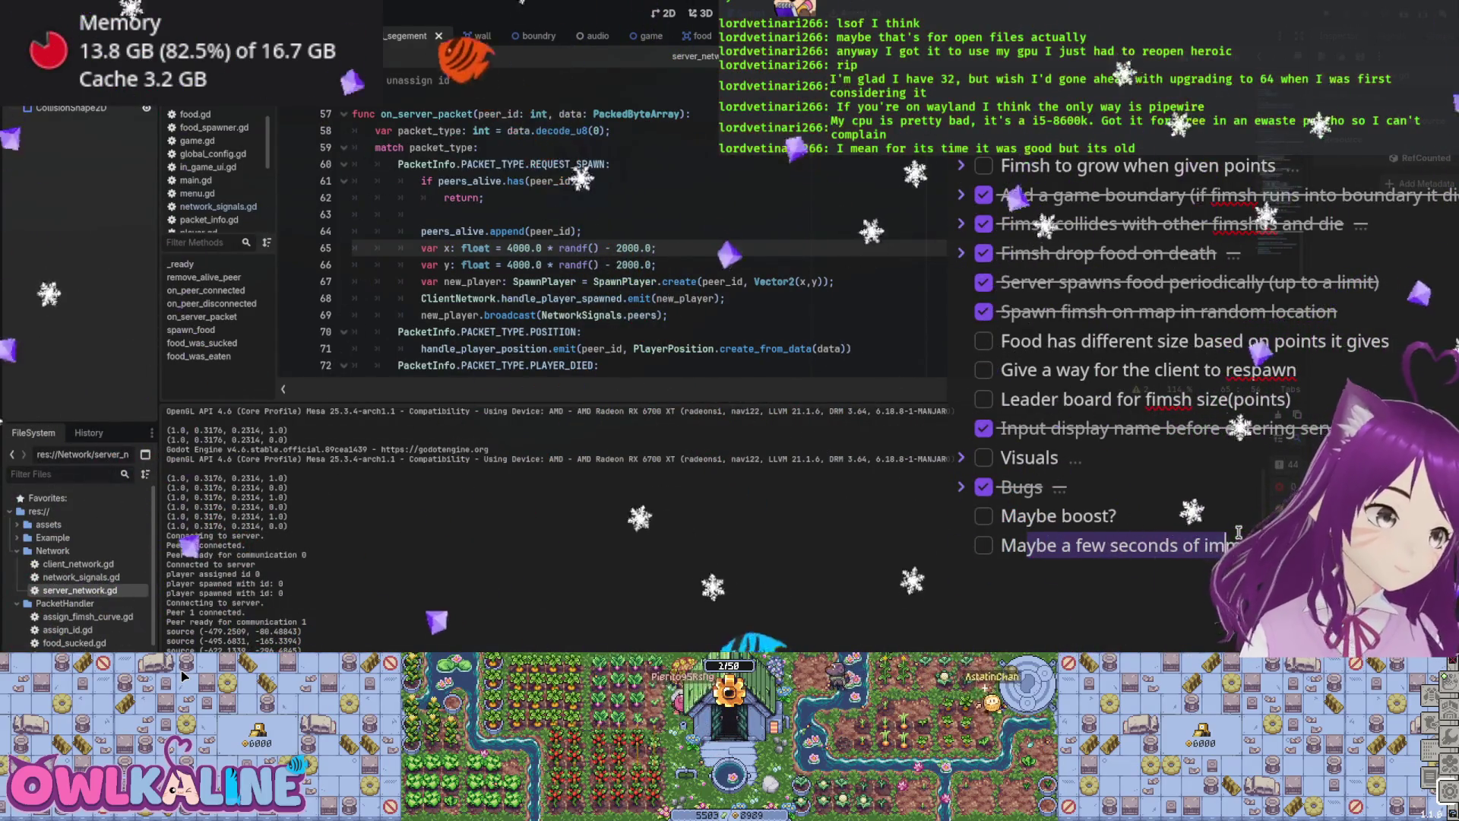
pyautogui.scroll(2, 1229, 327)
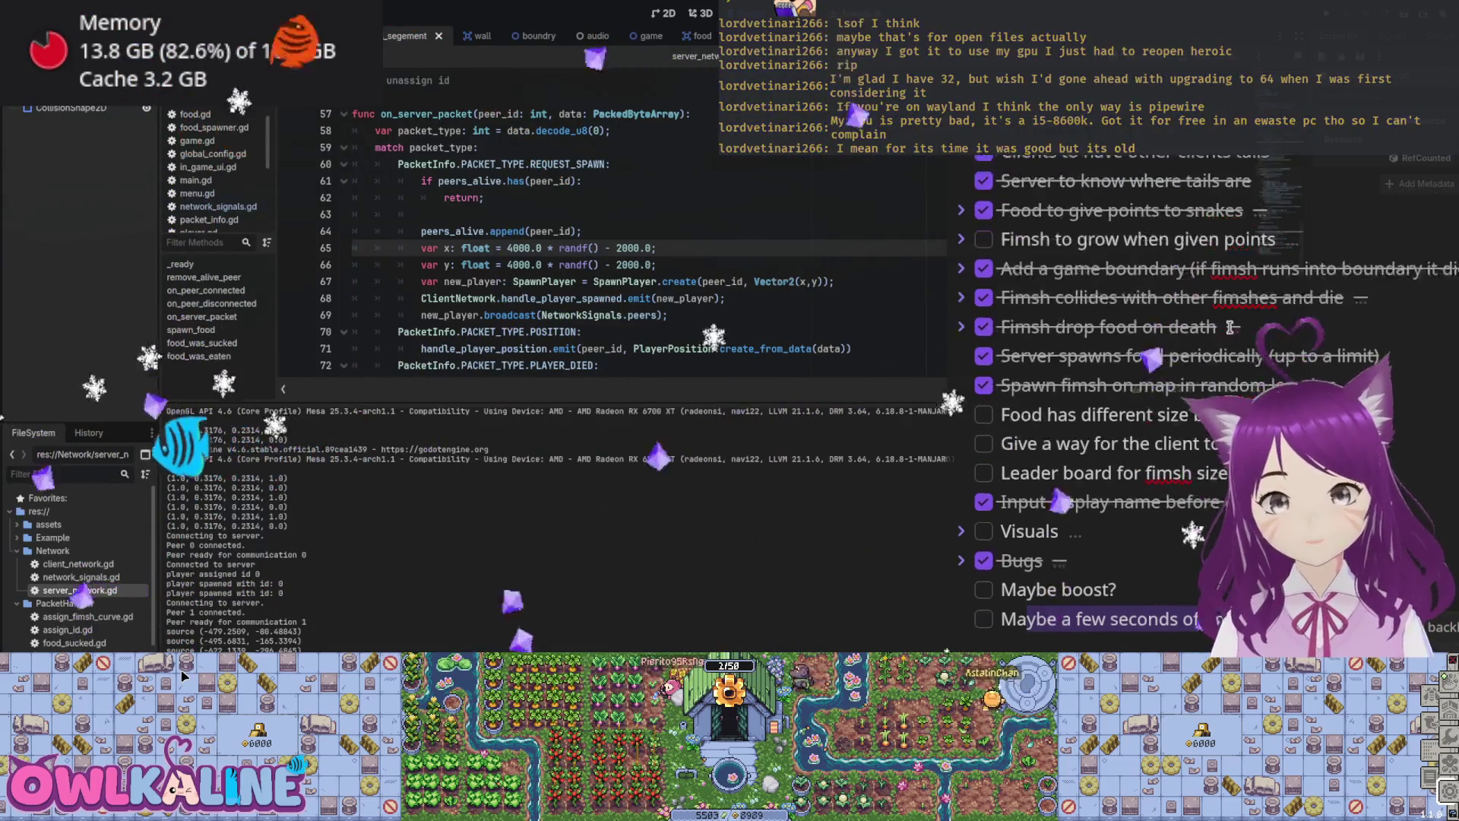
pyautogui.scroll(2, 1216, 335)
pyautogui.scroll(-2, 1140, 395)
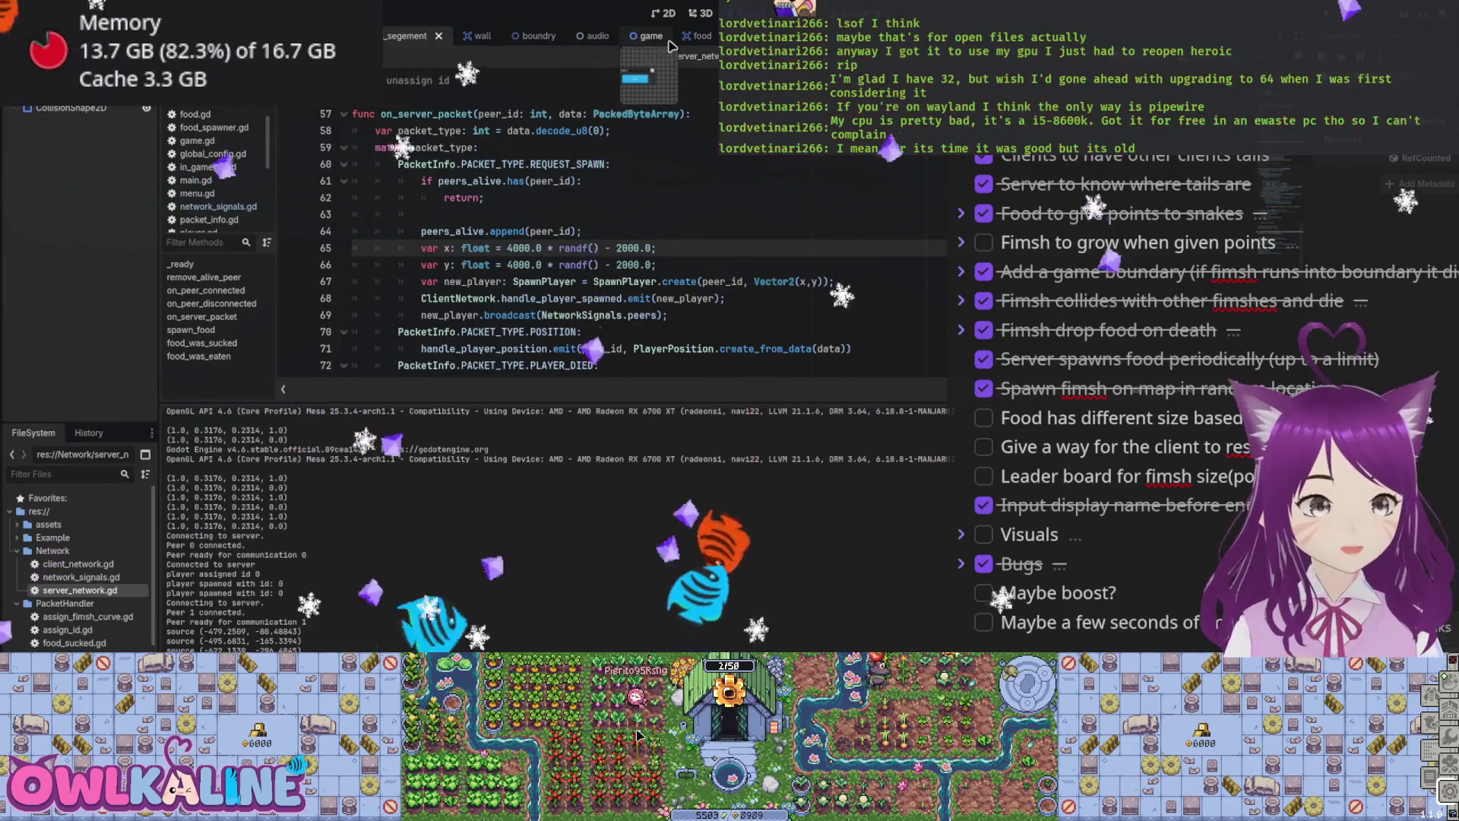
# Step: Inspect food.gd in the food scene, including its new_scale line
pyautogui.click(693, 36)
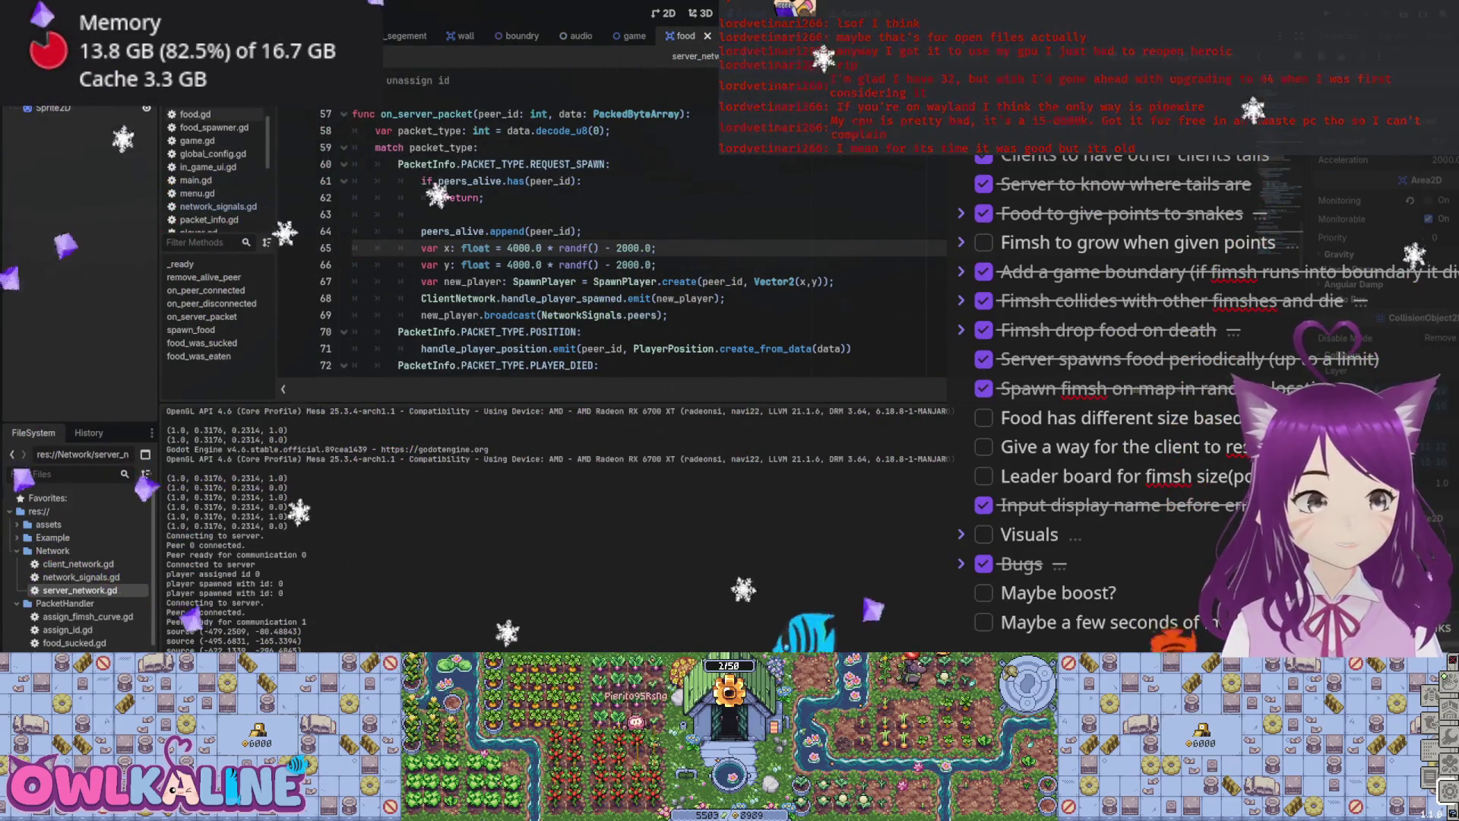
pyautogui.scroll(4, 531, 205)
pyautogui.scroll(-3, 531, 206)
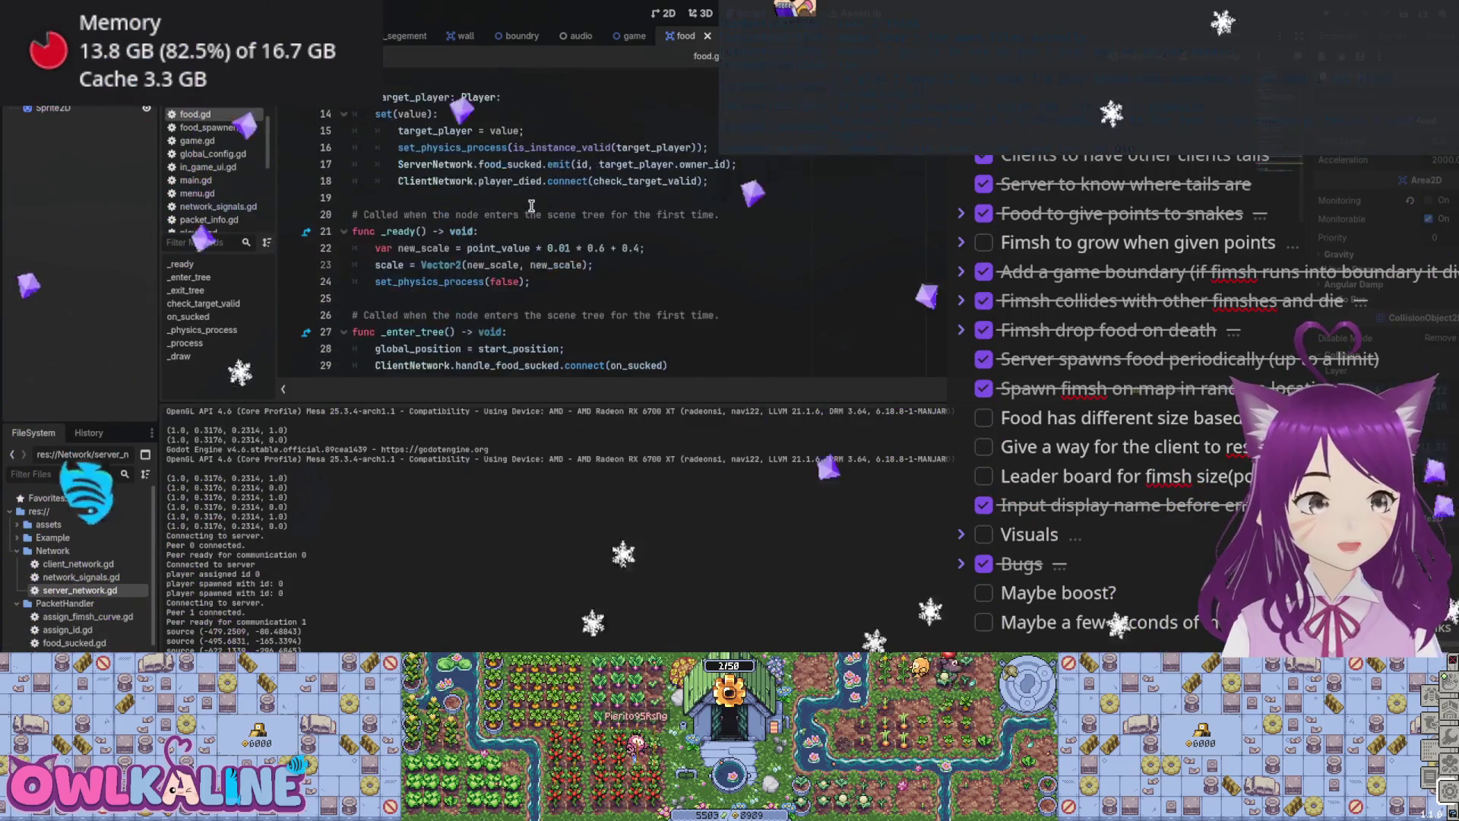
pyautogui.click(569, 264)
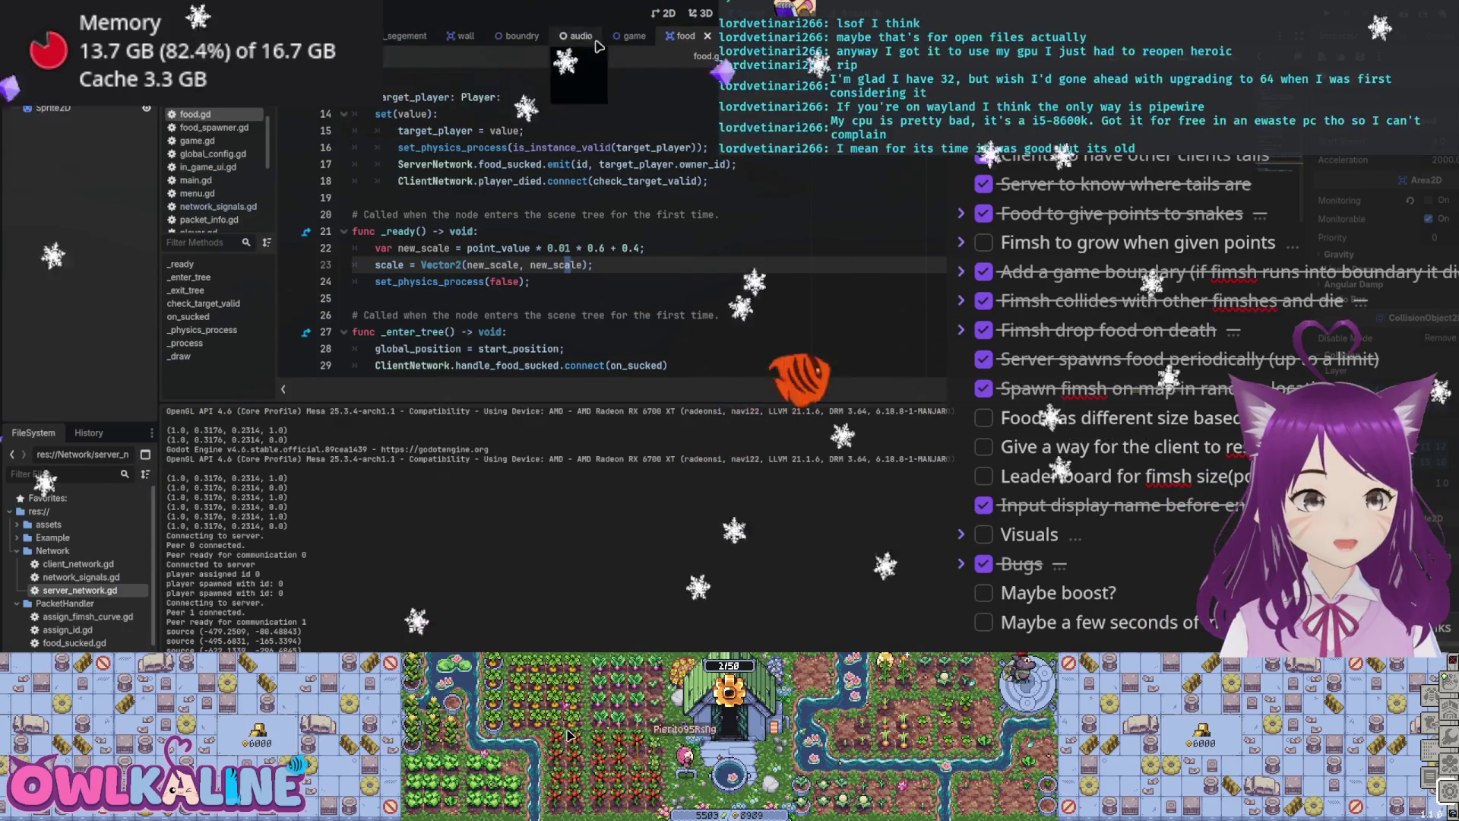
# Step: Open food_spawner.gd and bring spawn_food's spawn_food.points assignment on line 55 into view
pyautogui.click(214, 126)
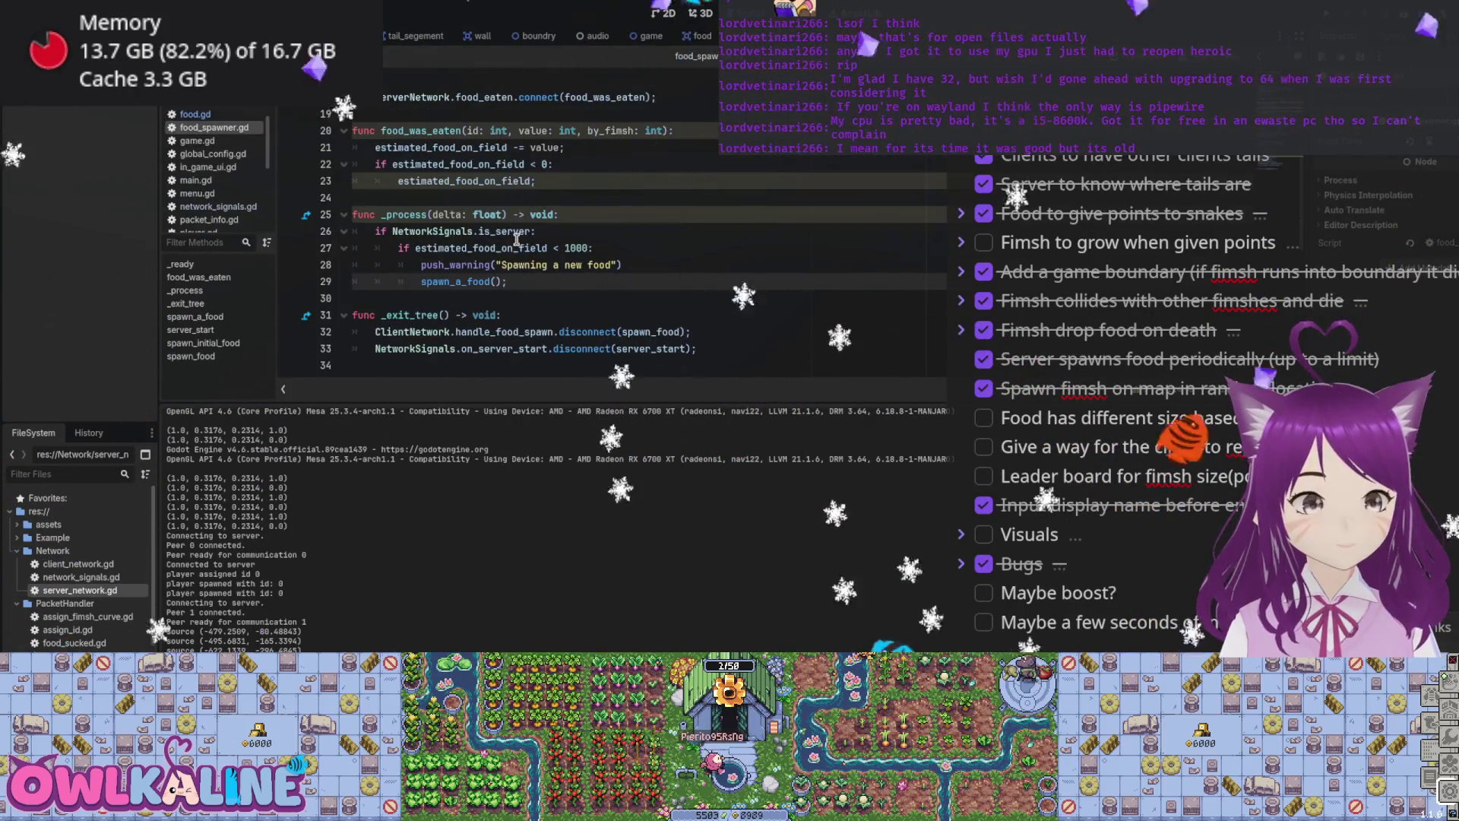
pyautogui.scroll(-5, 560, 291)
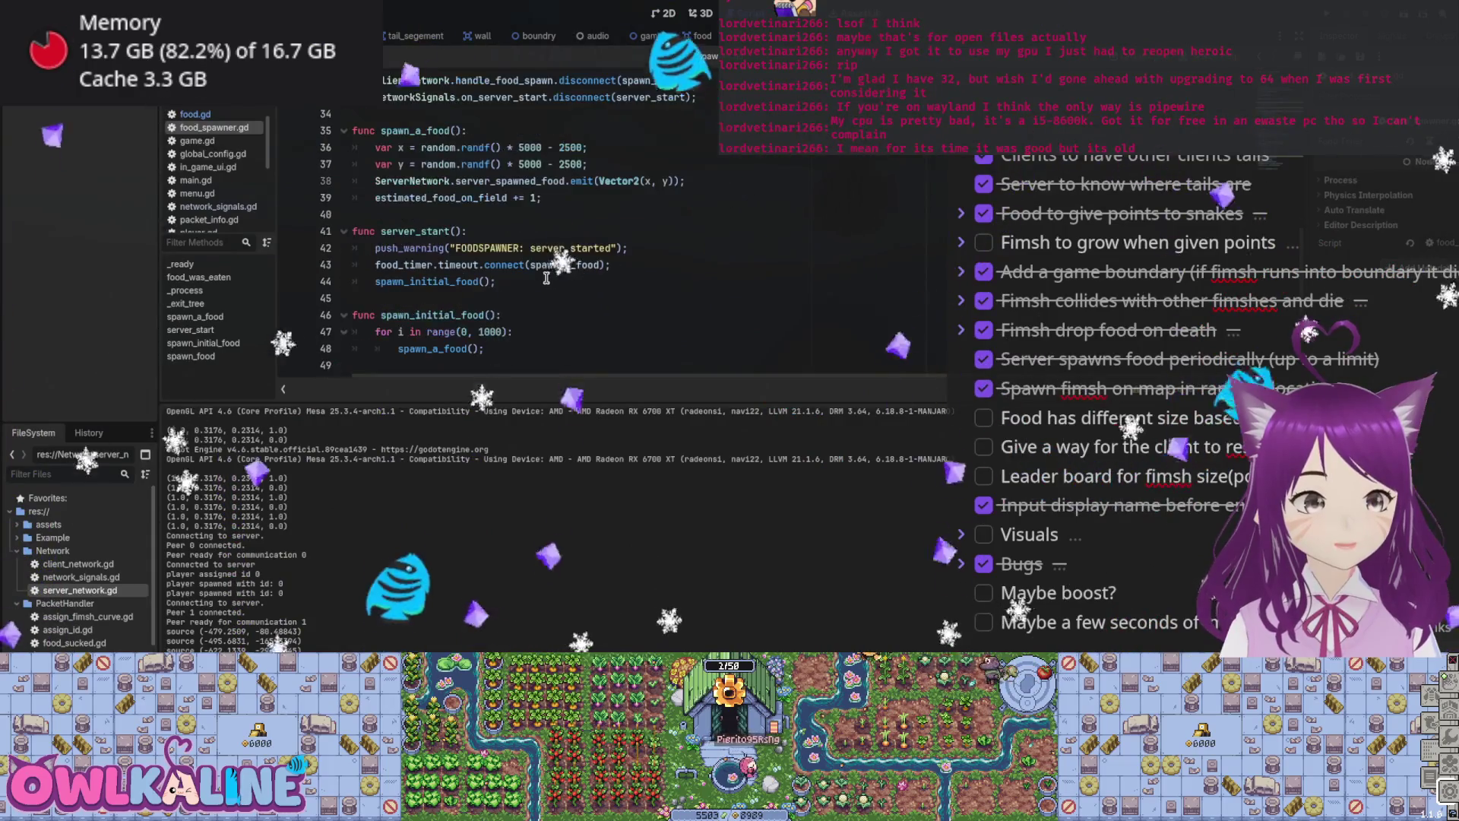
pyautogui.scroll(-3, 502, 213)
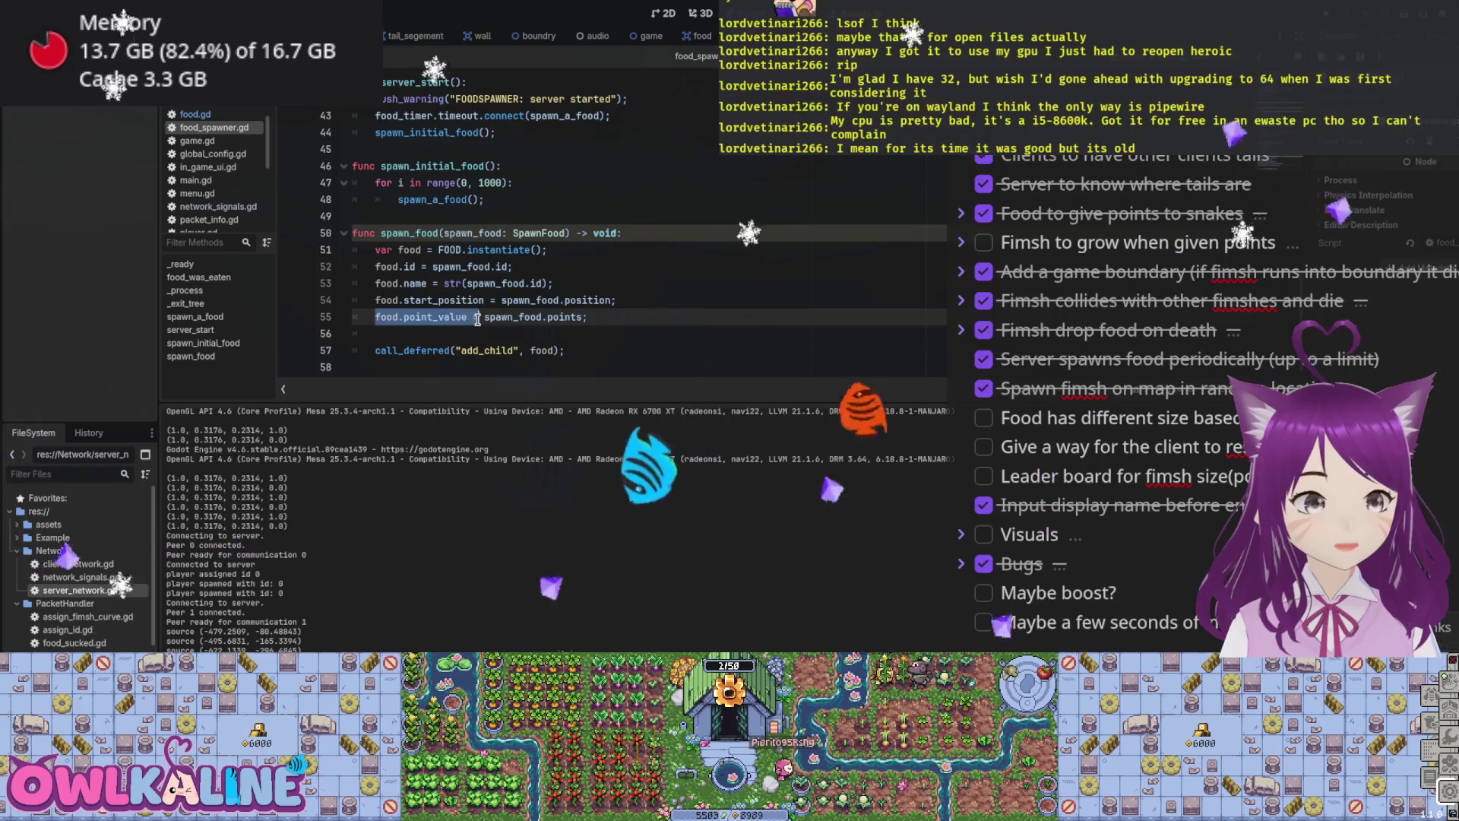
pyautogui.doubleClick(433, 199)
pyautogui.scroll(1, 492, 229)
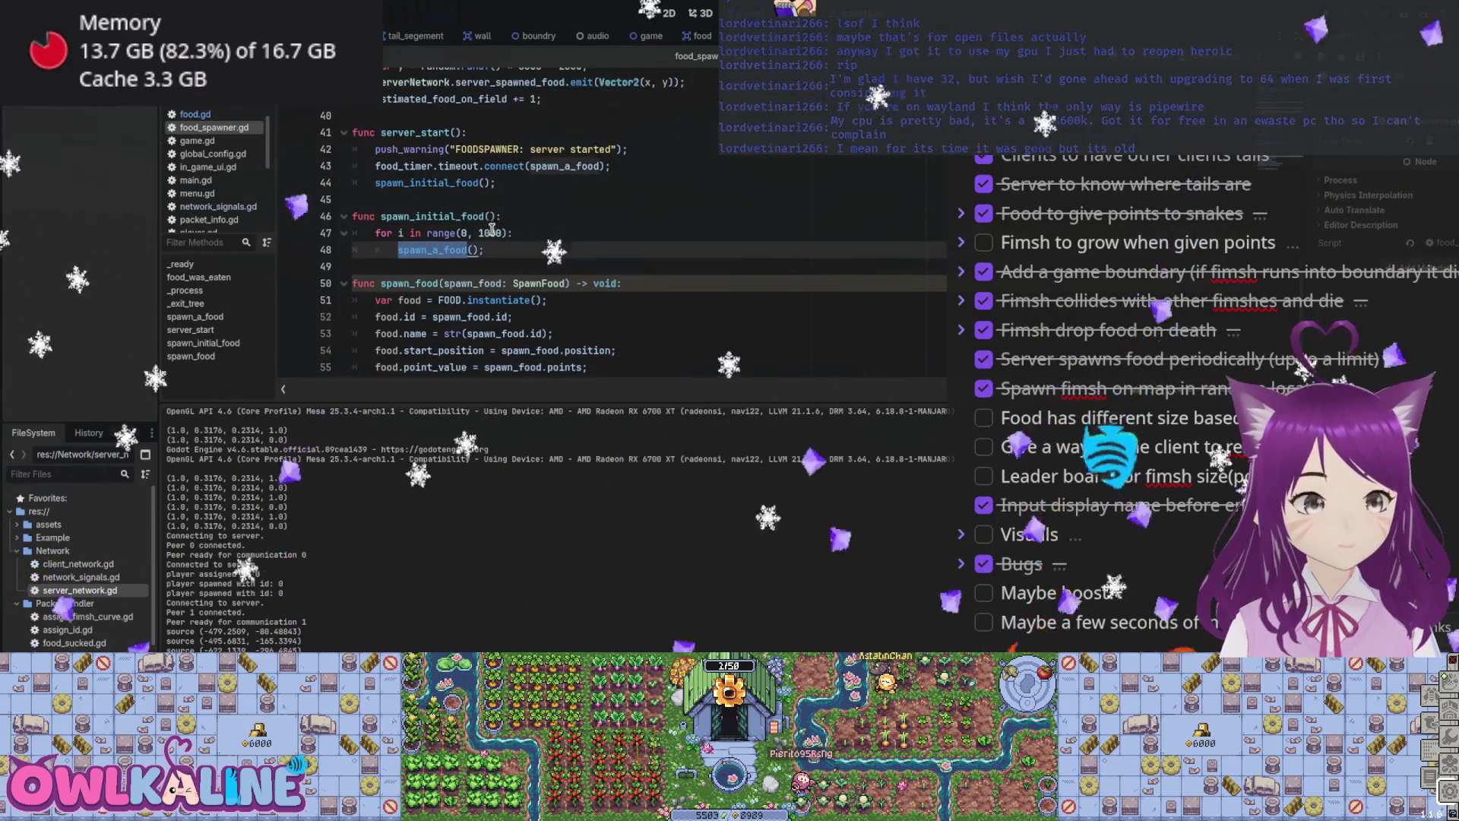
pyautogui.scroll(4, 492, 230)
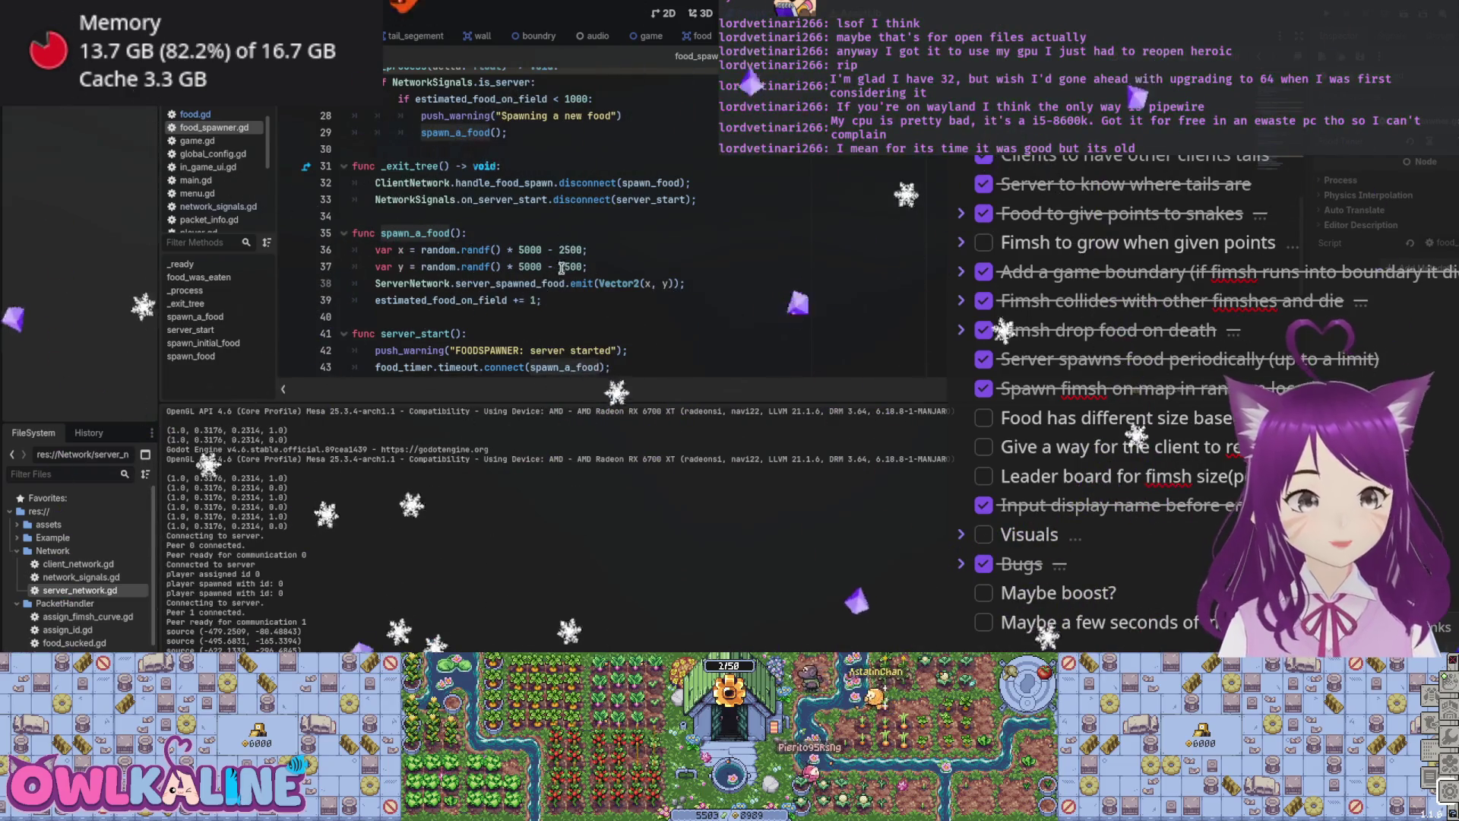
pyautogui.scroll(2, 566, 269)
pyautogui.scroll(3, 573, 271)
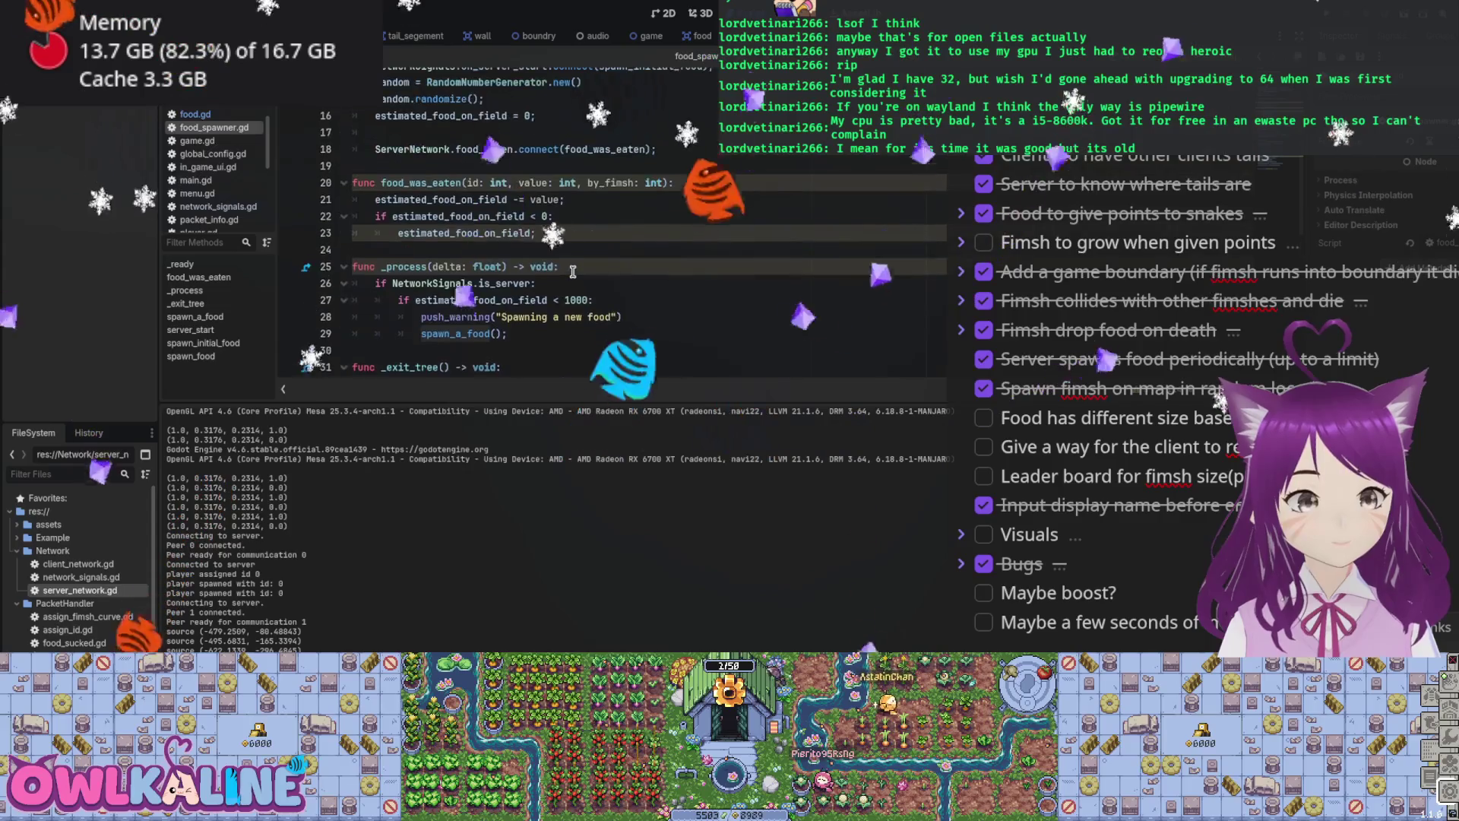
pyautogui.scroll(2, 573, 272)
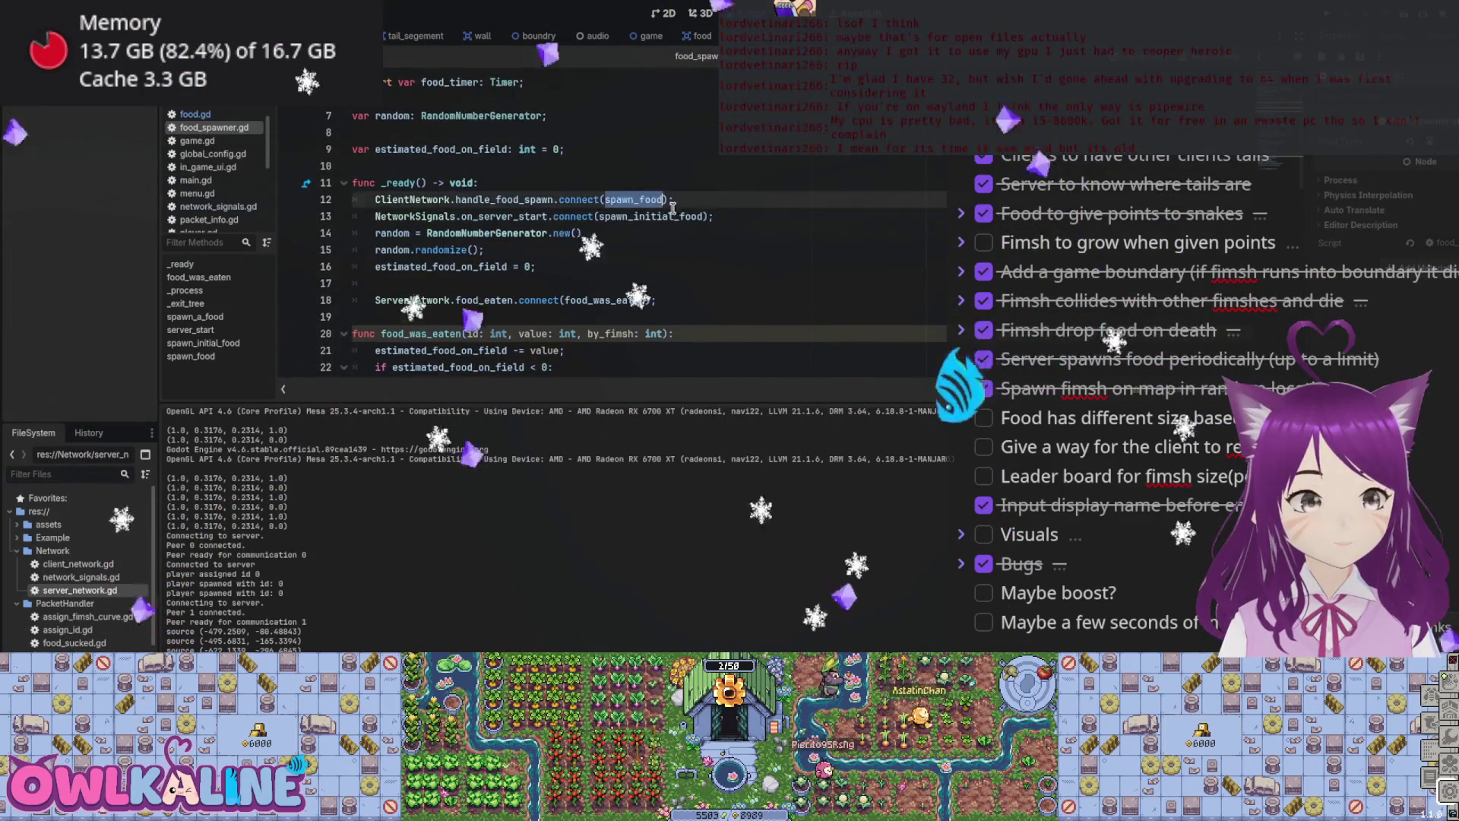
pyautogui.scroll(-10, 672, 206)
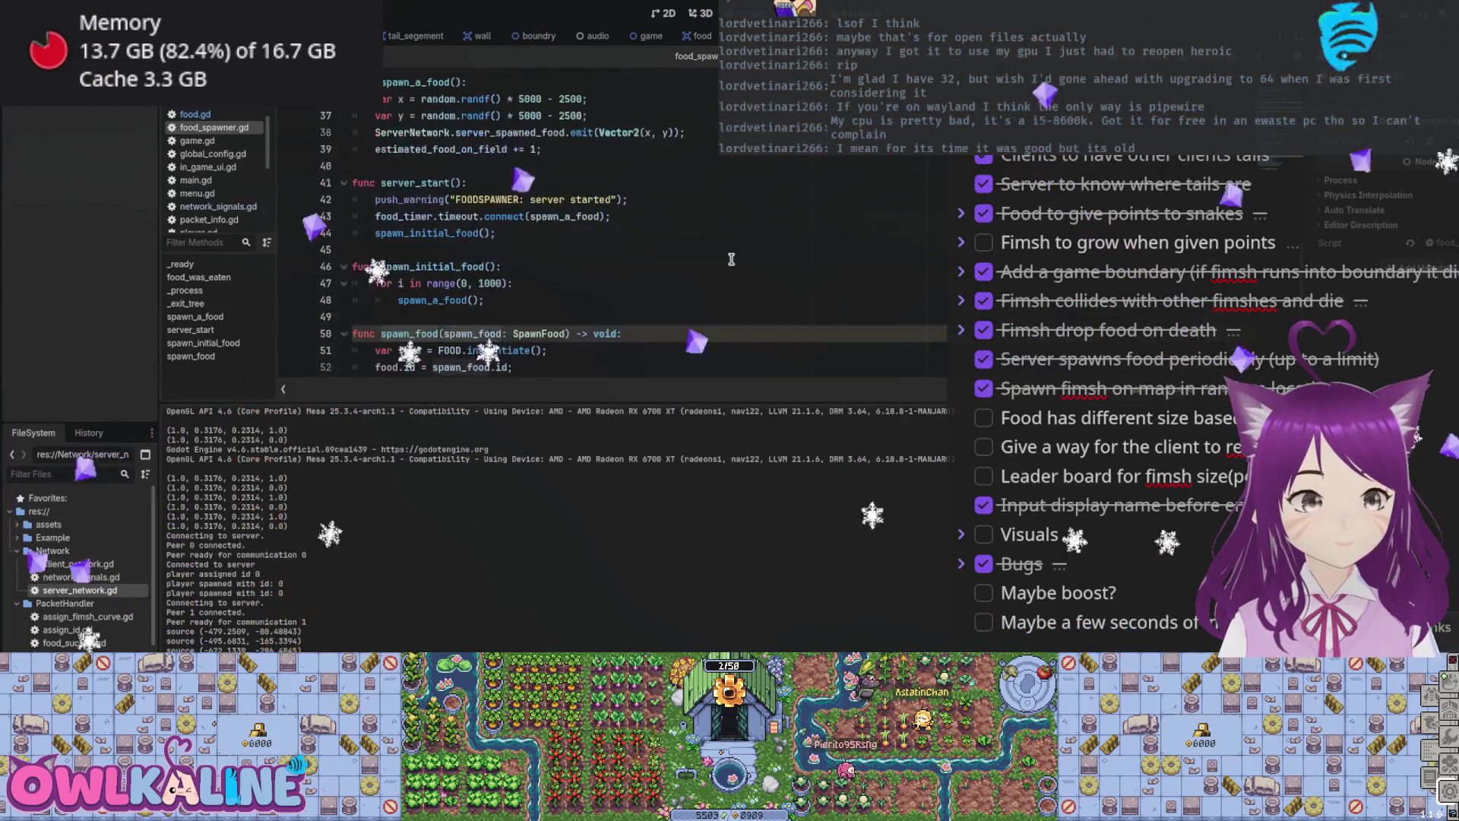
pyautogui.scroll(-2, 731, 260)
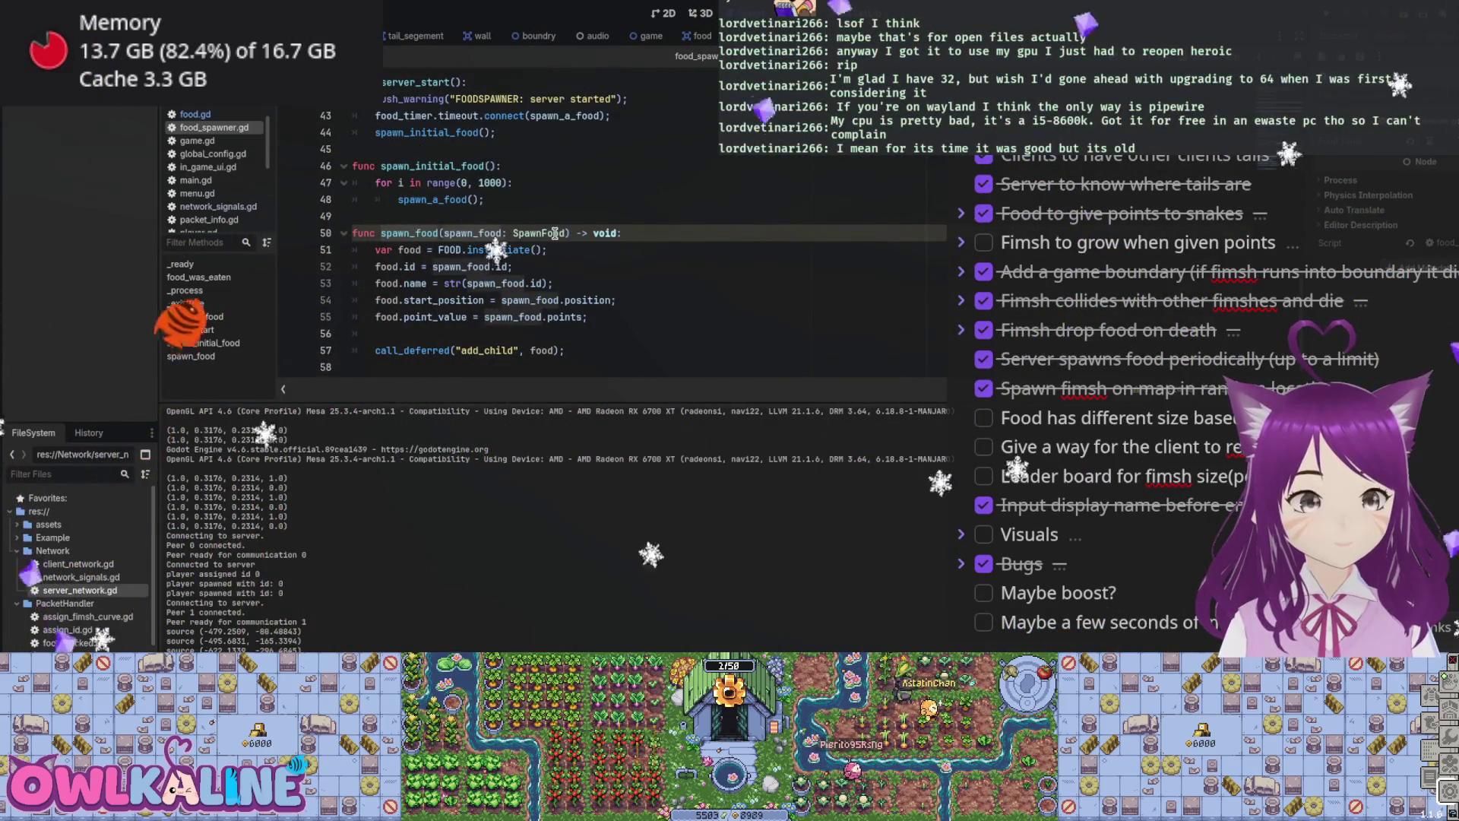
pyautogui.click(484, 317)
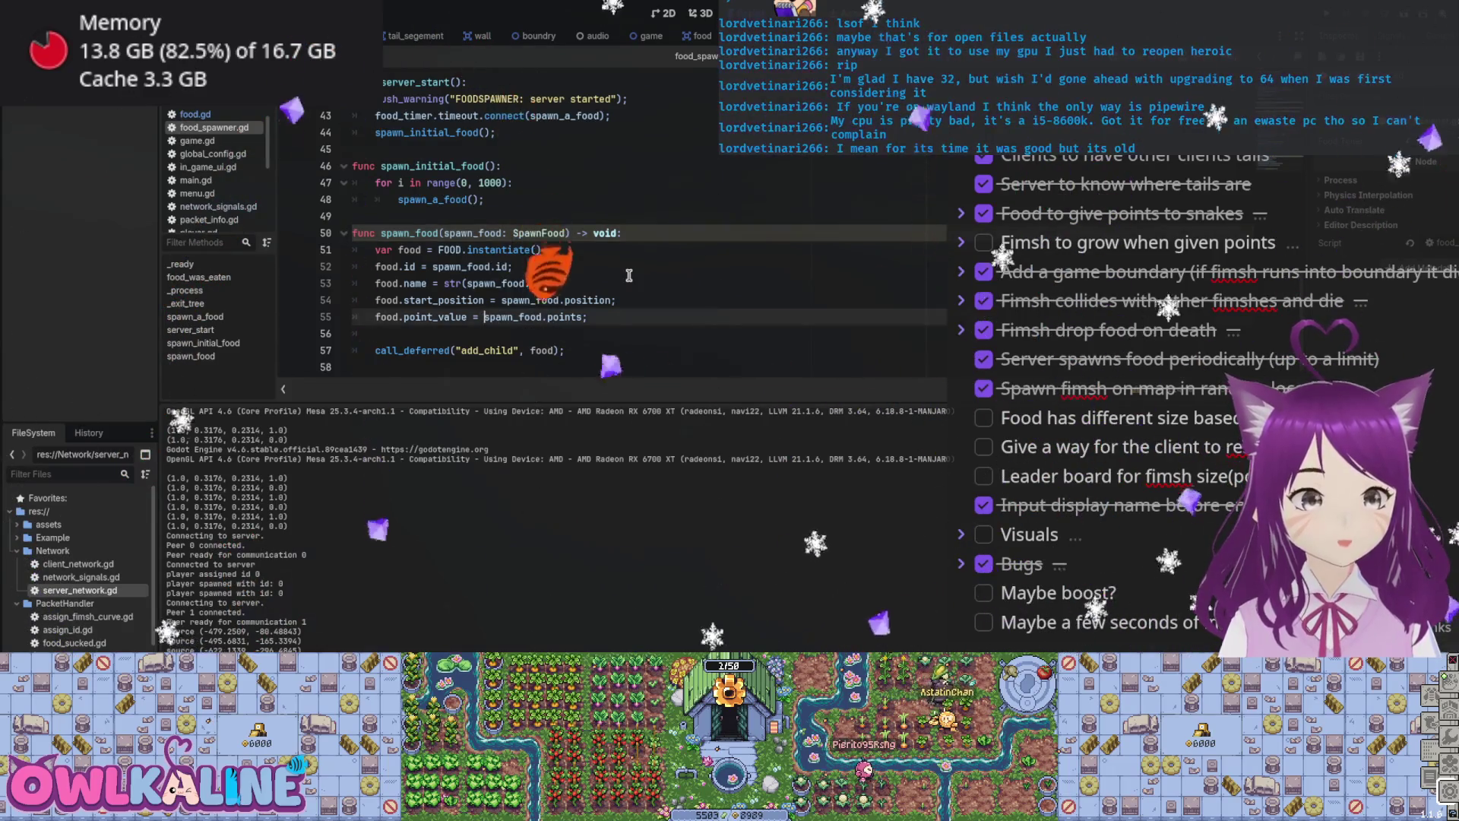
# Step: Make food.point_value a constant, save and test-run, then reduce it to 100.0
pyautogui.write('1000.0;')
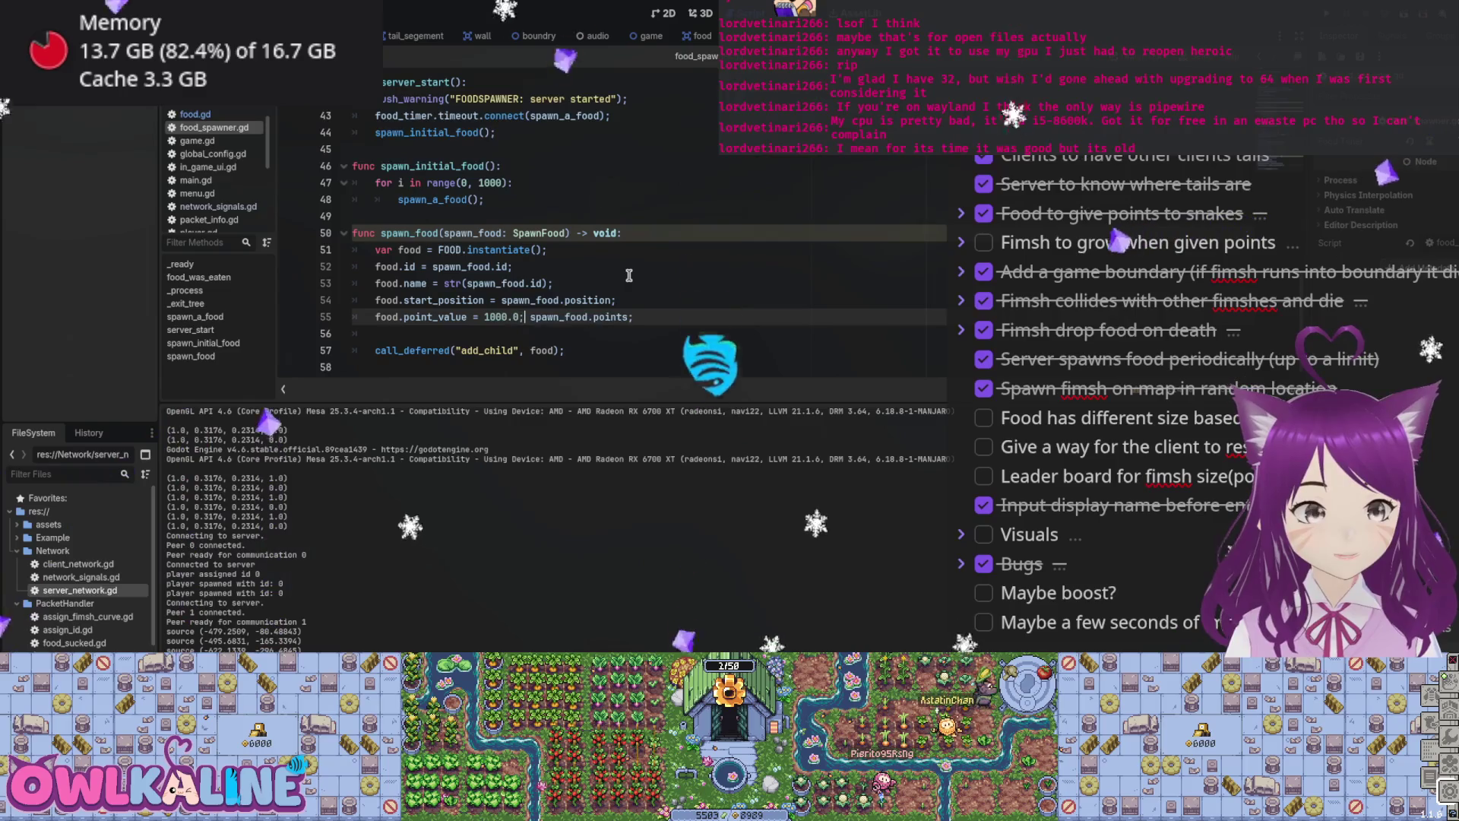
pyautogui.hotkey('ctrl', 's')
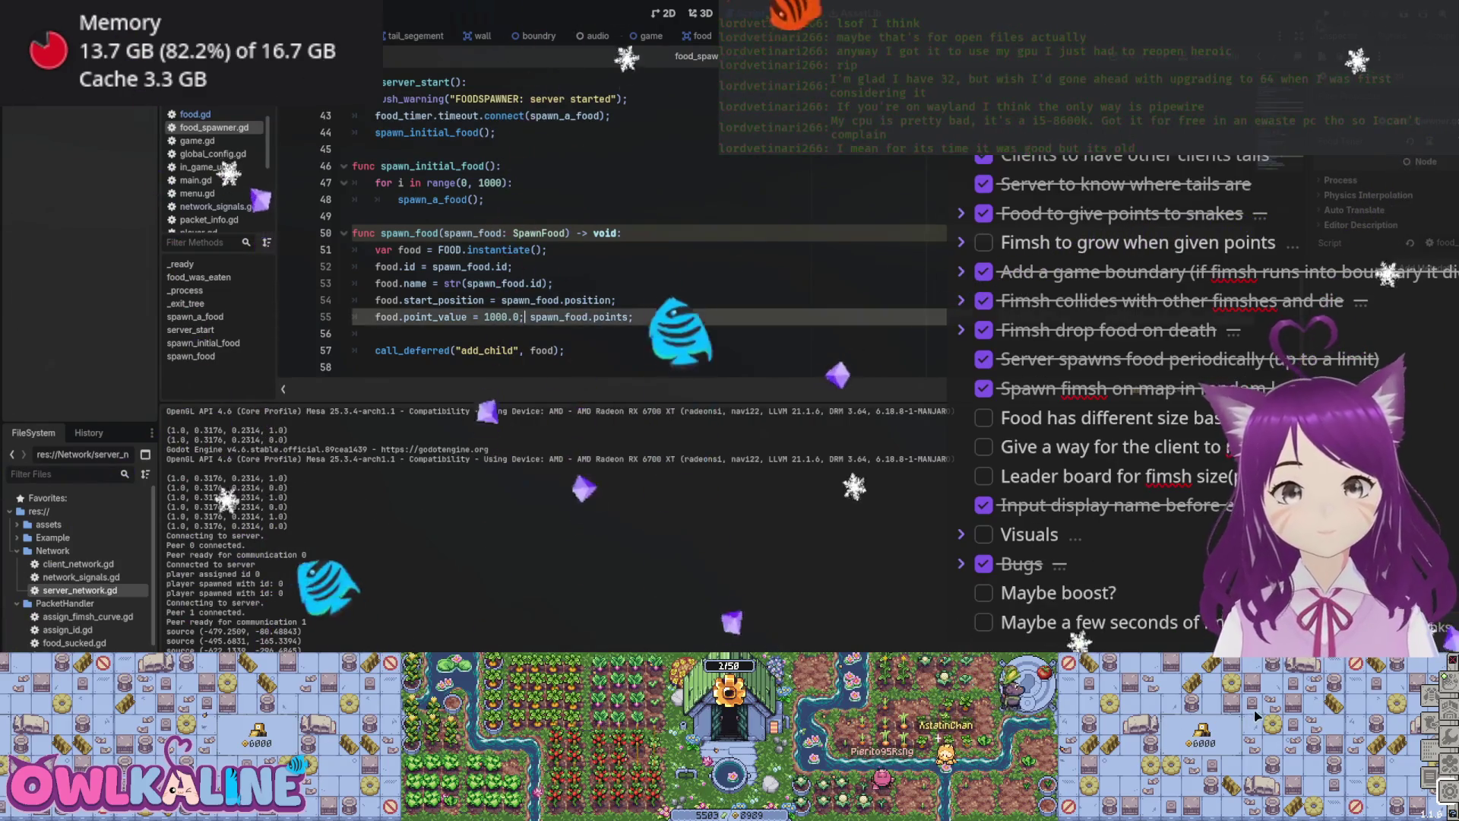
pyautogui.press('F5')
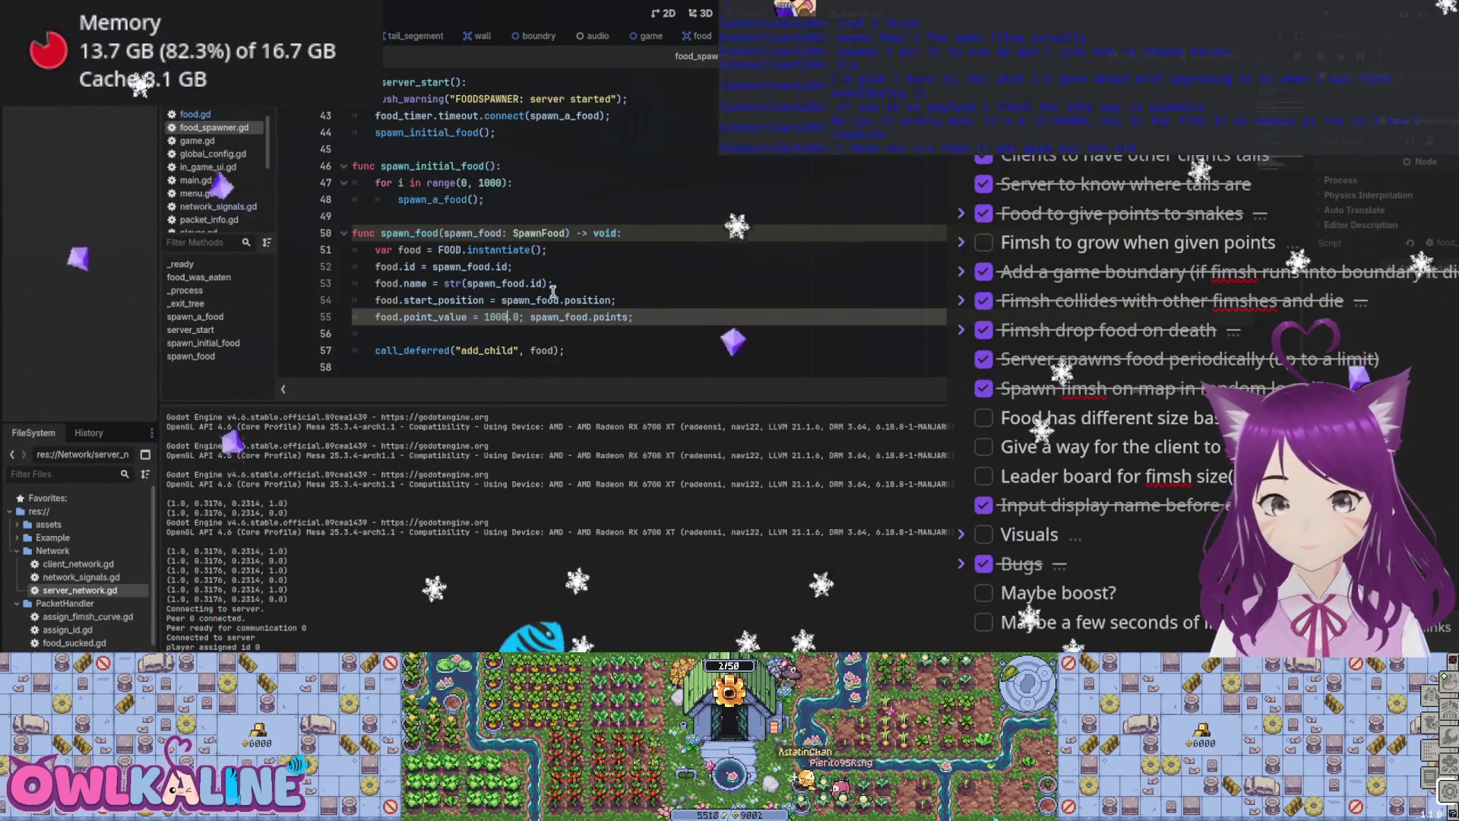
pyautogui.press('BackSpace')
pyautogui.click(684, 294)
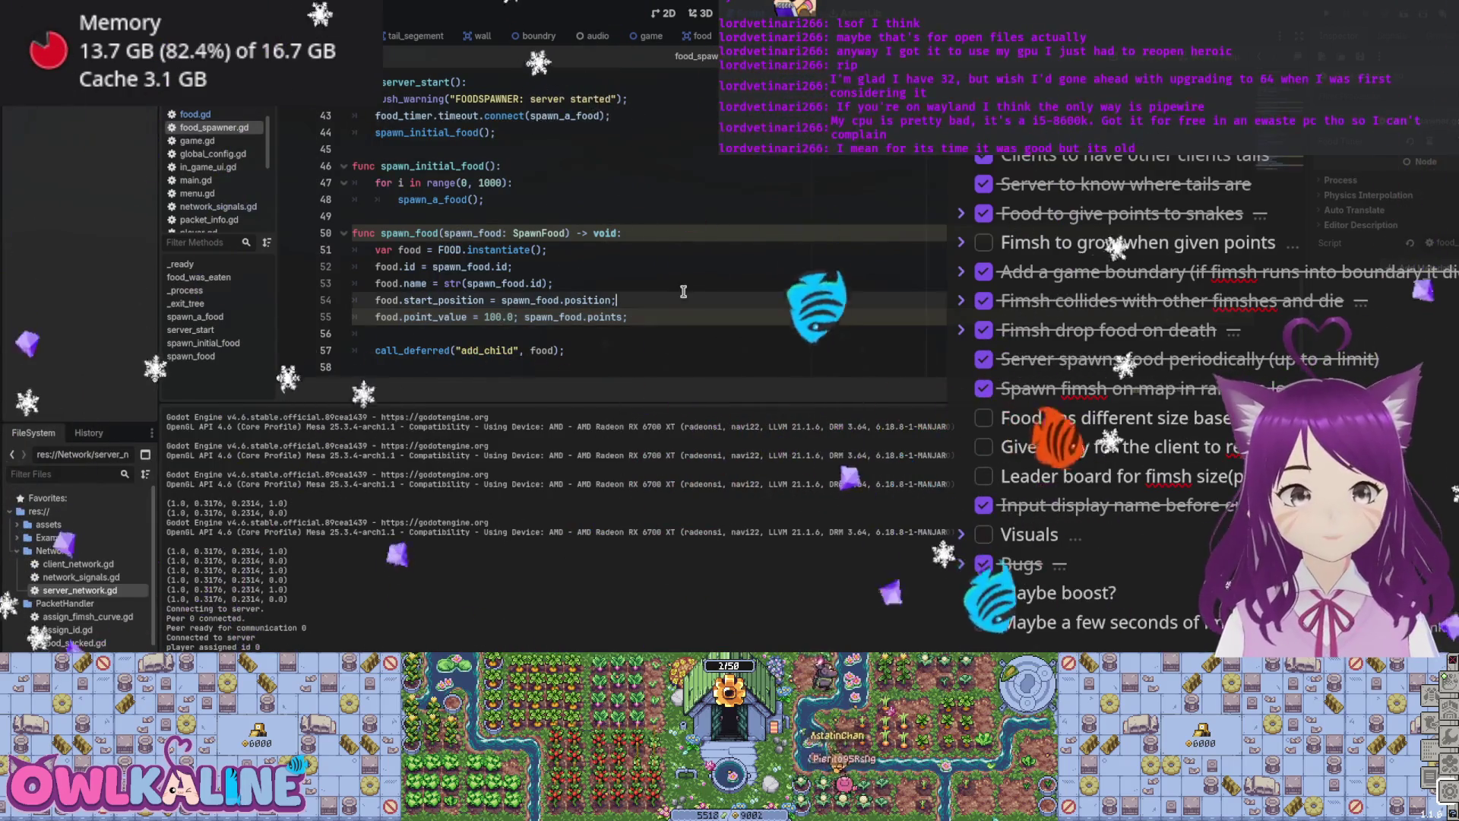
# Step: Test-run with food worth 100.0 points, keep spawn_food.points as a trailing comment, and save food_spawner.gd
pyautogui.click(519, 319)
pyautogui.press('F5')
pyautogui.write('#')
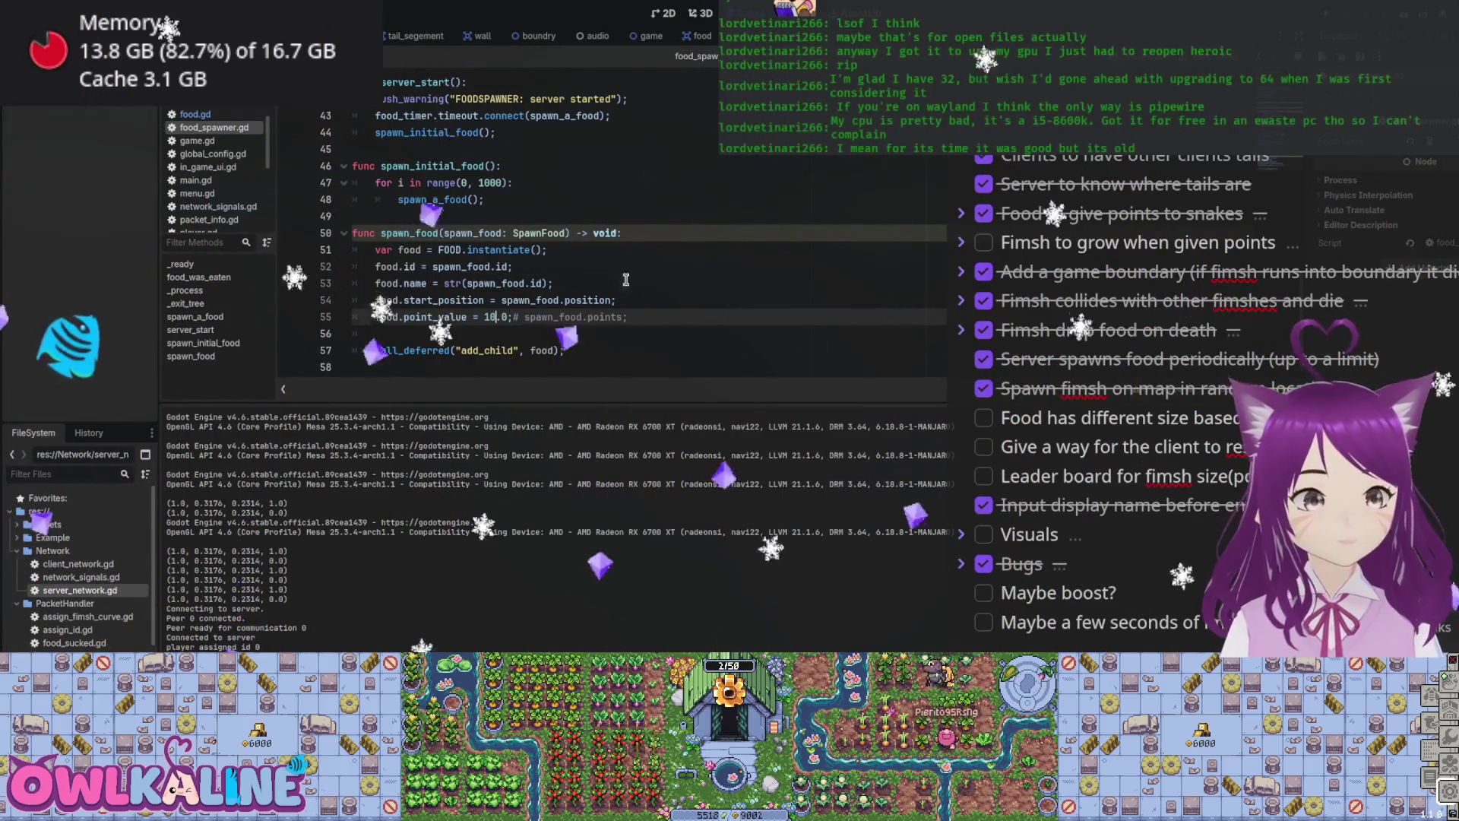
pyautogui.press('F5')
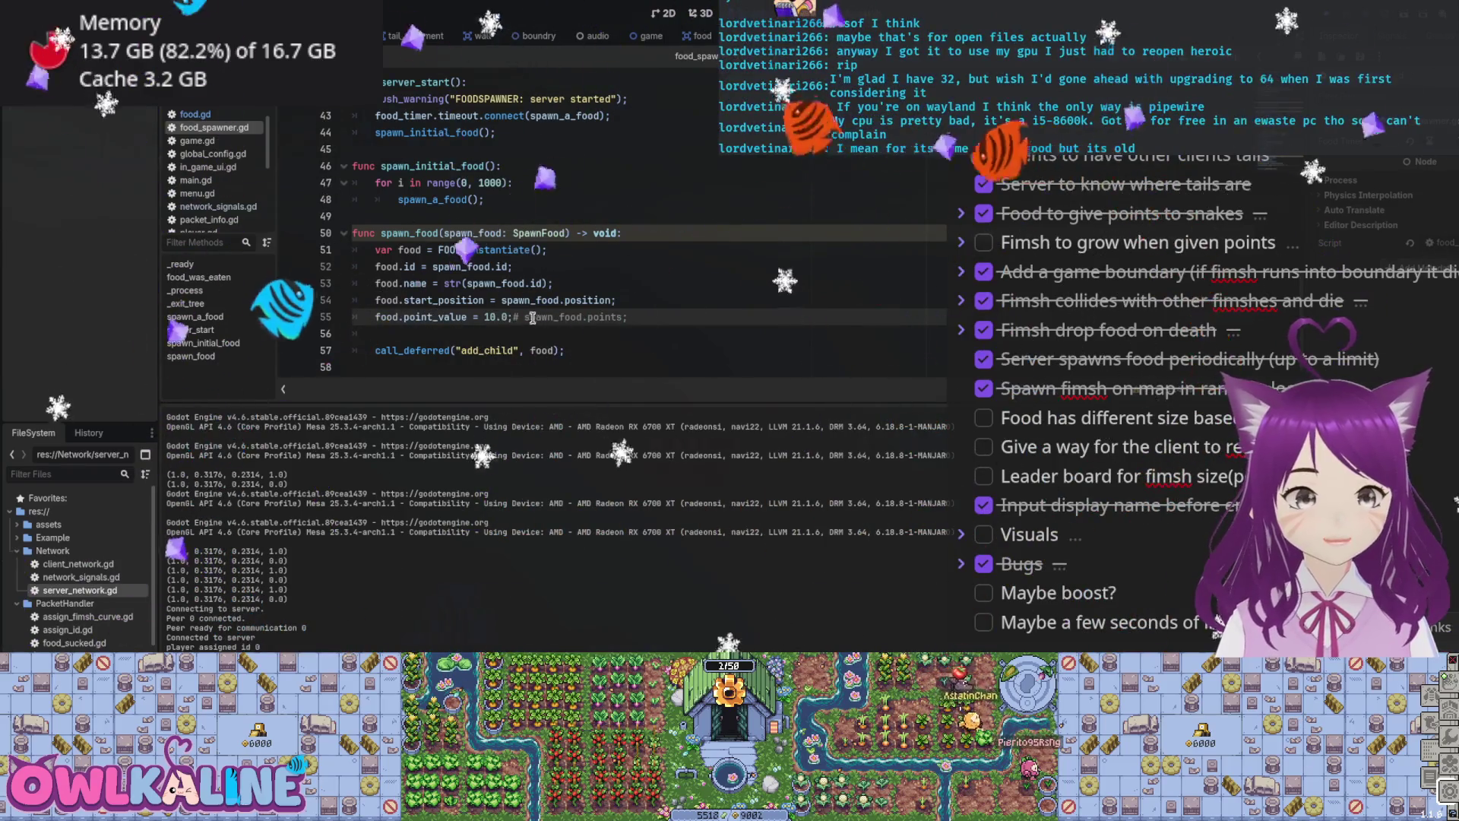
pyautogui.write('0')
pyautogui.hotkey('ctrl', 's')
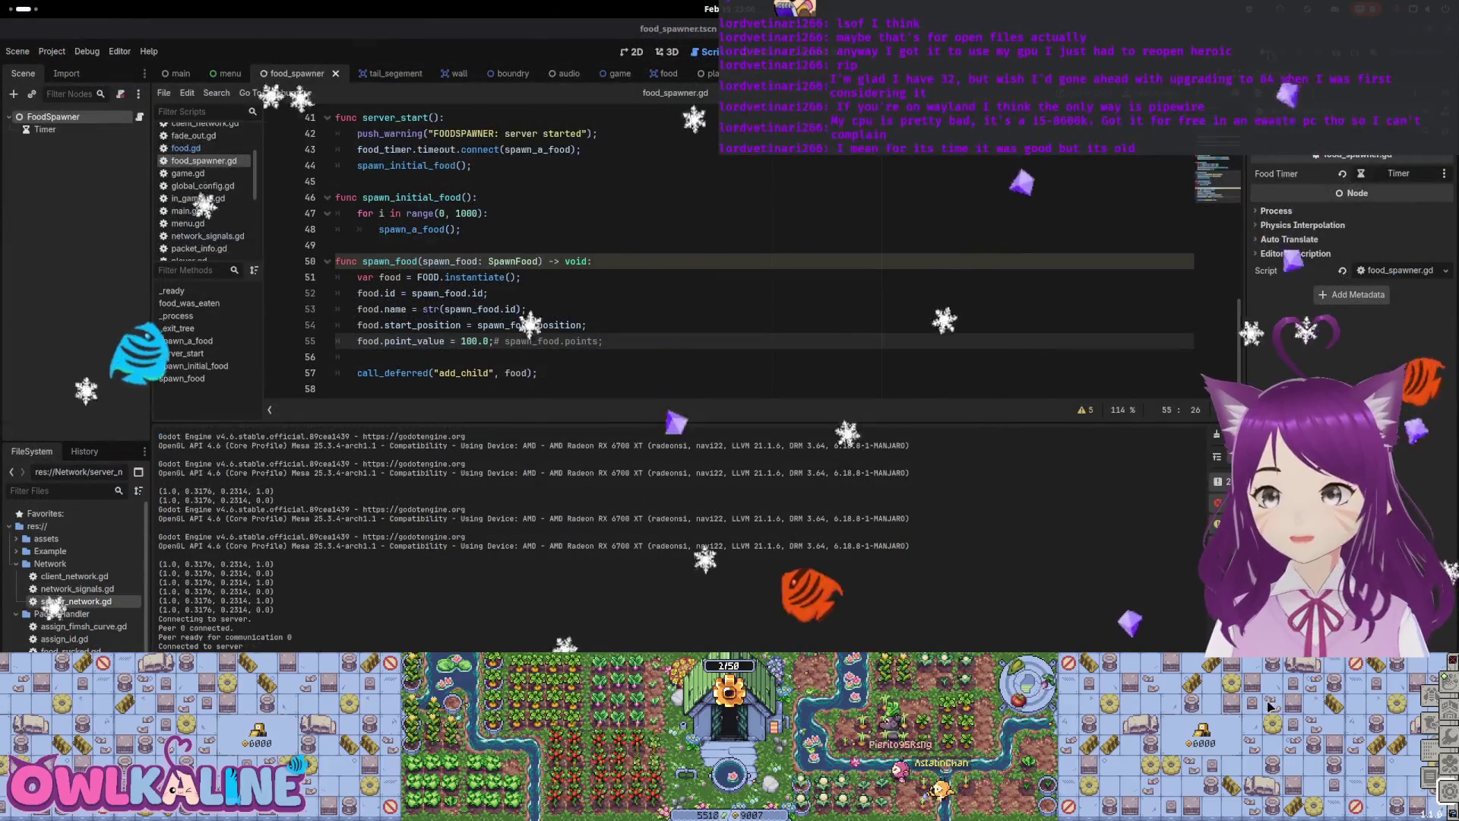
pyautogui.press('F5')
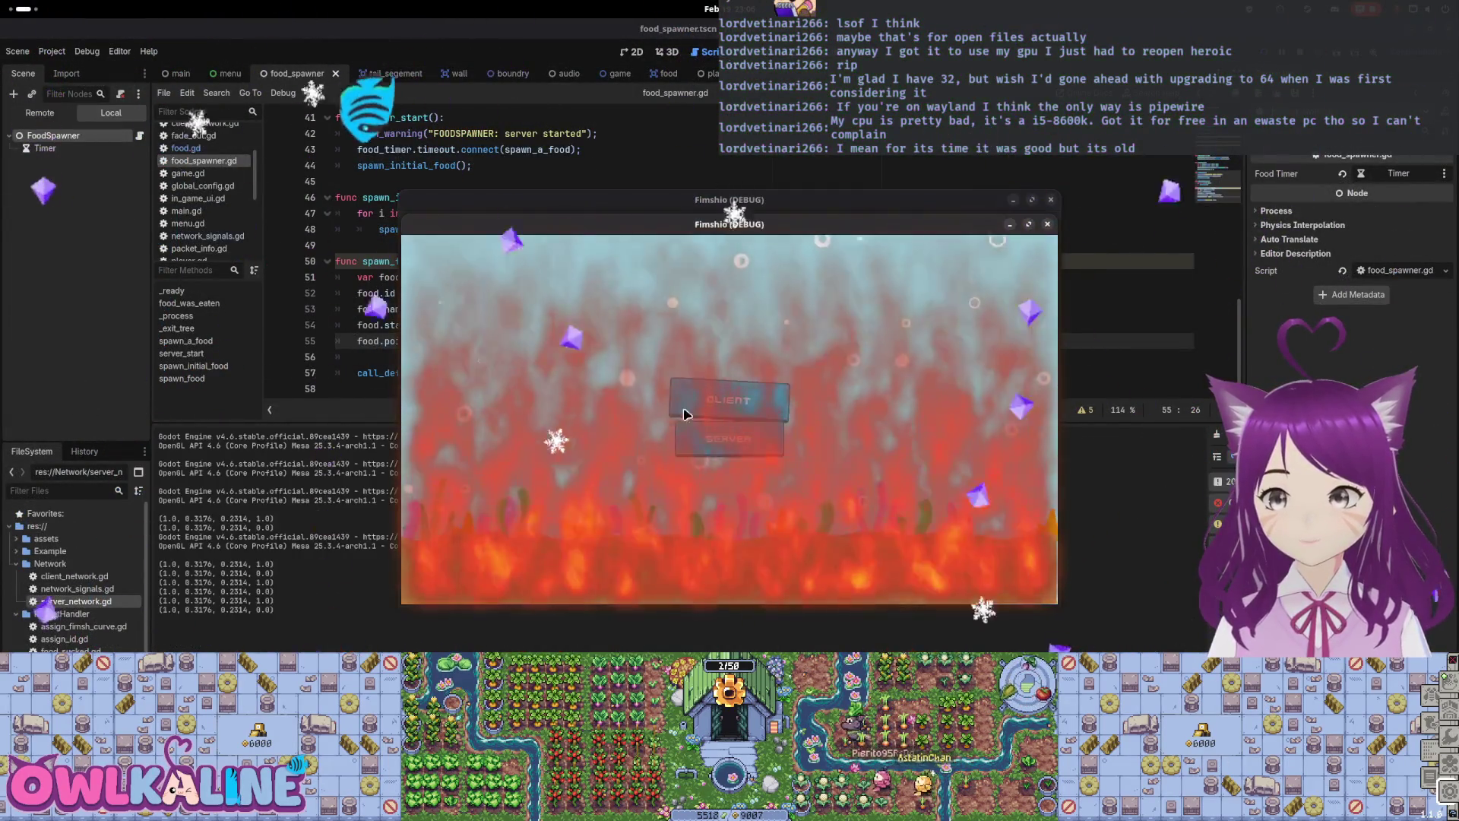
pyautogui.click(684, 414)
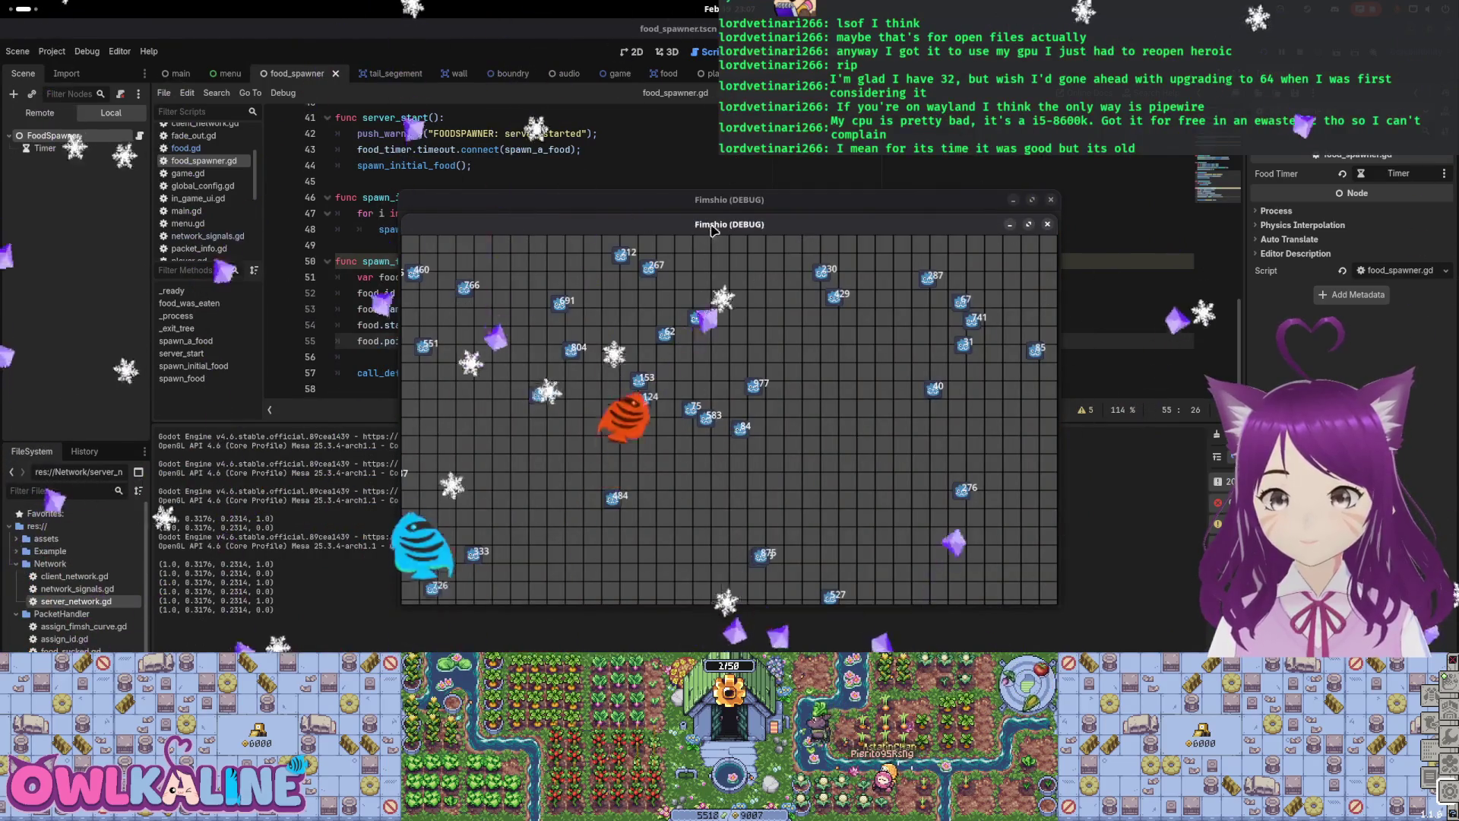
pyautogui.moveTo(712, 230); pyautogui.dragTo(1114, 274)
pyautogui.moveTo(805, 202); pyautogui.dragTo(654, 209)
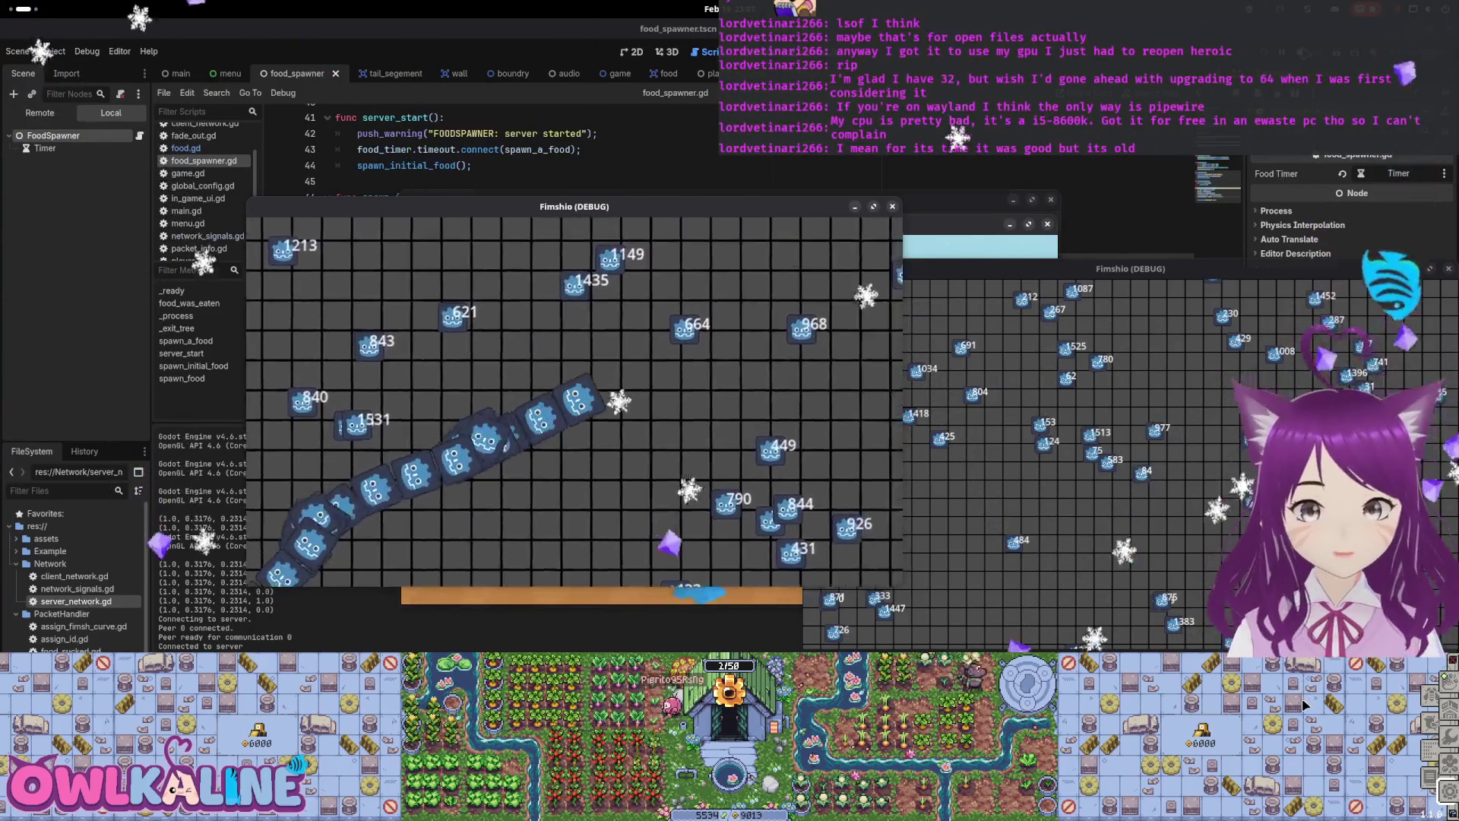
pyautogui.press('F8')
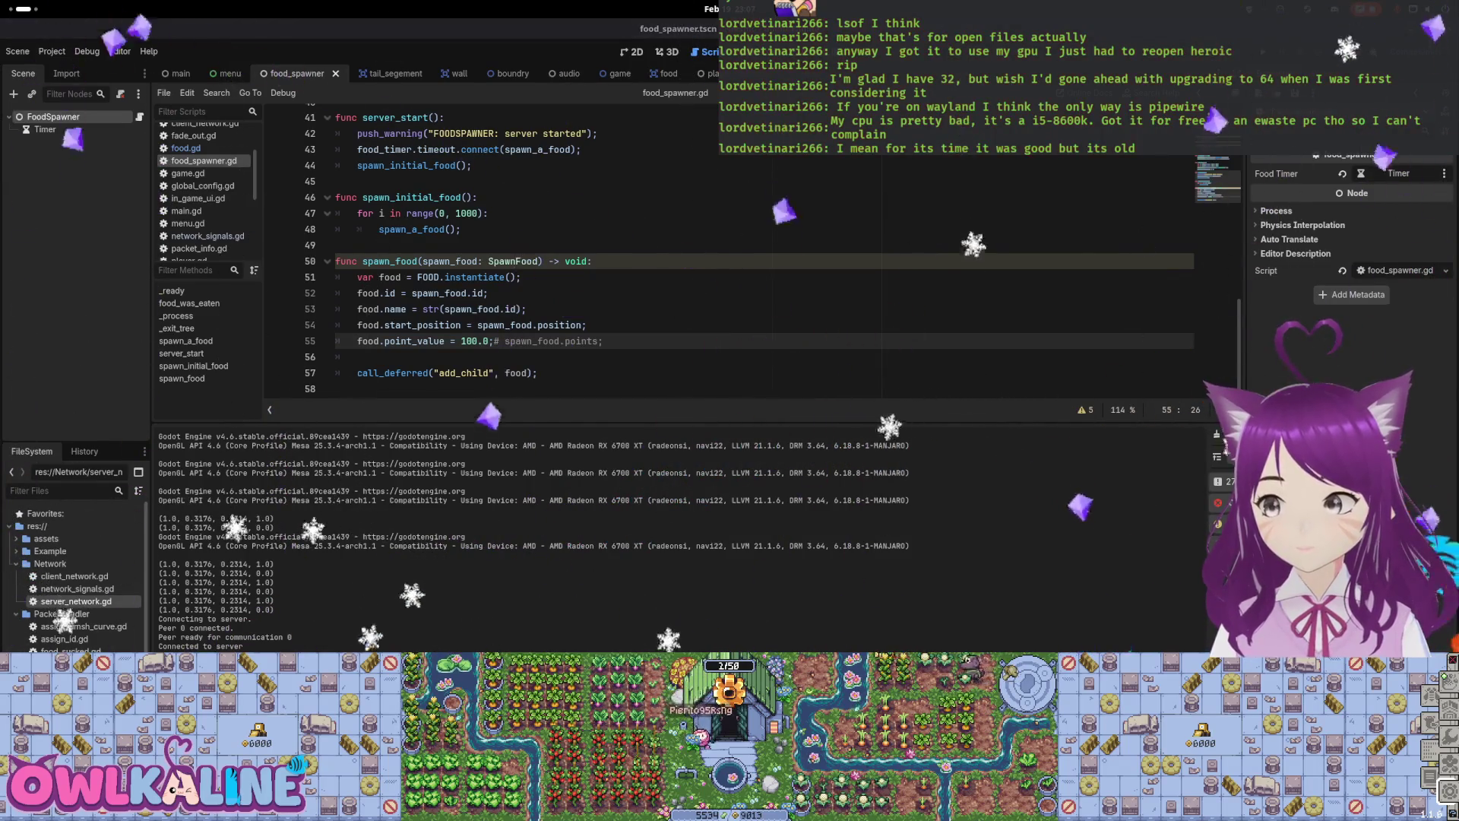
pyautogui.hotkey('alt', 'Tab')
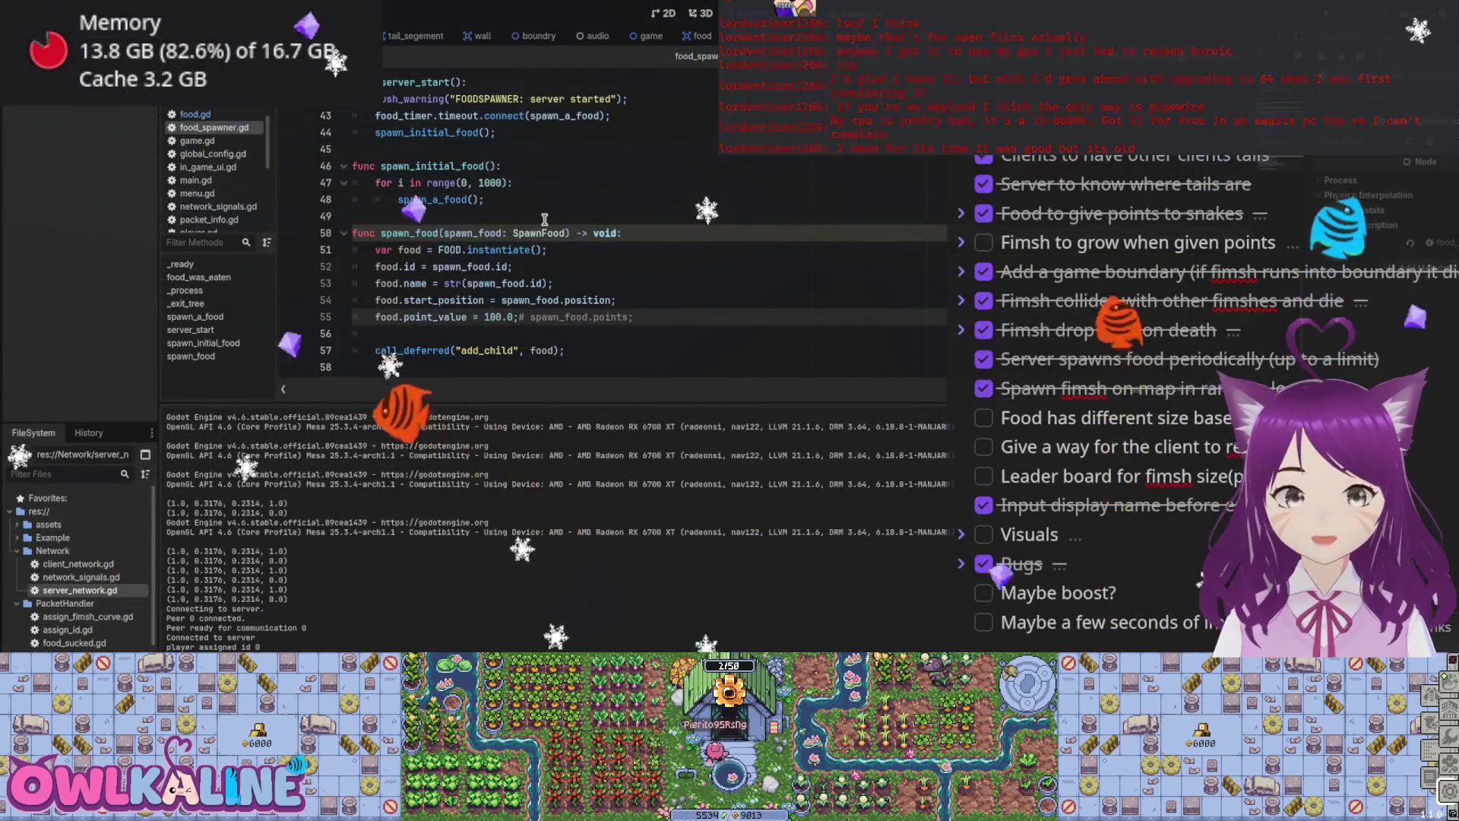
pyautogui.scroll(5, 544, 220)
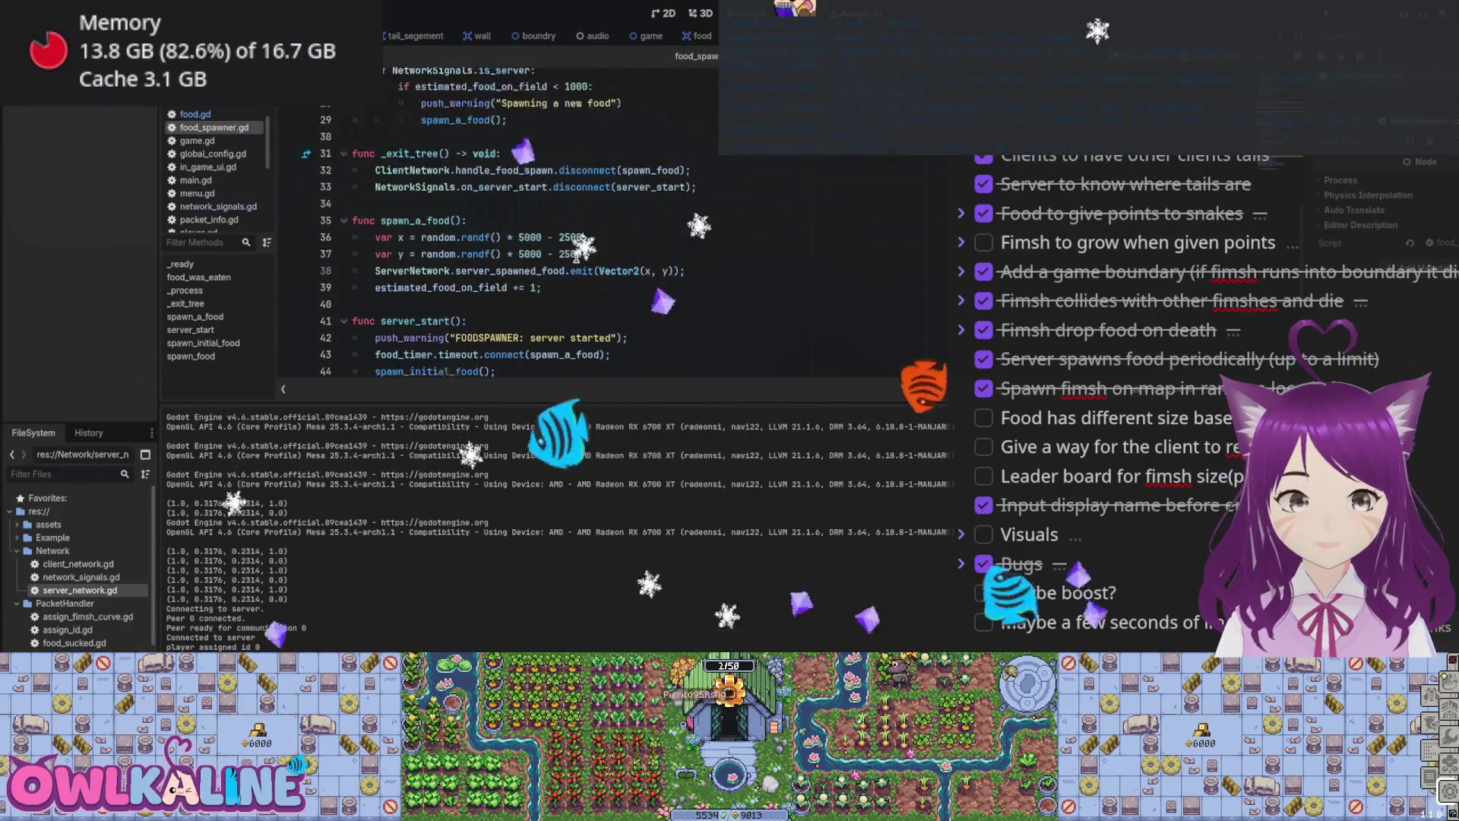
pyautogui.scroll(8, 576, 258)
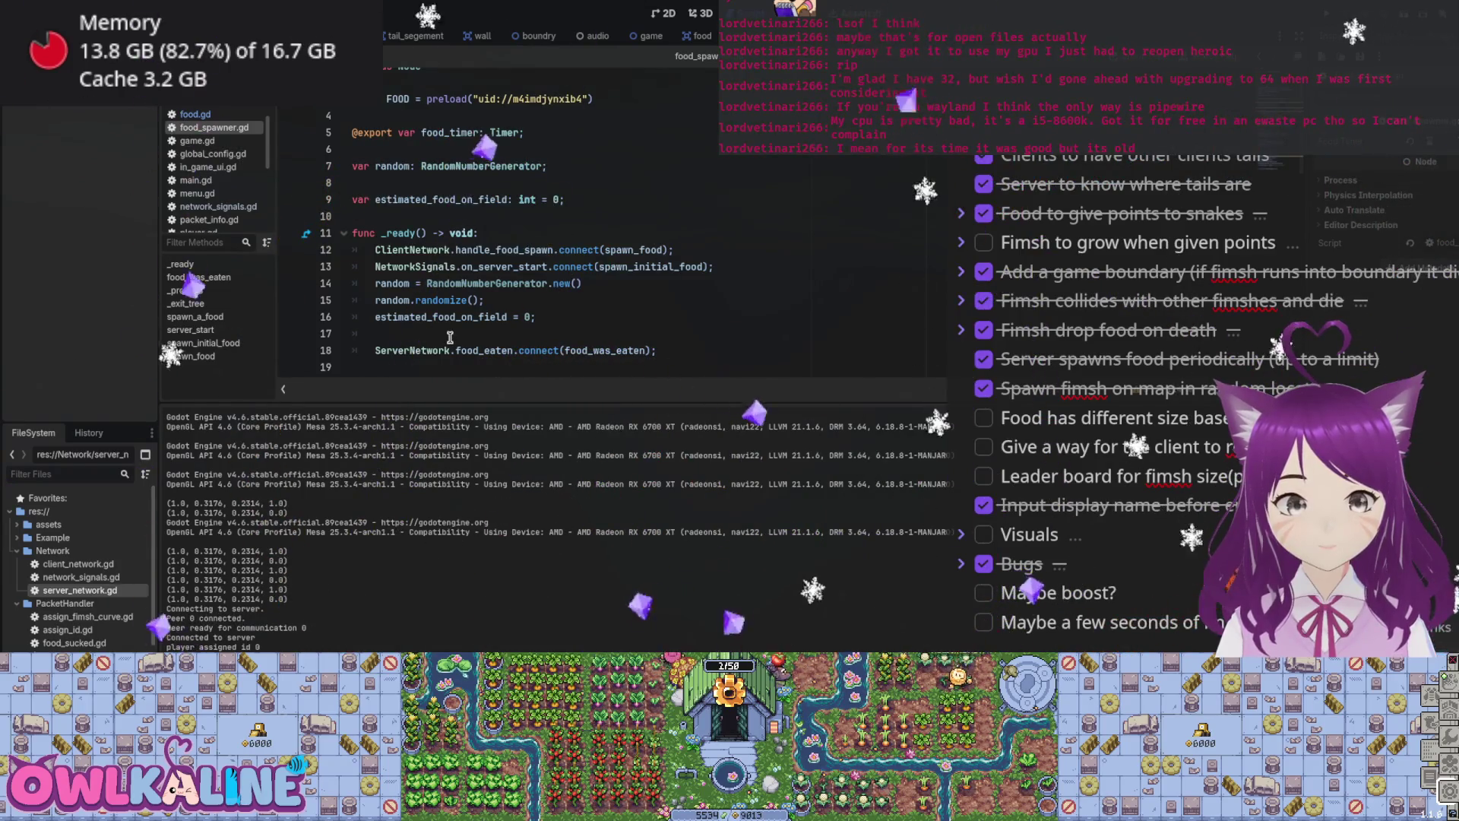
pyautogui.scroll(-5, 427, 309)
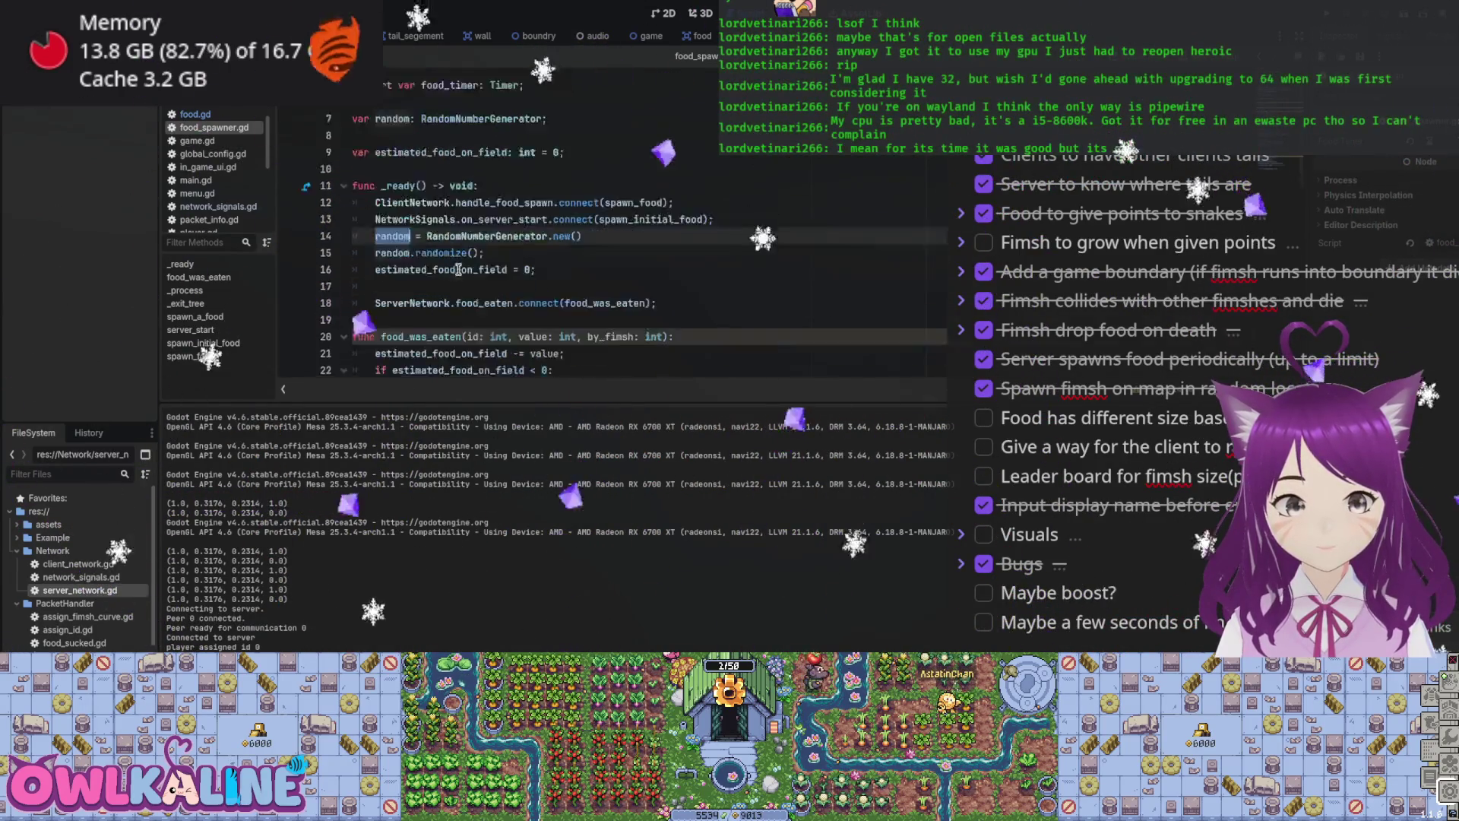
pyautogui.scroll(-5, 472, 272)
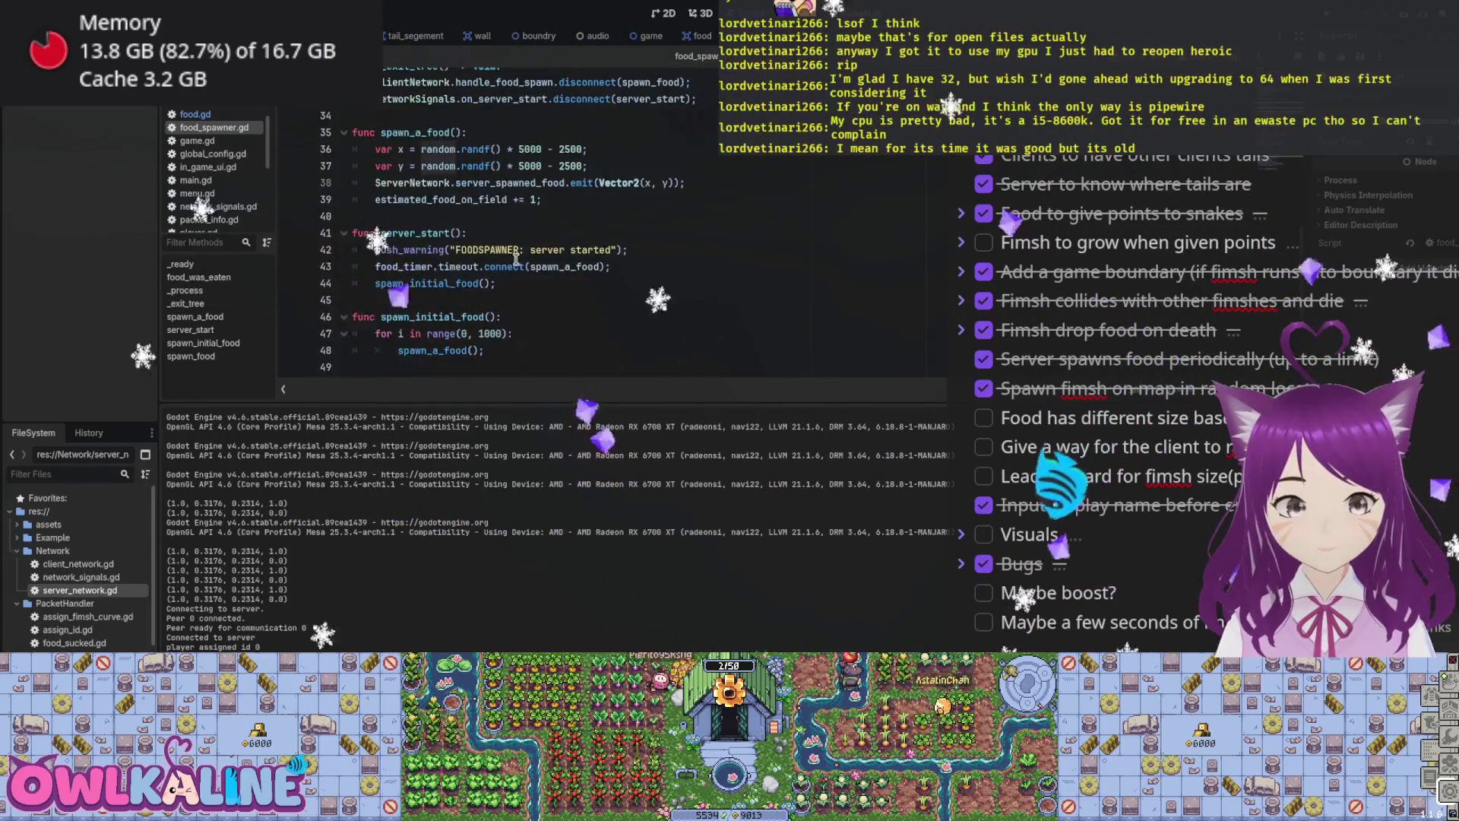
pyautogui.scroll(-5, 537, 228)
pyautogui.scroll(8, 536, 275)
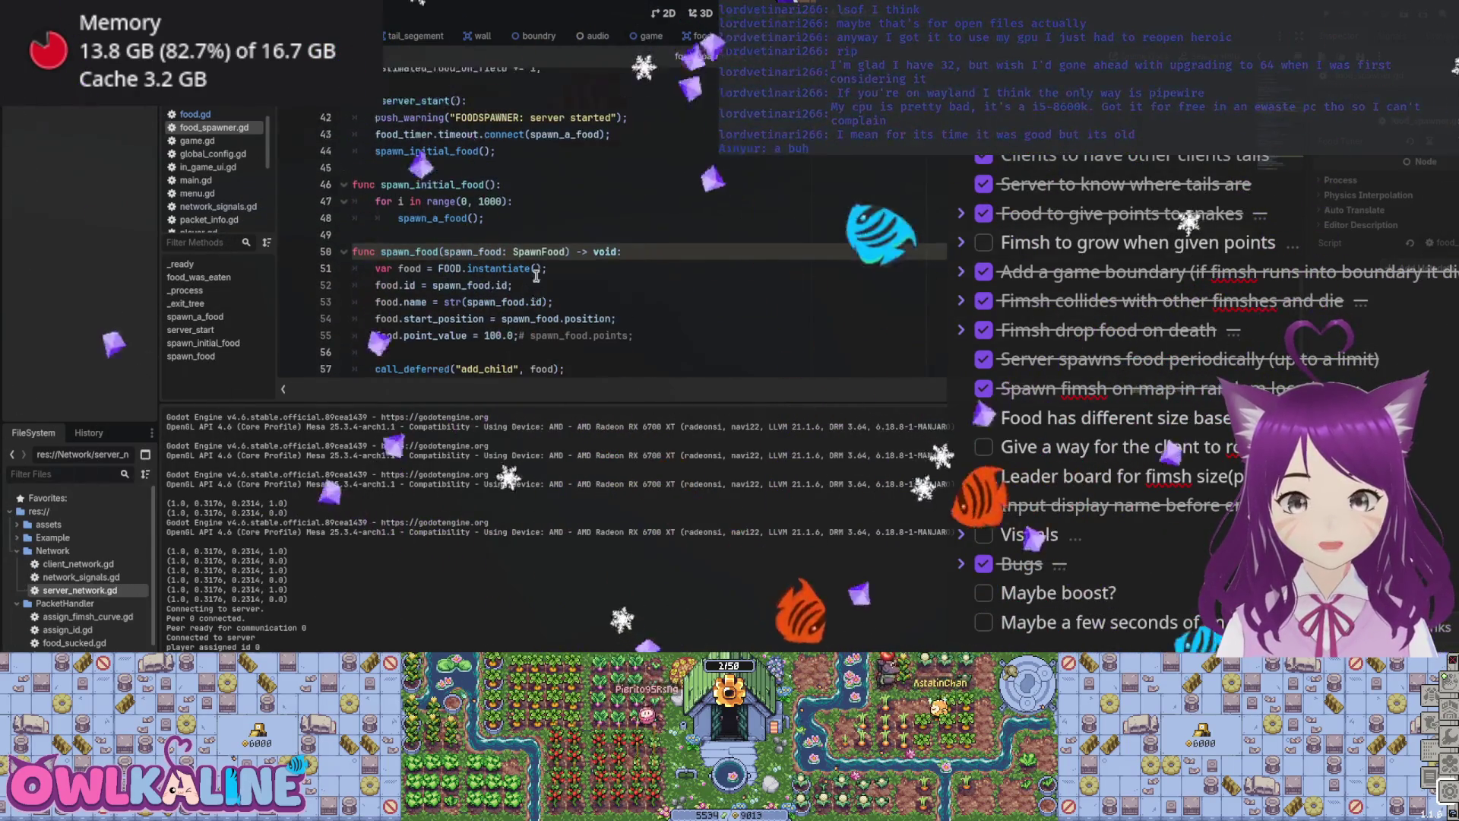
pyautogui.scroll(7, 535, 275)
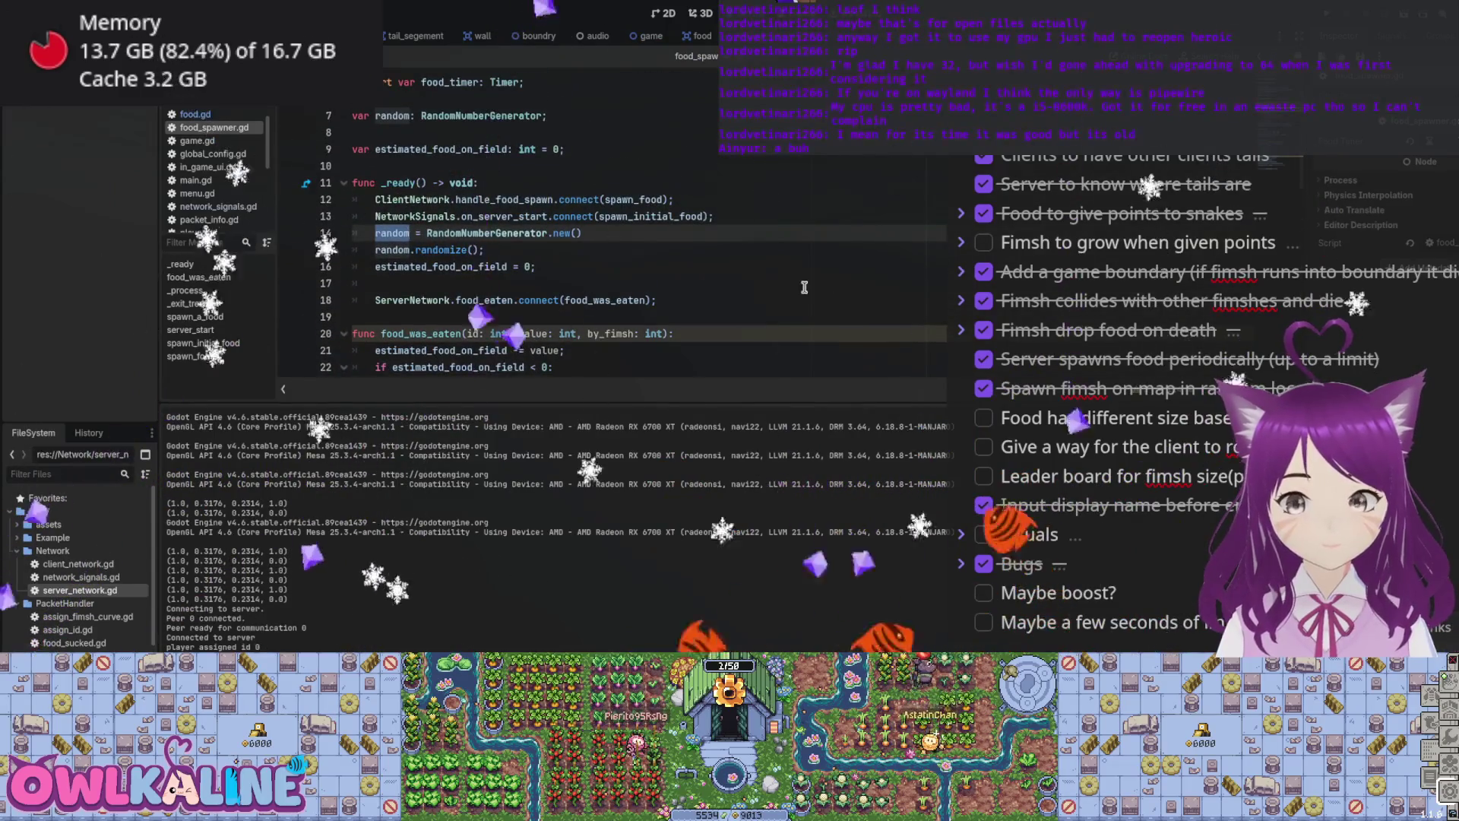
pyautogui.scroll(-4, 570, 258)
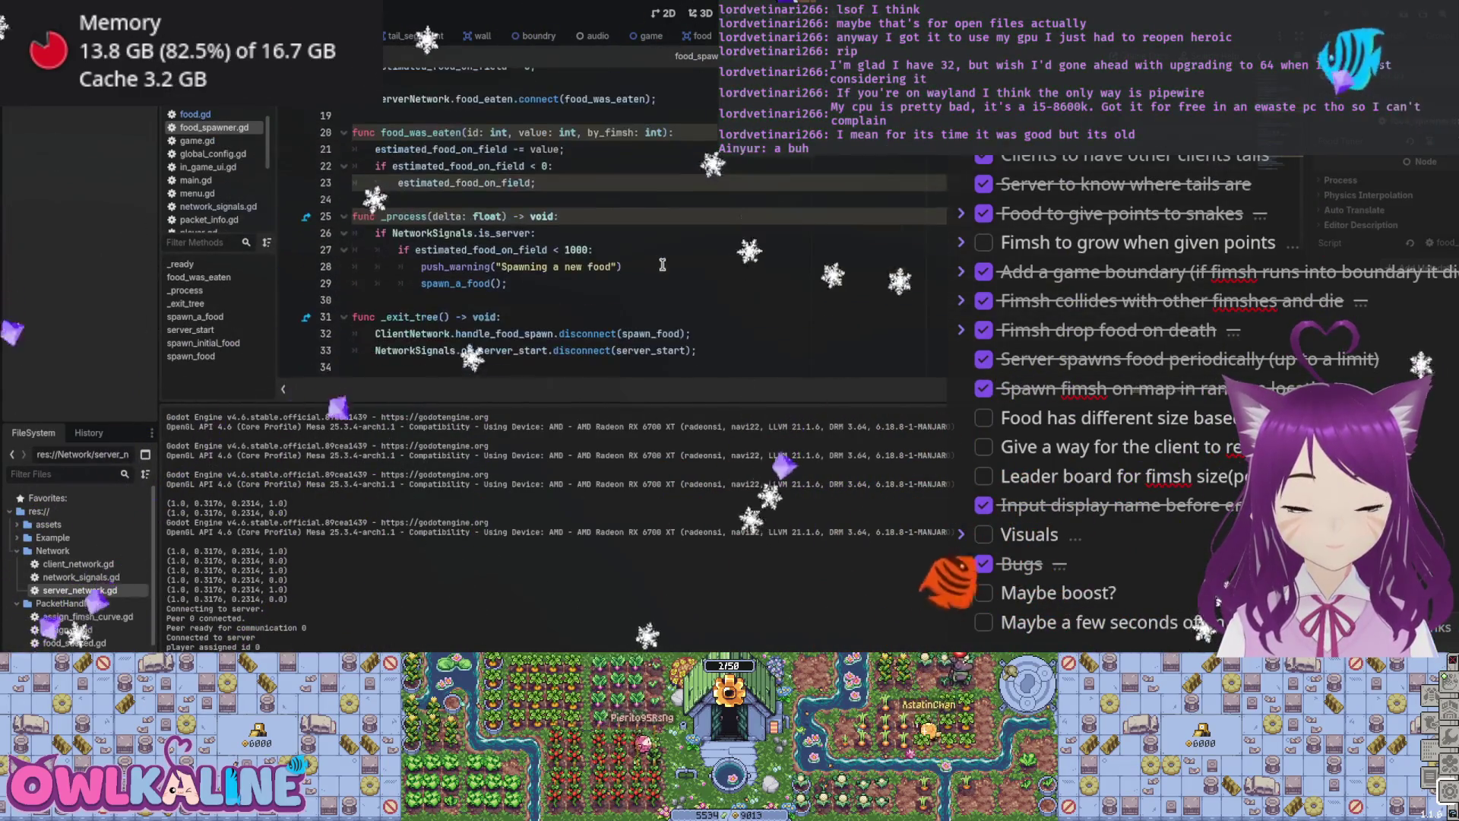
pyautogui.scroll(2, 513, 207)
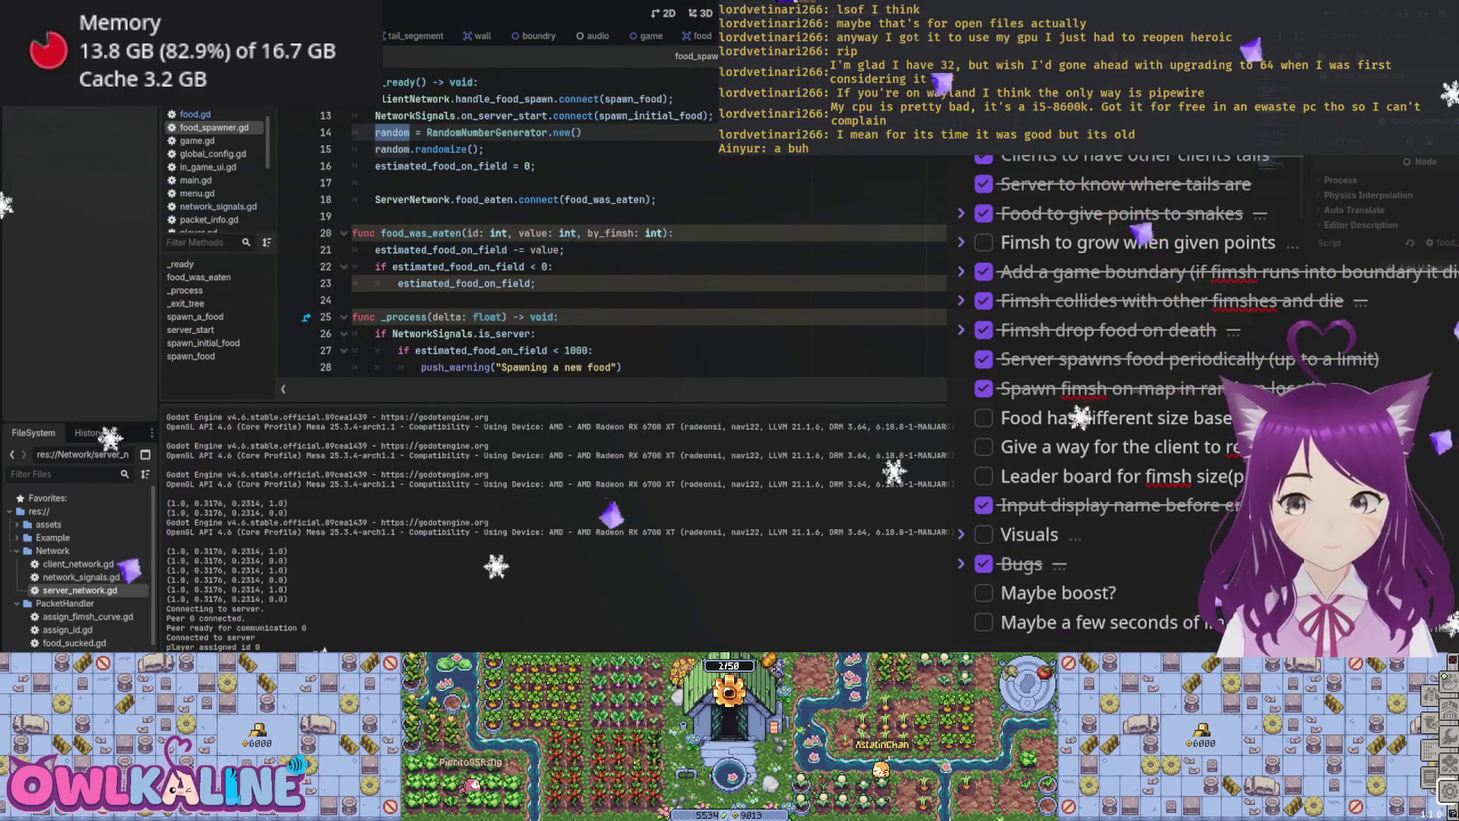
# Step: Add an estimated_food_on_field; line under the negative-count check in food_spawner.gd
pyautogui.click(699, 261)
pyautogui.scroll(2, 646, 258)
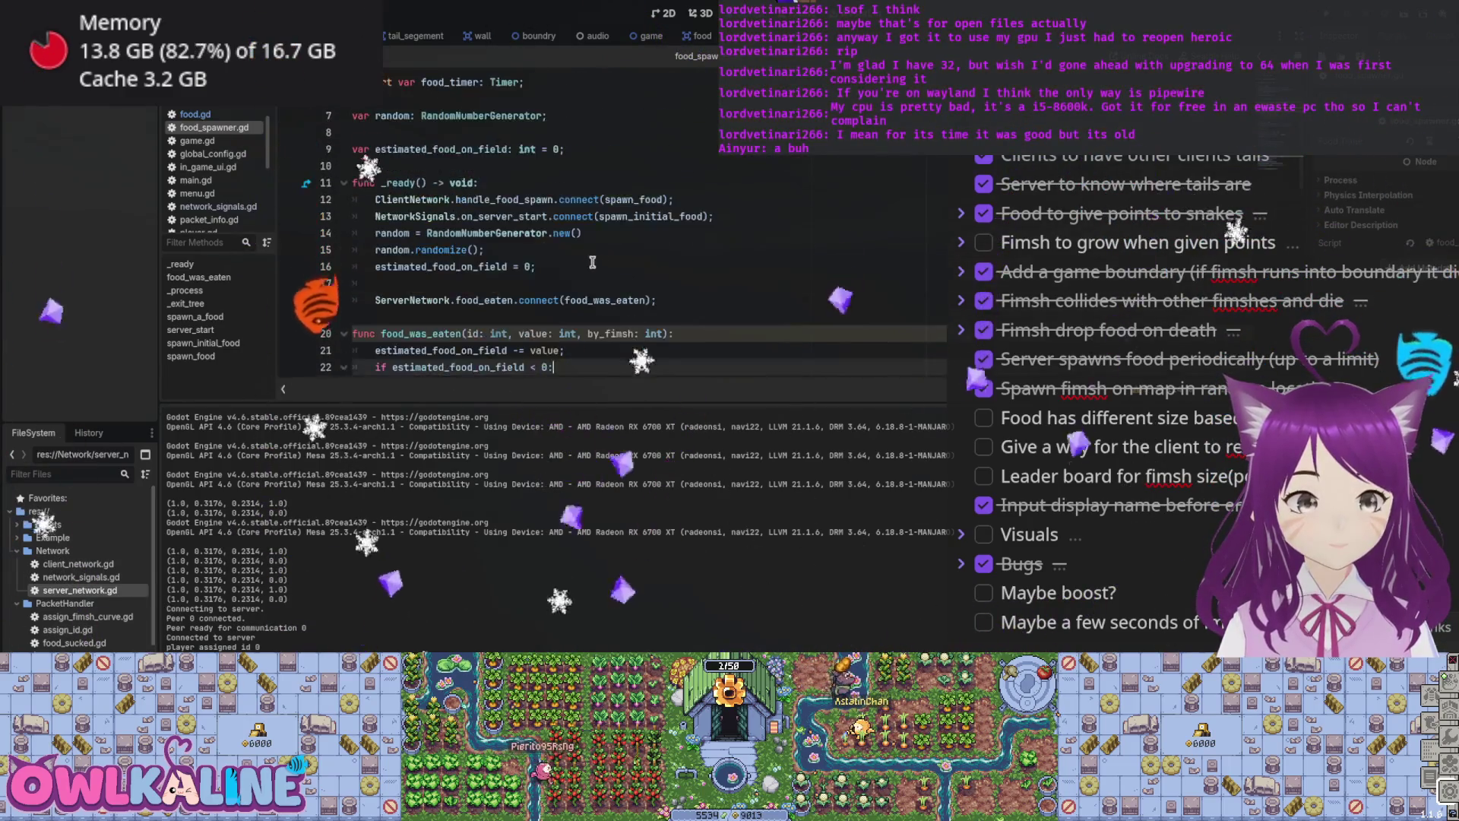
pyautogui.press('Return')
pyautogui.write('estimated_food_on_field;')
pyautogui.scroll(-1, 605, 253)
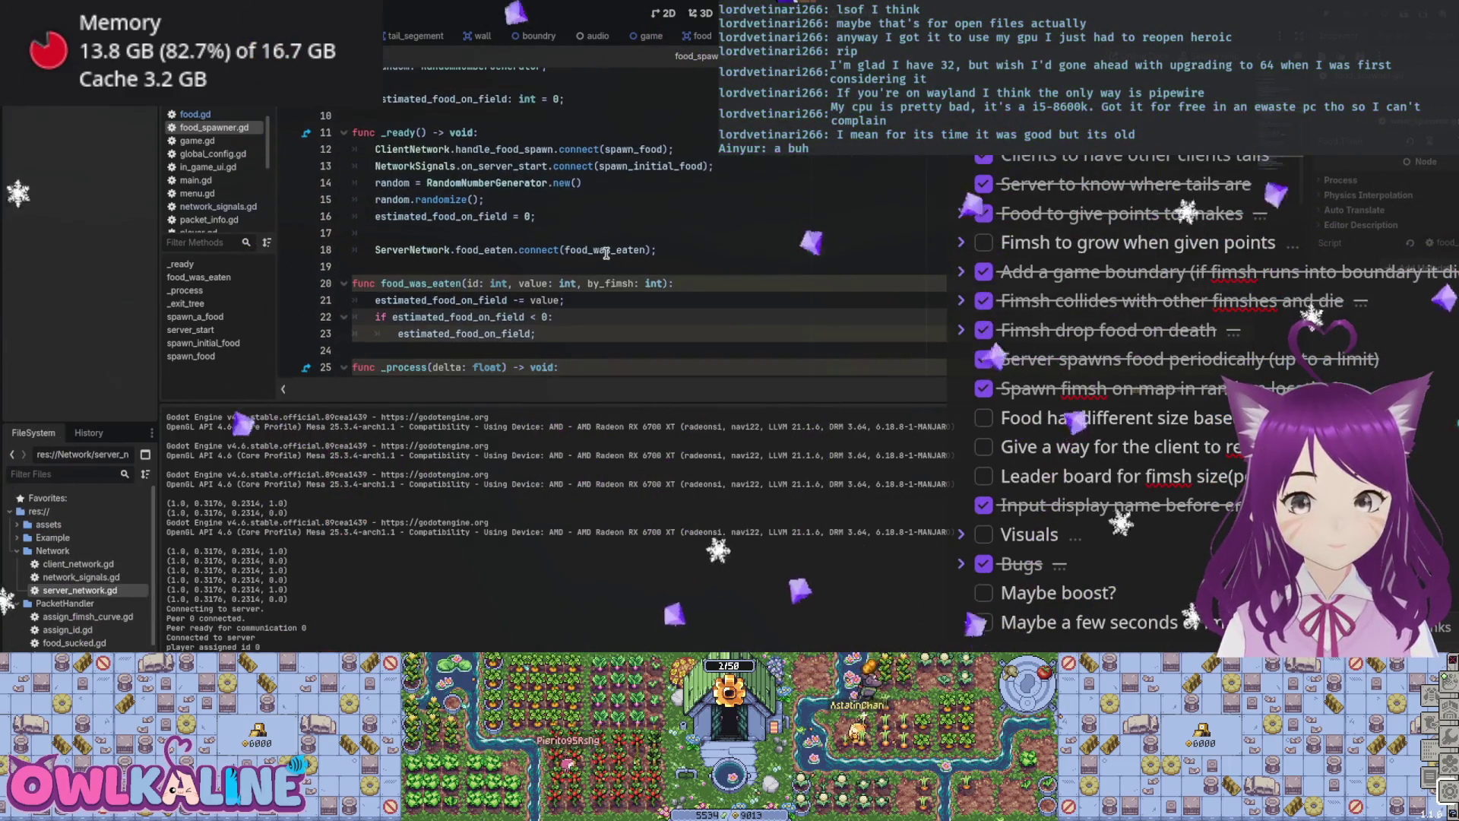
pyautogui.click(479, 215)
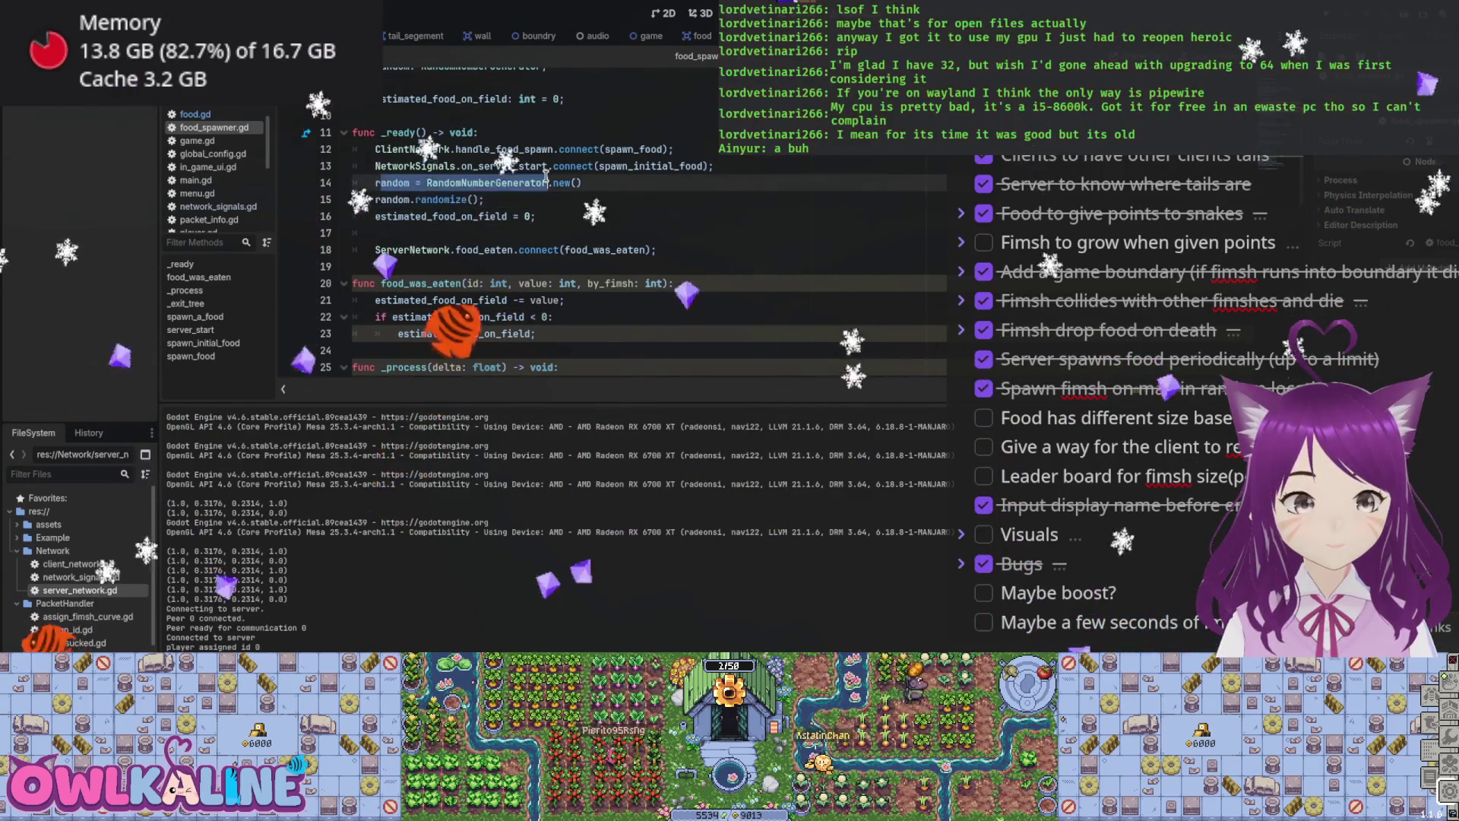
pyautogui.scroll(-2, 574, 246)
pyautogui.scroll(-3, 574, 245)
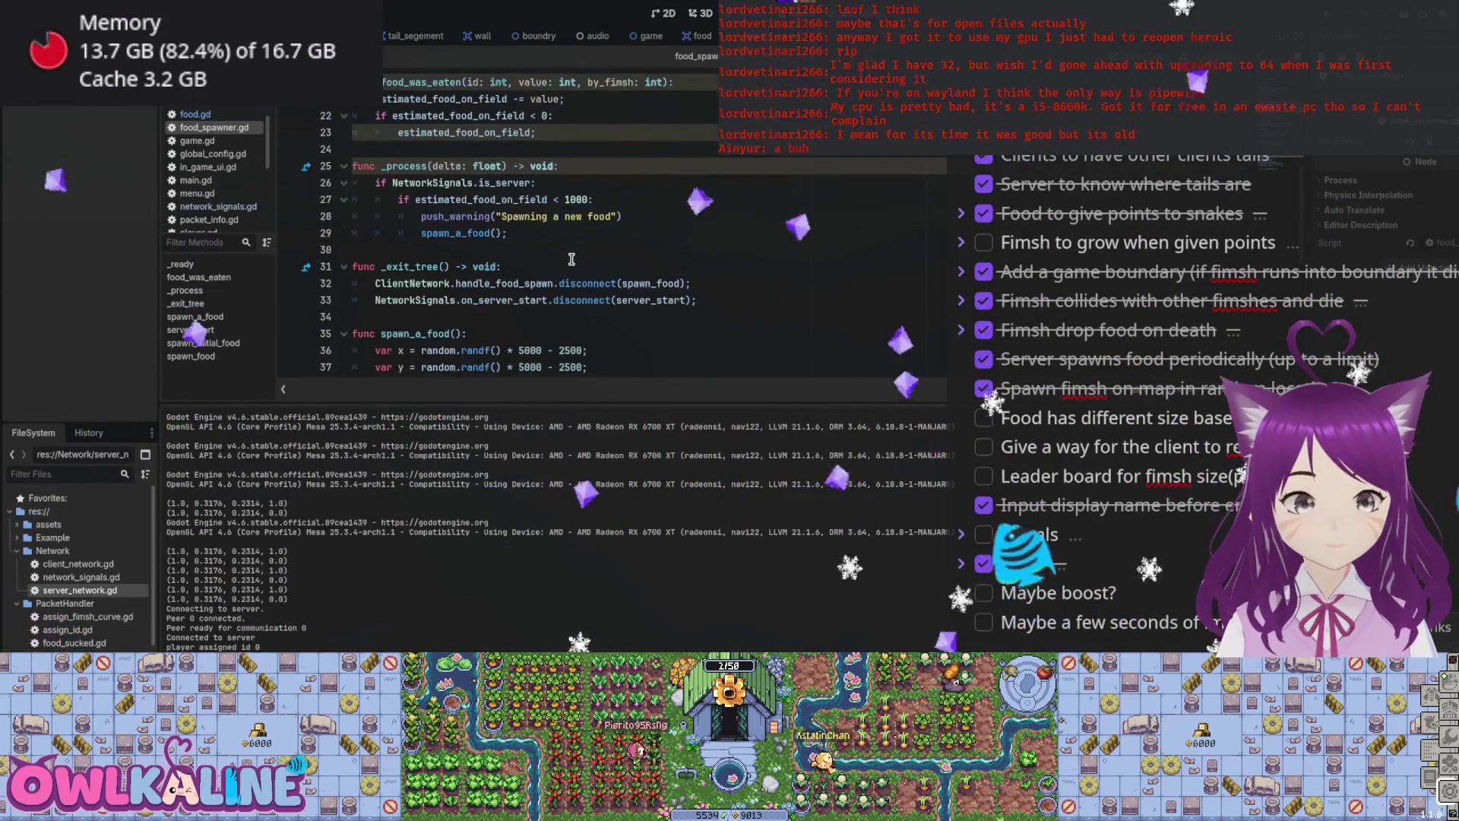
pyautogui.scroll(-2, 526, 253)
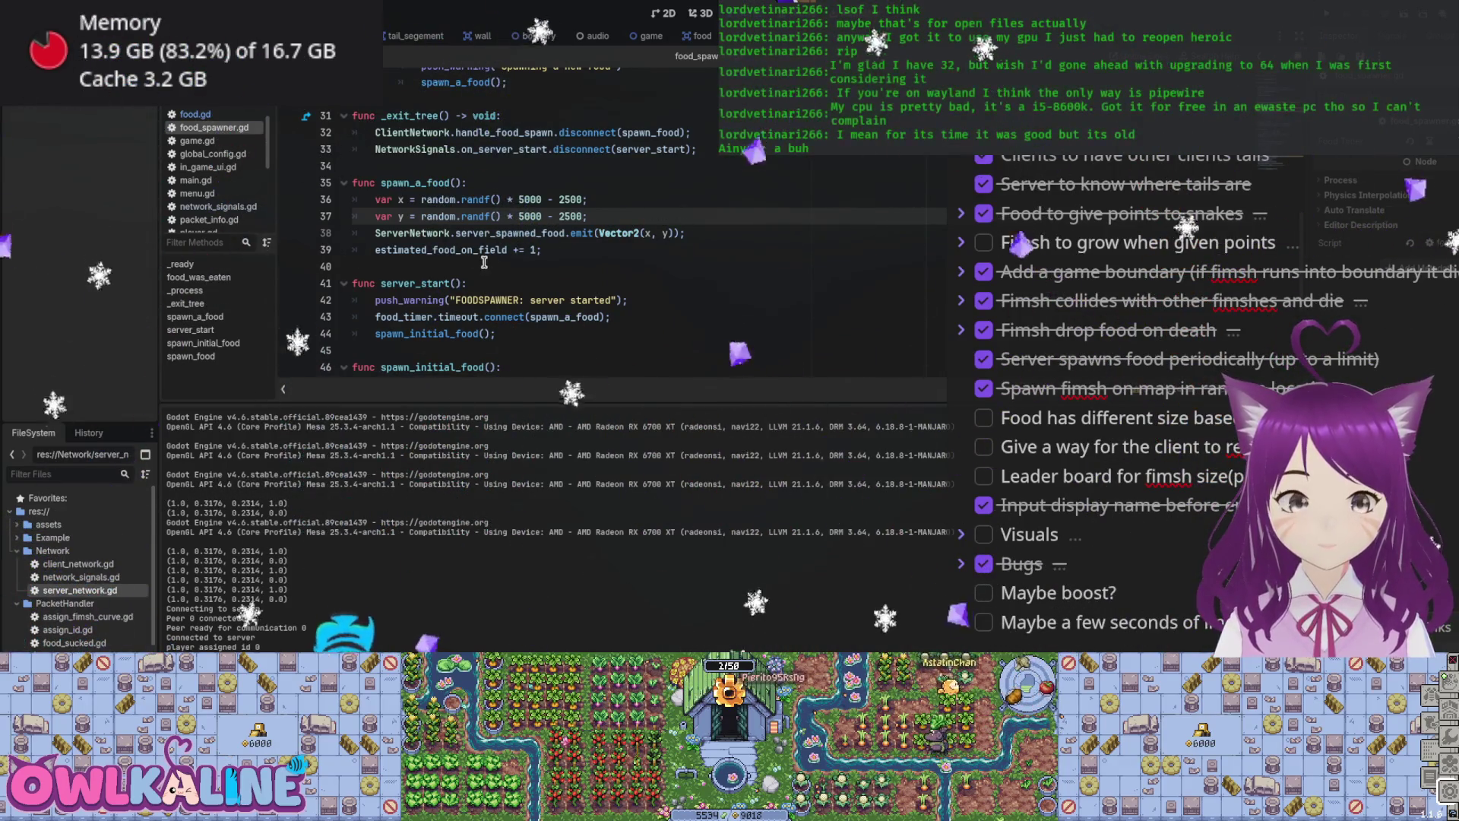
pyautogui.scroll(8, 646, 202)
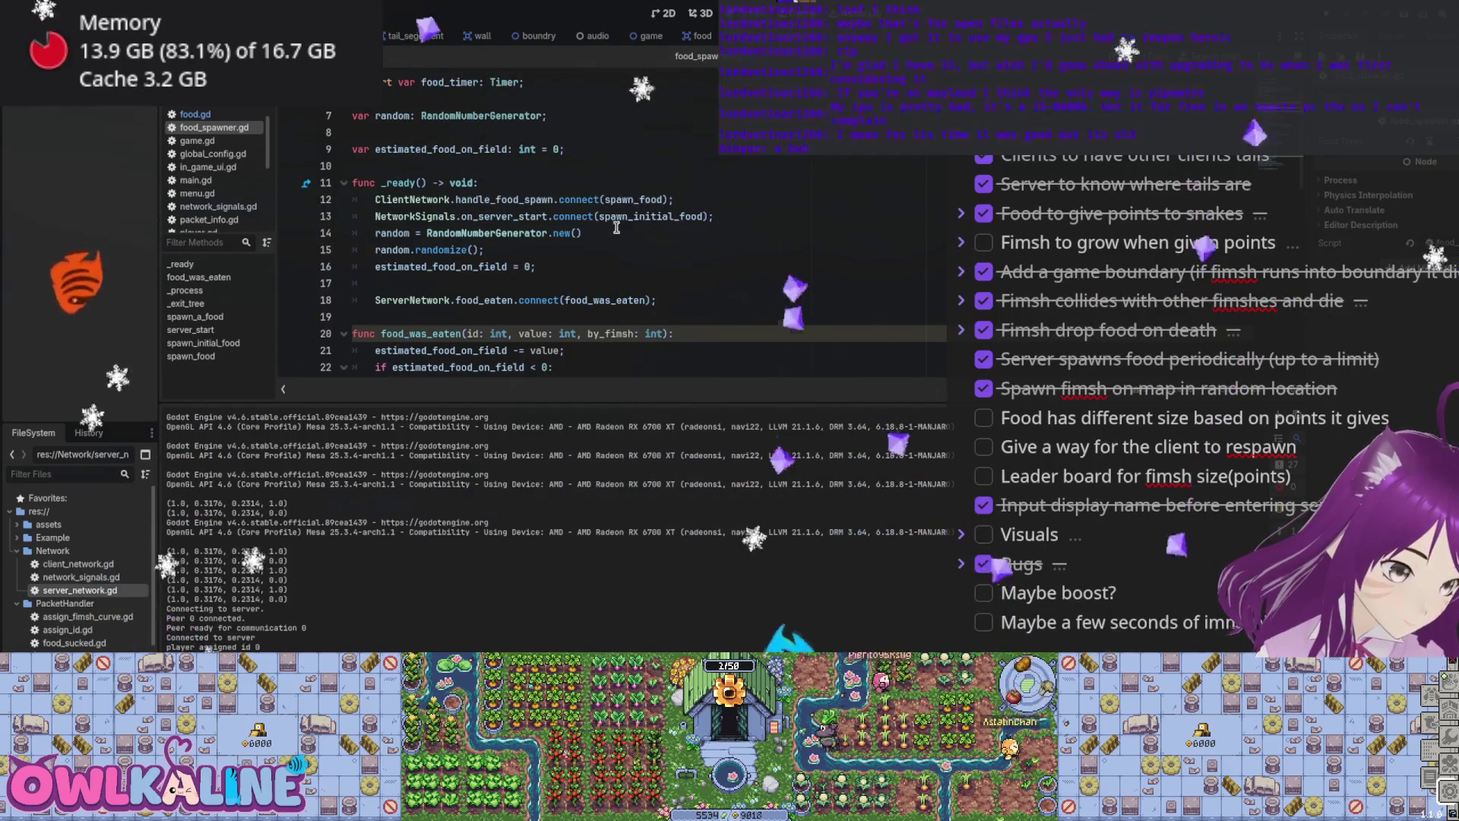
pyautogui.scroll(2, 497, 190)
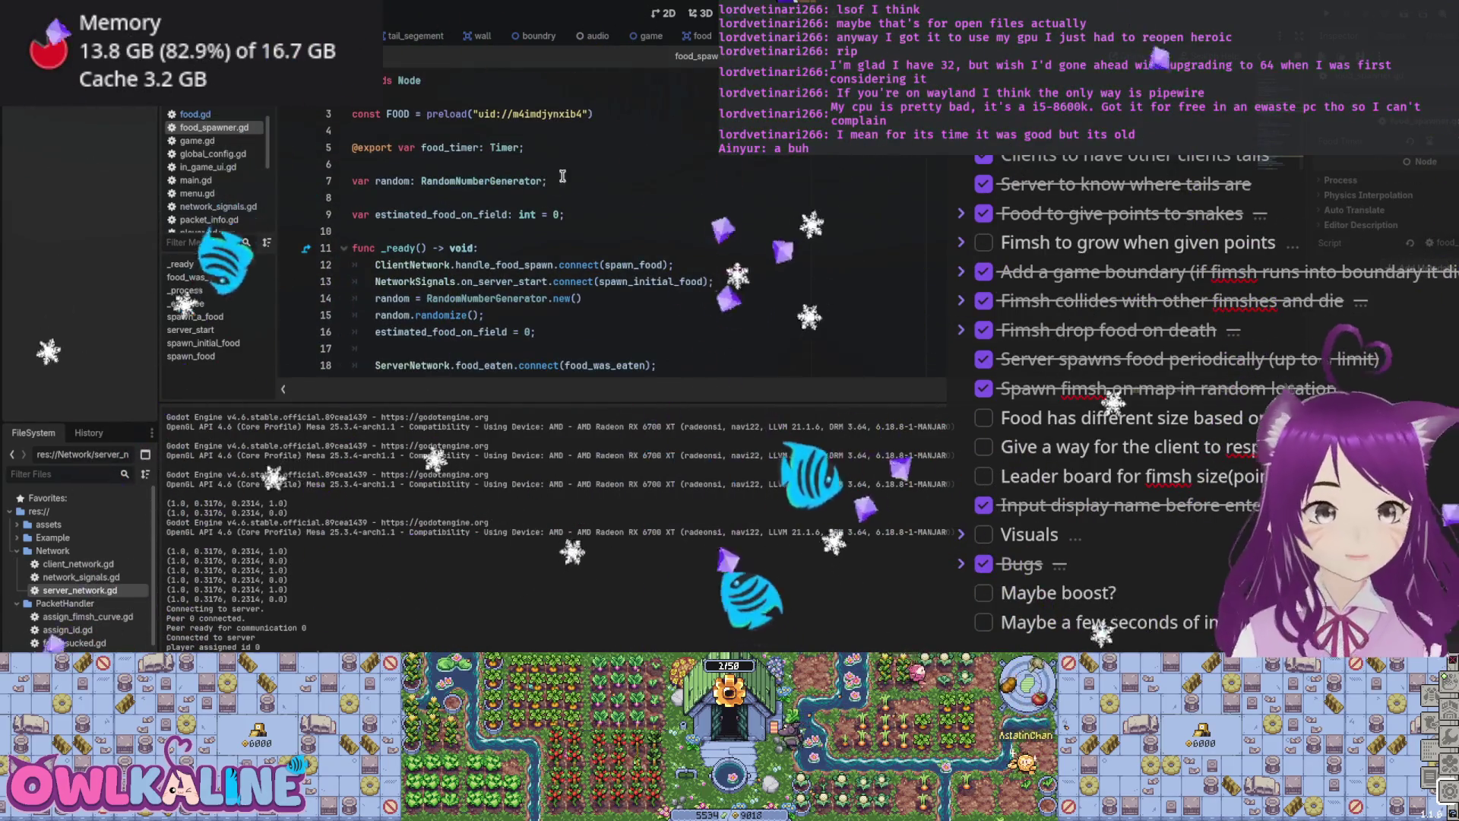
pyautogui.scroll(-8, 532, 202)
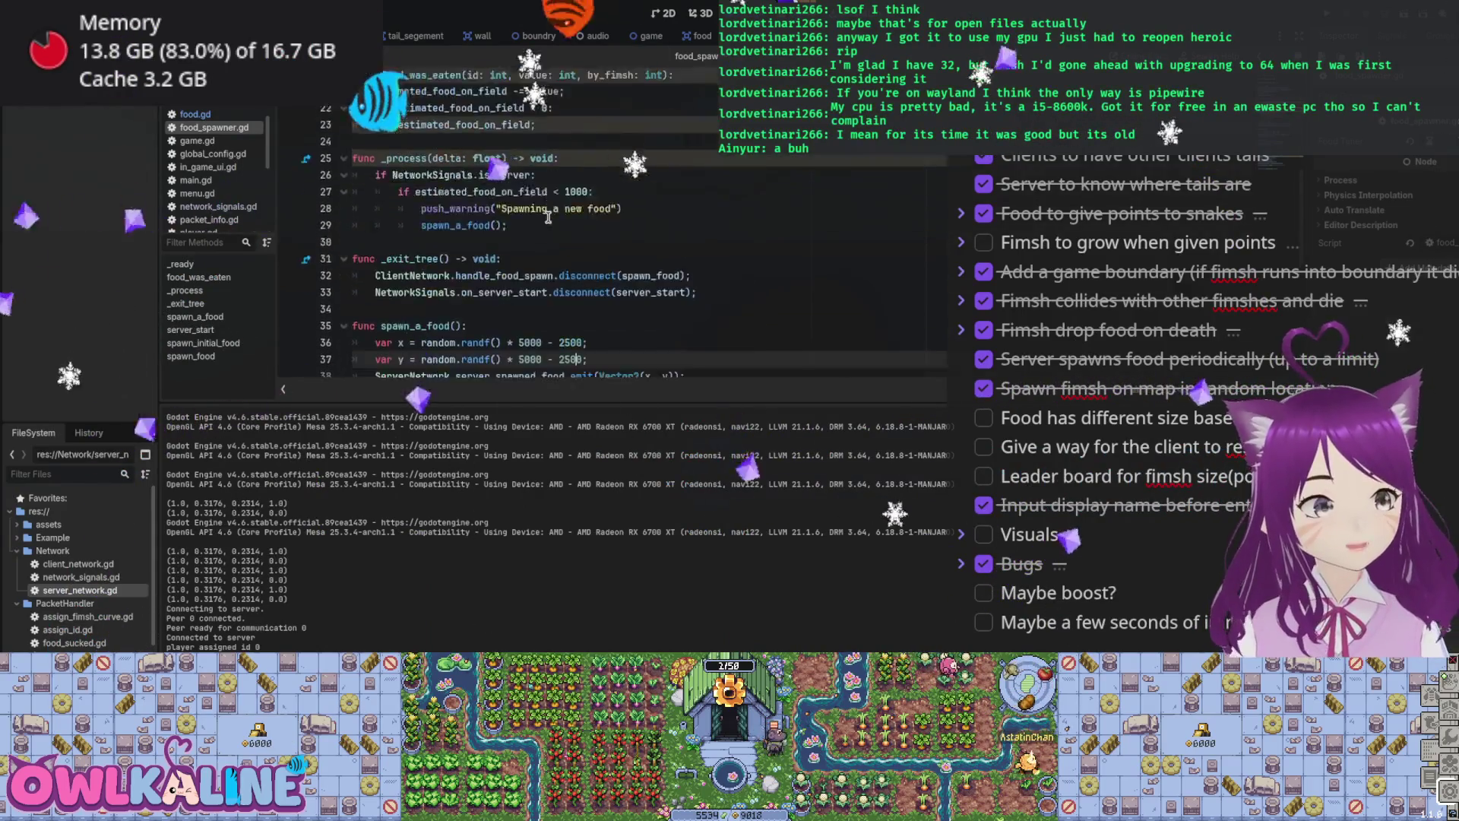
pyautogui.scroll(-5, 423, 190)
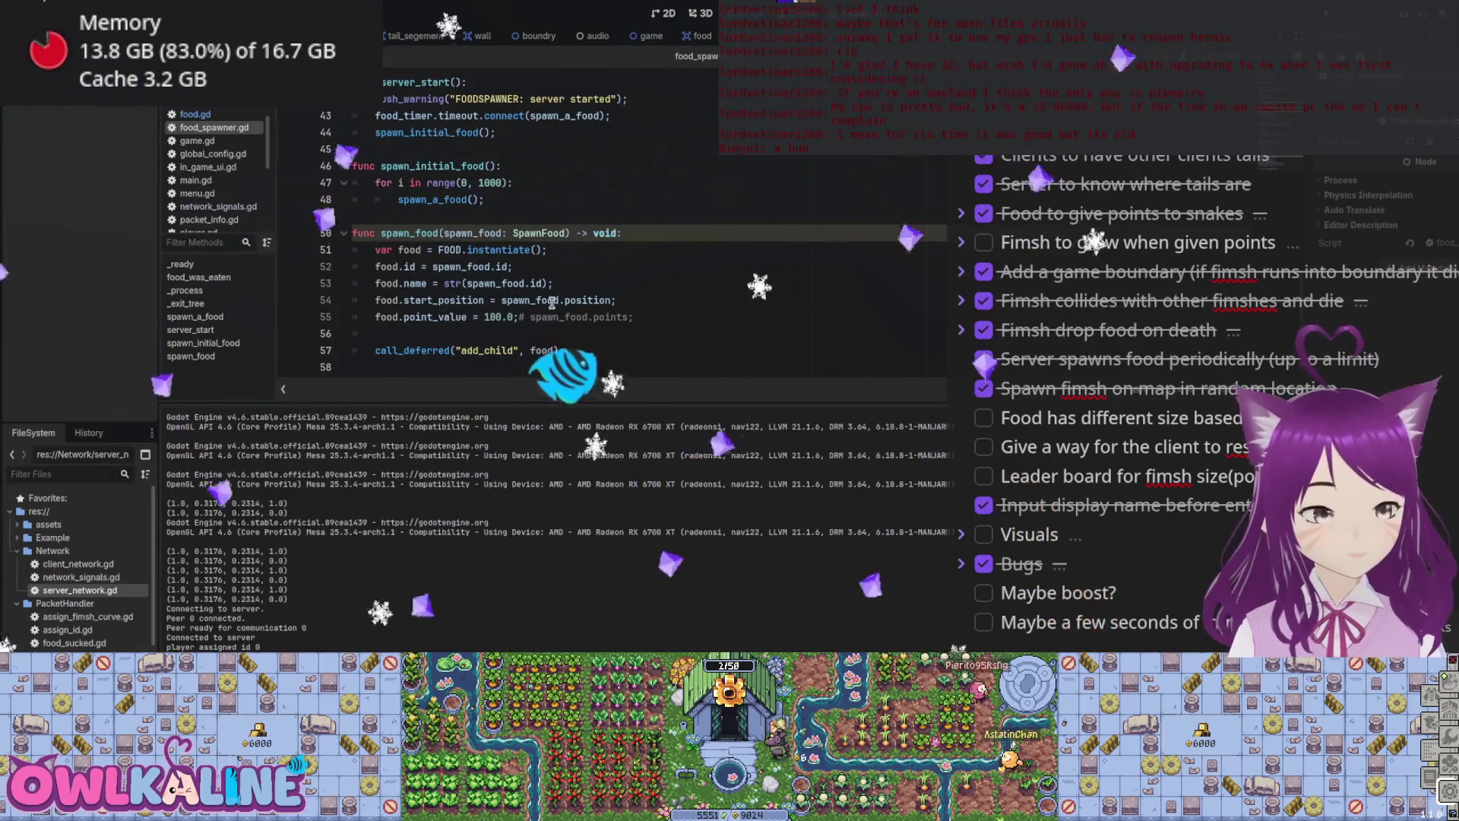
# Step: Add food.global_position = spawn_food.position after line 54 and launch the game
pyautogui.doubleClick(434, 300)
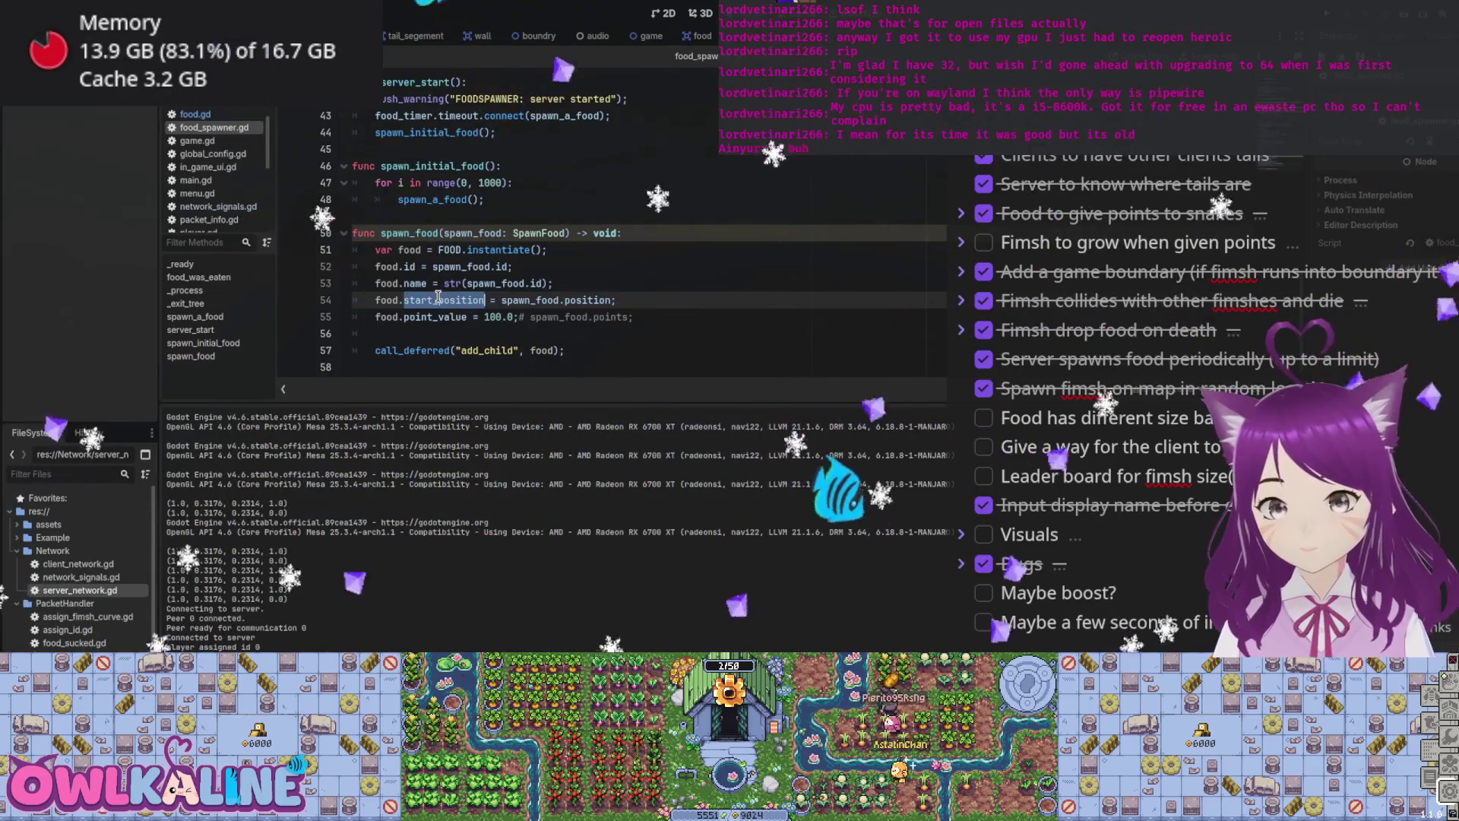
pyautogui.click(650, 299)
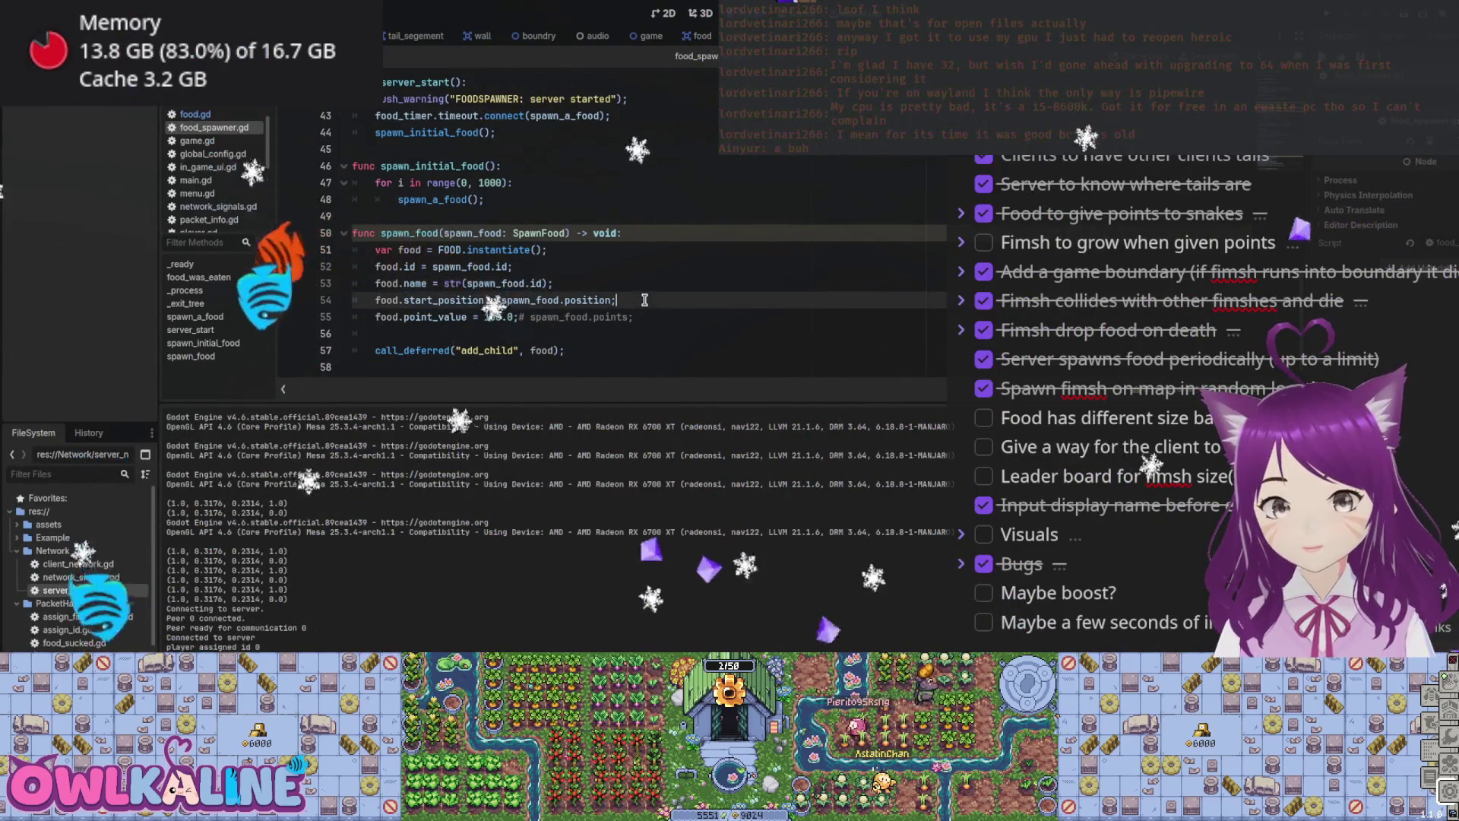
pyautogui.press('Return')
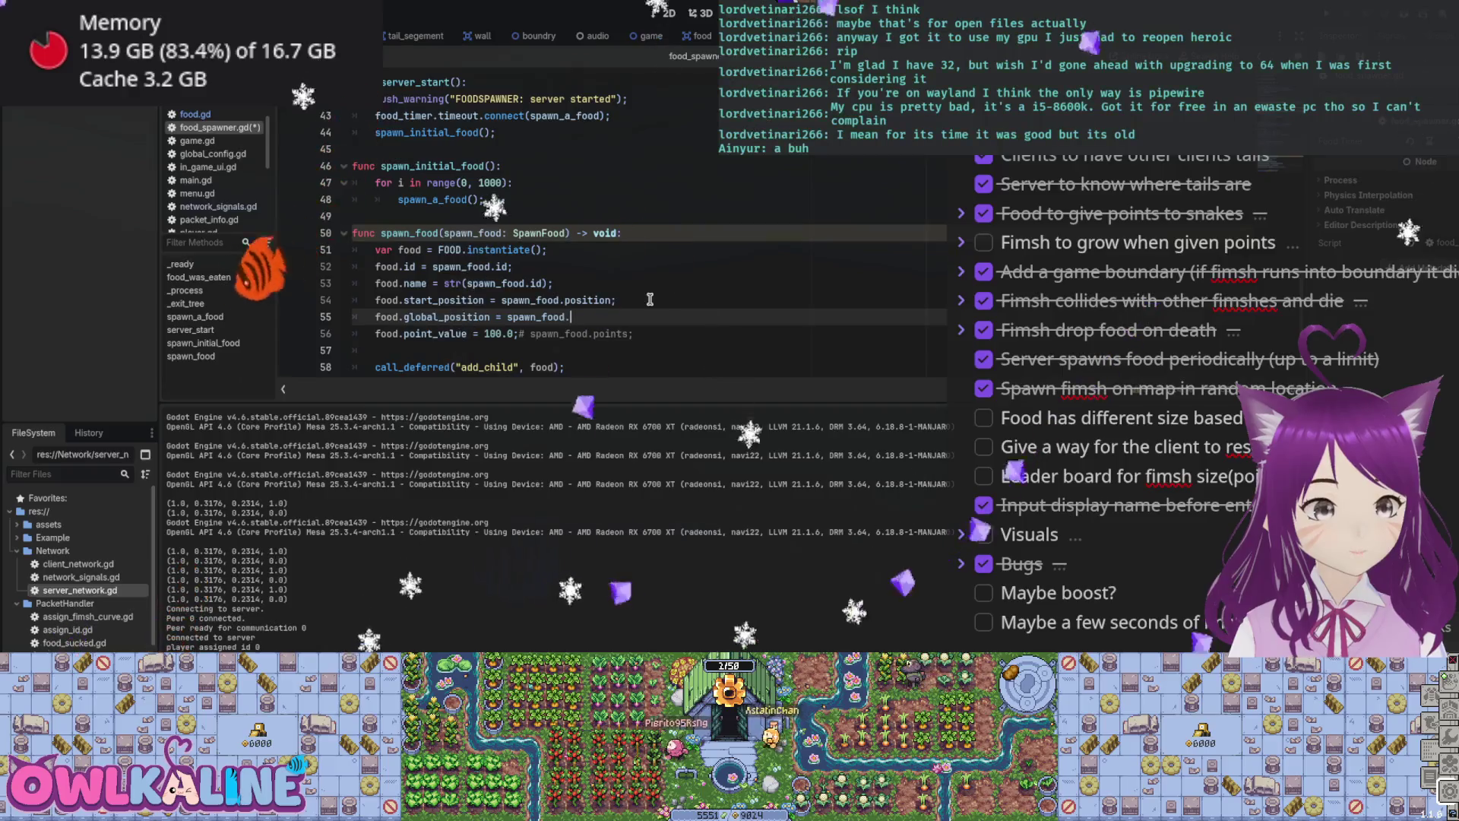
pyautogui.write('position;')
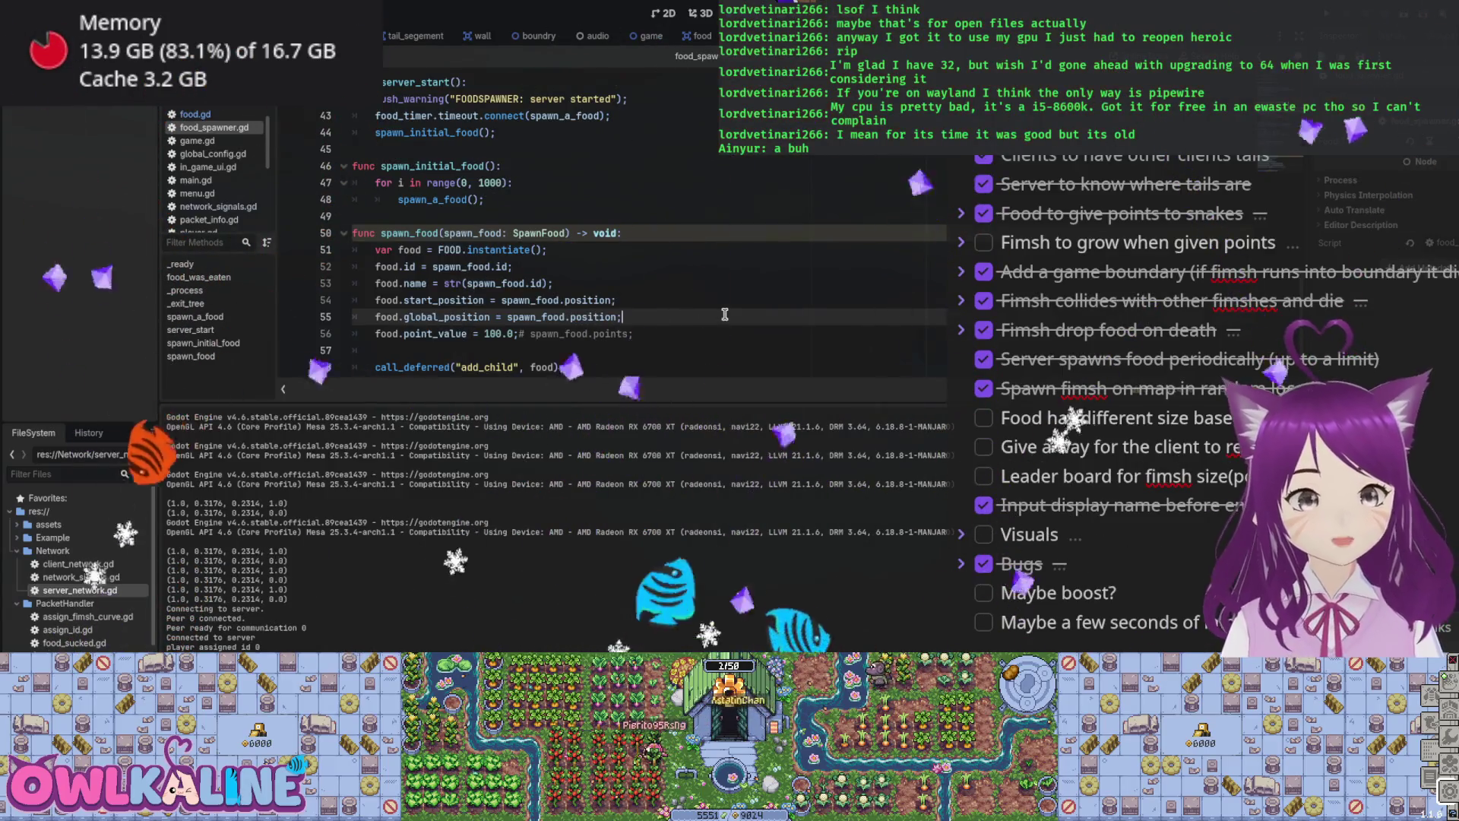
pyautogui.scroll(-1, 667, 310)
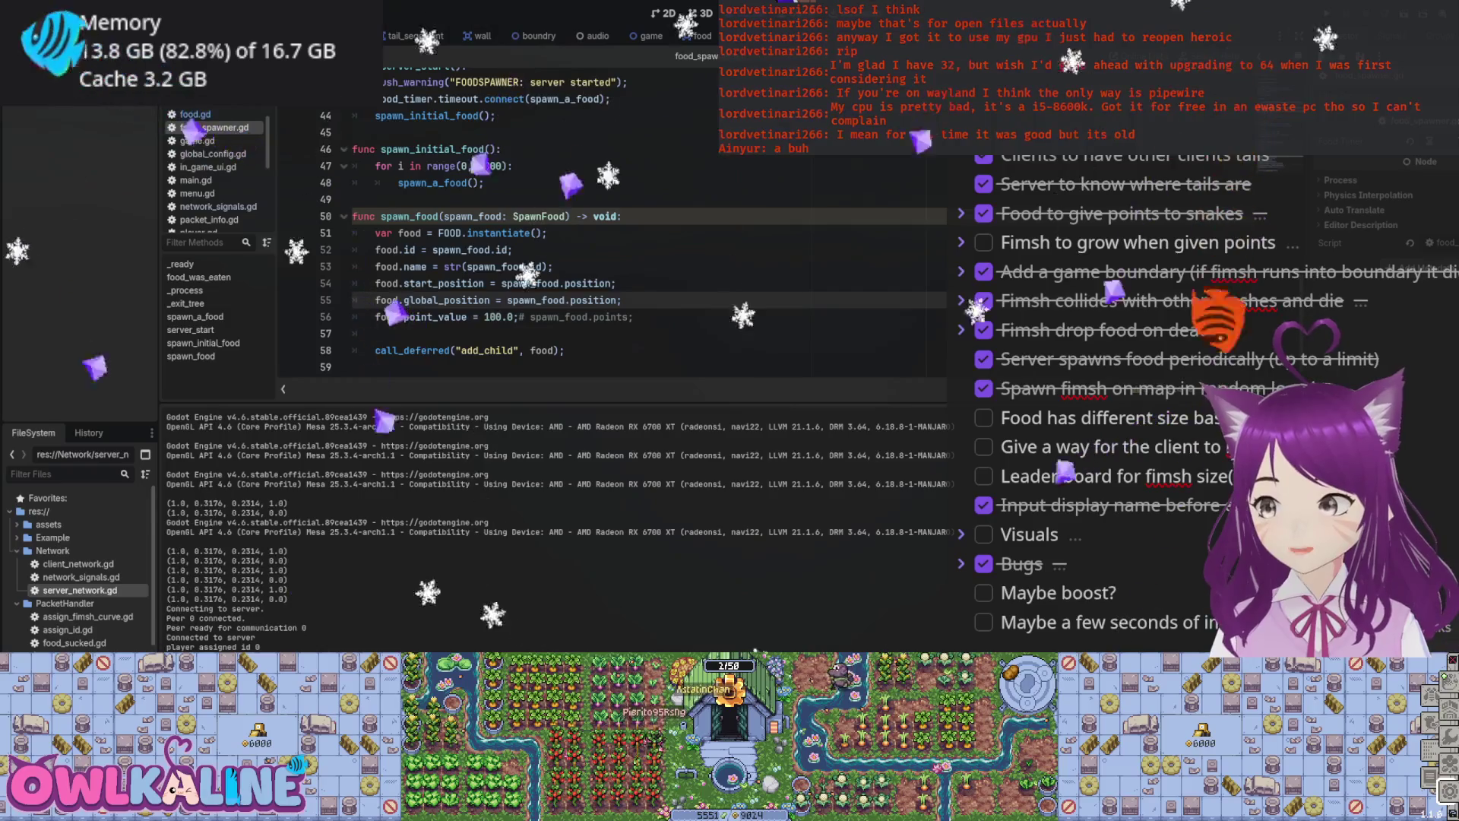
pyautogui.press('F5')
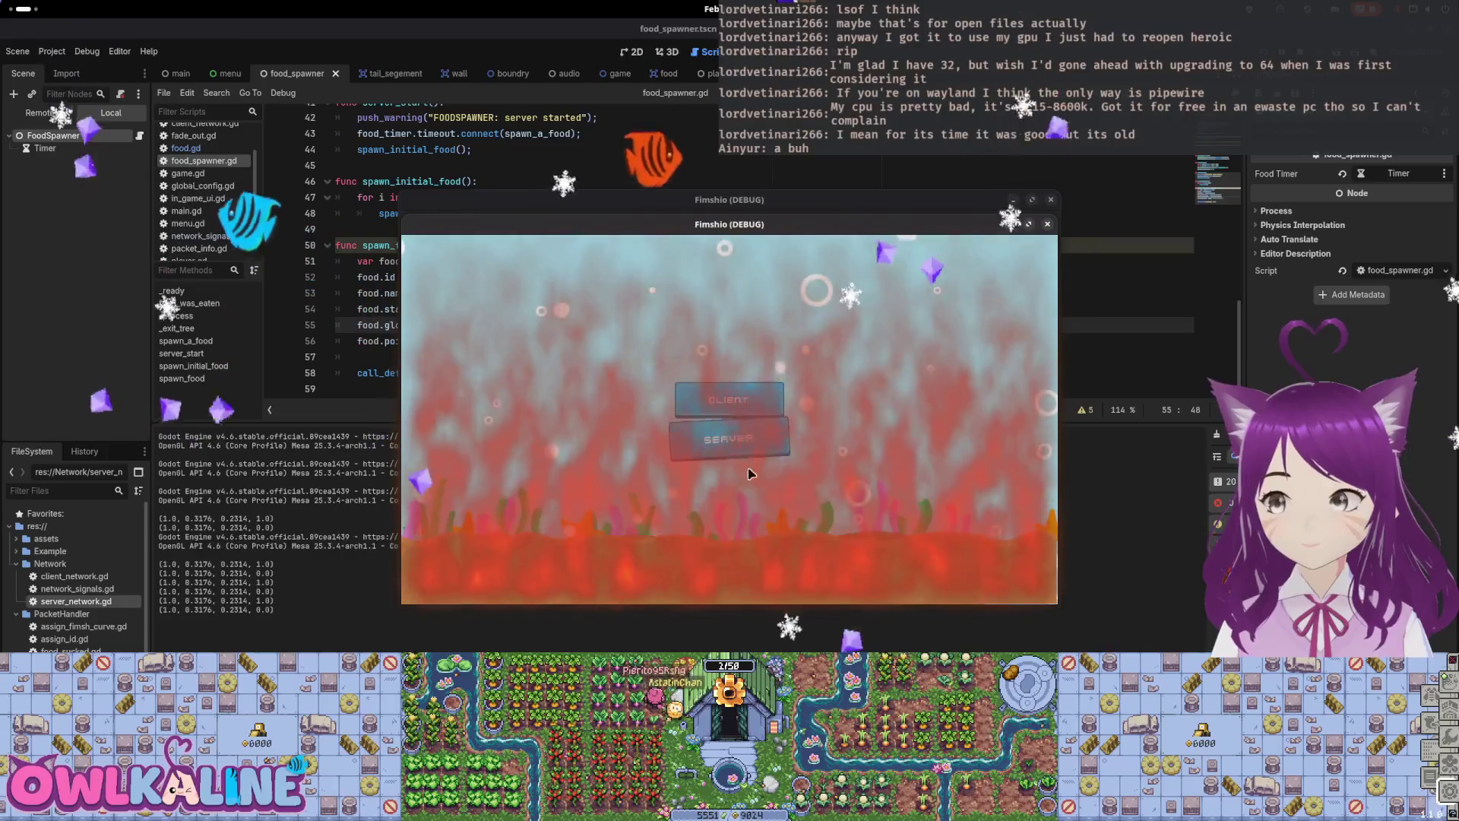
# Step: Start as SERVER, watch the food spread over the field, stop the run, and open player.gd
pyautogui.click(711, 452)
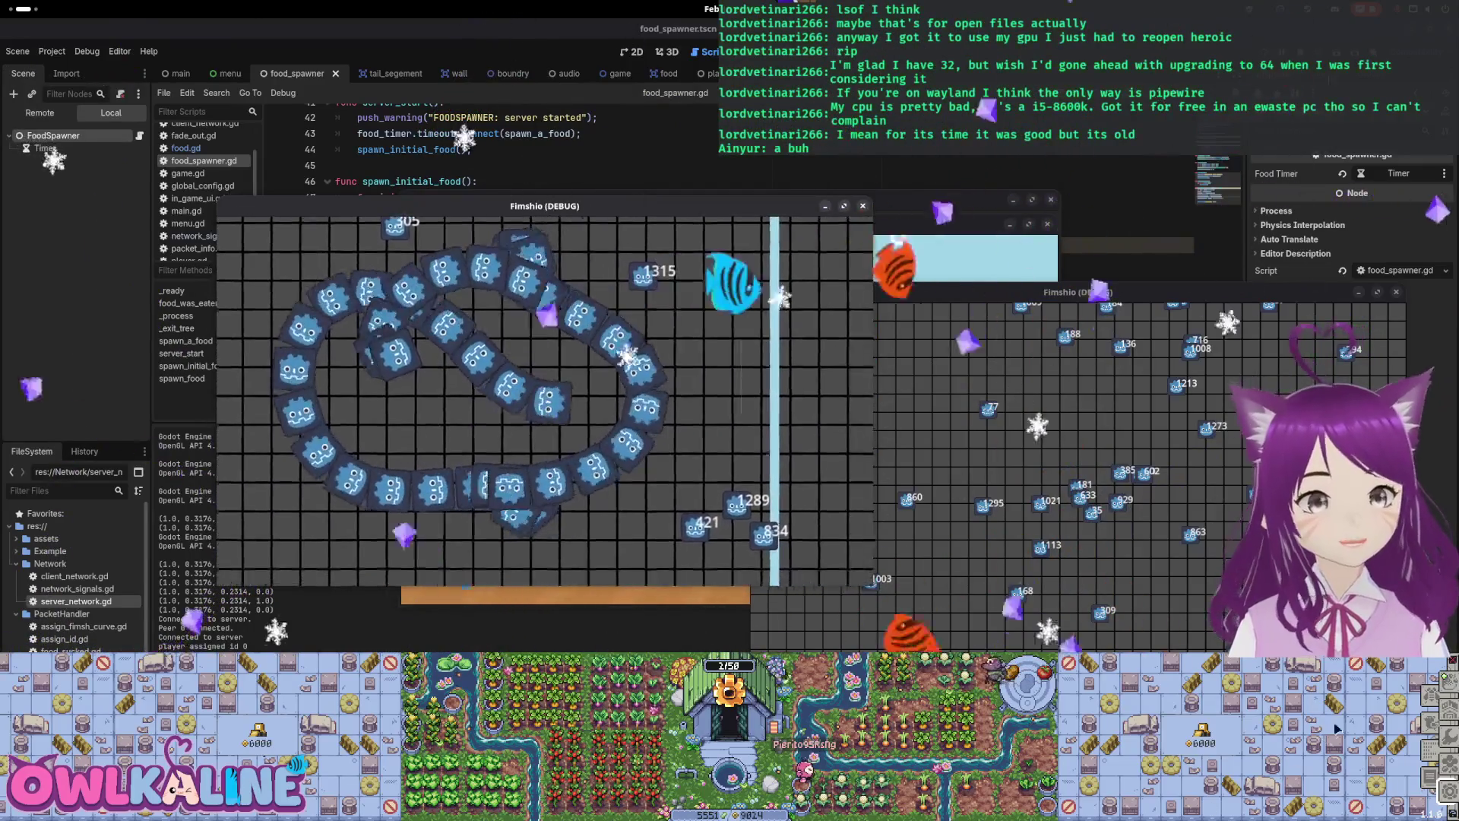
pyautogui.press('F8')
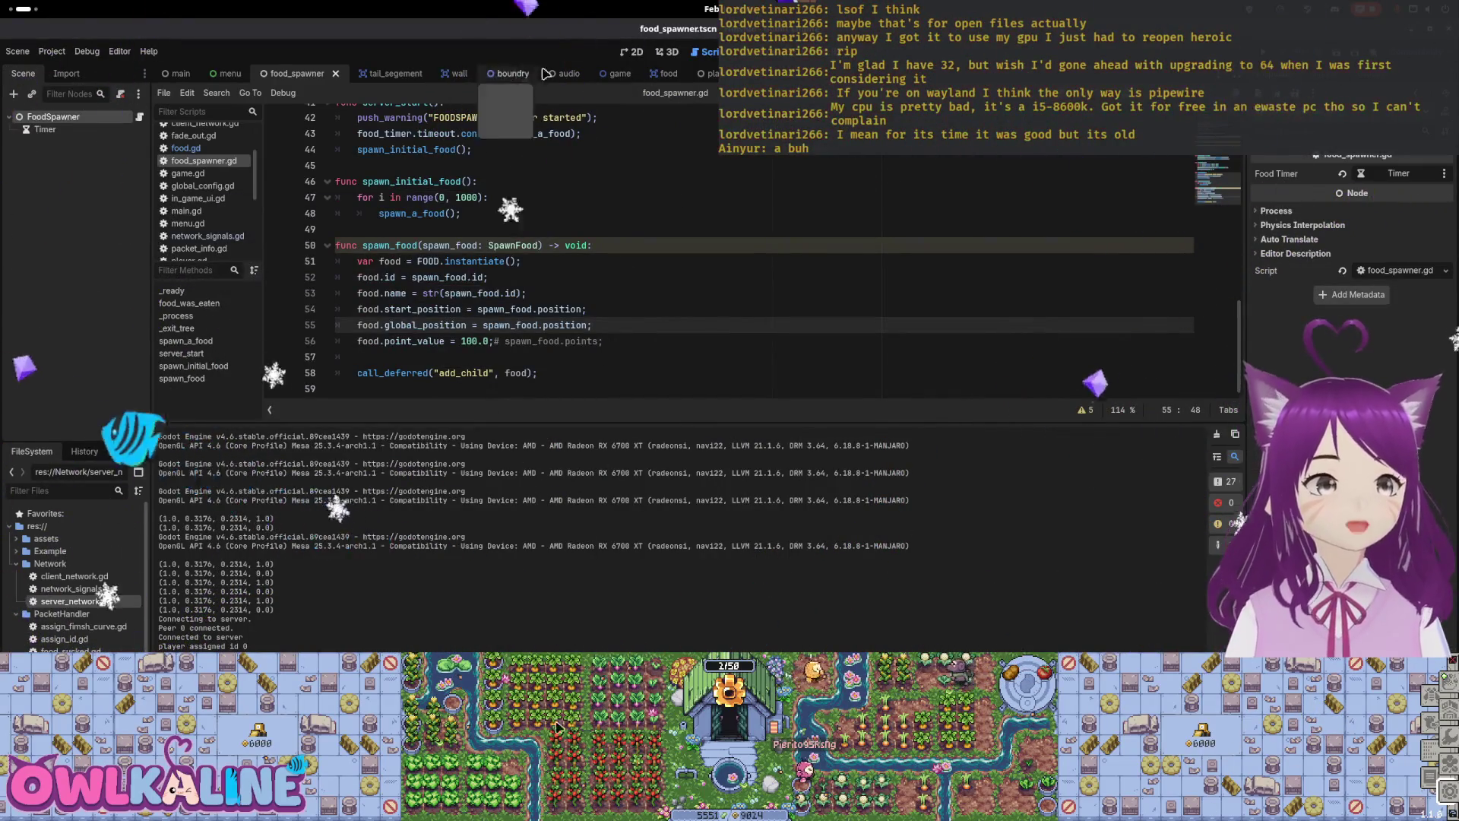
pyautogui.click(703, 73)
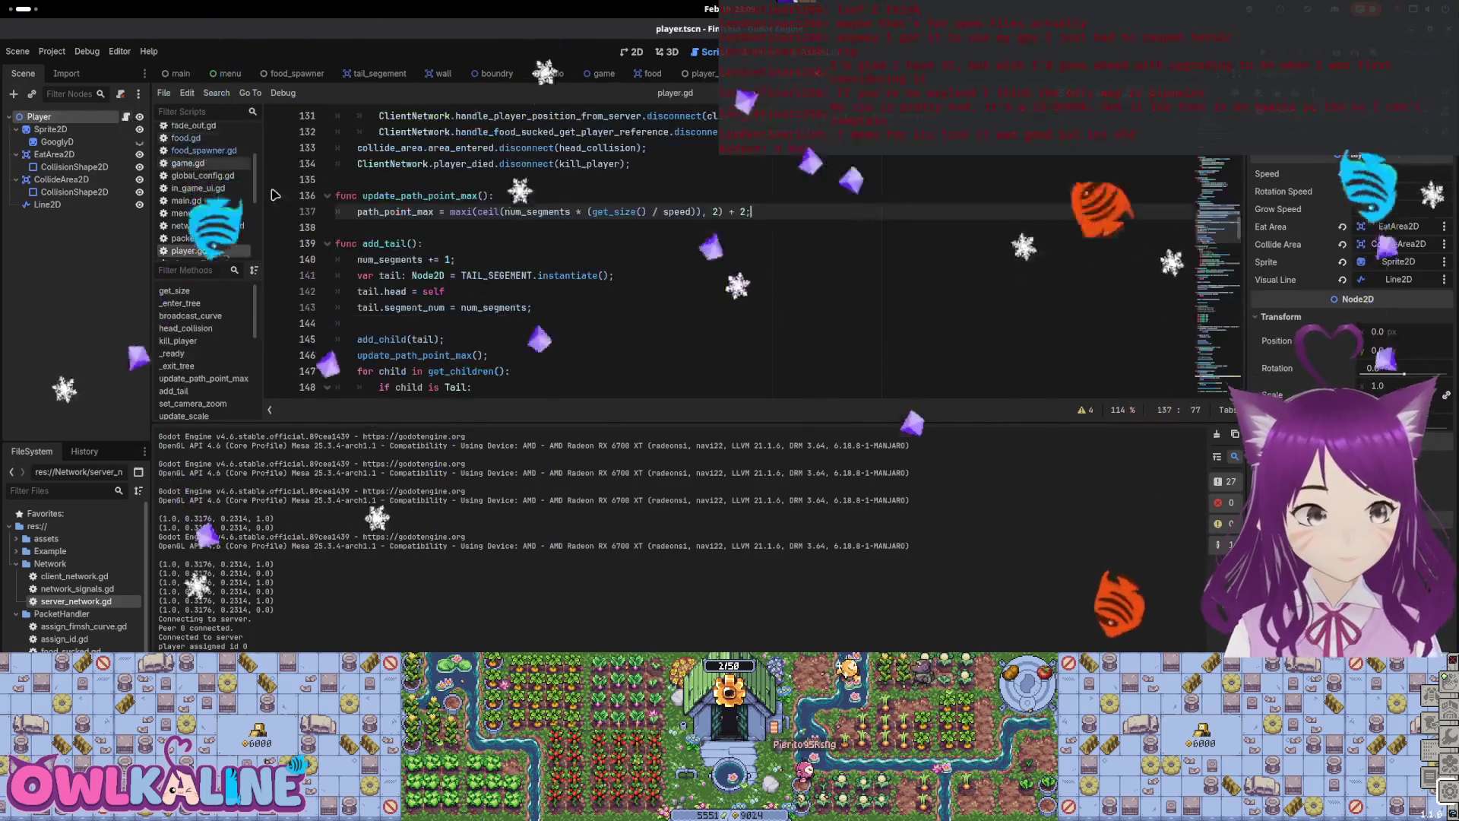
# Step: Uncomment visual_line.points = path.get_baked_points() on line 329 and run the game again
pyautogui.scroll(-20, 275, 195)
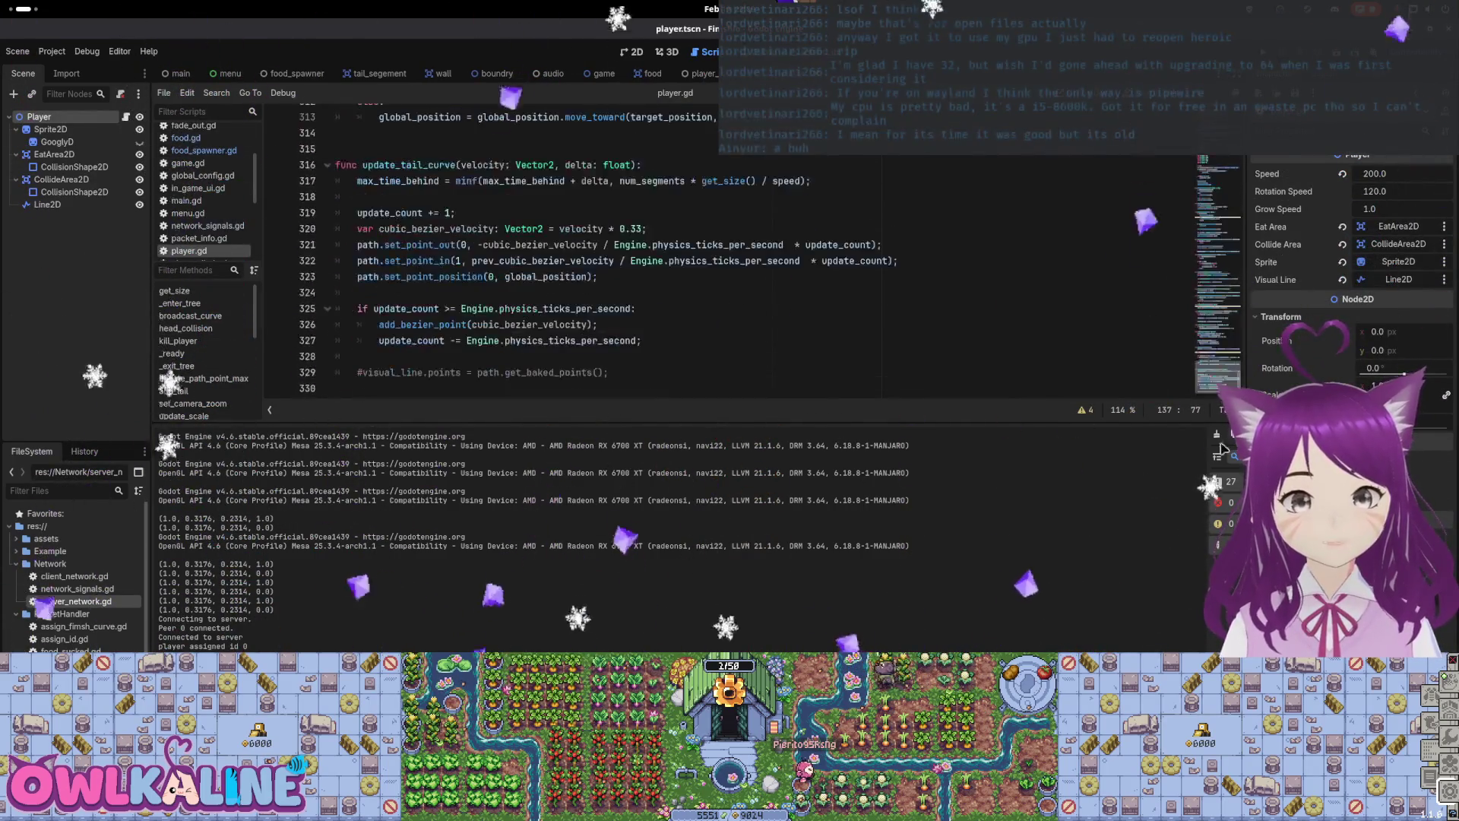
pyautogui.click(445, 371)
pyautogui.hotkey('ctrl', 'k')
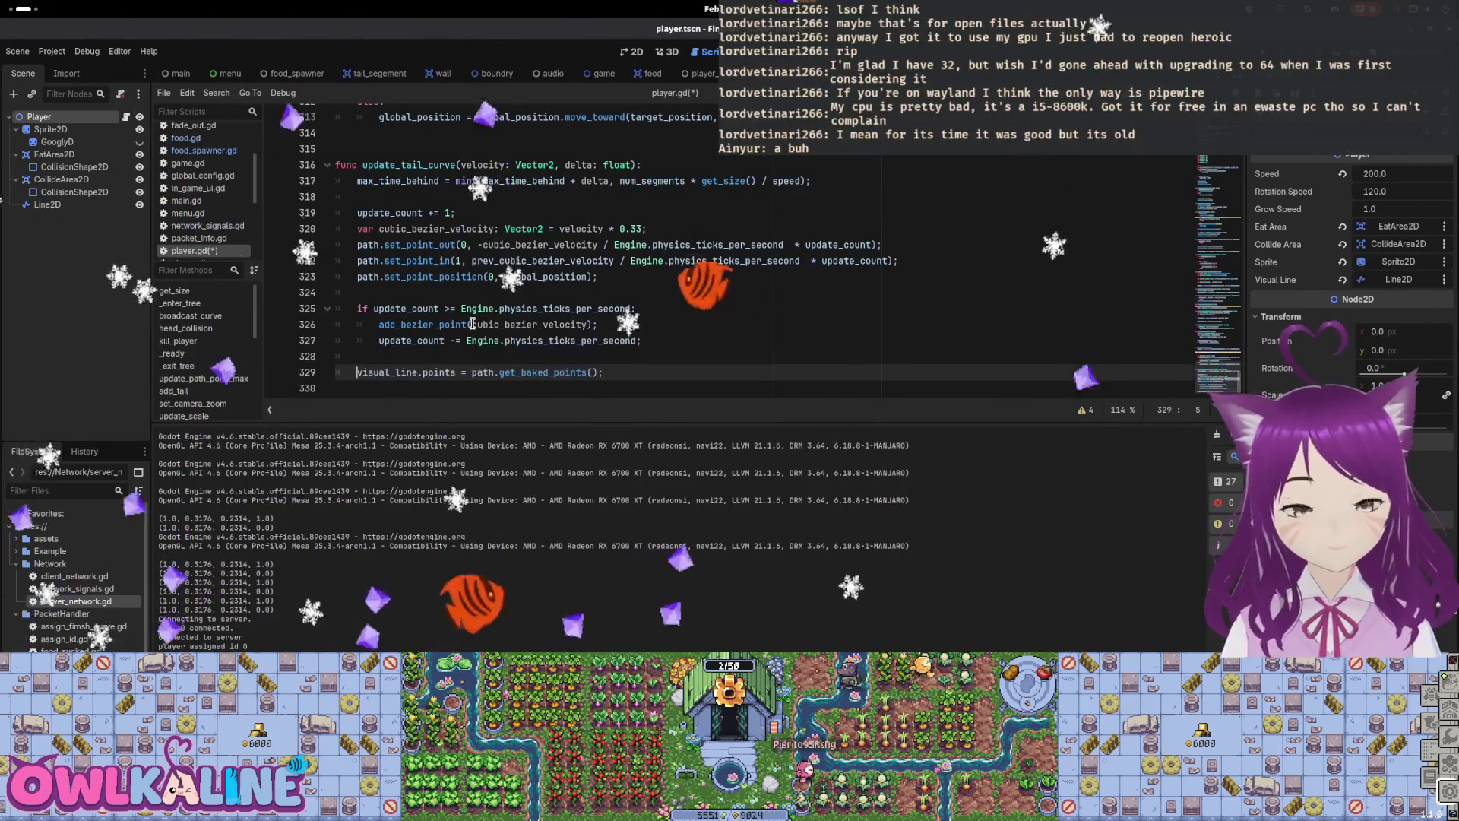
pyautogui.press('F5')
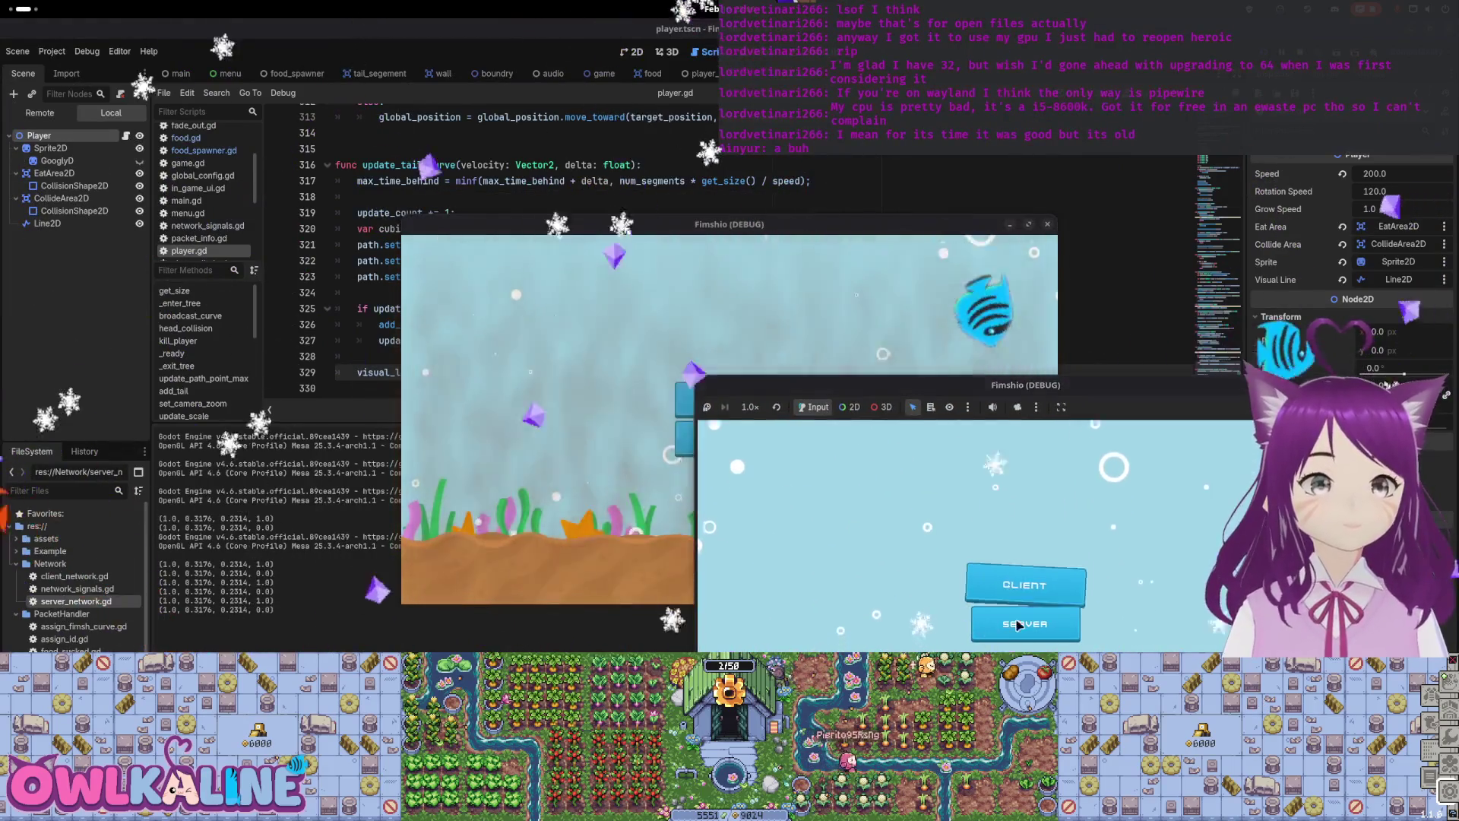
# Step: Start Fimshio as the server, centre the right game window, and play until the food.gd:48 error
pyautogui.click(663, 428)
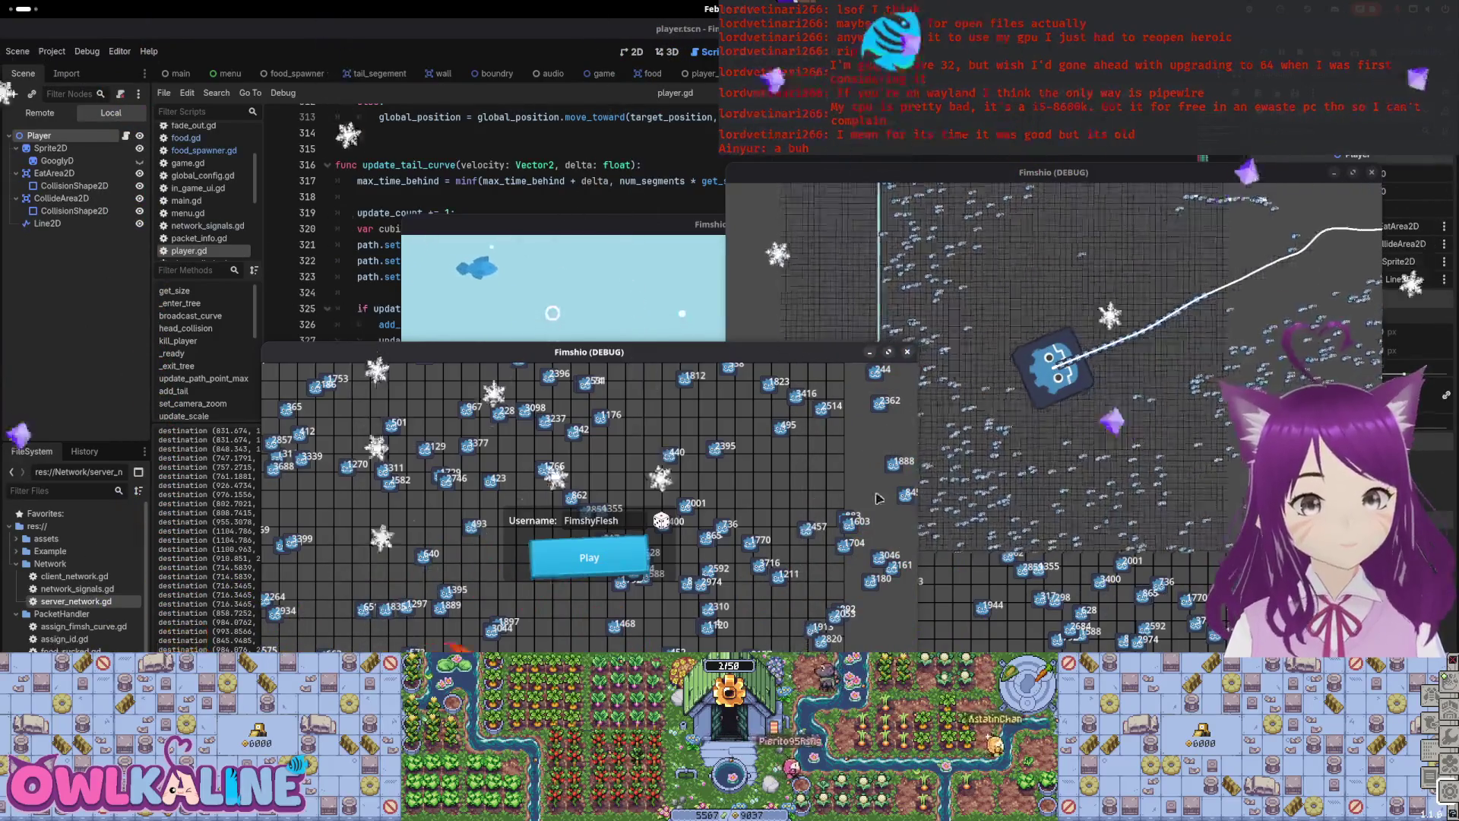
pyautogui.click(1101, 437)
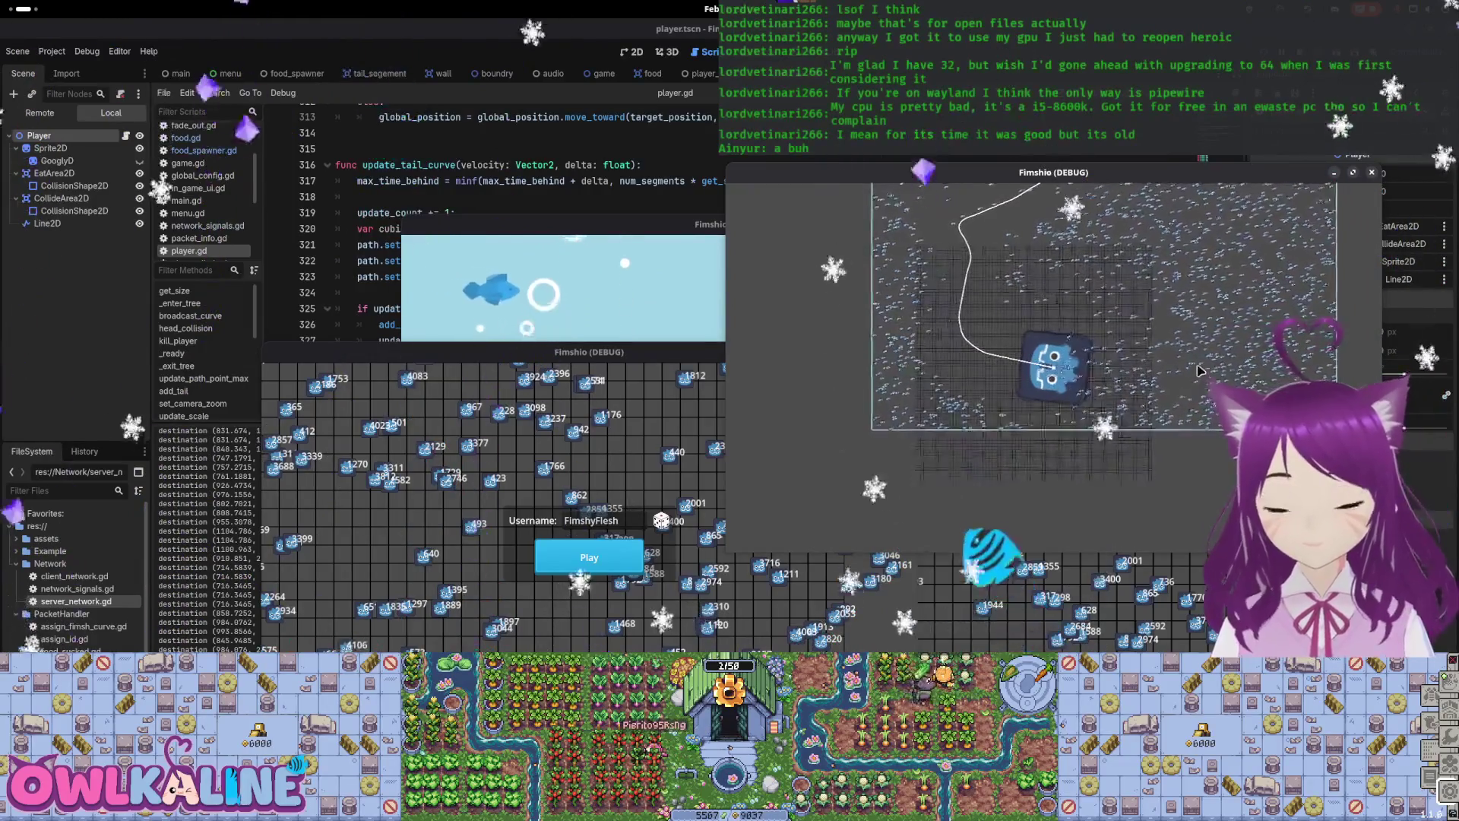
pyautogui.moveTo(1193, 173); pyautogui.dragTo(897, 179)
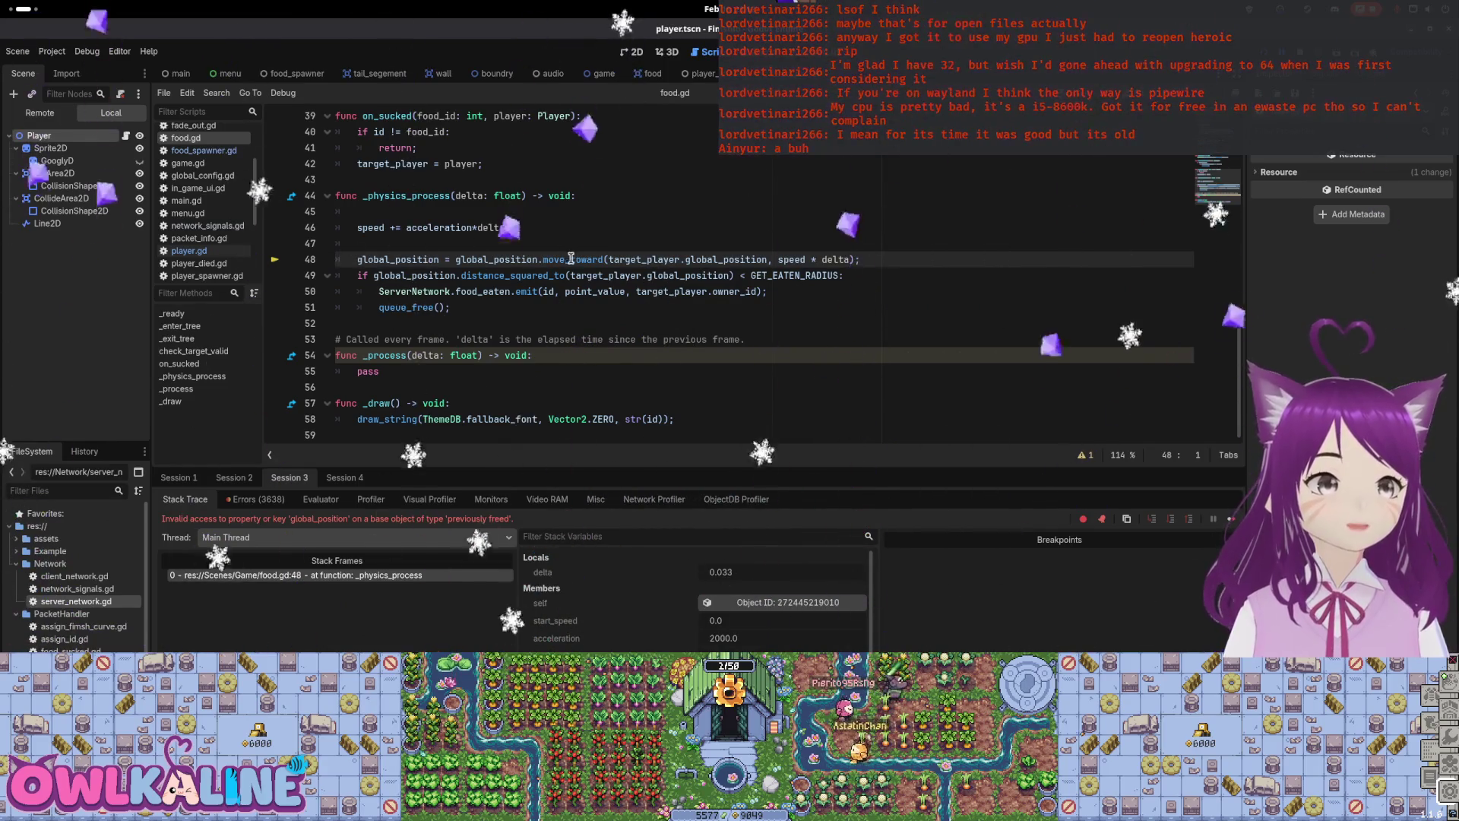
# Step: Start an if condition on target_player above the move_toward call in _physics_process
pyautogui.click(416, 244)
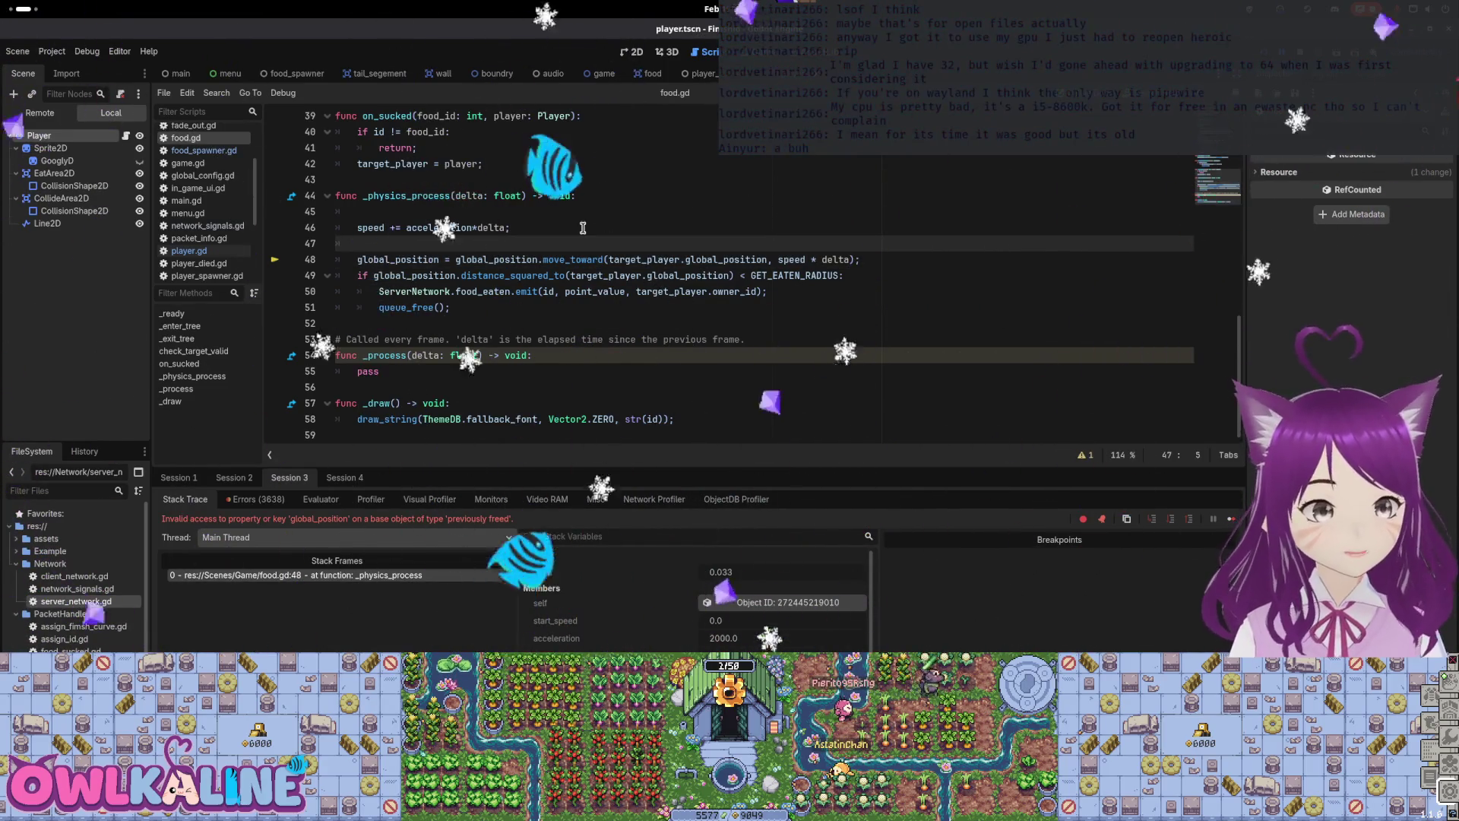
pyautogui.press('Return')
pyautogui.press('Return')
pyautogui.press('Up')
pyautogui.write('i')
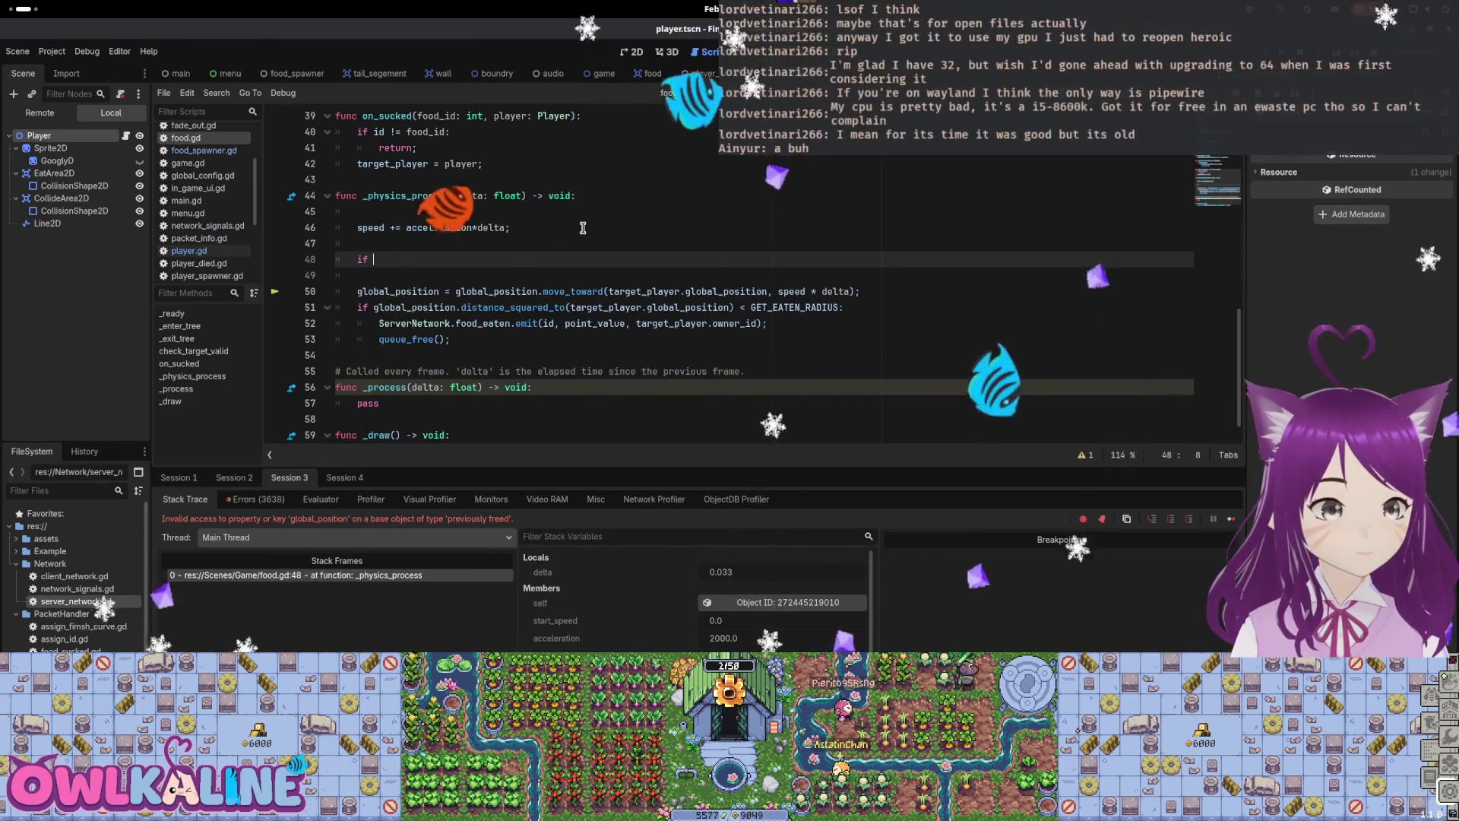
pyautogui.write('f t')
pyautogui.press('Return')
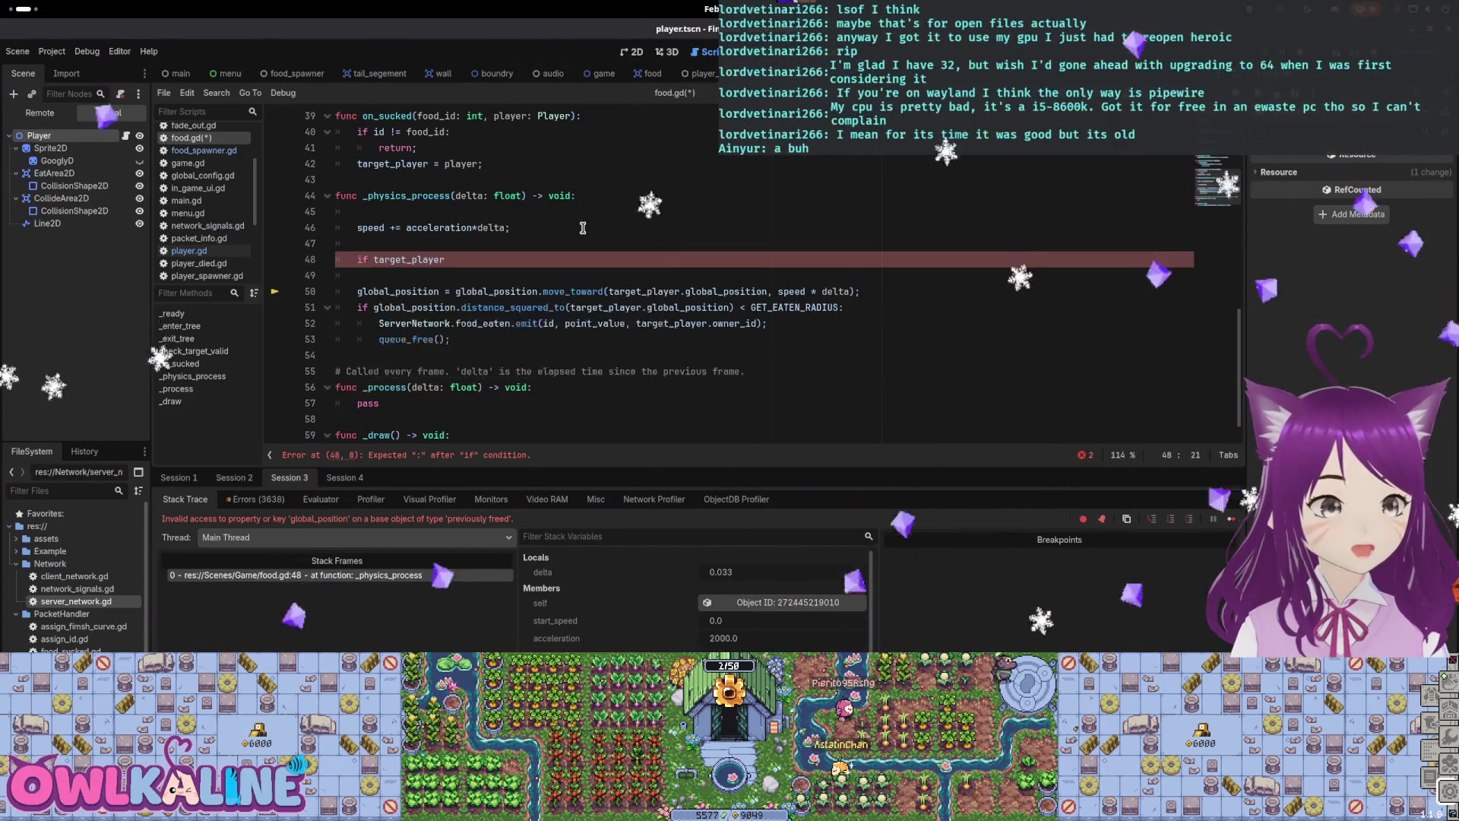
# Step: Find and copy the existing is_instance_valid(target_player) check from line 16
pyautogui.doubleClick(410, 195)
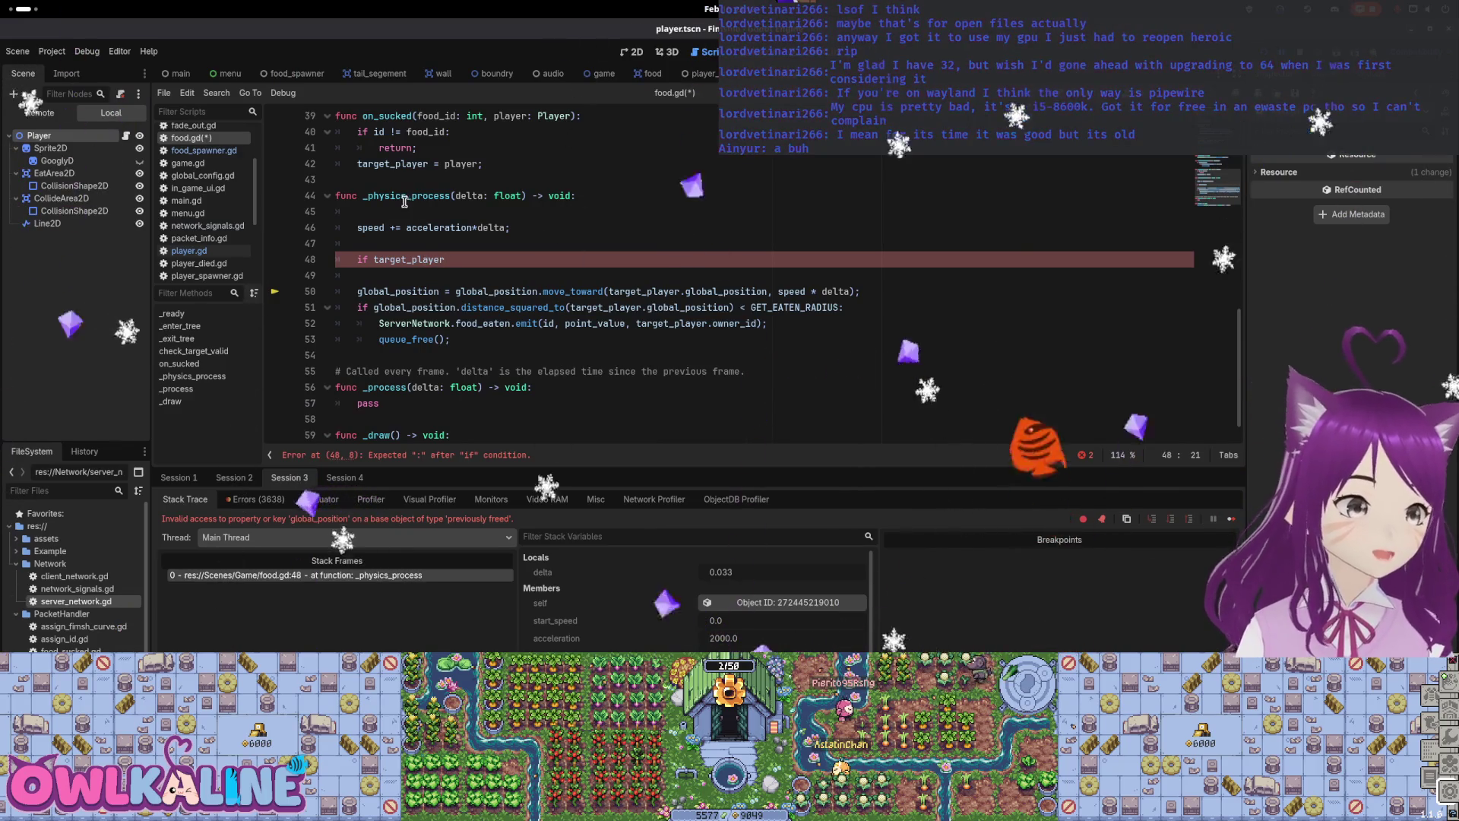
pyautogui.scroll(6, 514, 236)
pyautogui.click(459, 251)
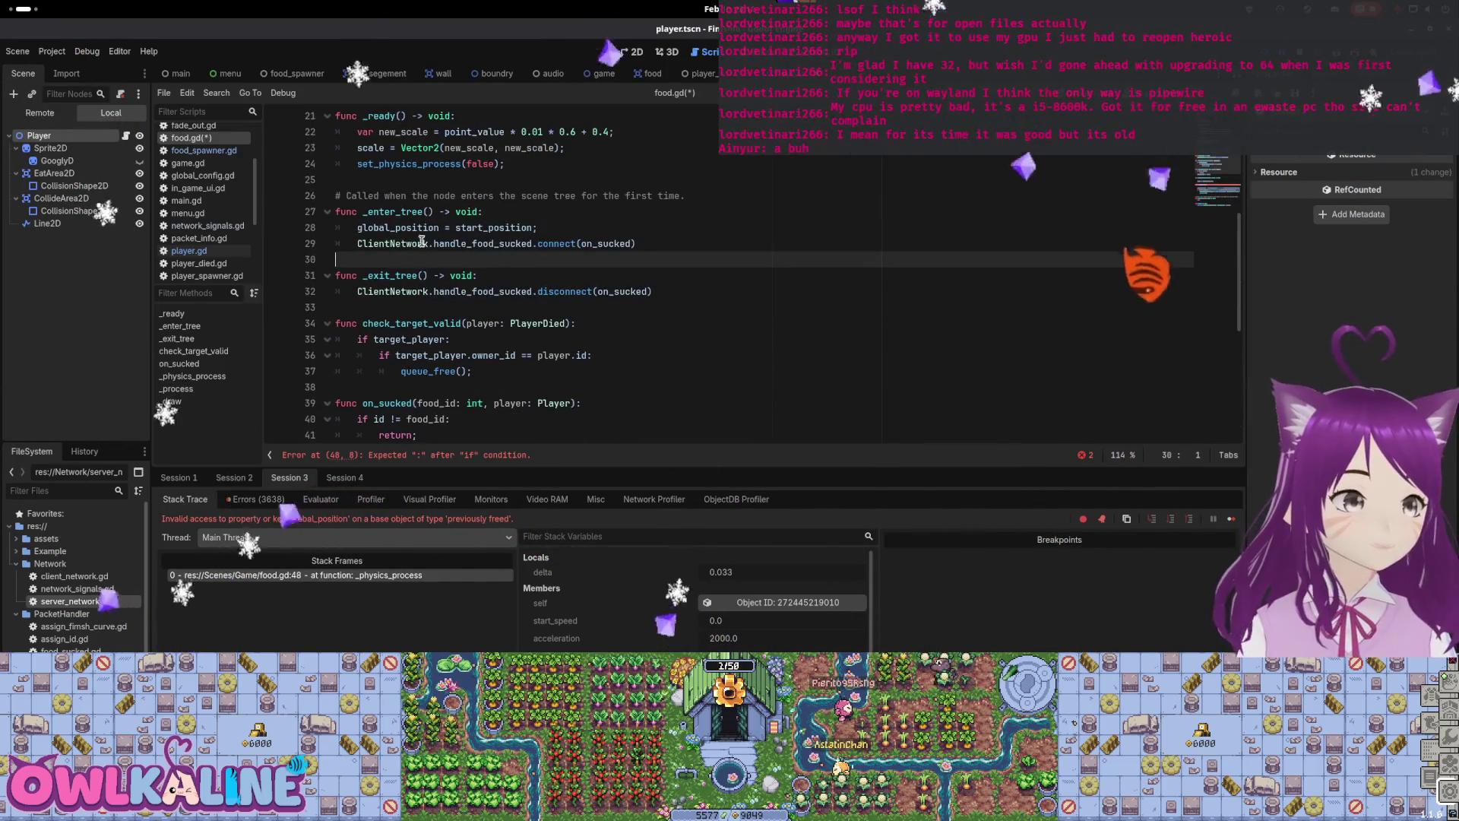
pyautogui.moveTo(460, 164); pyautogui.dragTo(416, 164)
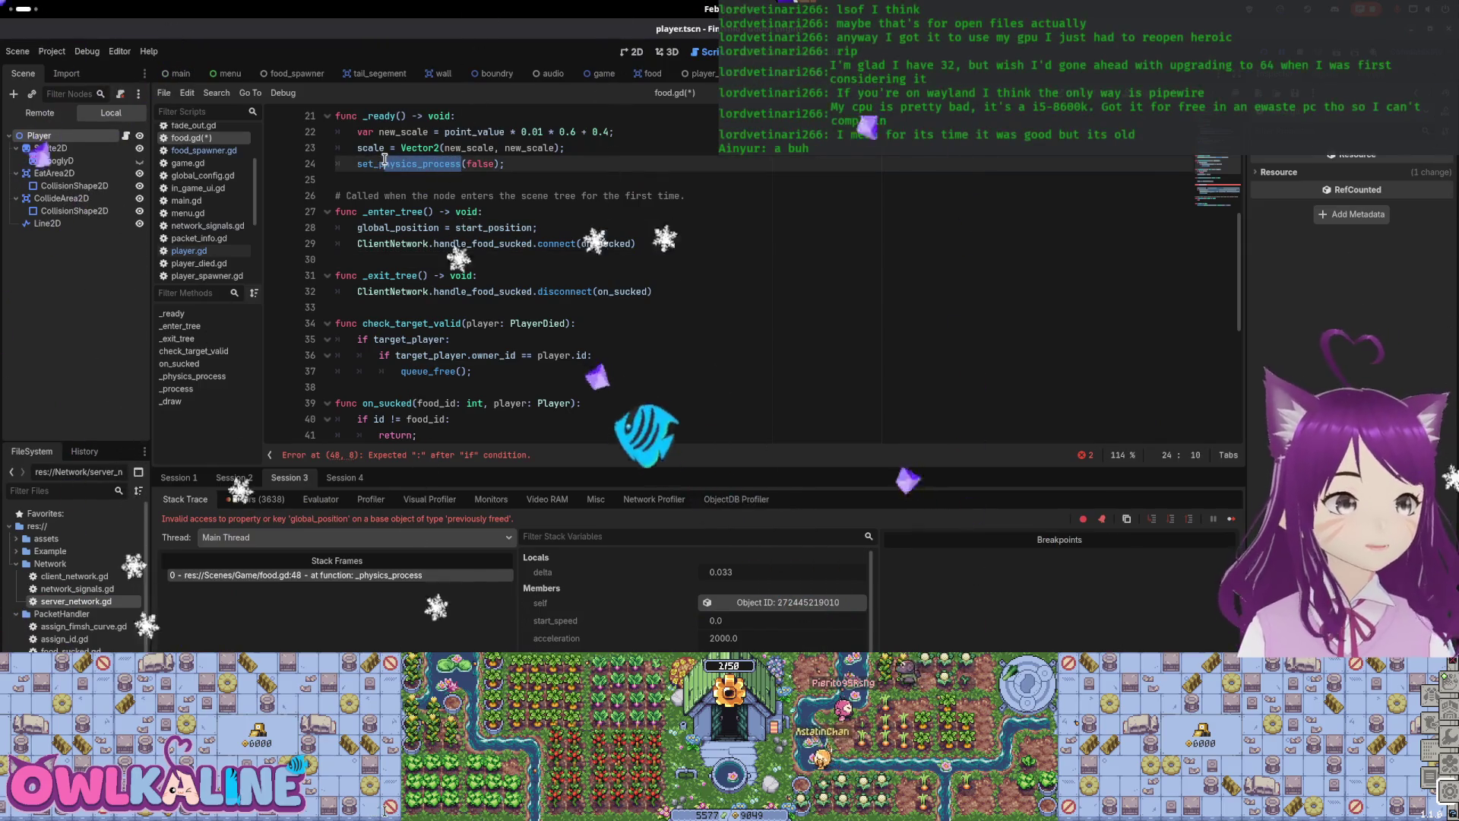
pyautogui.scroll(-5, 458, 226)
pyautogui.scroll(-3, 459, 226)
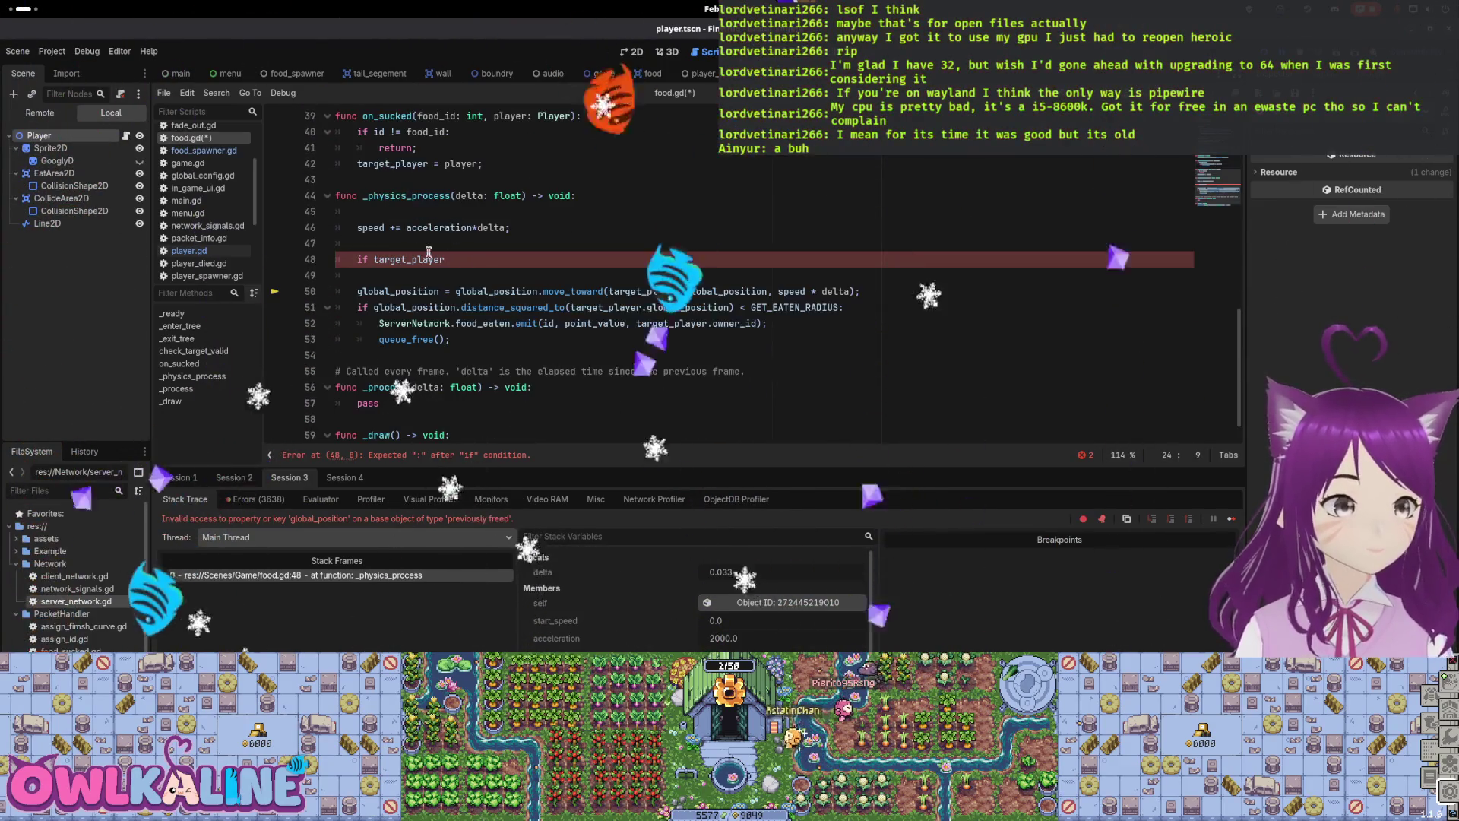
pyautogui.scroll(2, 423, 410)
pyautogui.scroll(3, 422, 411)
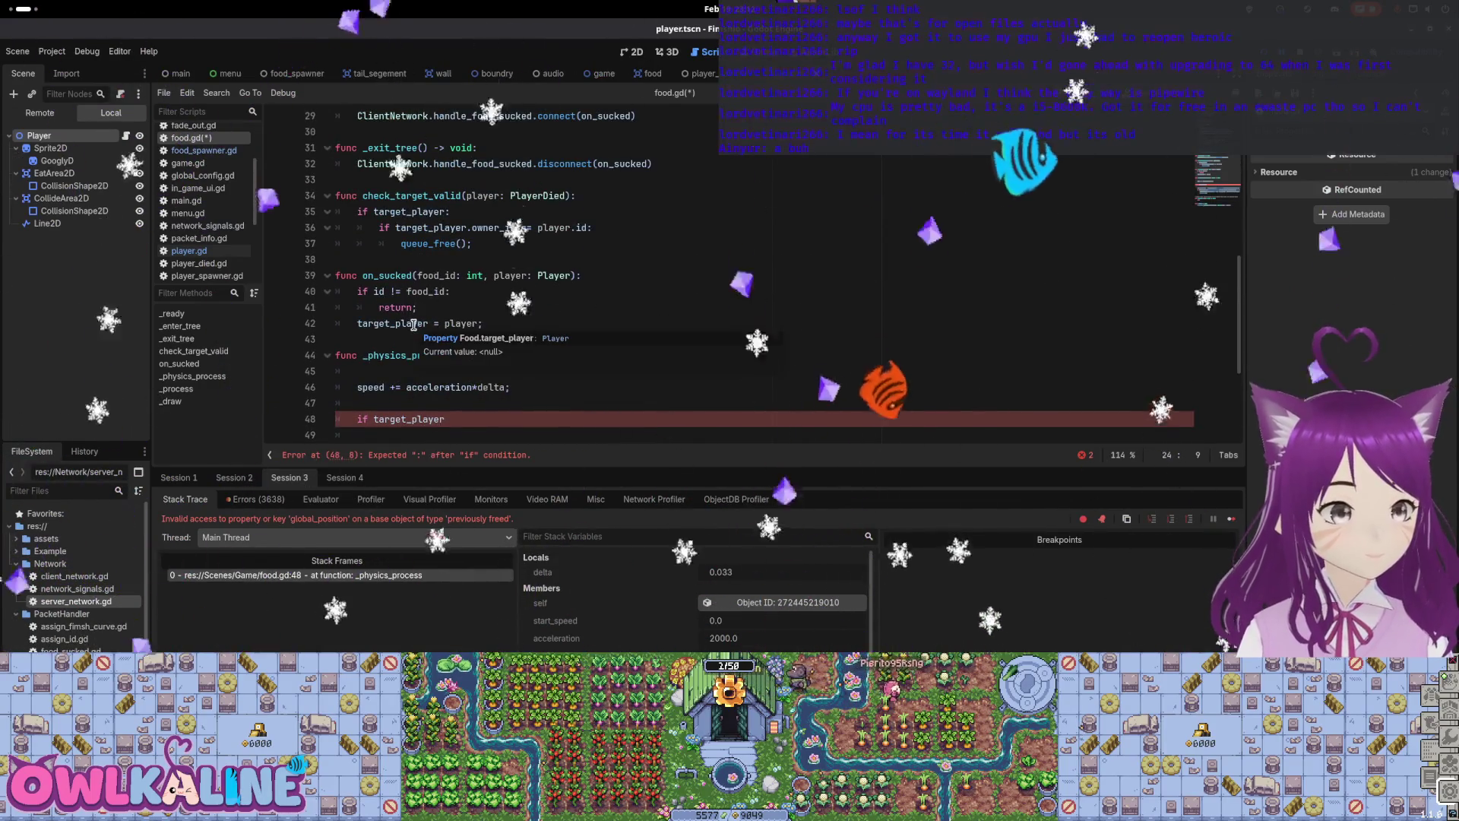
pyautogui.scroll(2, 426, 304)
pyautogui.scroll(5, 439, 288)
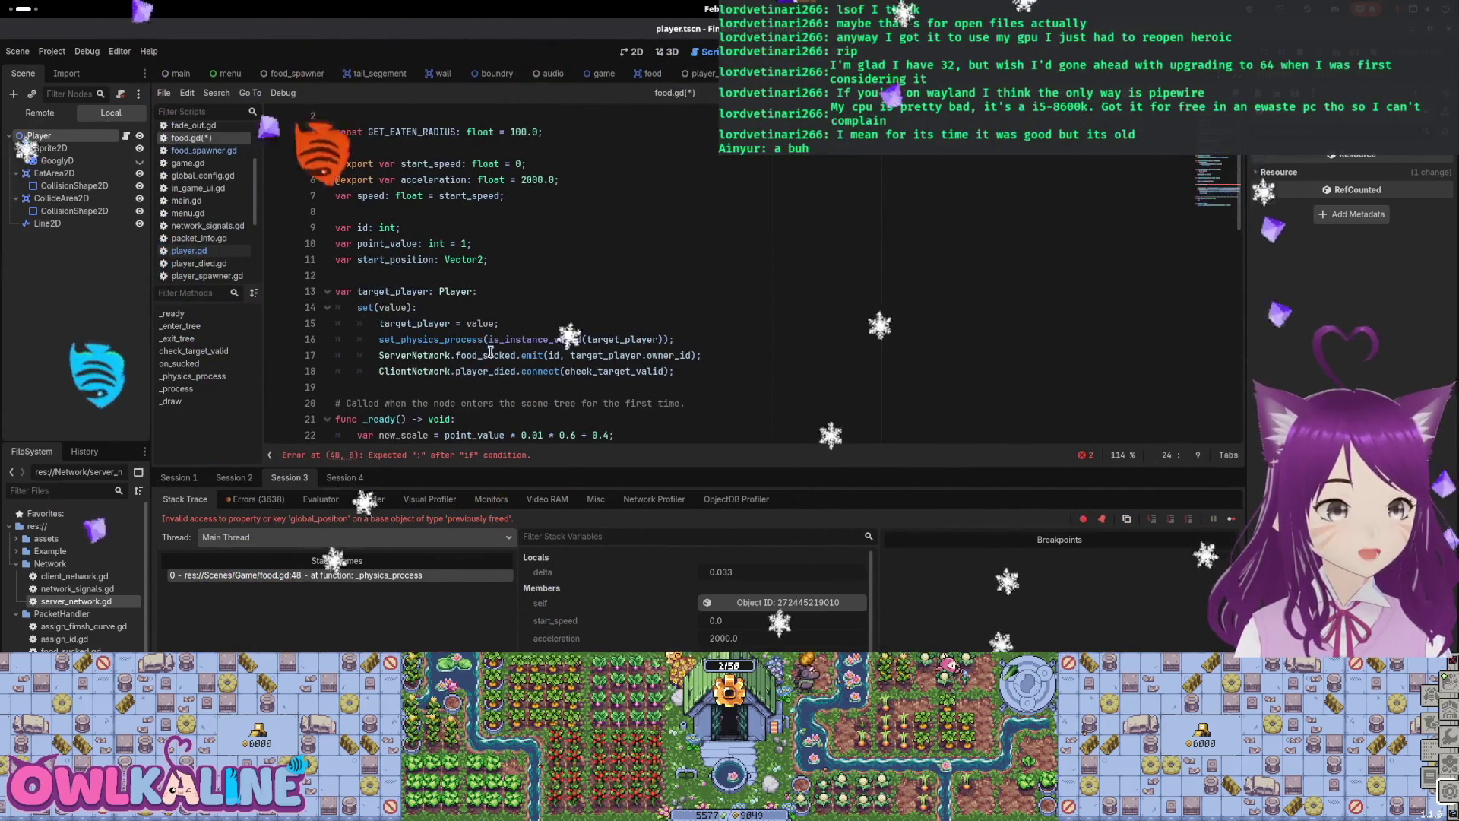
pyautogui.scroll(-1, 491, 352)
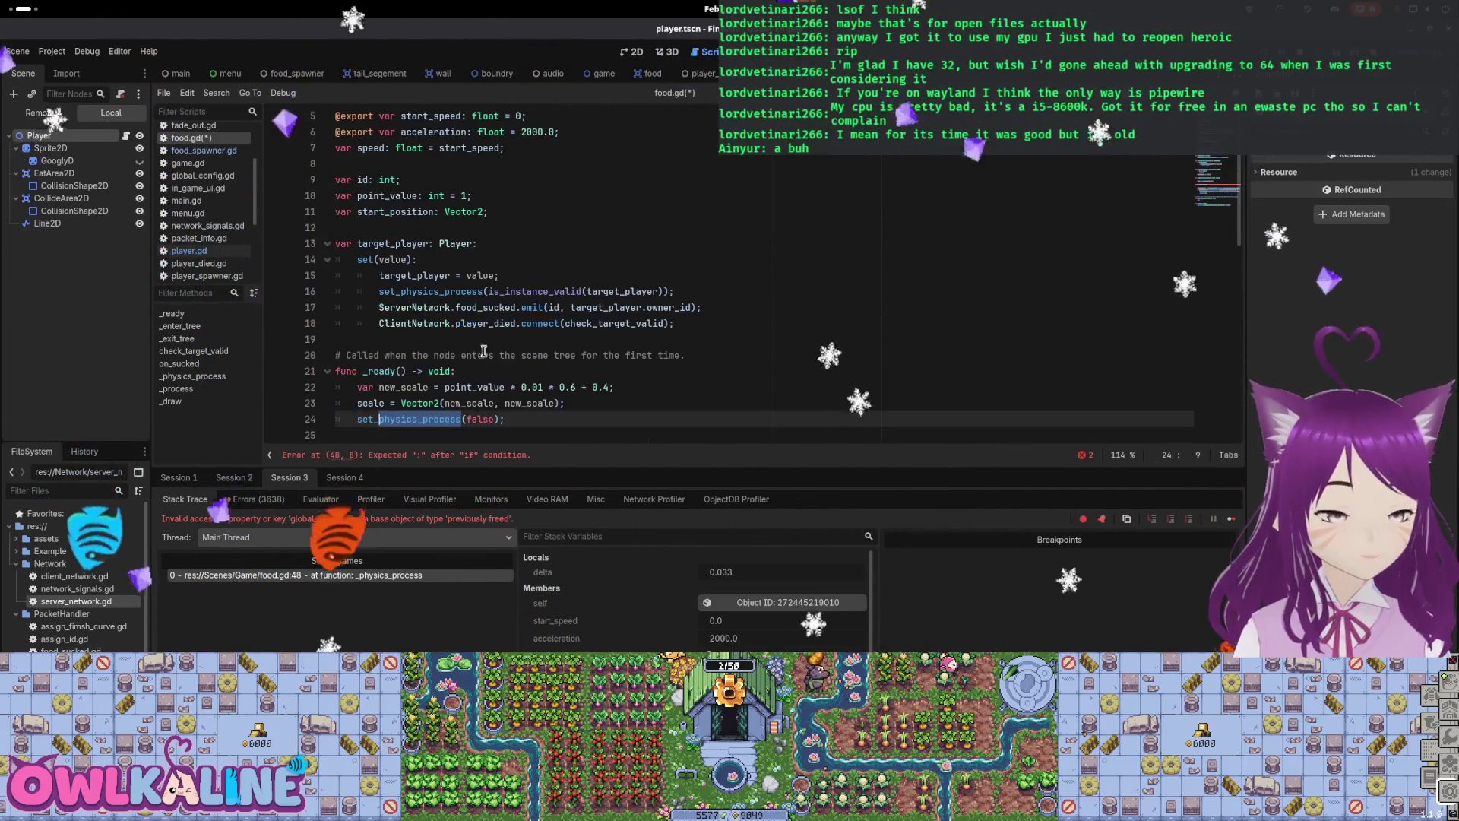
pyautogui.doubleClick(560, 291)
pyautogui.click(560, 291)
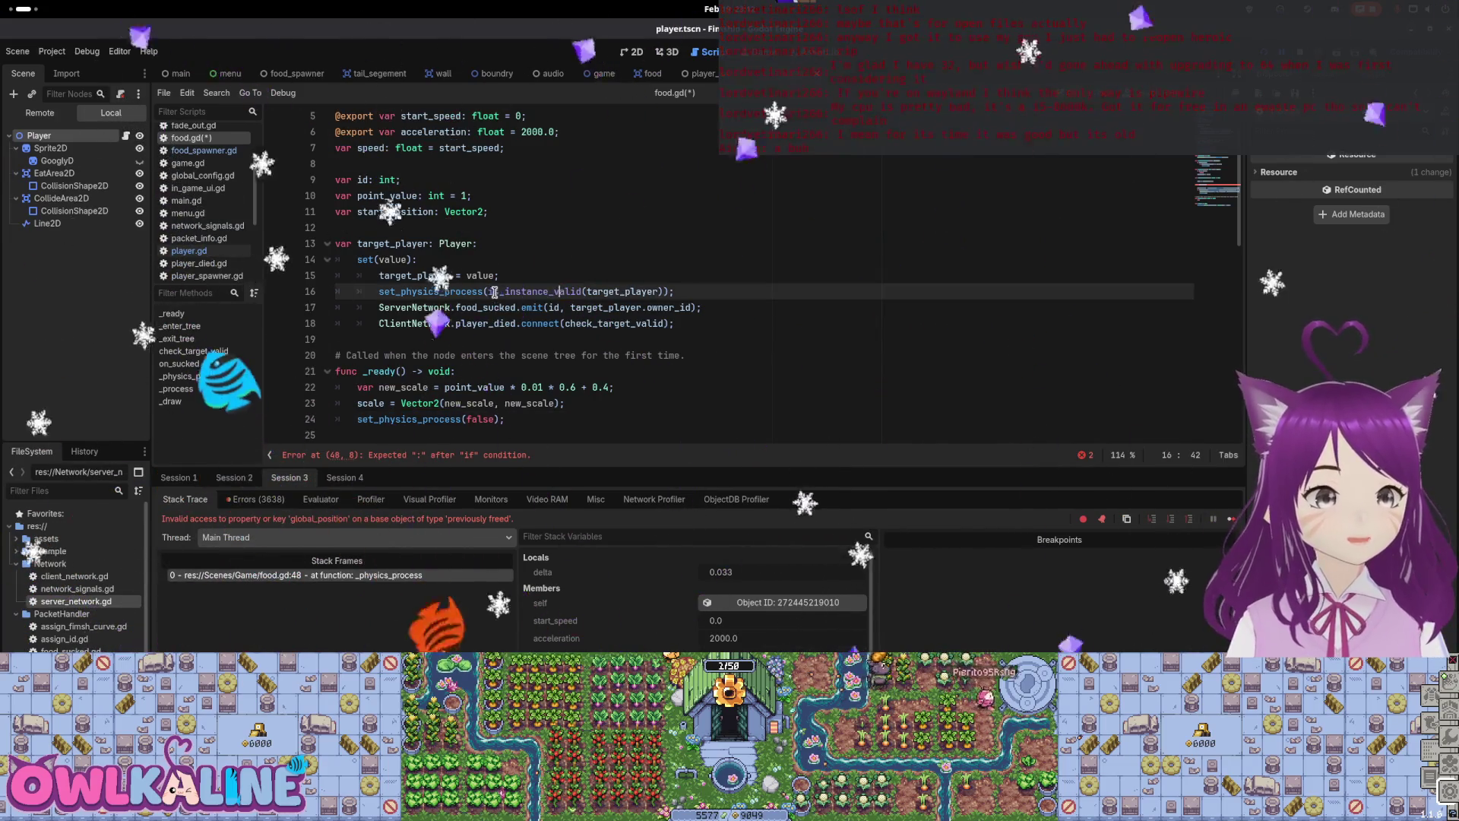
pyautogui.scroll(-9, 726, 305)
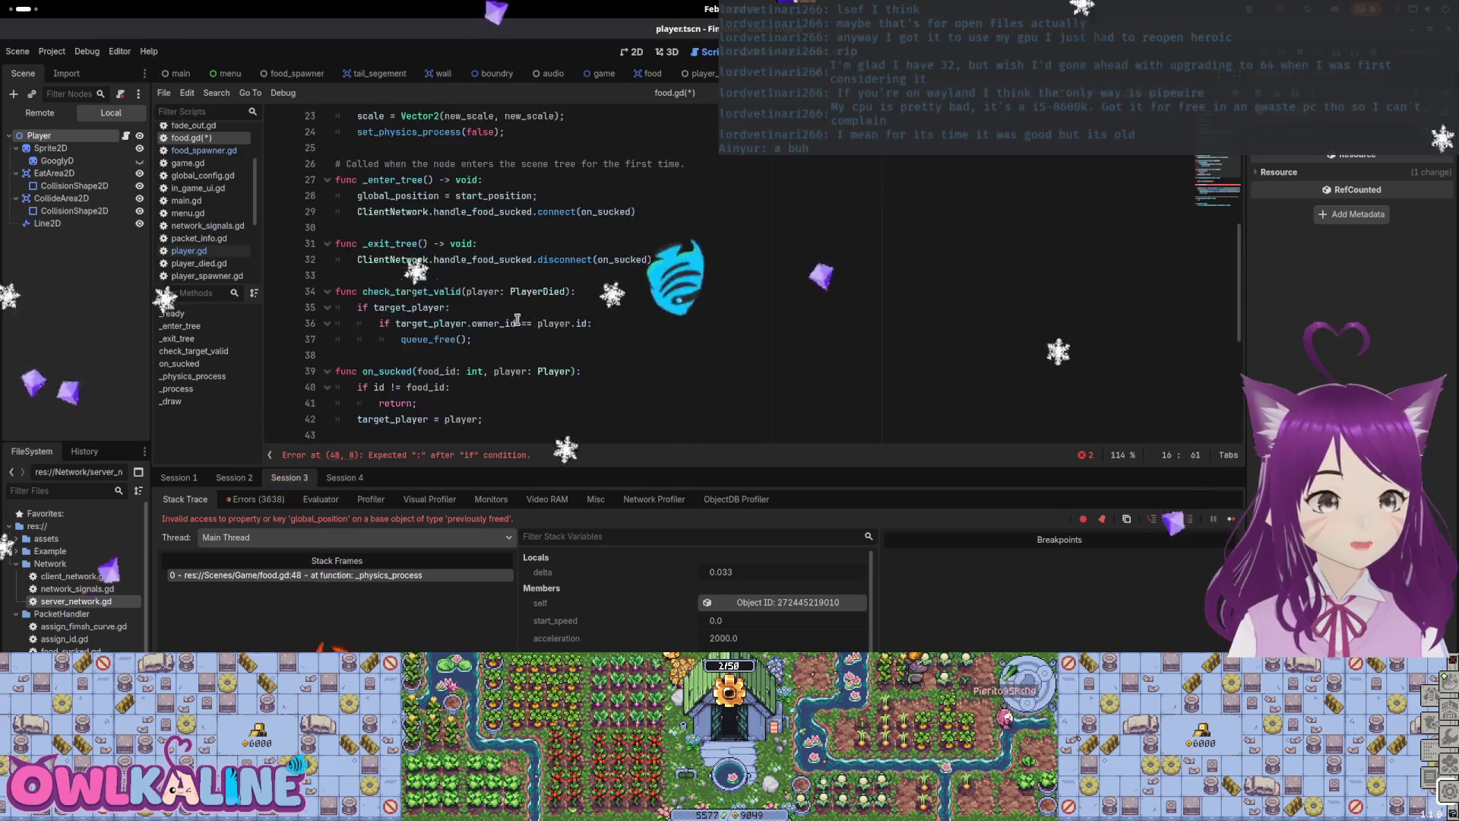
# Step: Complete the check as 'if not is_instance_valid(target_player): queue_free()' and save food.gd
pyautogui.click(468, 371)
pyautogui.write('is_instance_valid(target_player)')
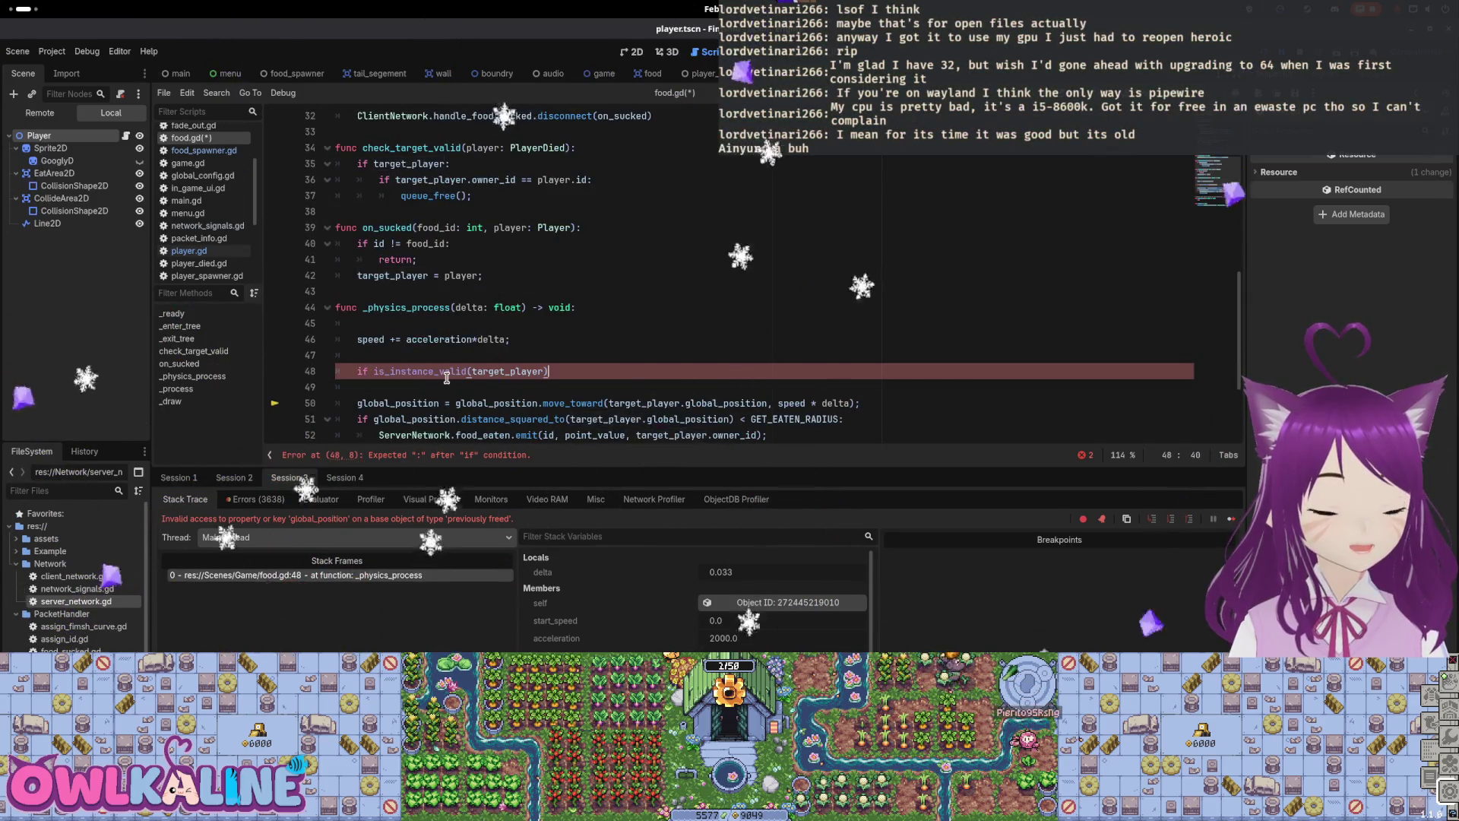
pyautogui.write(':')
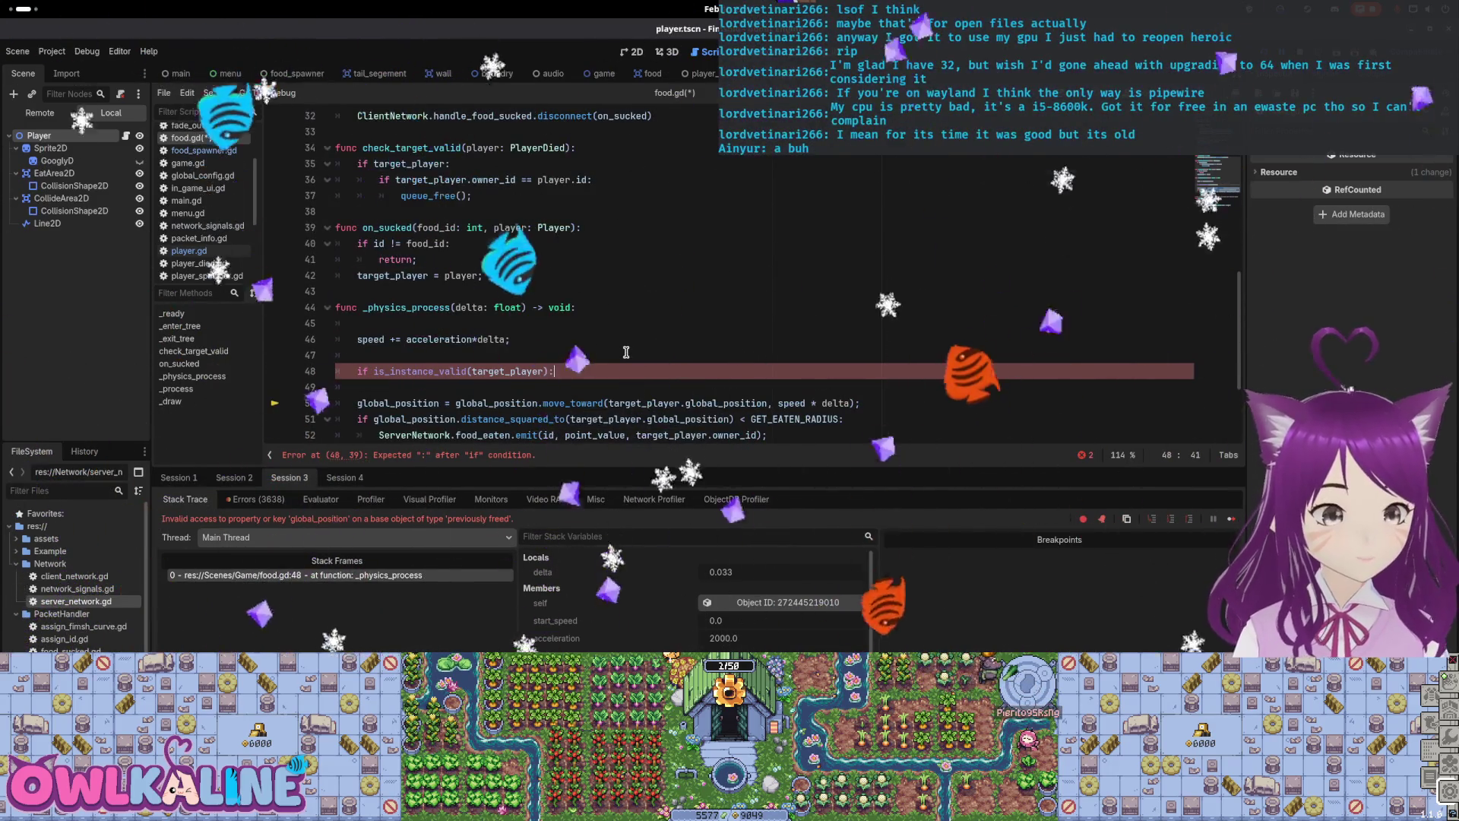
pyautogui.write('not')
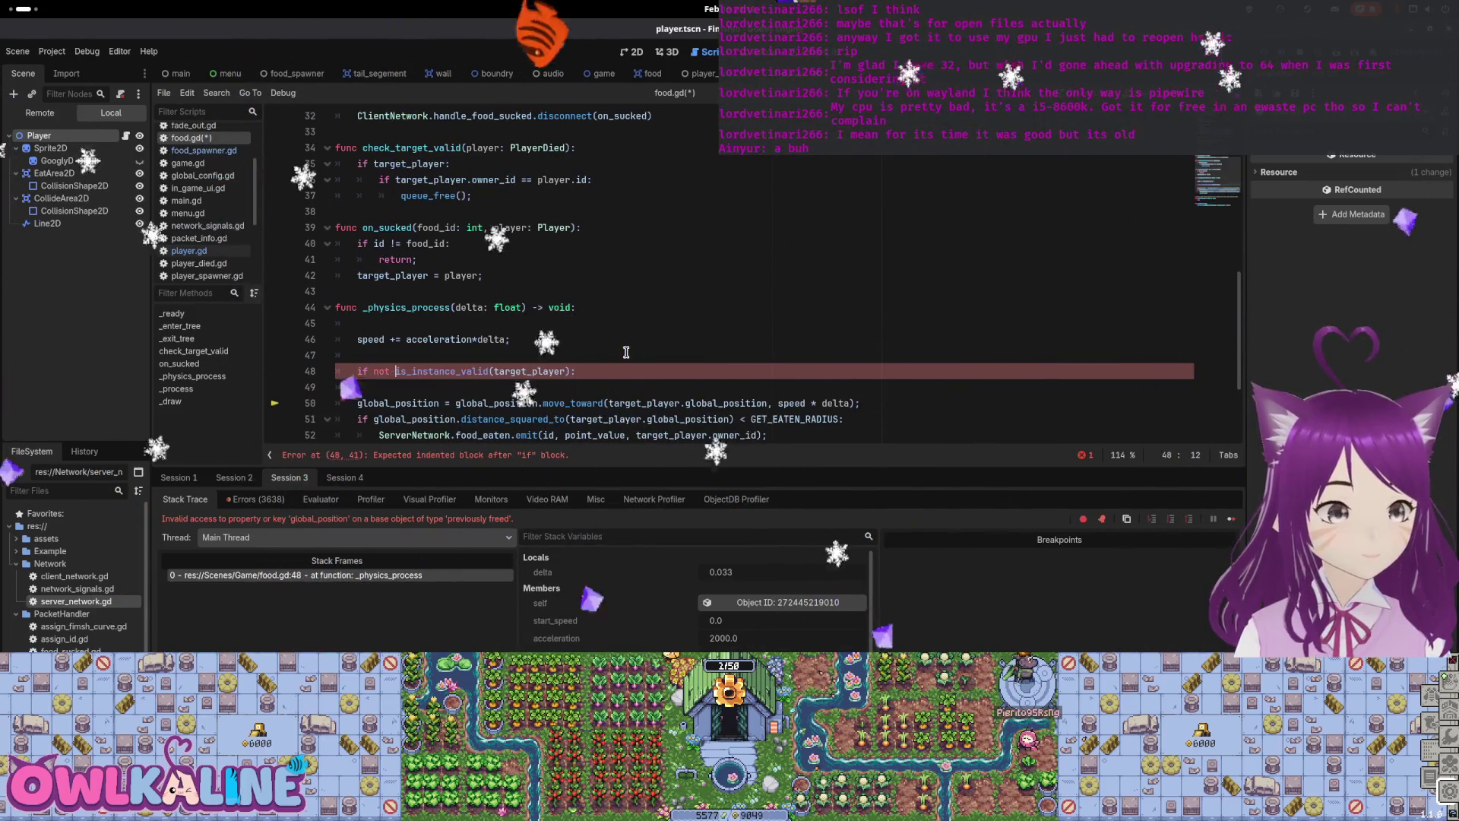
pyautogui.press('End')
pyautogui.press('Return')
pyautogui.write('q')
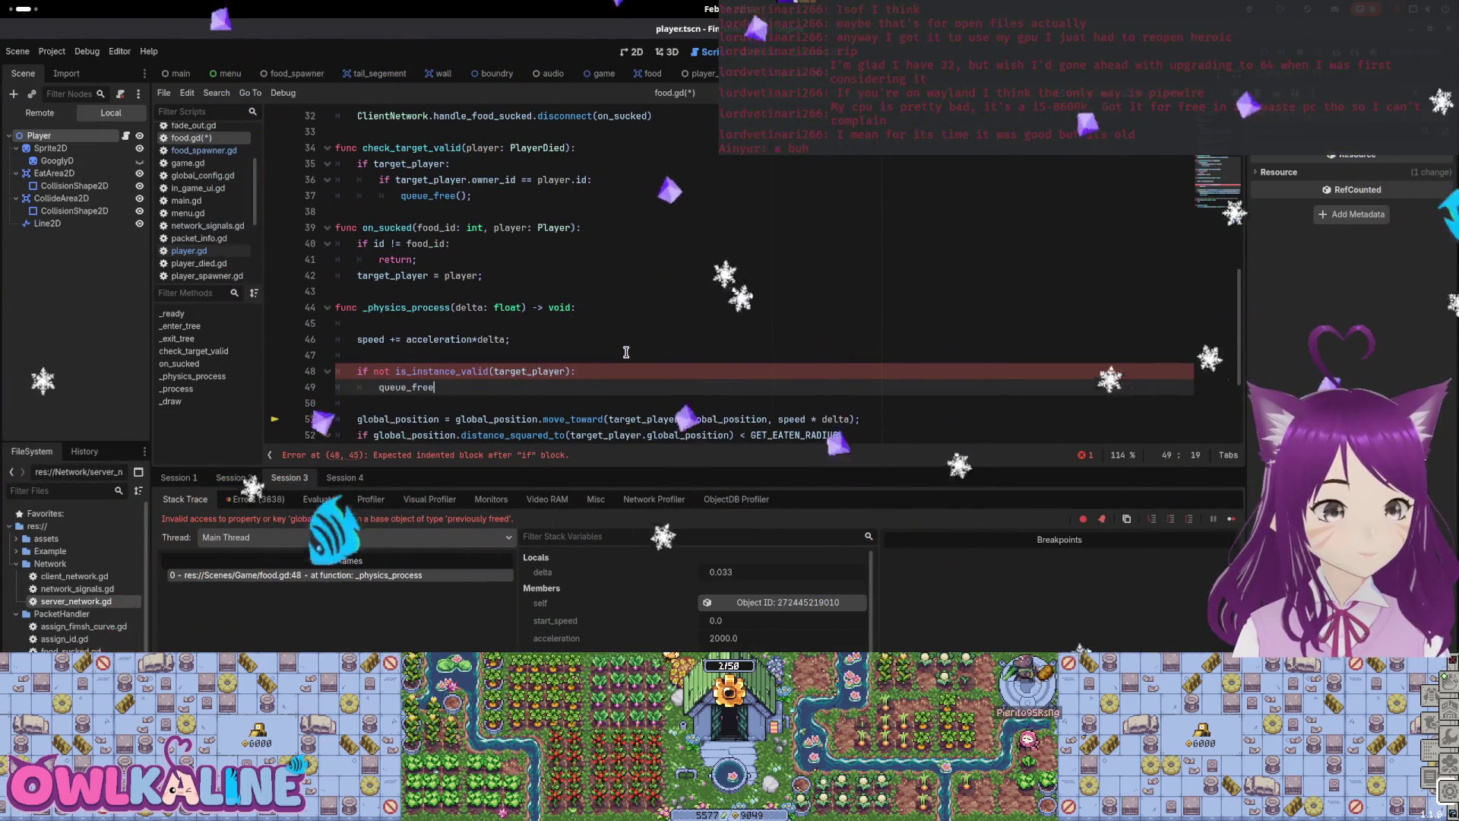
pyautogui.hotkey('ctrl', 's')
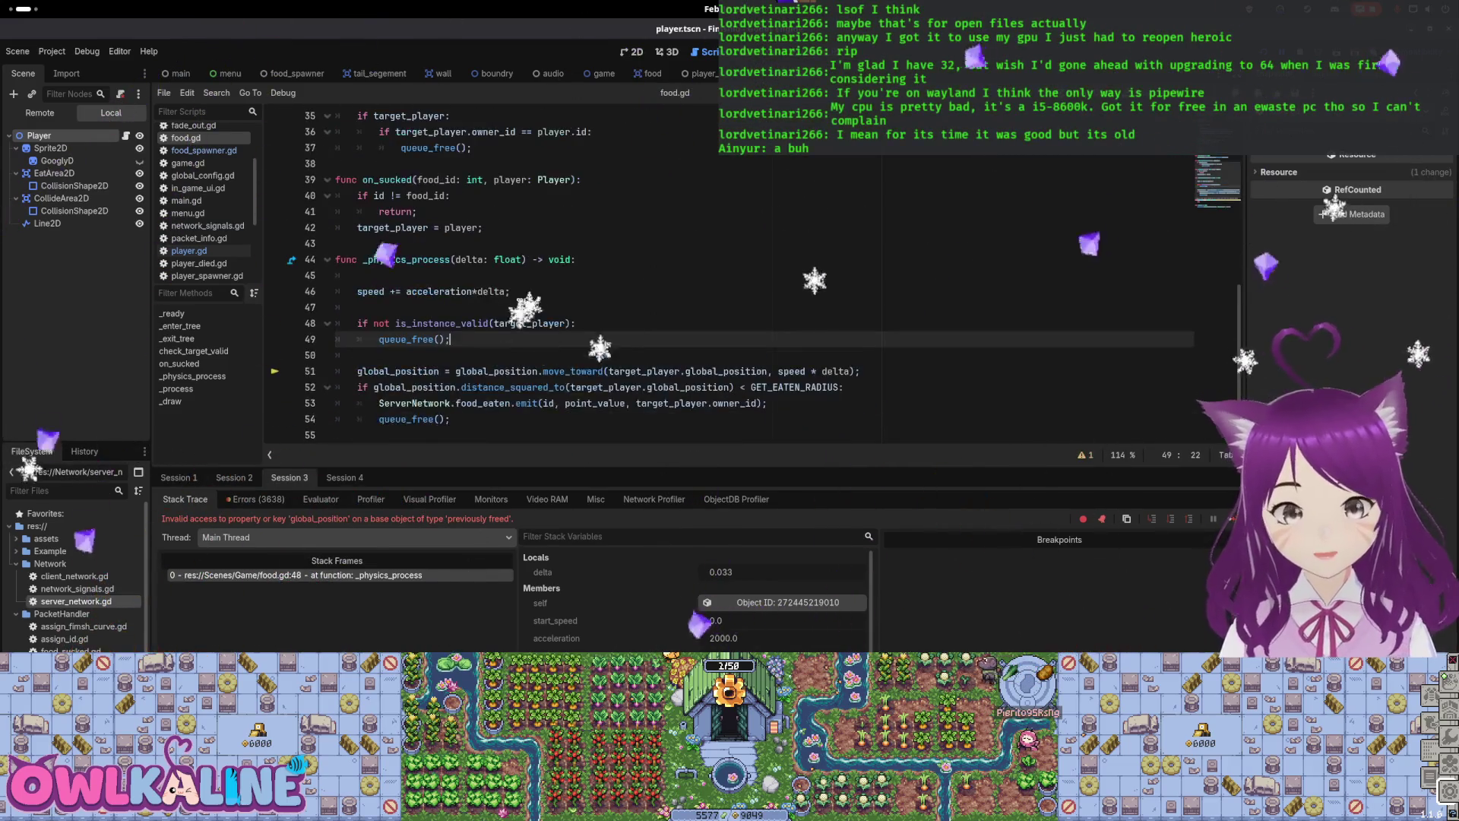
# Step: Review the eaten-radius check below and launch the game to test the fix
pyautogui.scroll(-3, 482, 387)
pyautogui.moveTo(486, 324); pyautogui.dragTo(336, 275)
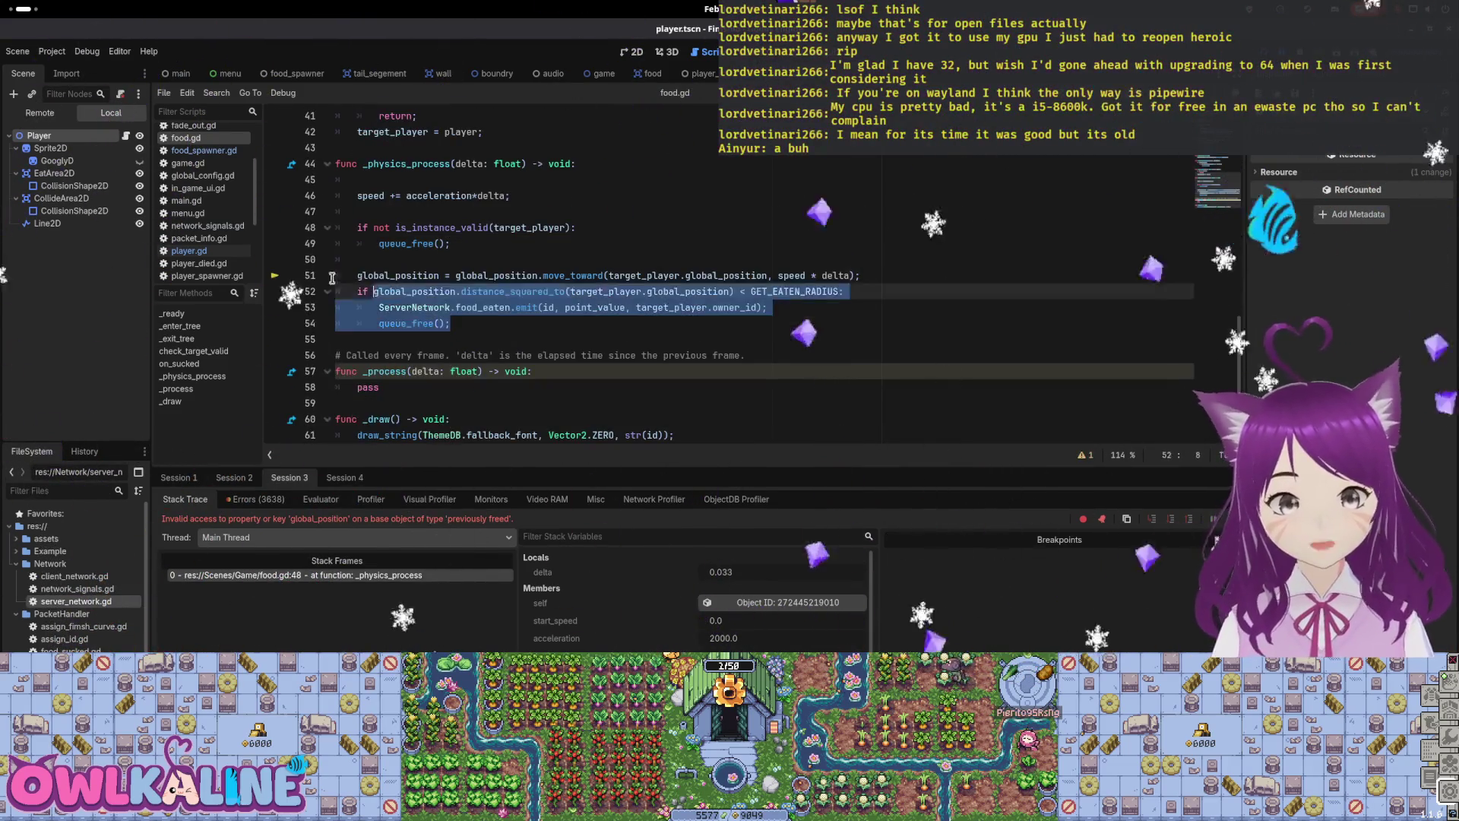
pyautogui.click(540, 241)
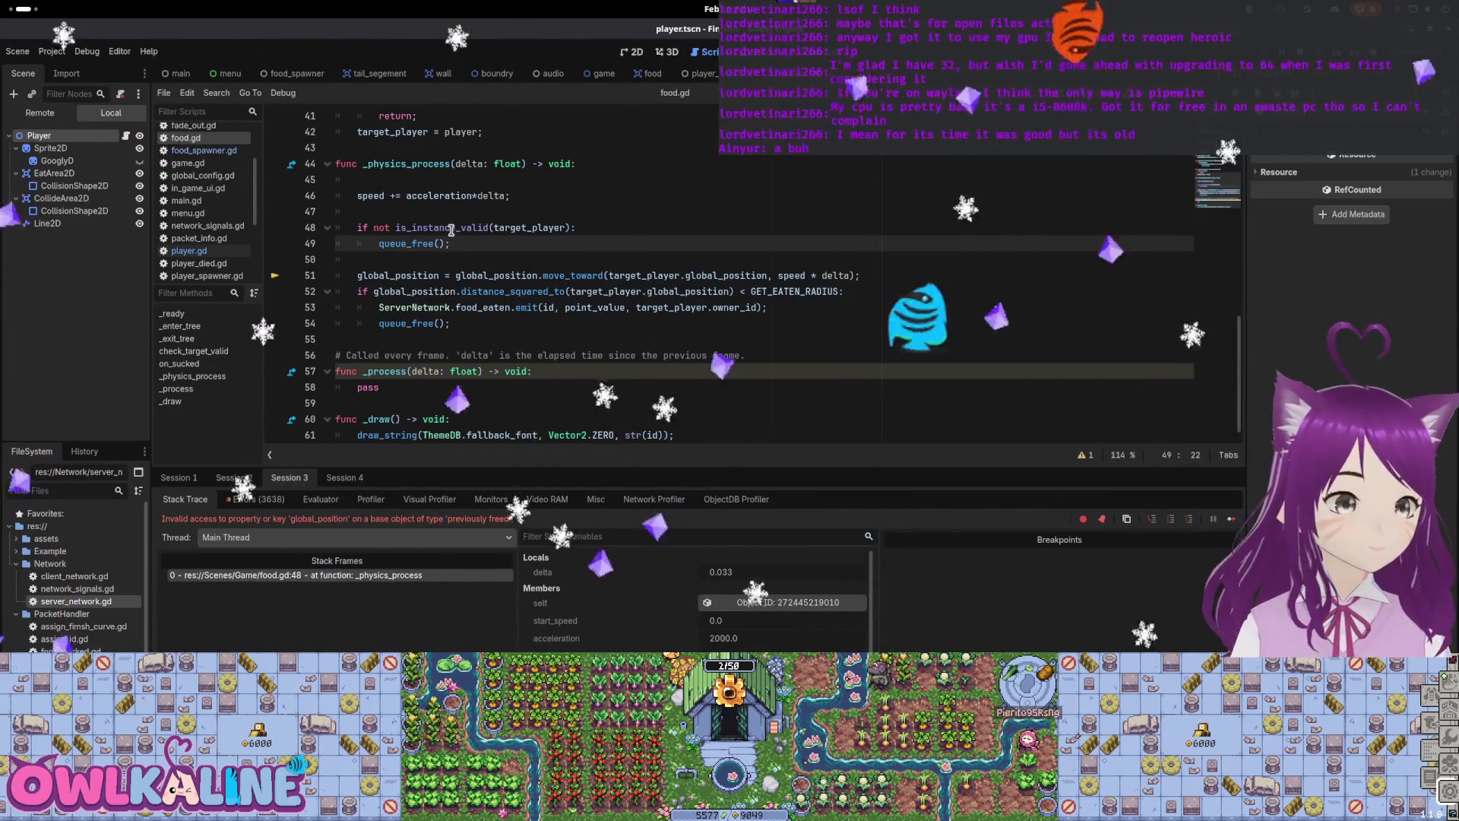
pyautogui.moveTo(451, 229)
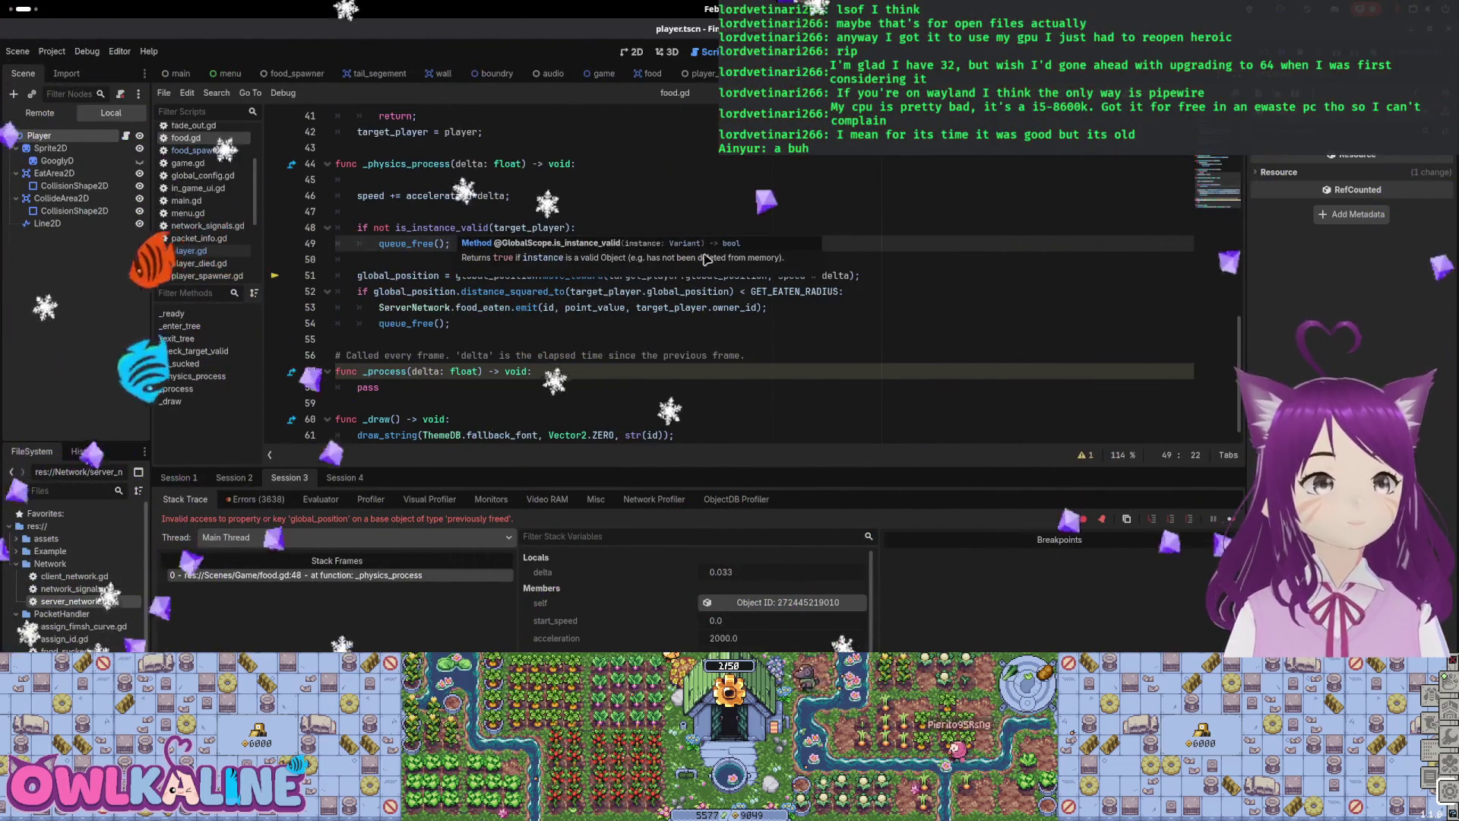
pyautogui.click(912, 308)
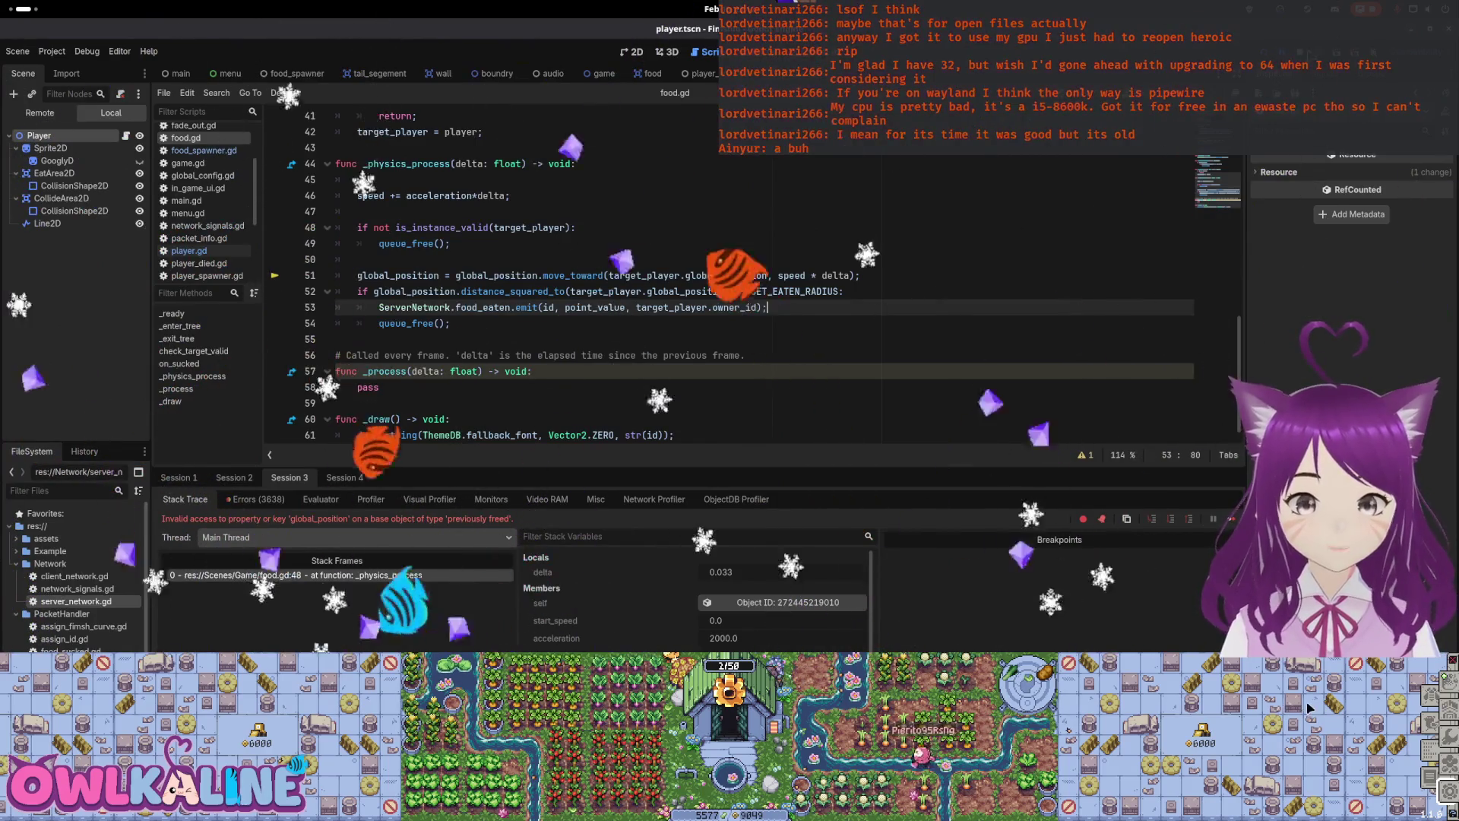
pyautogui.press('F5')
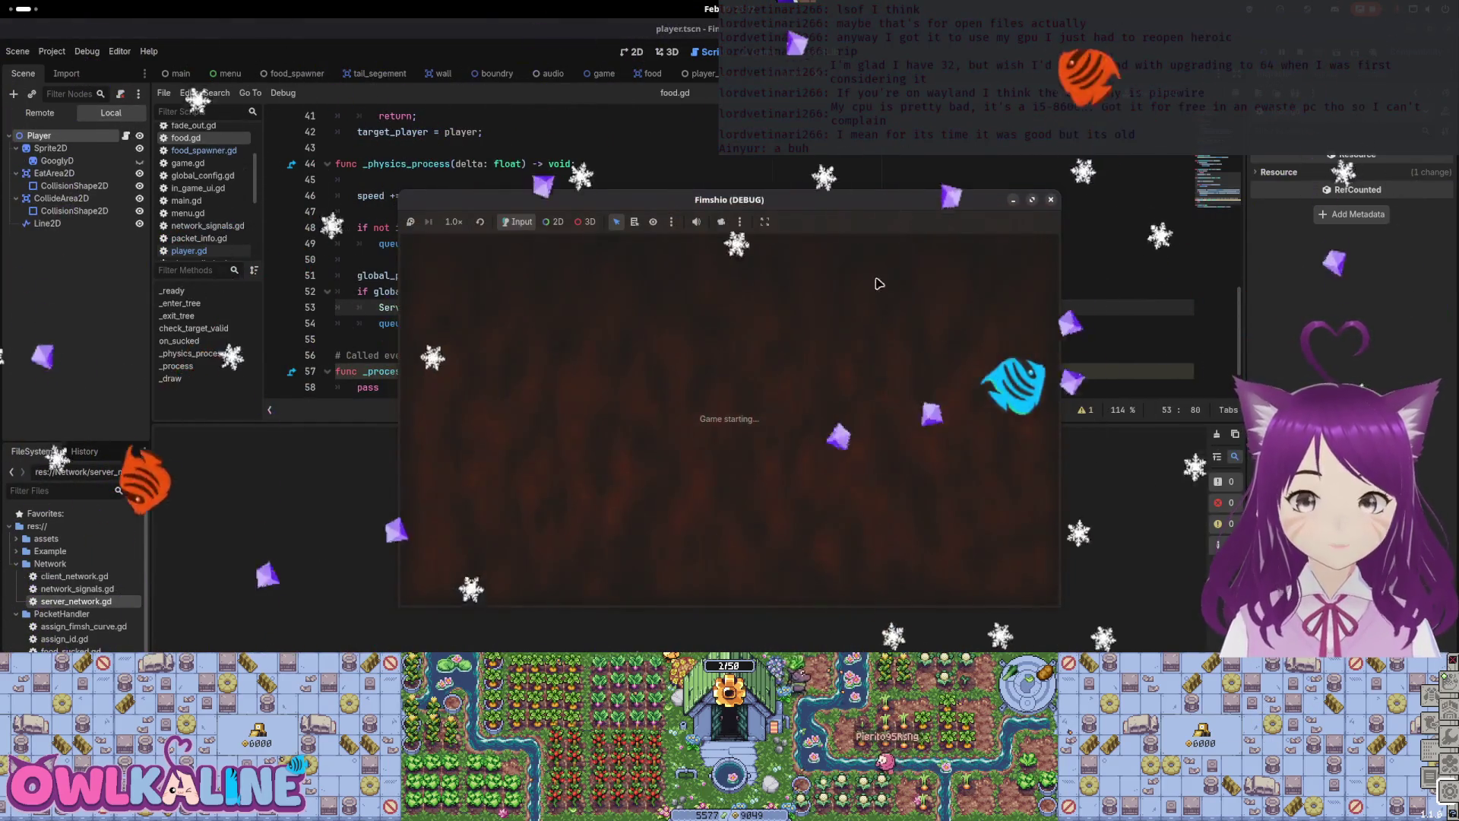
# Step: Join the running game as a client with a username, play-test it, then stop both windows with F8
pyautogui.moveTo(928, 245); pyautogui.dragTo(1132, 295)
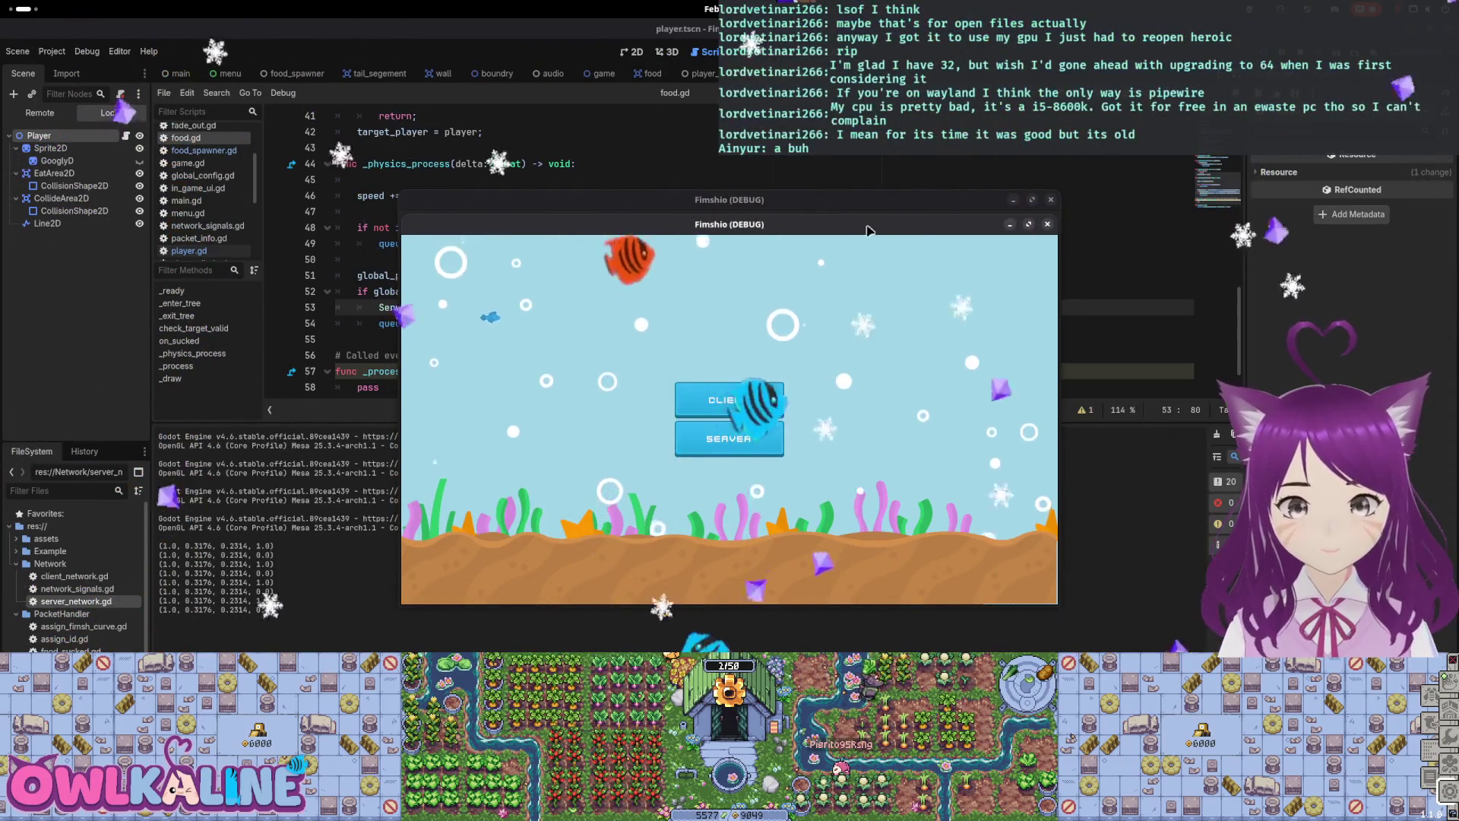
pyautogui.moveTo(865, 210)
pyautogui.mouseDown()
pyautogui.moveTo(815, 209)
pyautogui.moveTo(820, 74)
pyautogui.mouseUp()
pyautogui.click(802, 260)
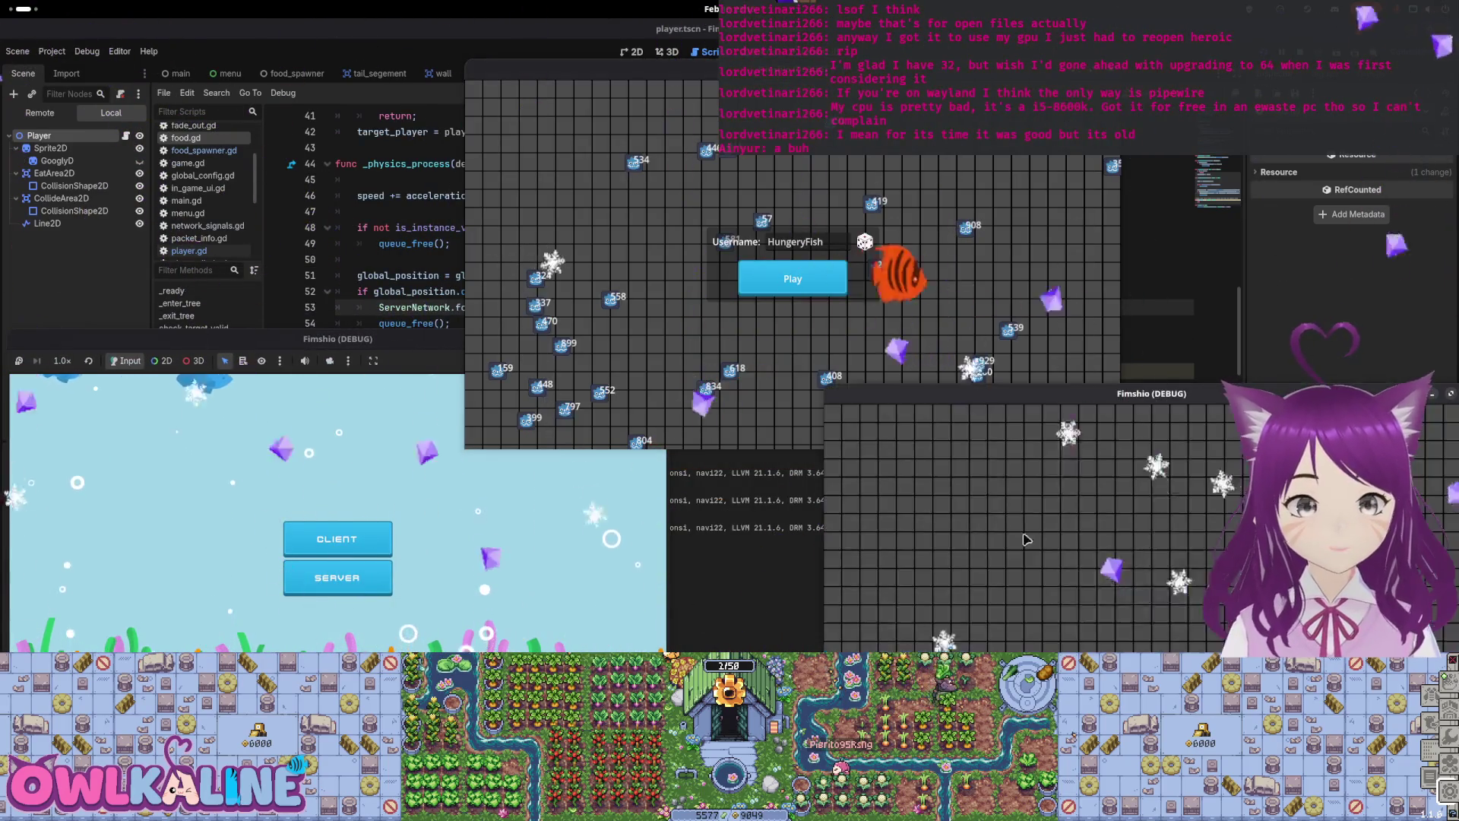
pyautogui.click(790, 282)
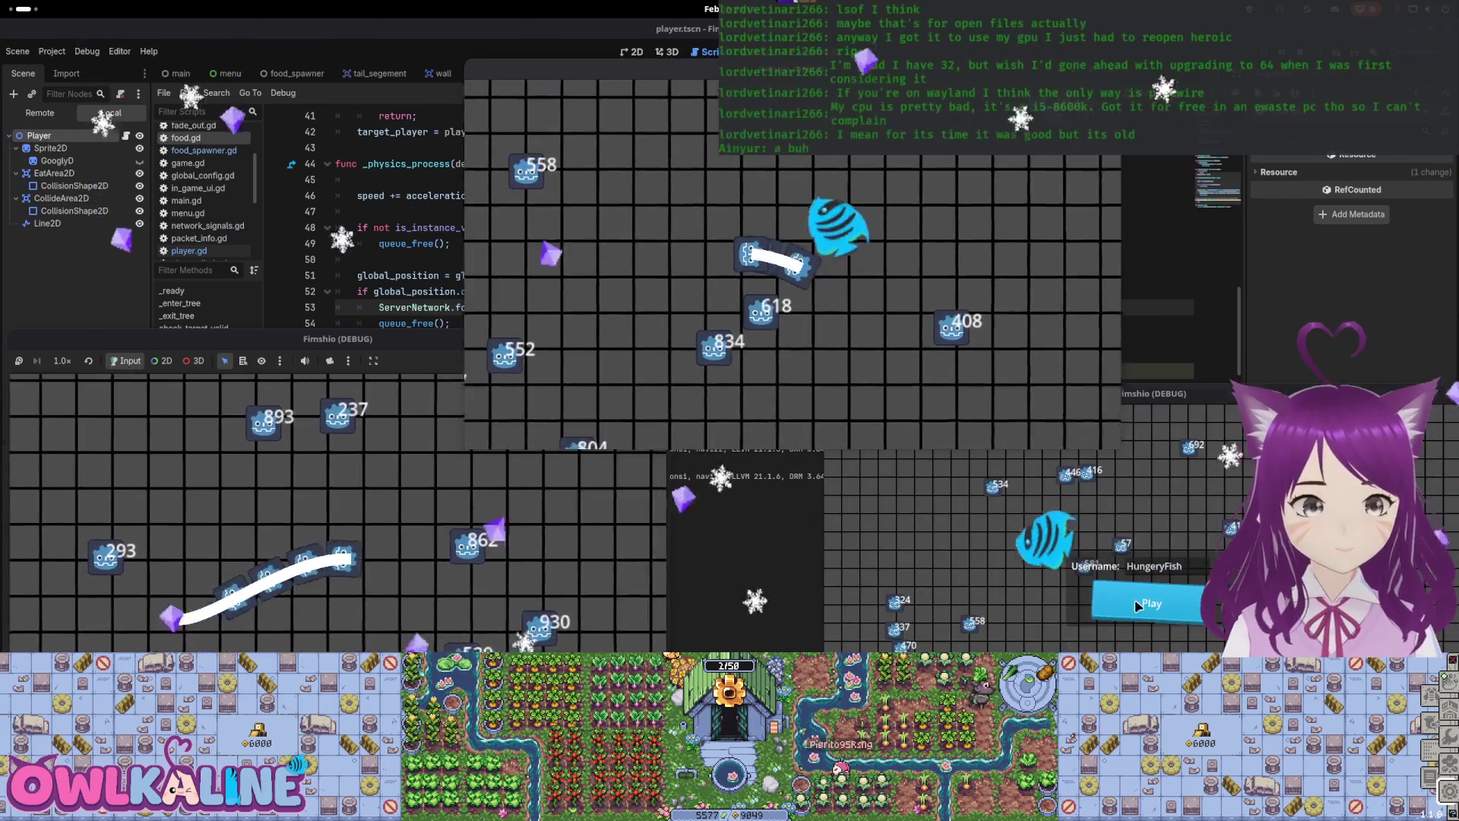
pyautogui.moveTo(968, 397); pyautogui.dragTo(828, 386)
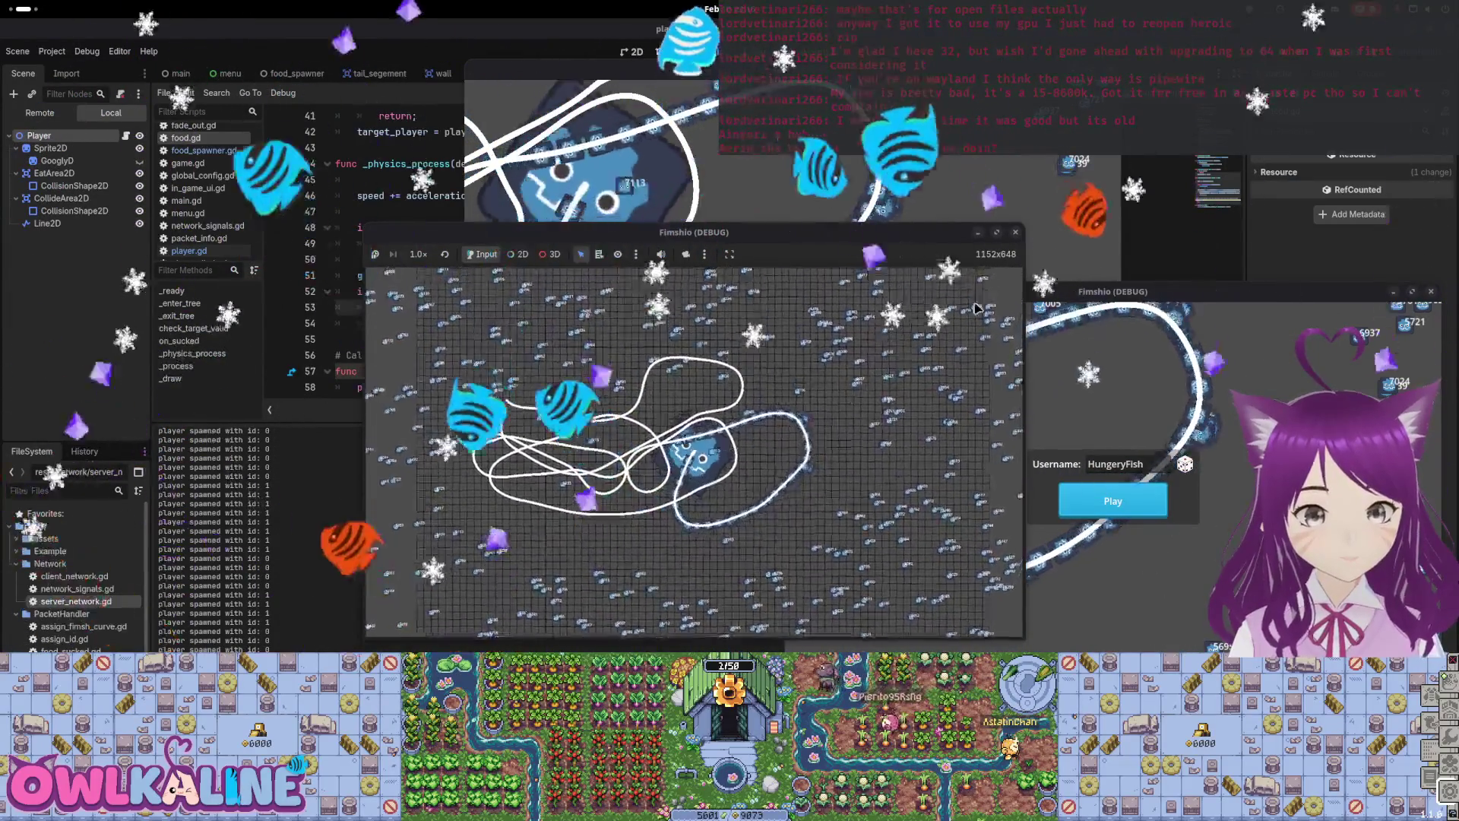
pyautogui.press('F8')
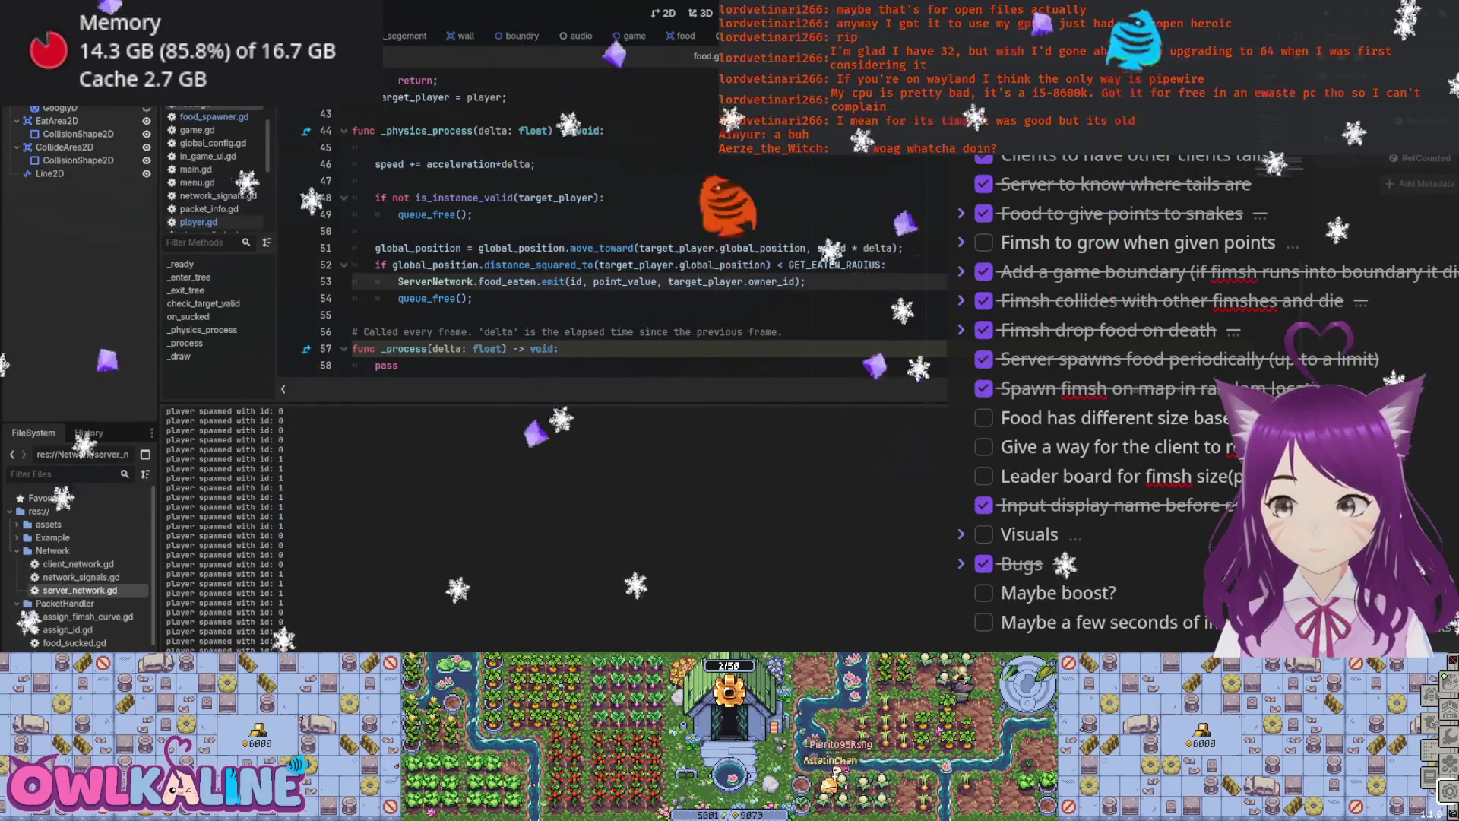
# Step: In player.gd, change max_time_behind on line 317 from minf to maxf, save, and run the game
pyautogui.scroll(-2, 384, 298)
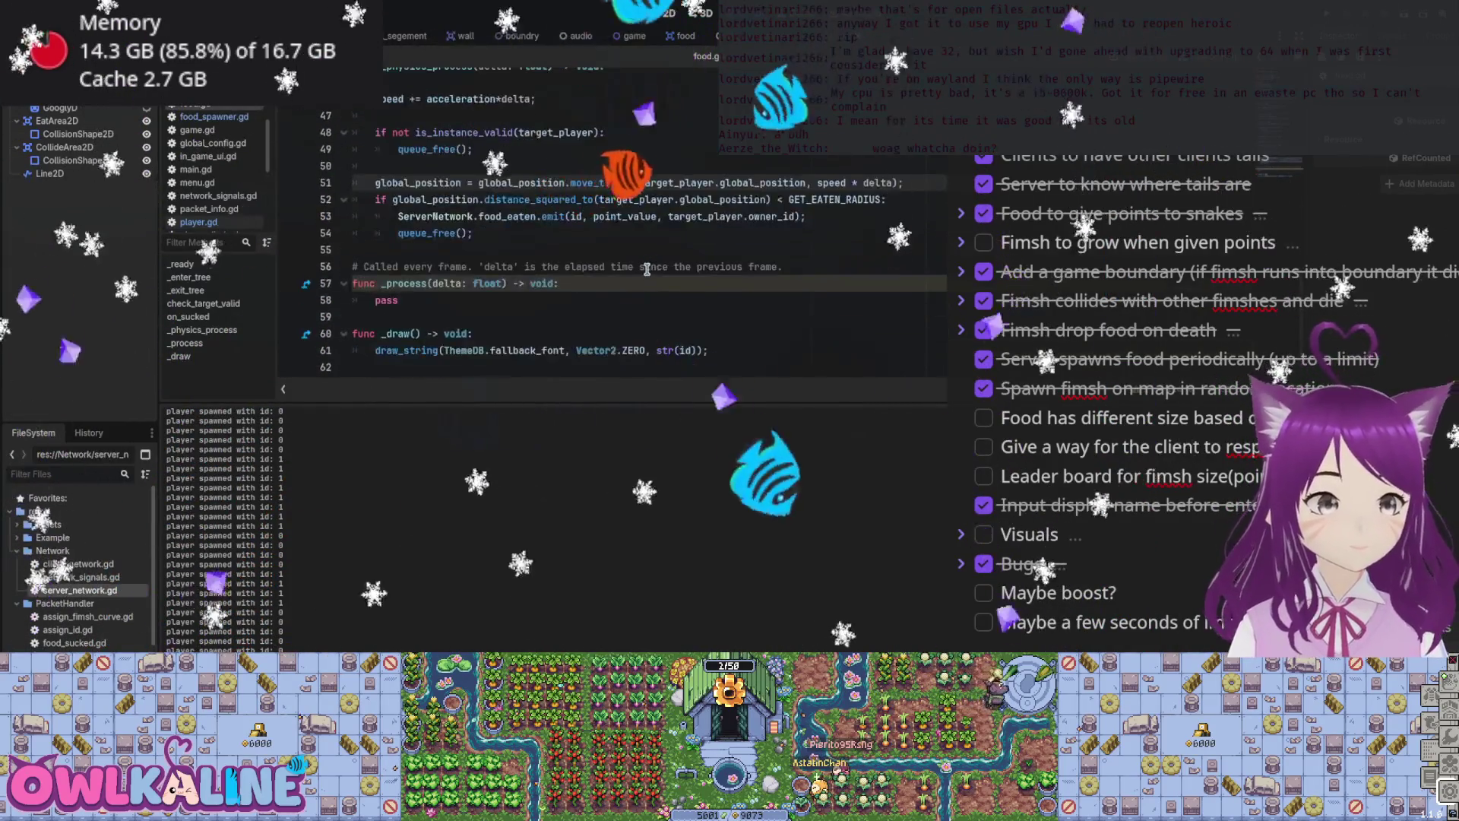
pyautogui.scroll(5, 384, 298)
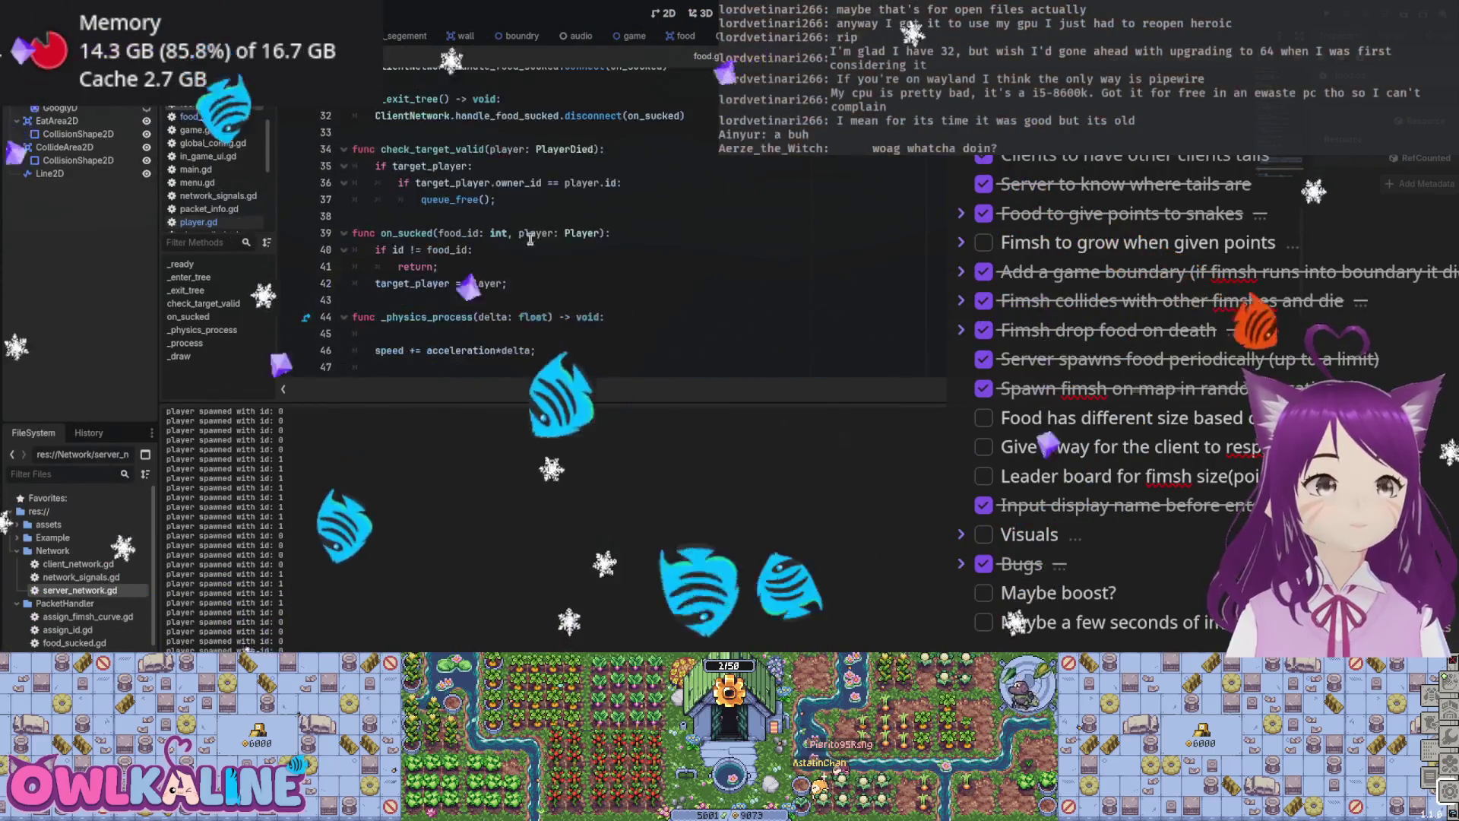
pyautogui.scroll(2, 451, 97)
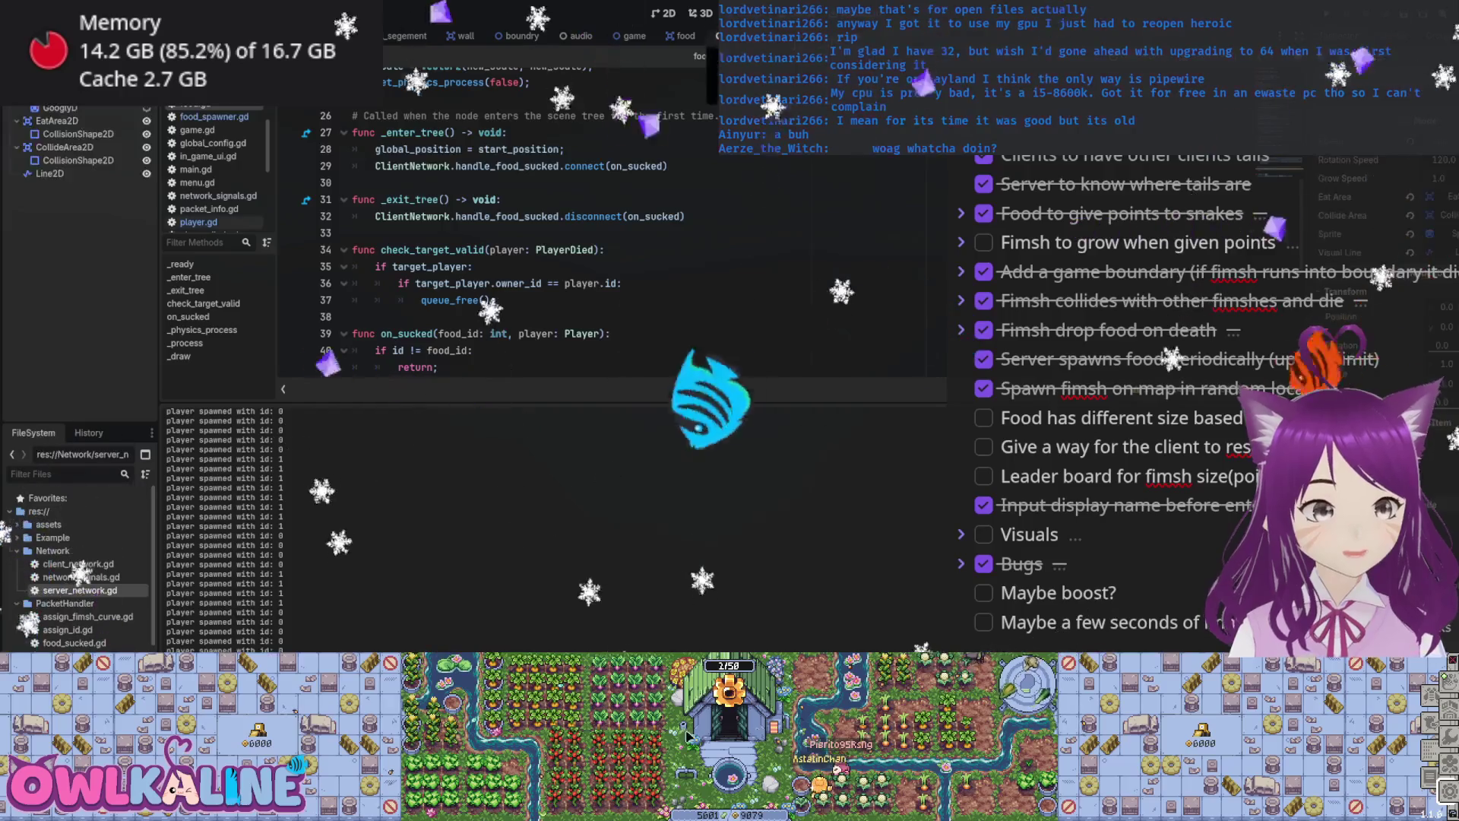
pyautogui.click(199, 222)
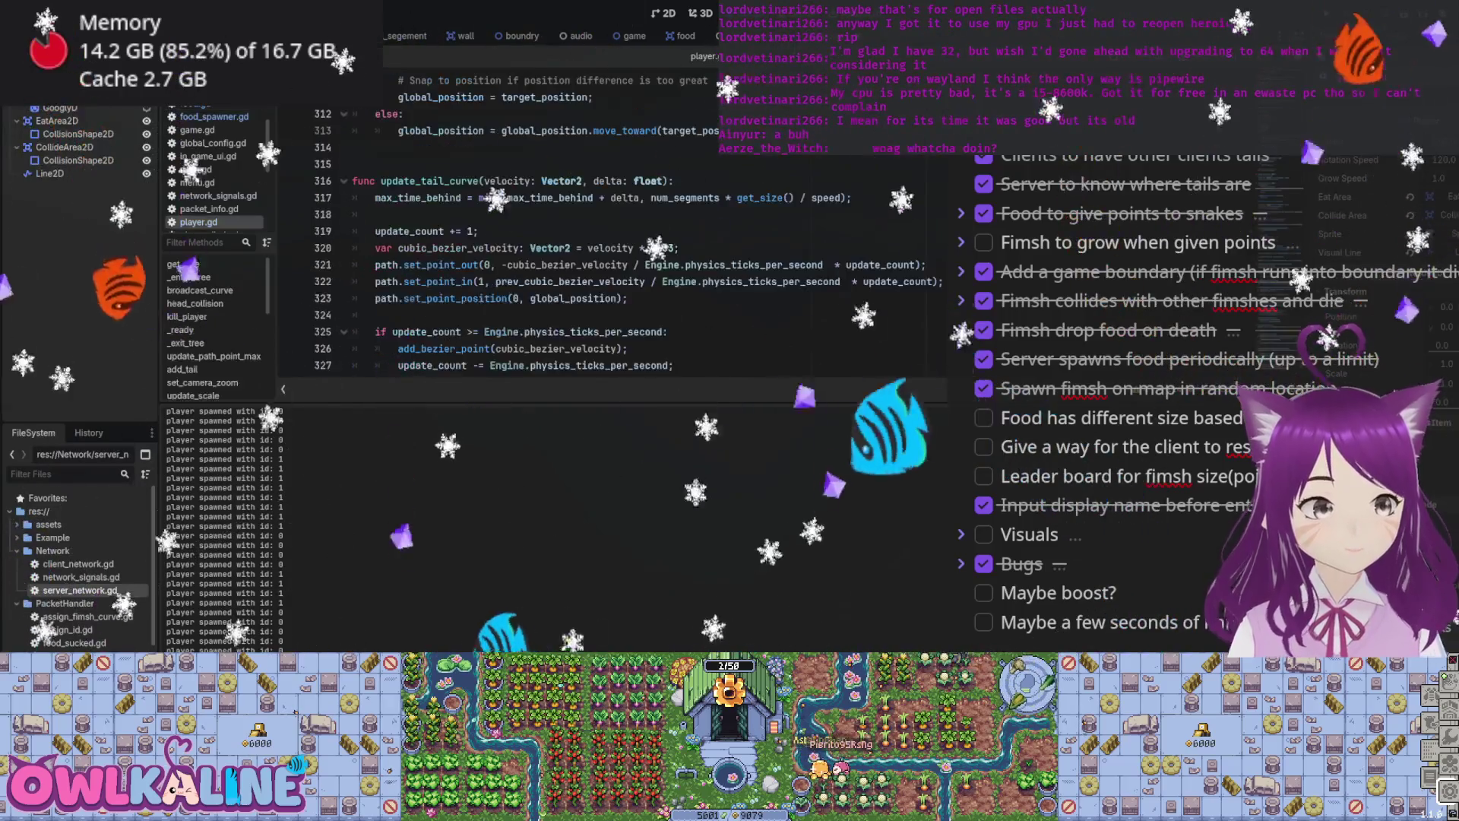
pyautogui.doubleClick(439, 197)
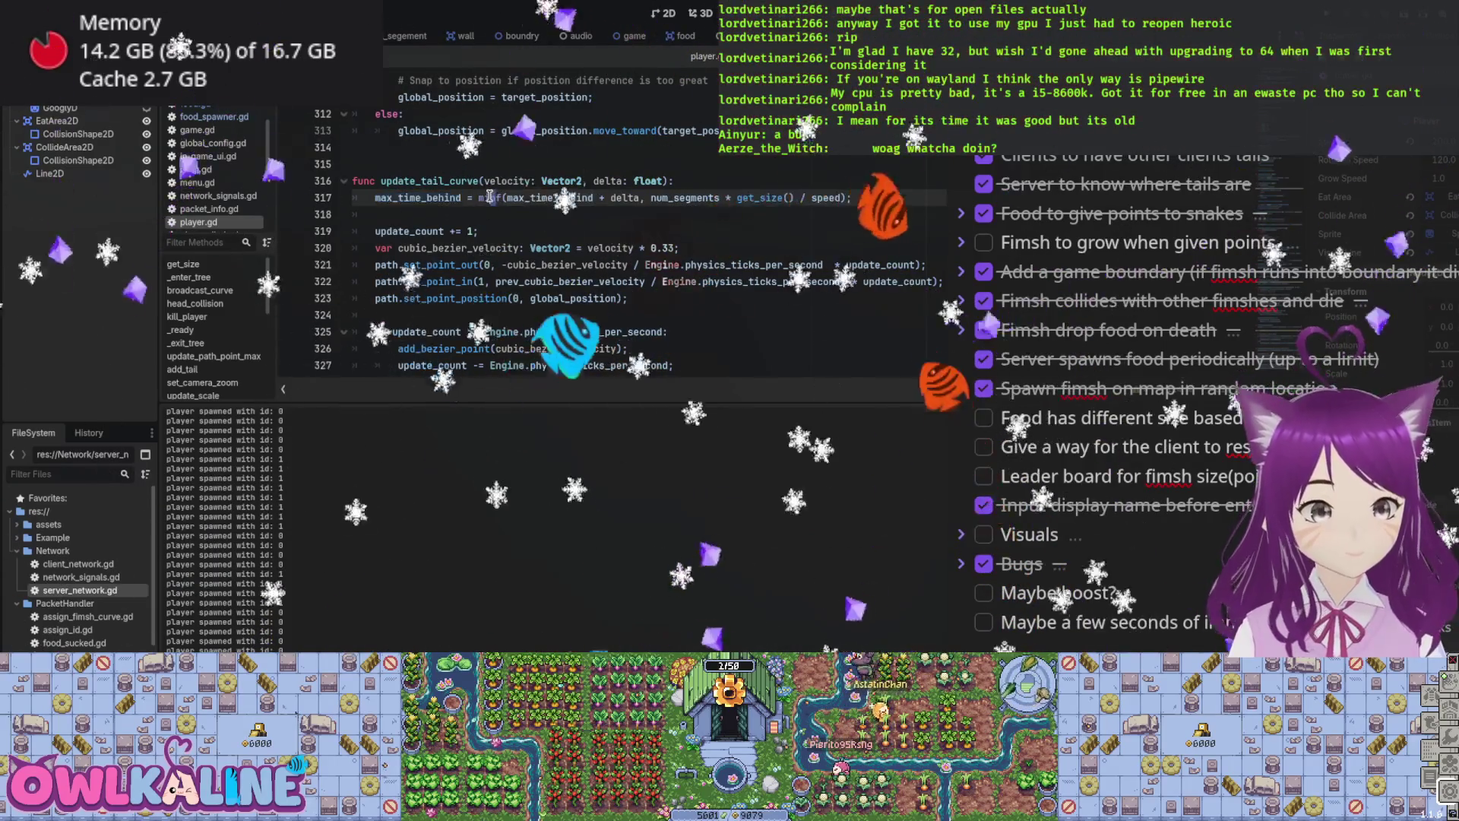
pyautogui.write('ax')
pyautogui.click(914, 194)
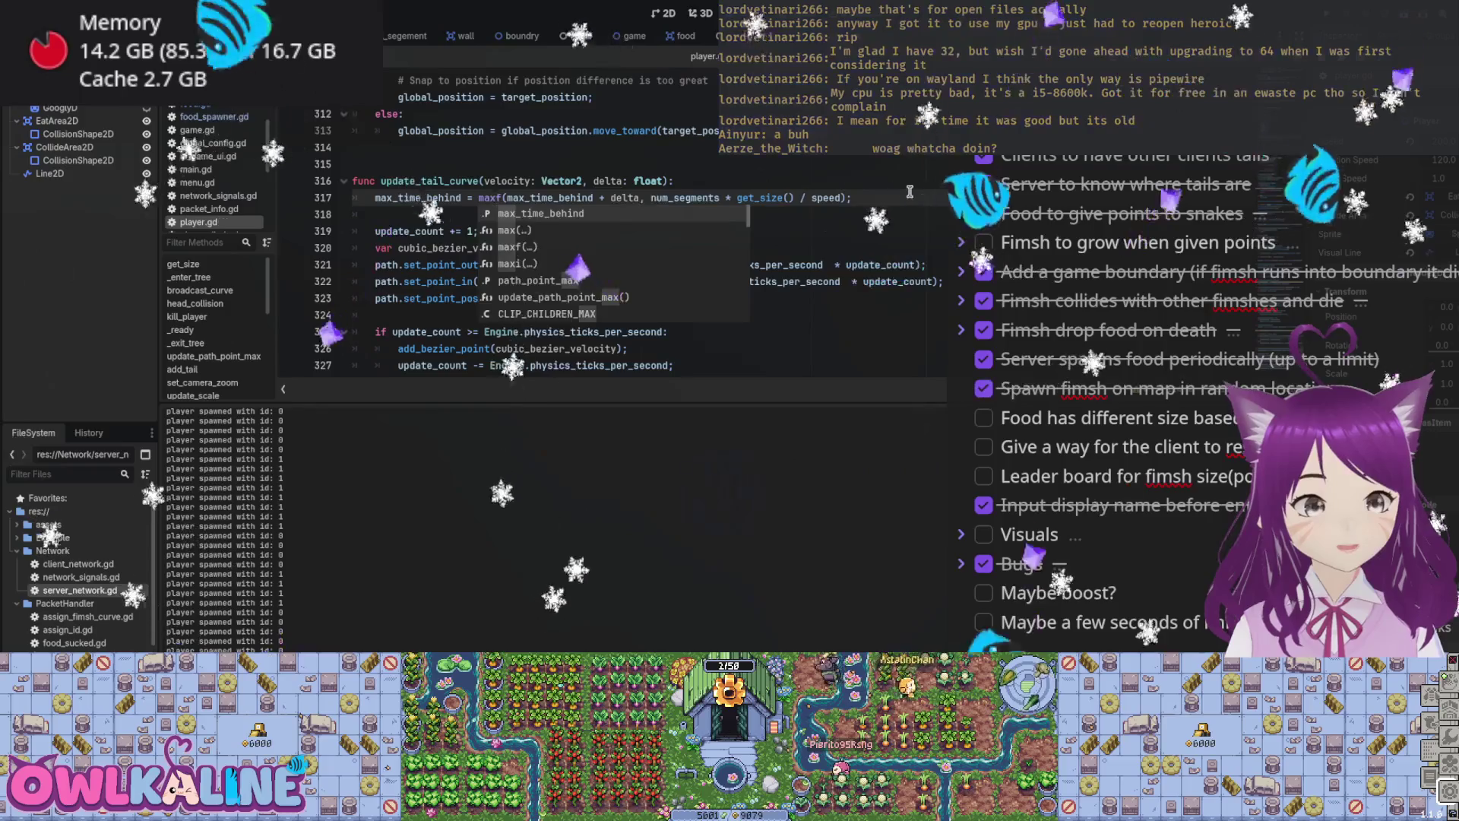
pyautogui.hotkey('ctrl', 's')
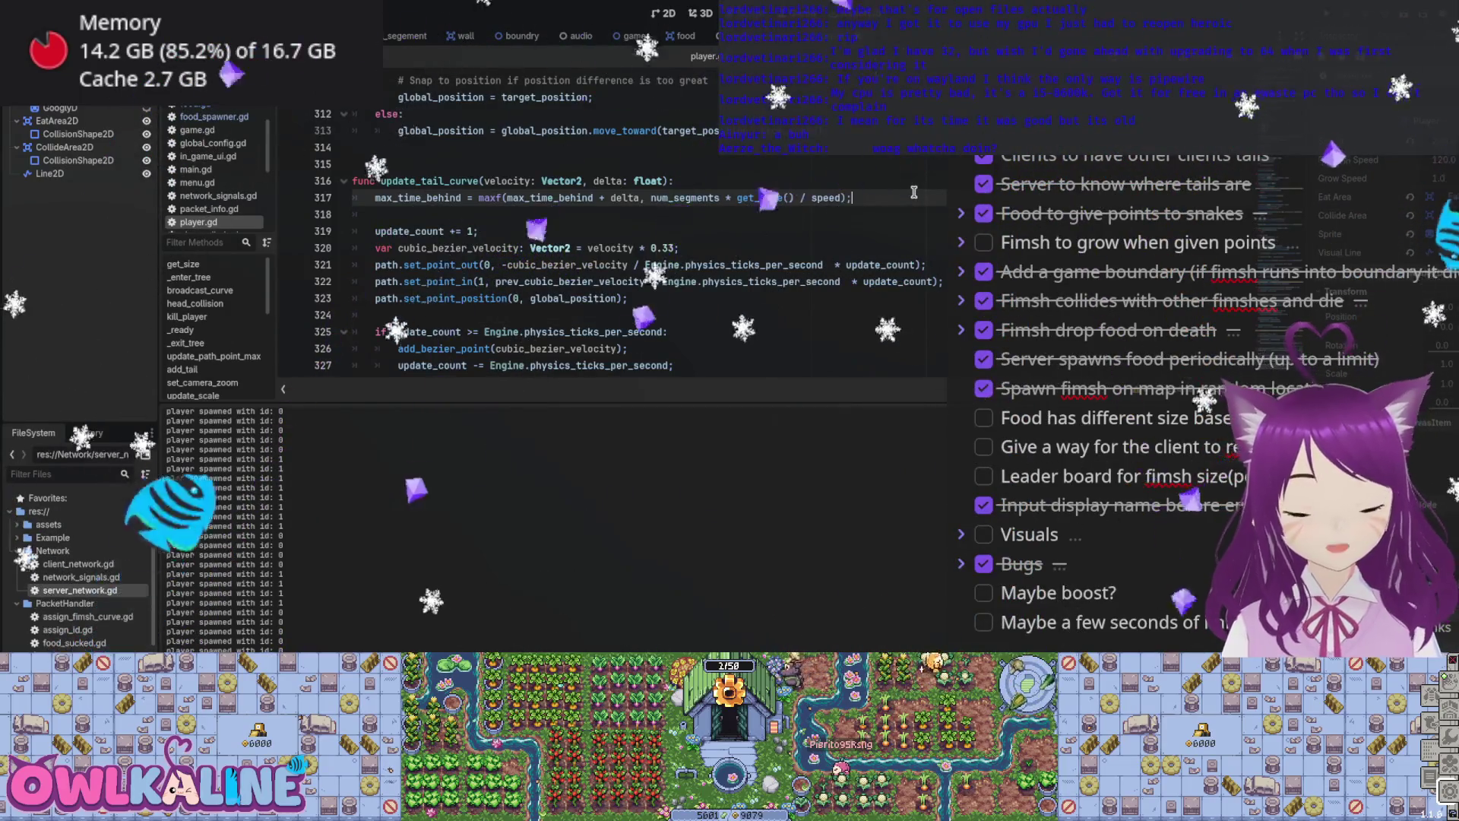
pyautogui.press('F5')
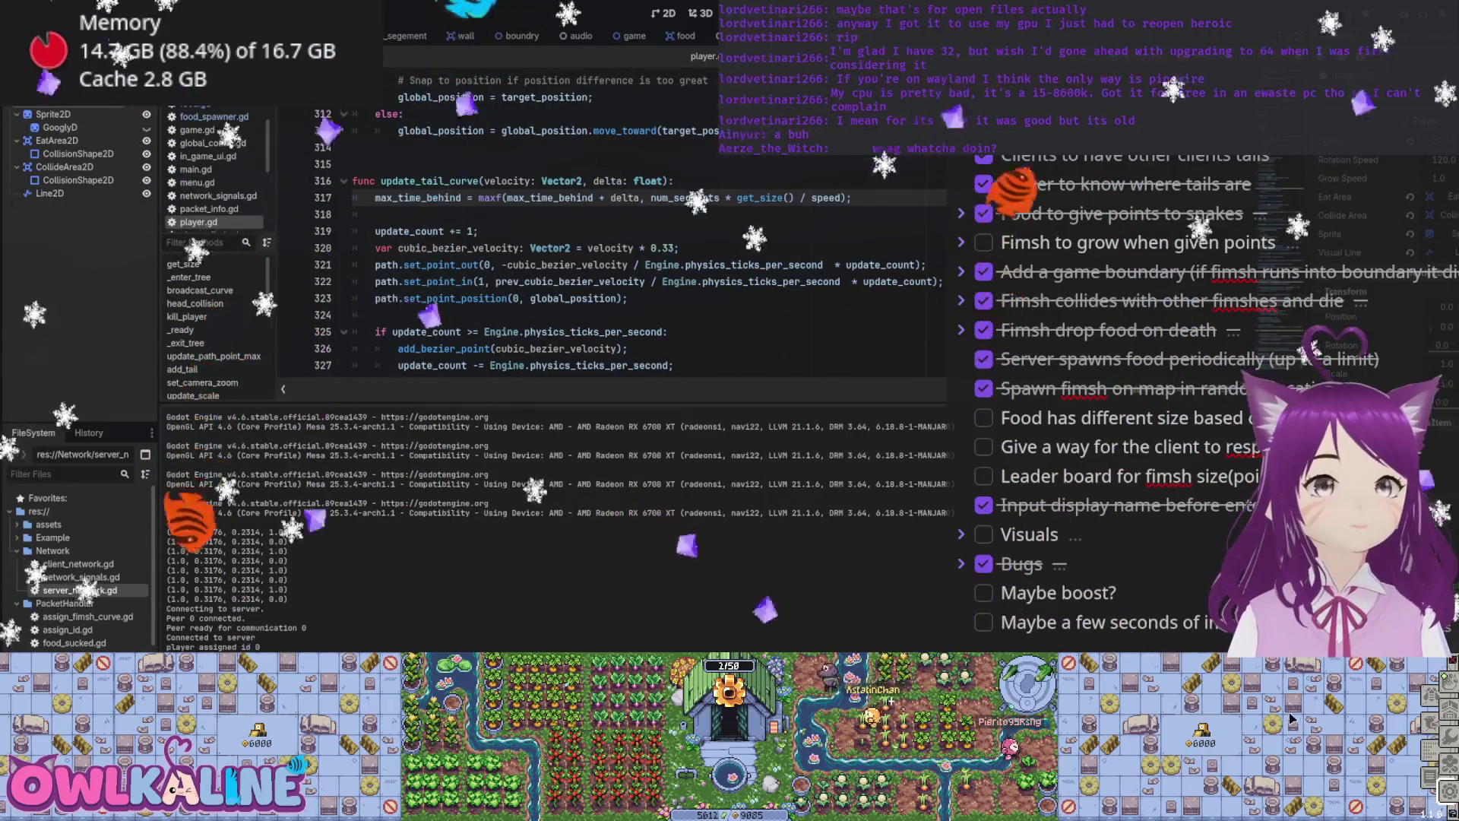
# Step: Undo line 317 back to minf and locate the calculate_size function
pyautogui.click(876, 232)
pyautogui.write('in')
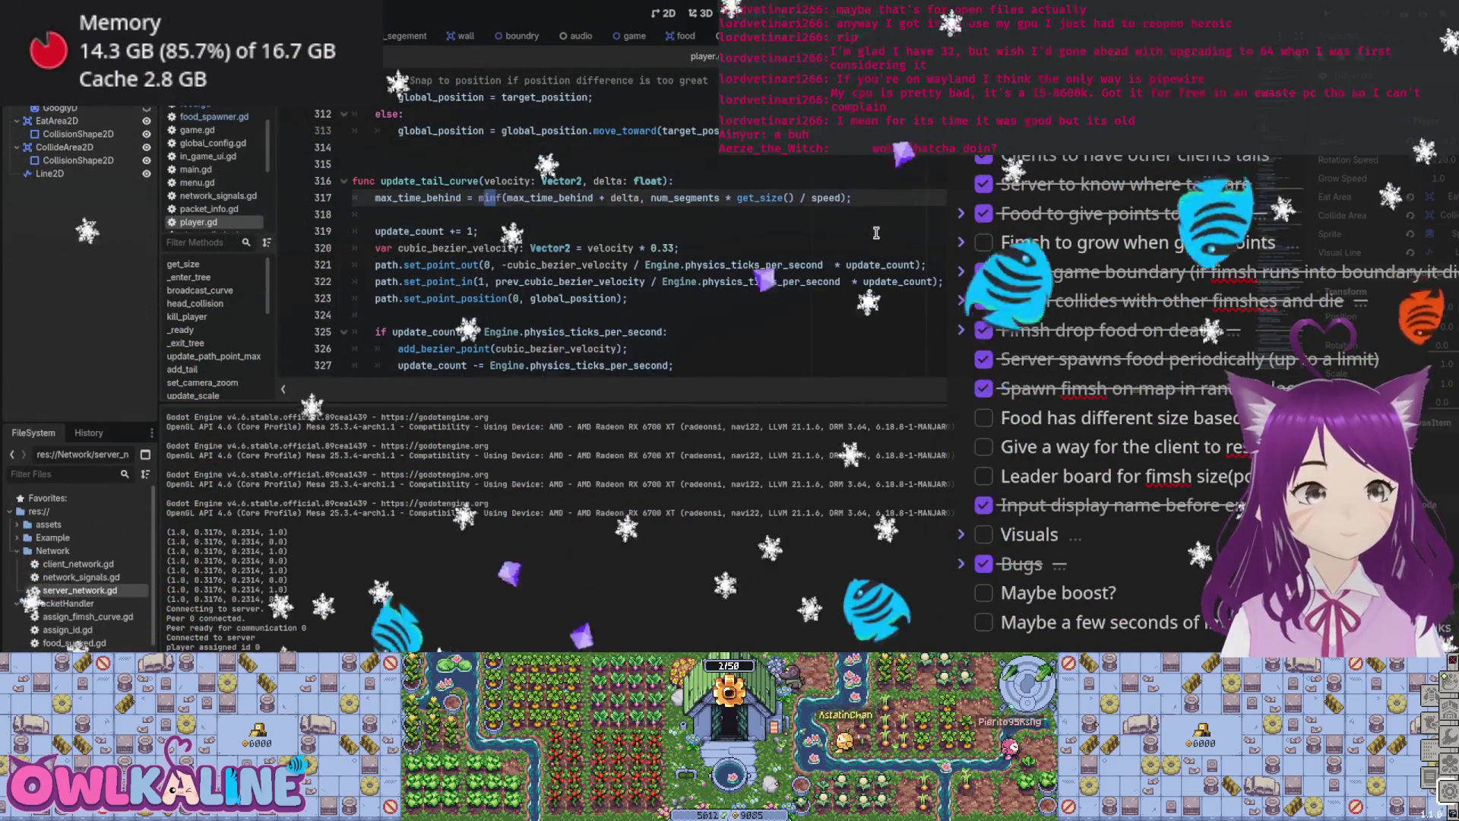
pyautogui.hotkey('ctrl', 'z')
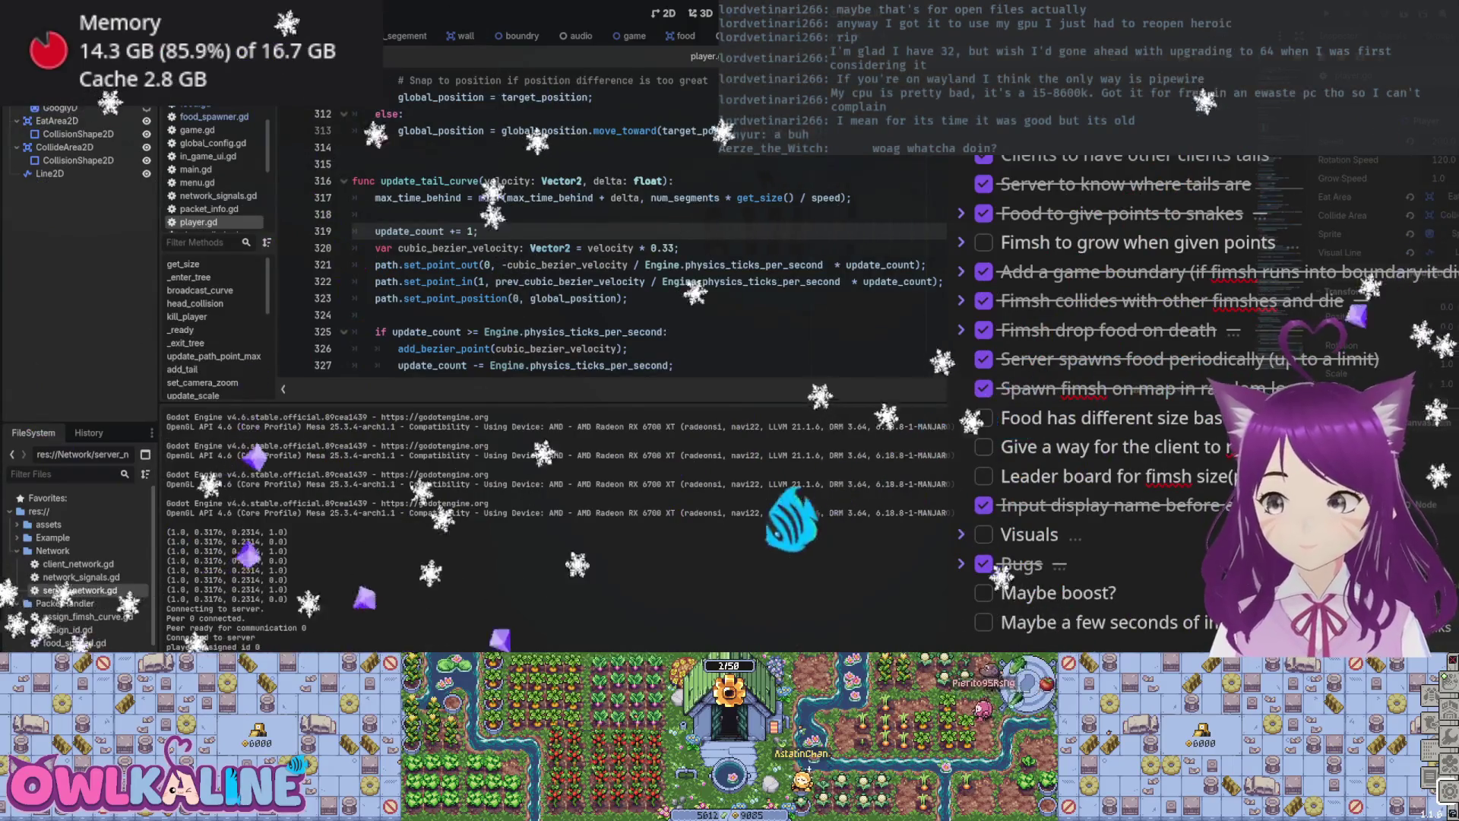
pyautogui.scroll(-1, 733, 237)
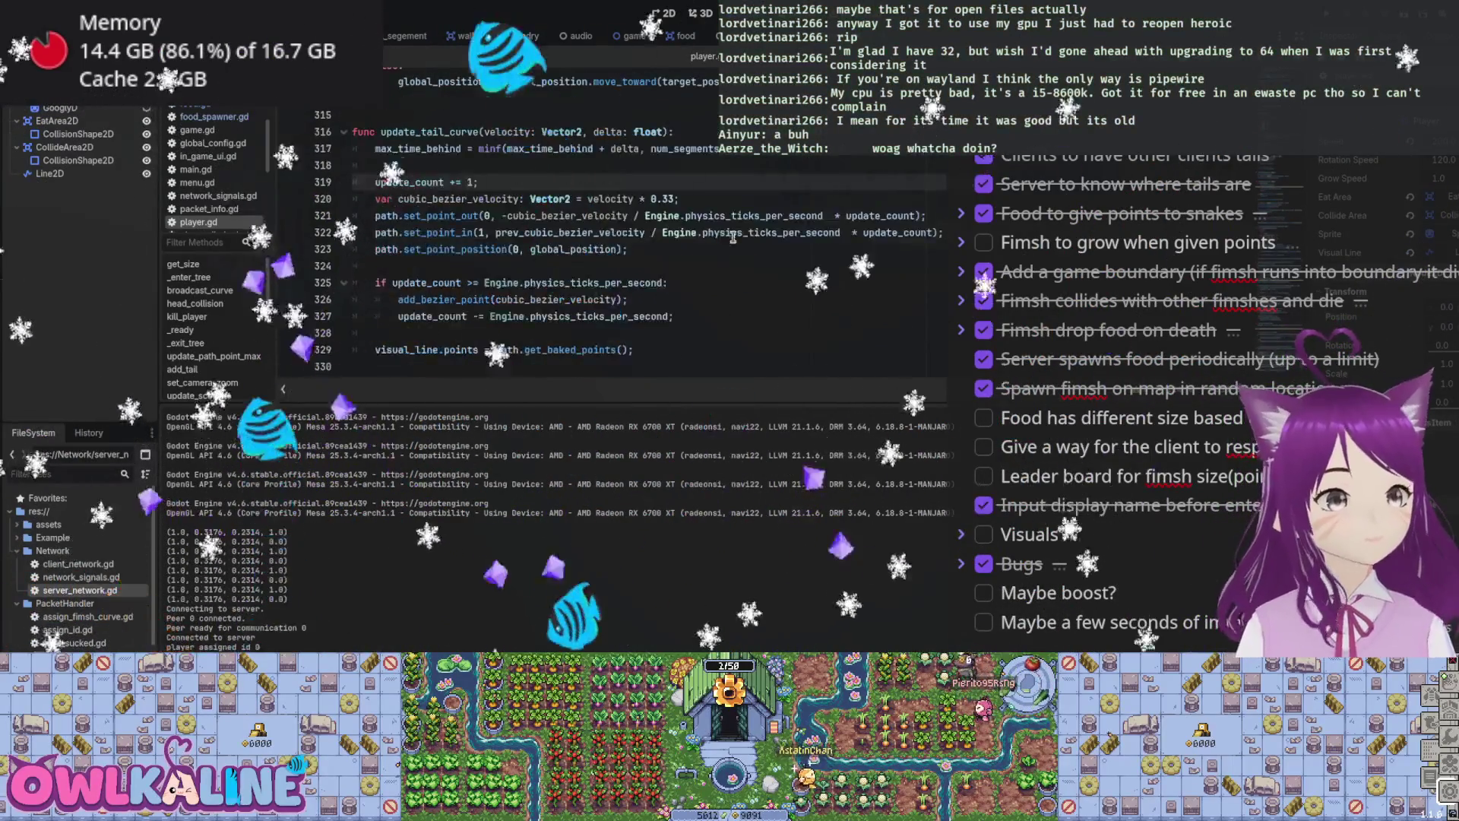
pyautogui.scroll(12, 732, 237)
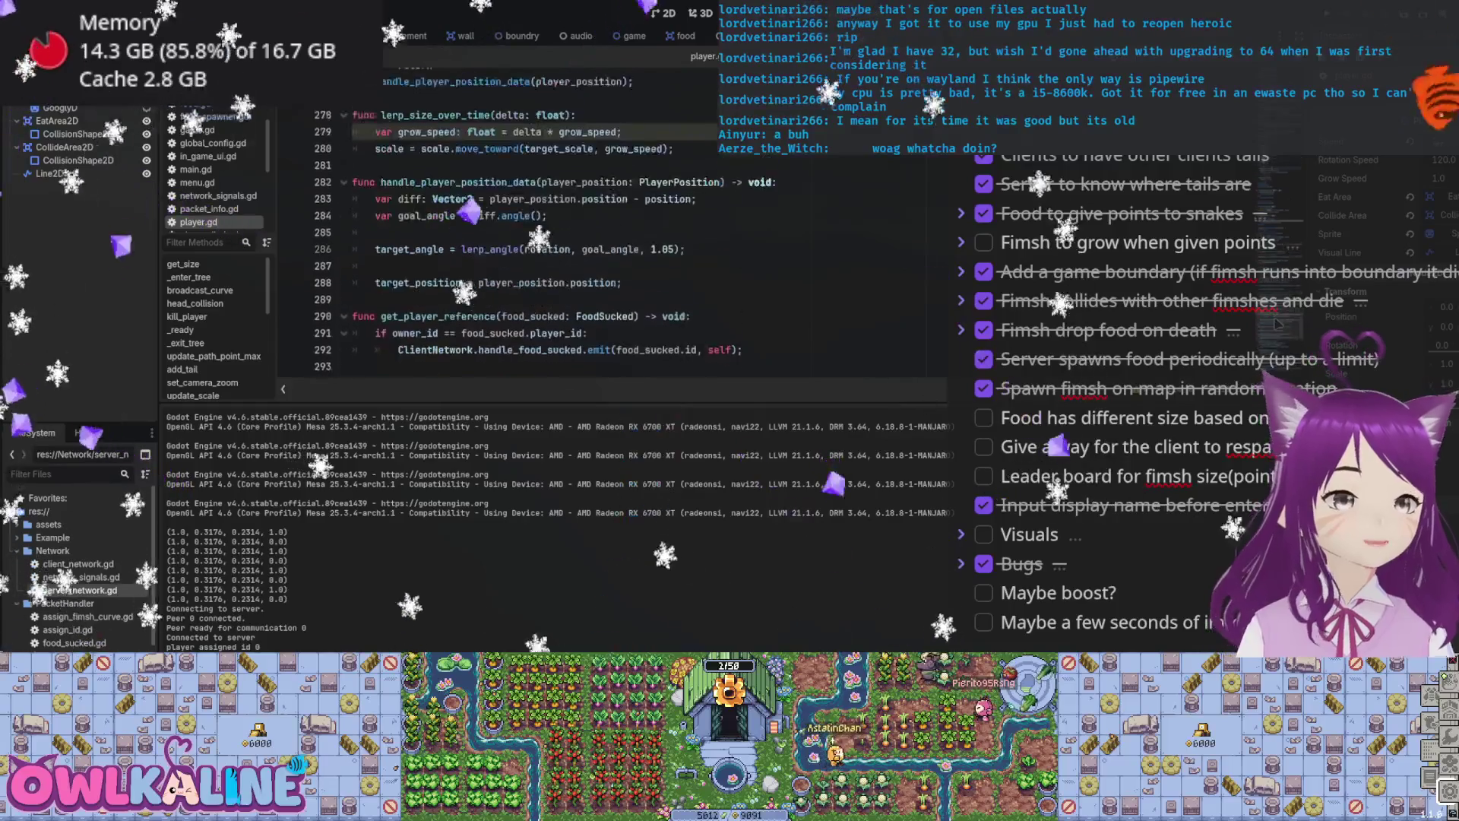
pyautogui.scroll(14, 733, 237)
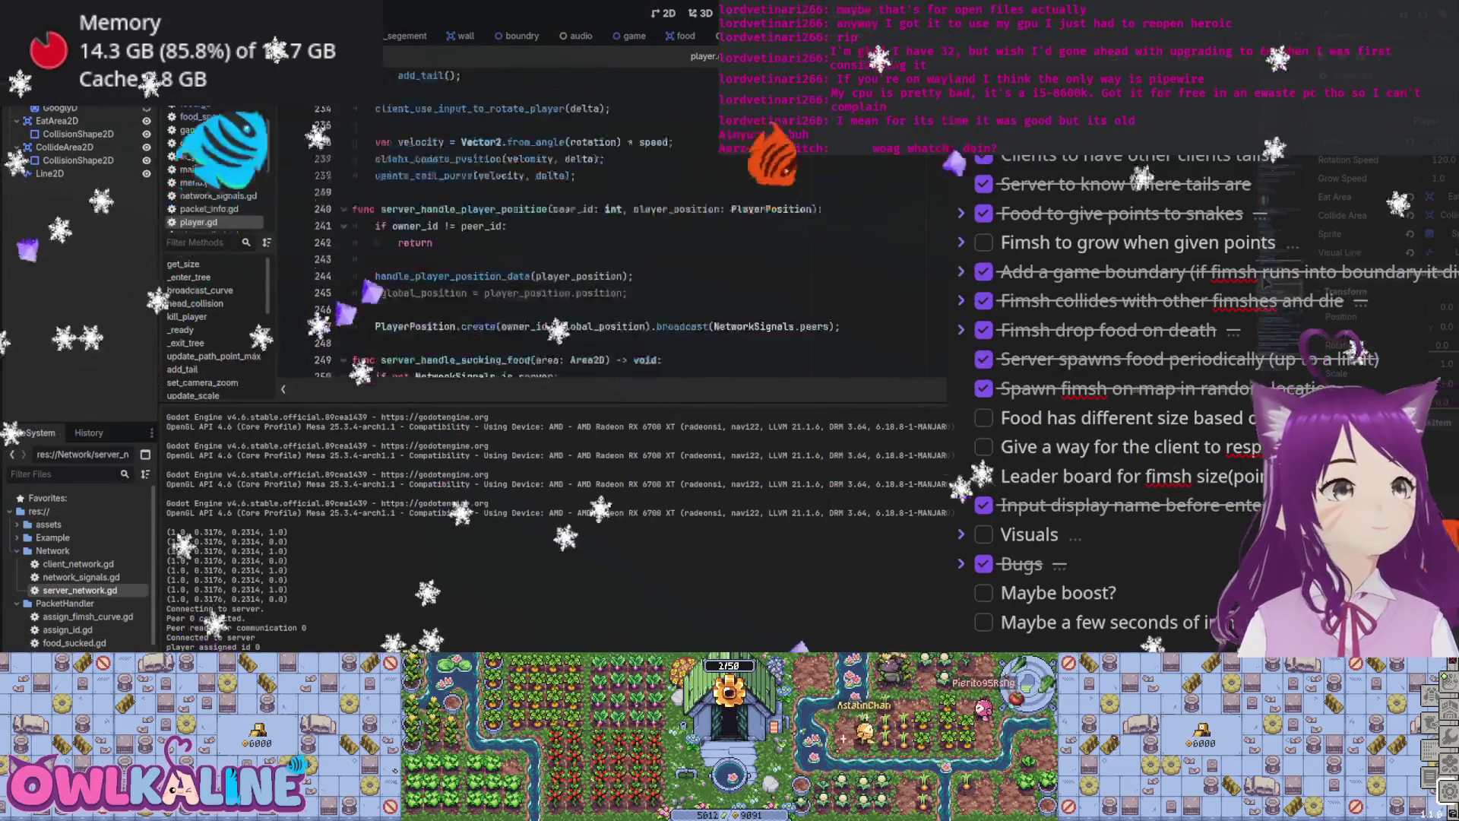
pyautogui.scroll(7, 733, 237)
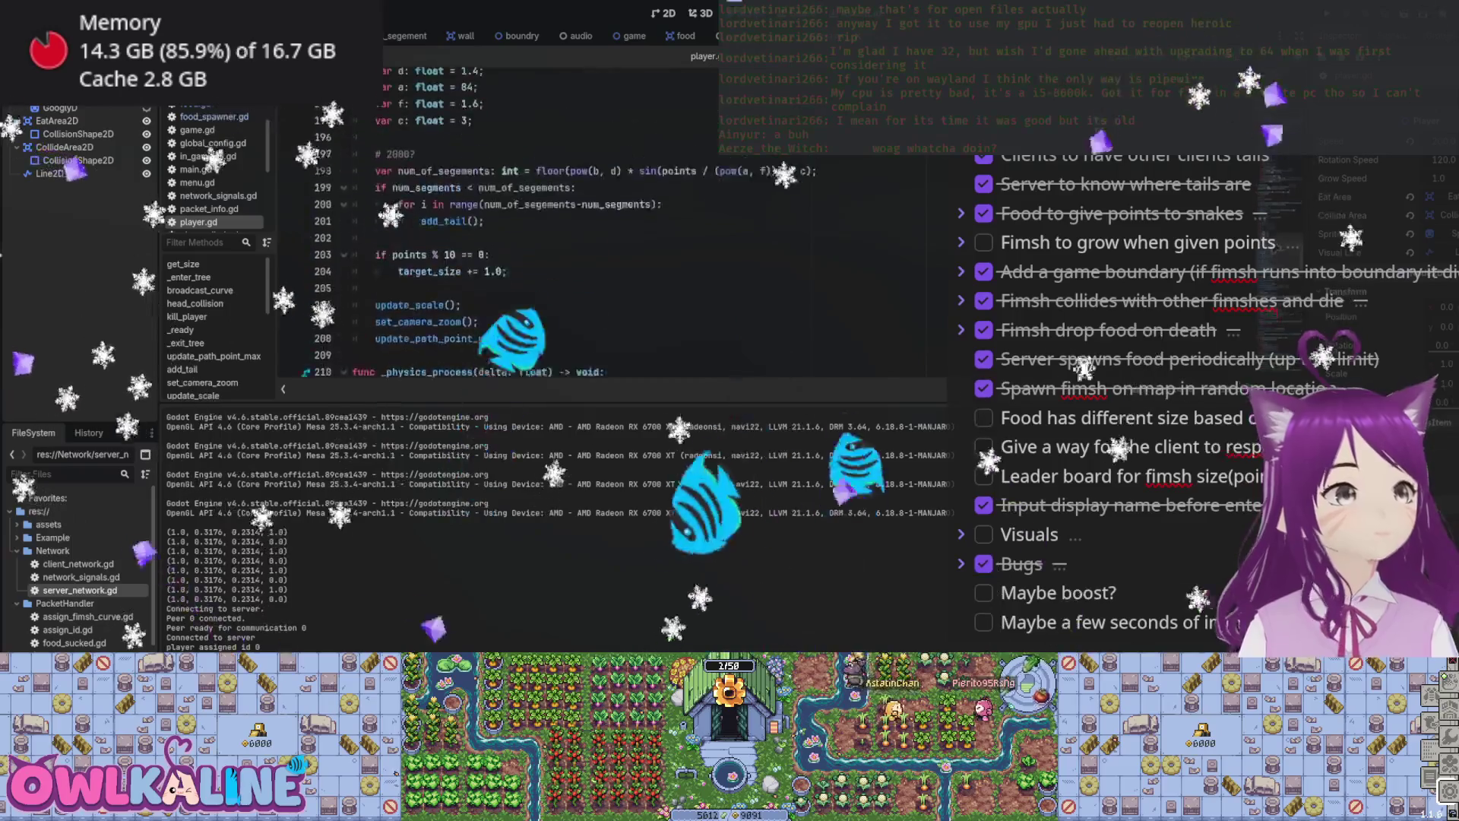
pyautogui.scroll(15, 733, 237)
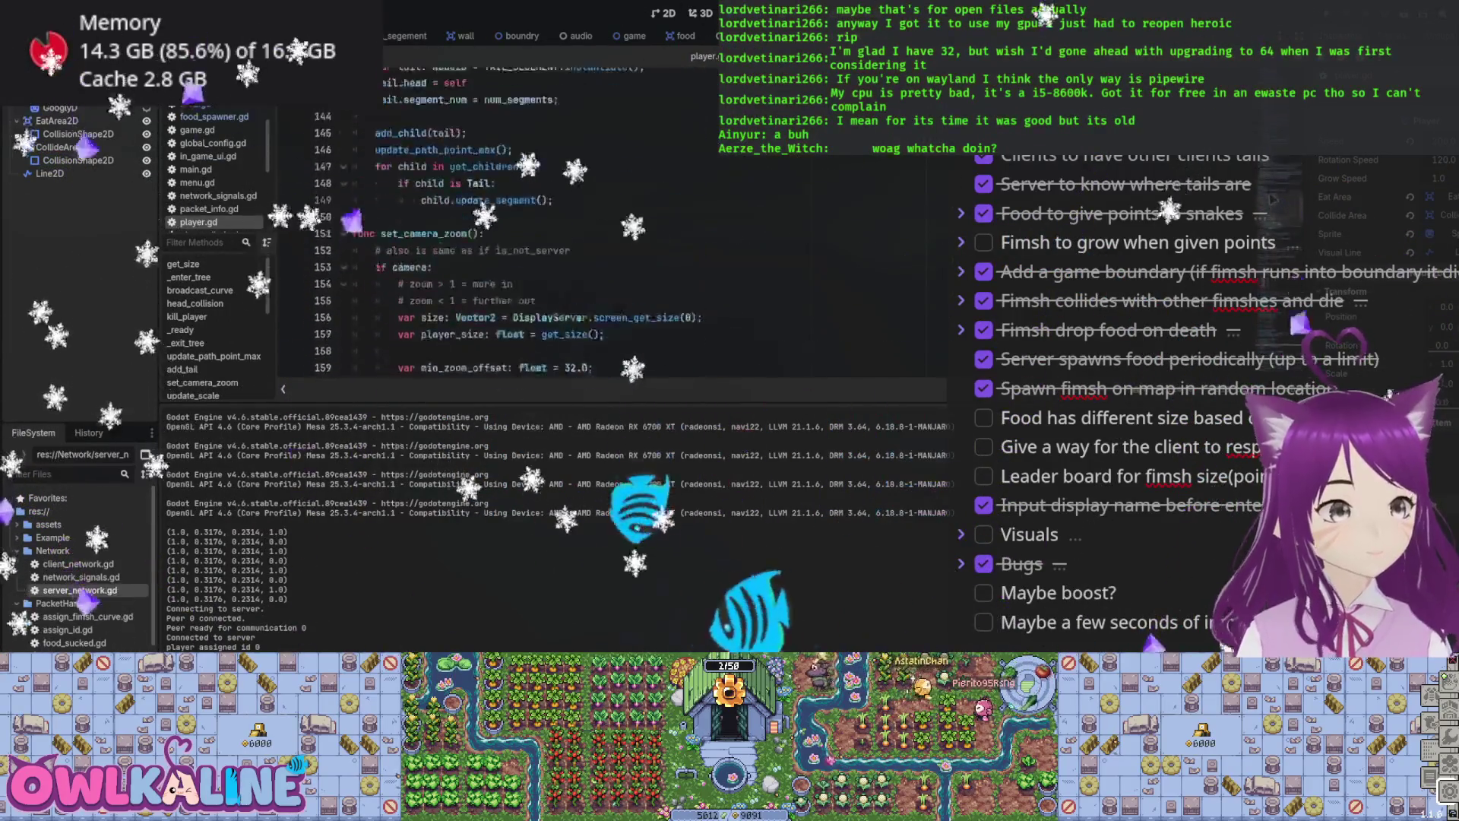
pyautogui.scroll(8, 733, 237)
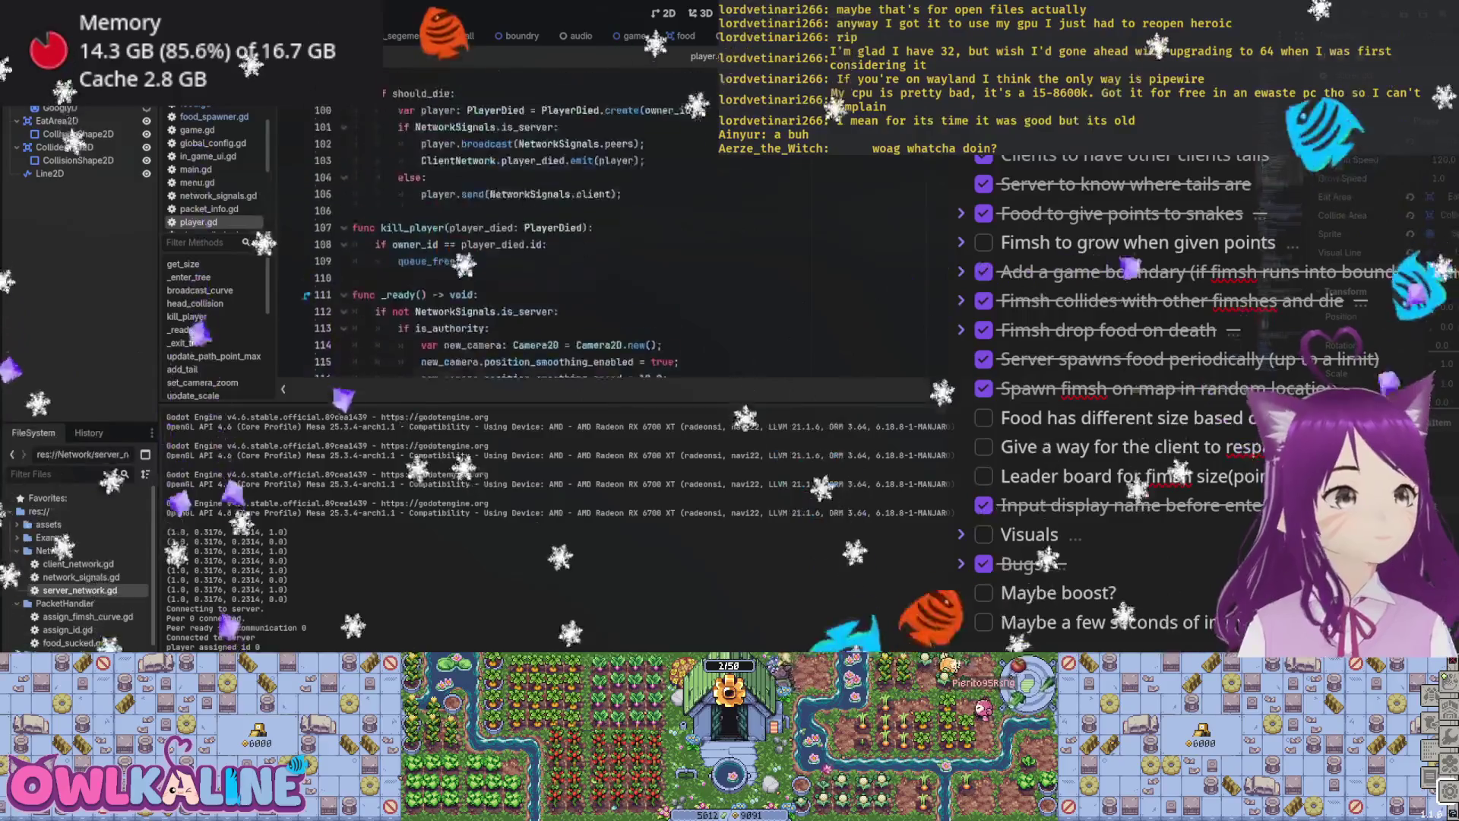
pyautogui.scroll(5, 732, 237)
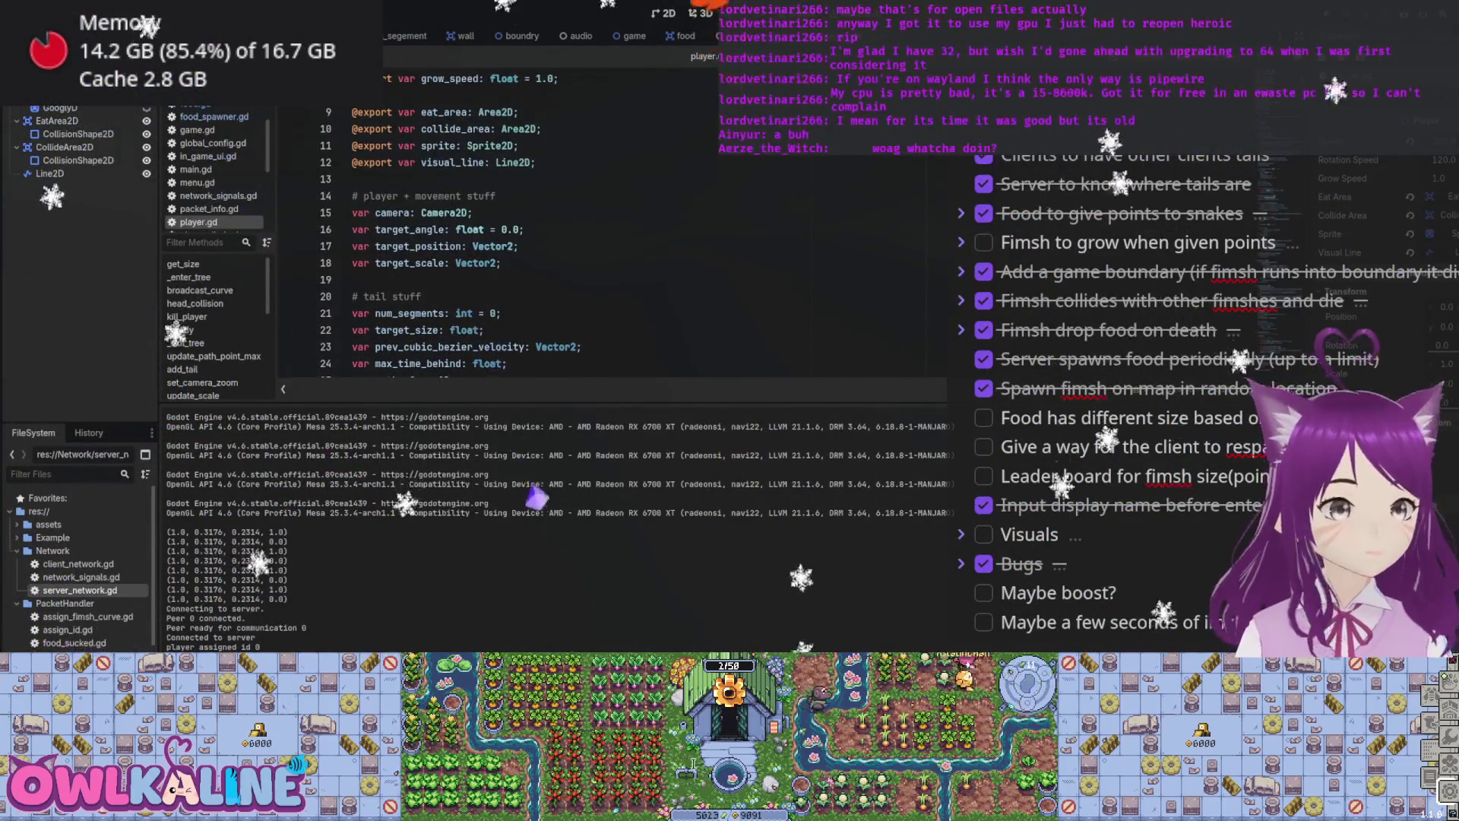
pyautogui.scroll(-15, 608, 228)
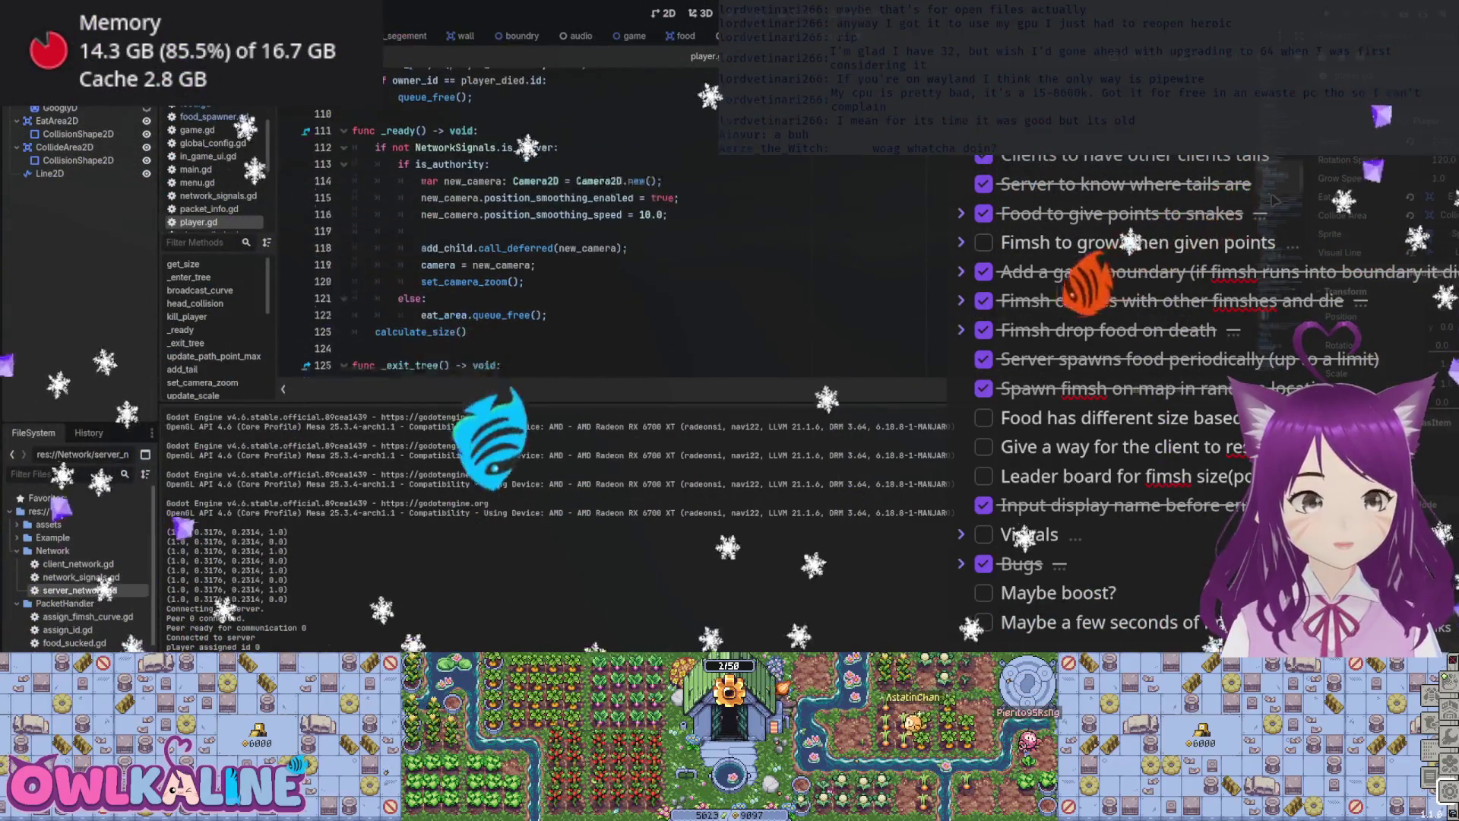
pyautogui.scroll(-4, 608, 228)
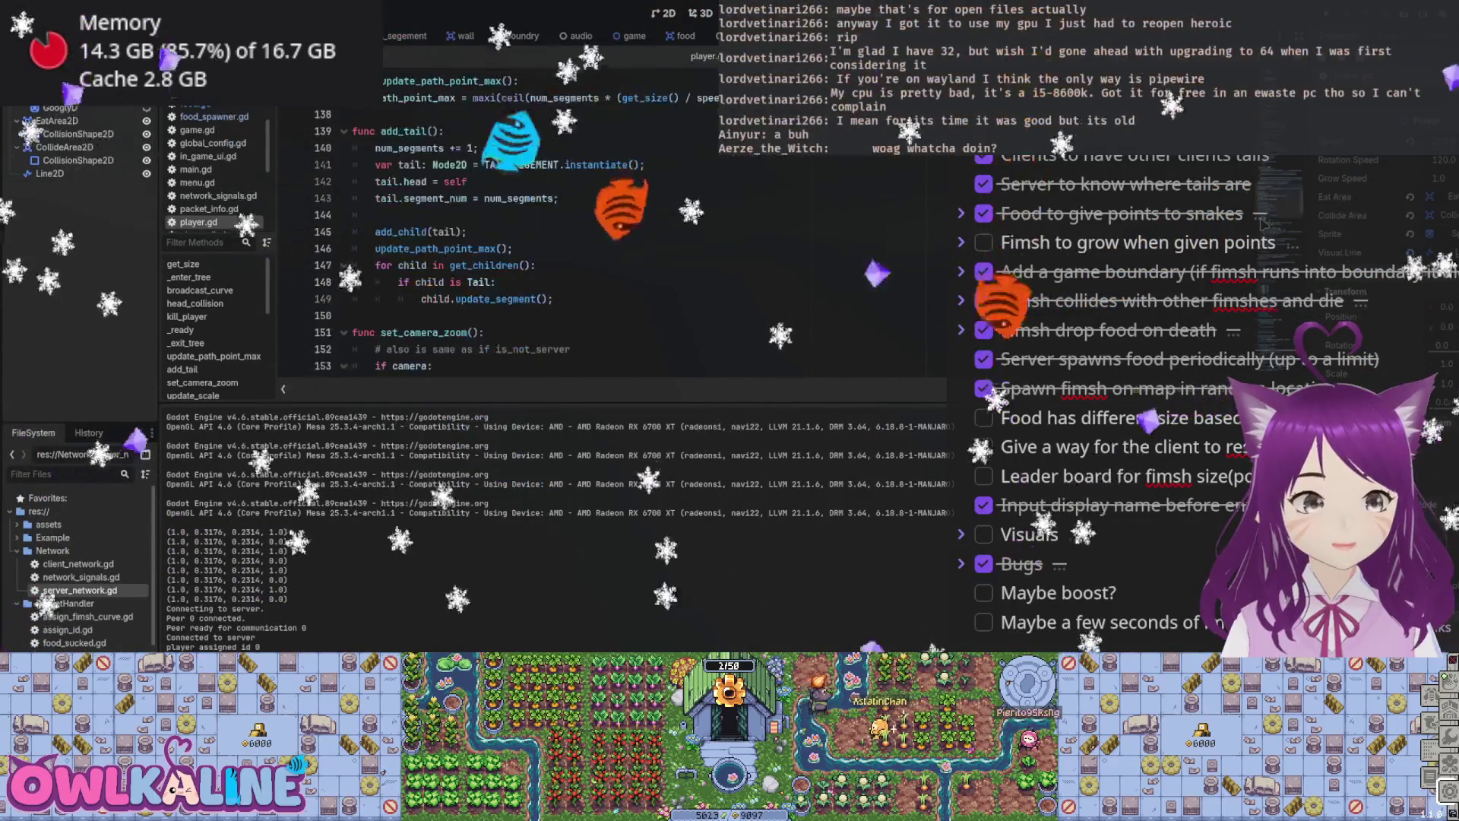
pyautogui.scroll(-4, 608, 228)
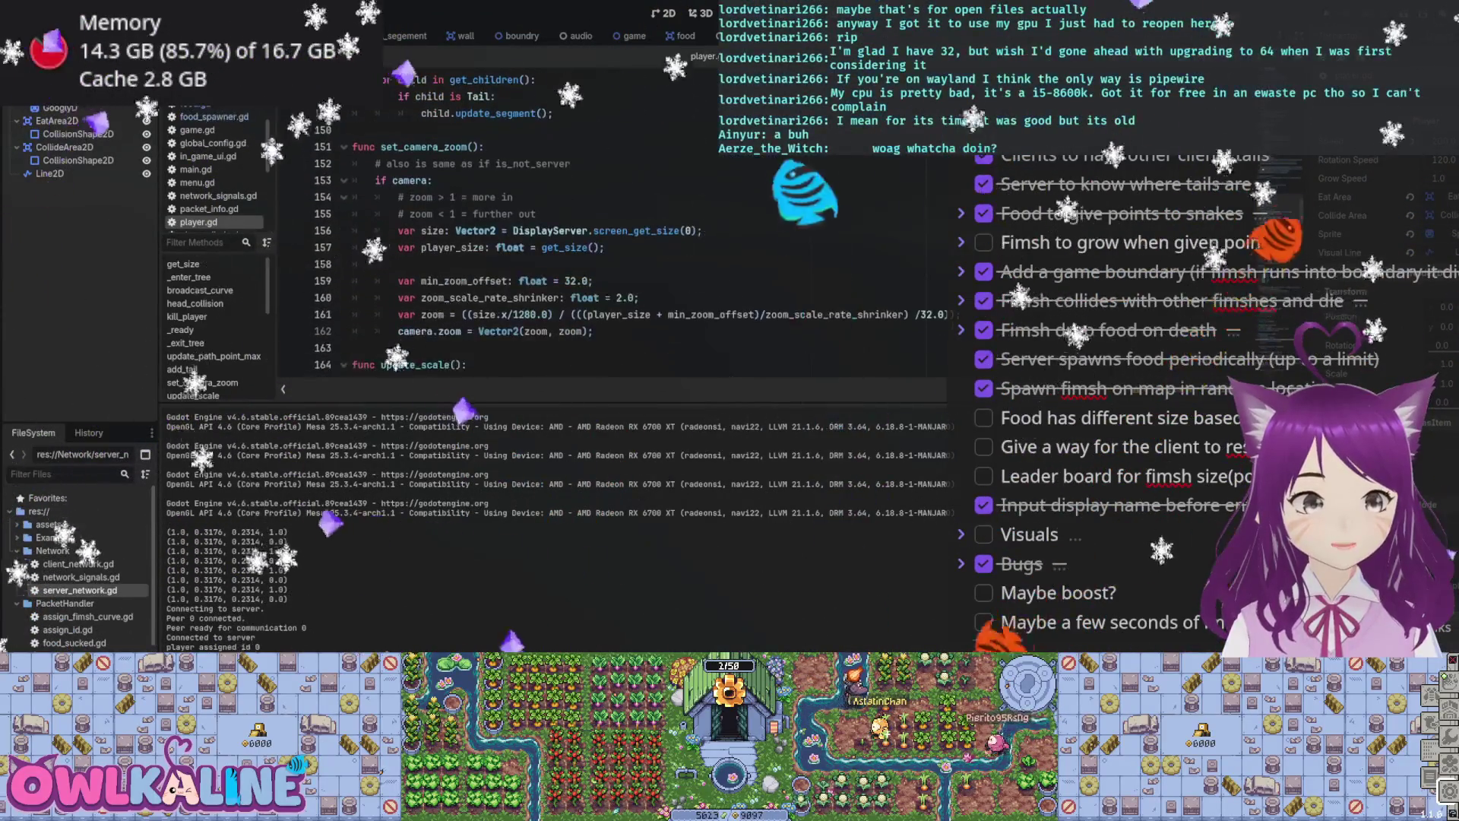
pyautogui.scroll(-4, 608, 228)
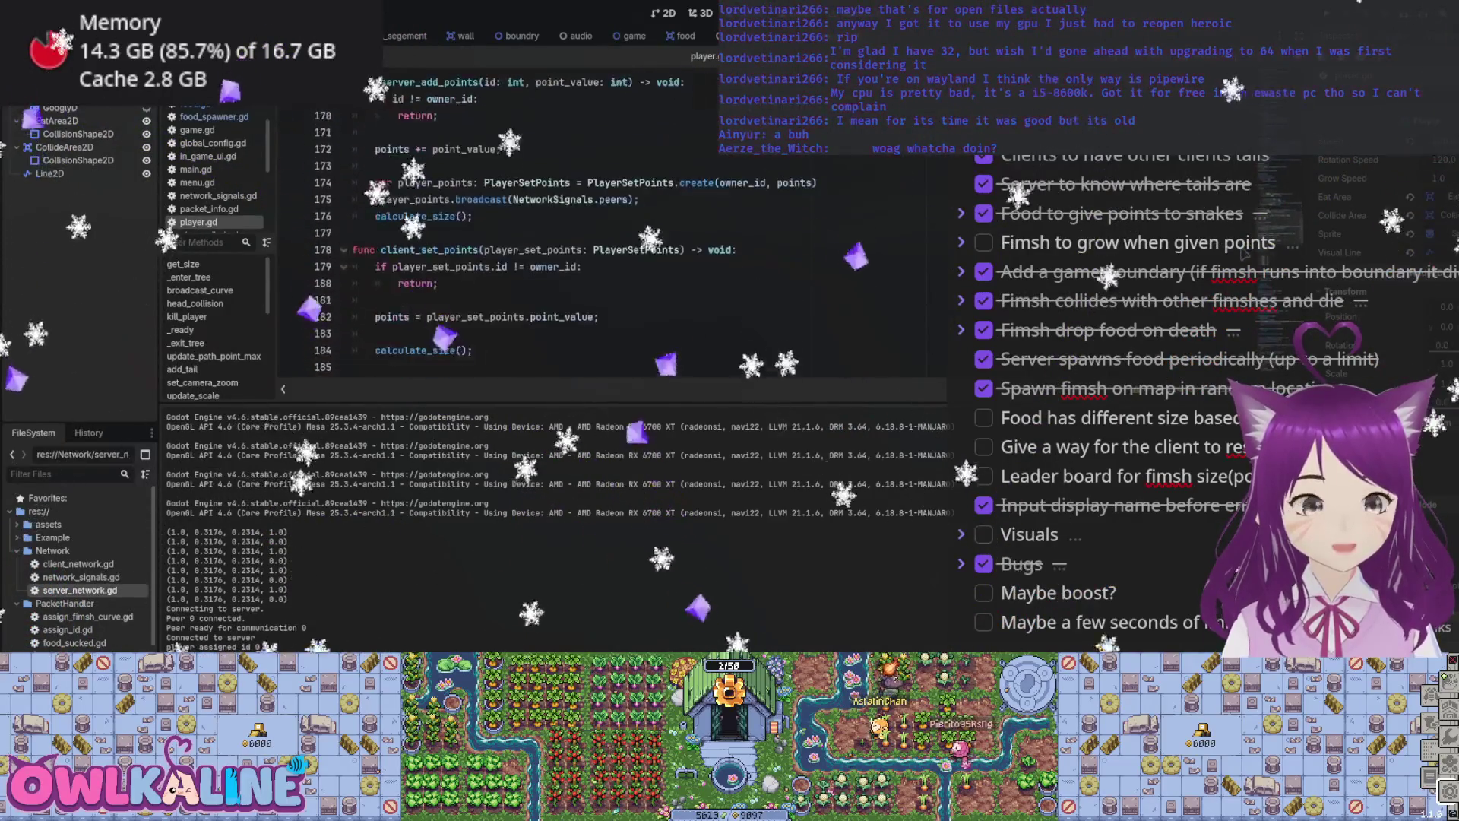
pyautogui.scroll(2, 868, 208)
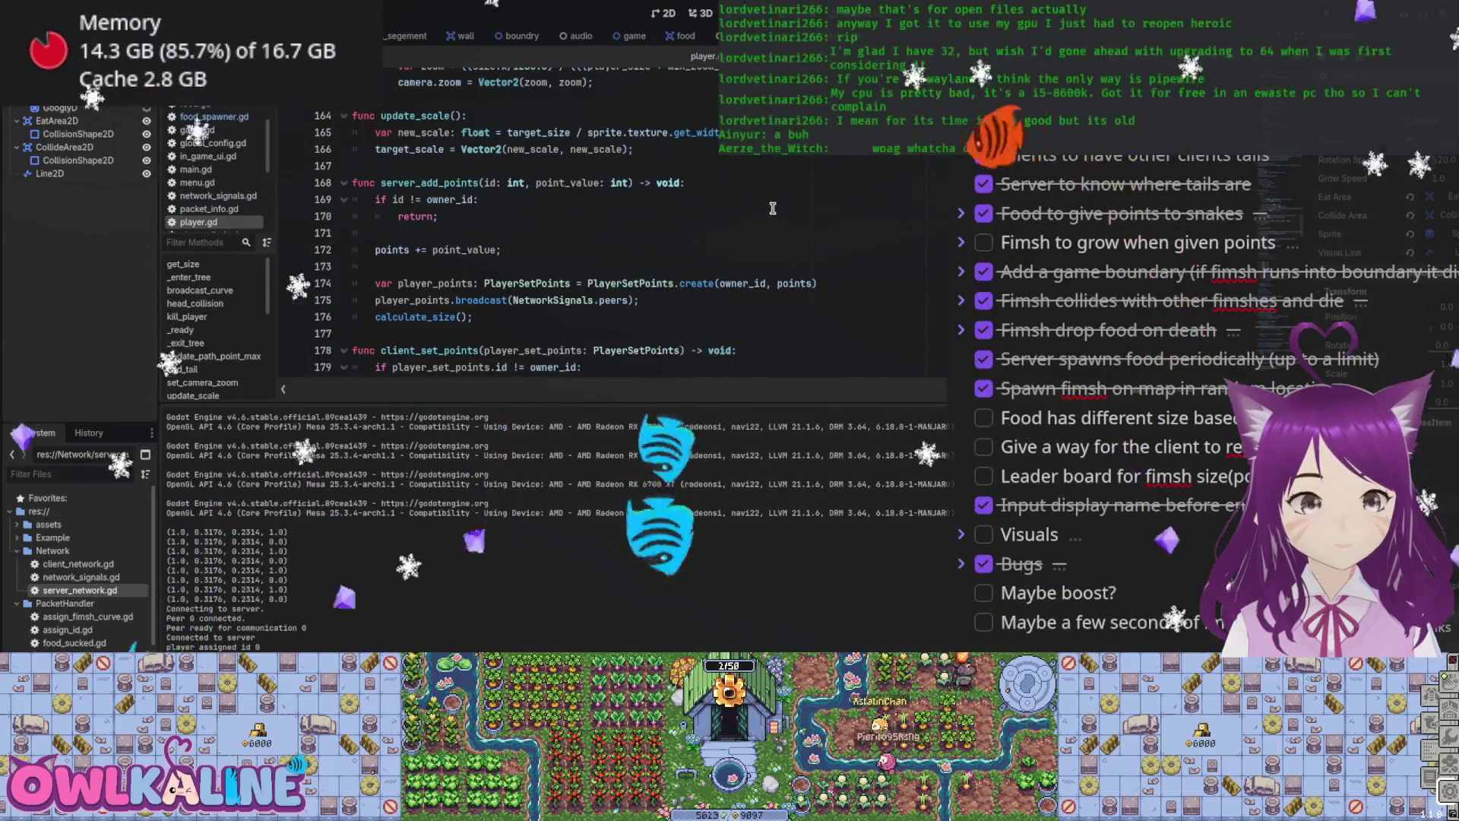
pyautogui.scroll(-2, 772, 209)
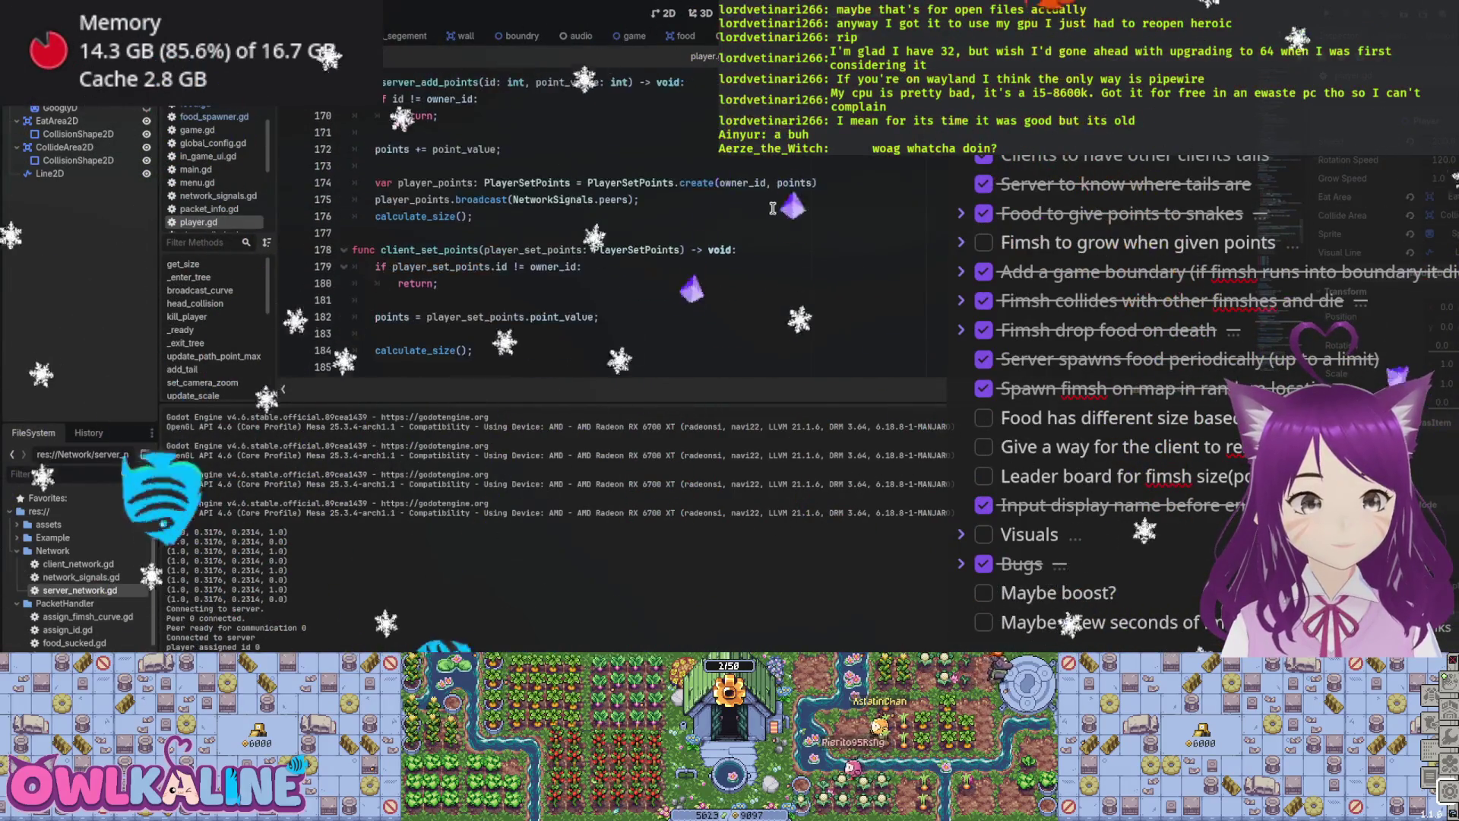
pyautogui.scroll(-9, 777, 206)
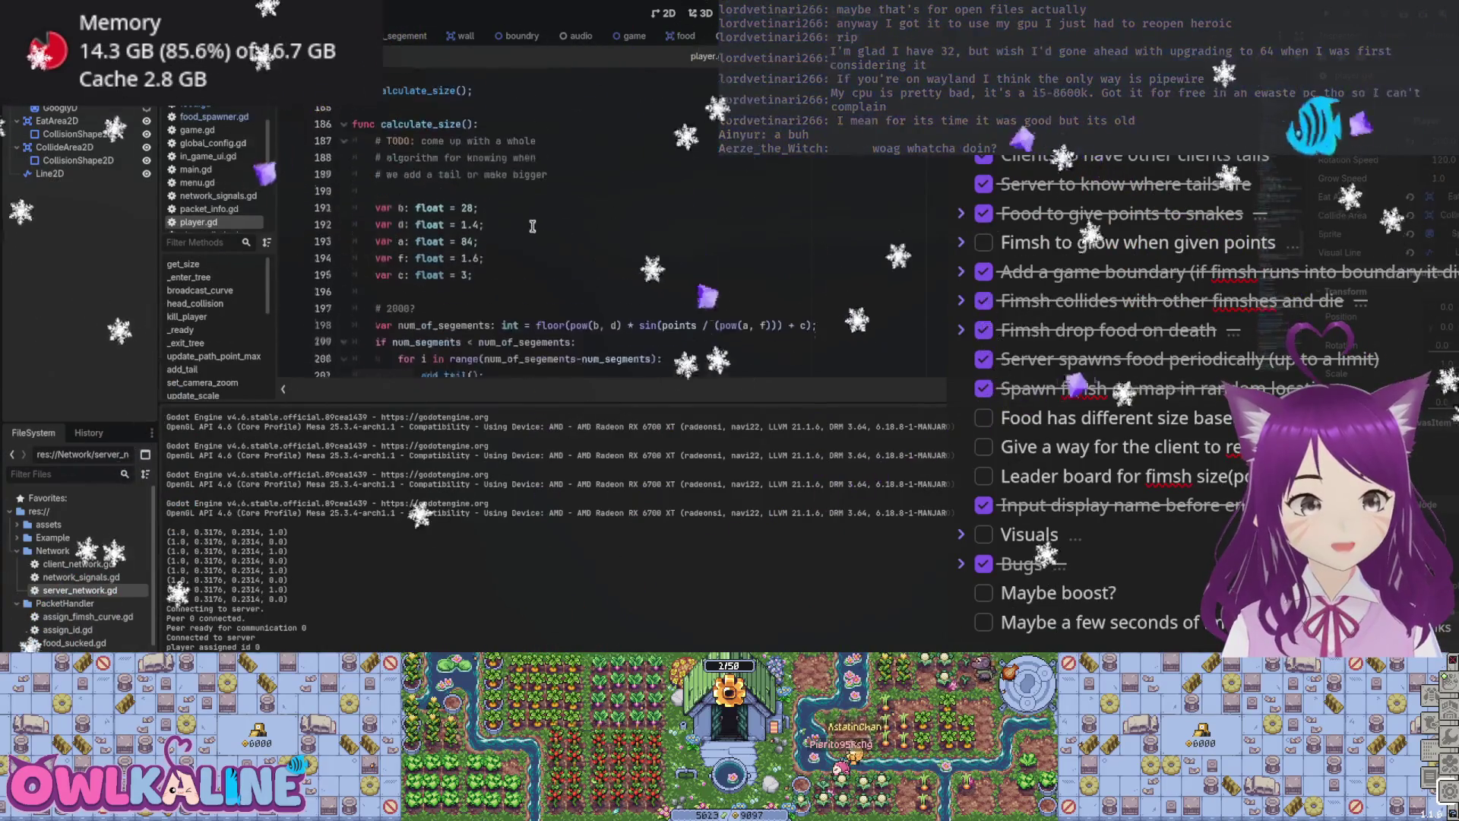
# Step: Comment out the points % 10 check and target_size increase on lines 203–204, then relaunch
pyautogui.click(387, 236)
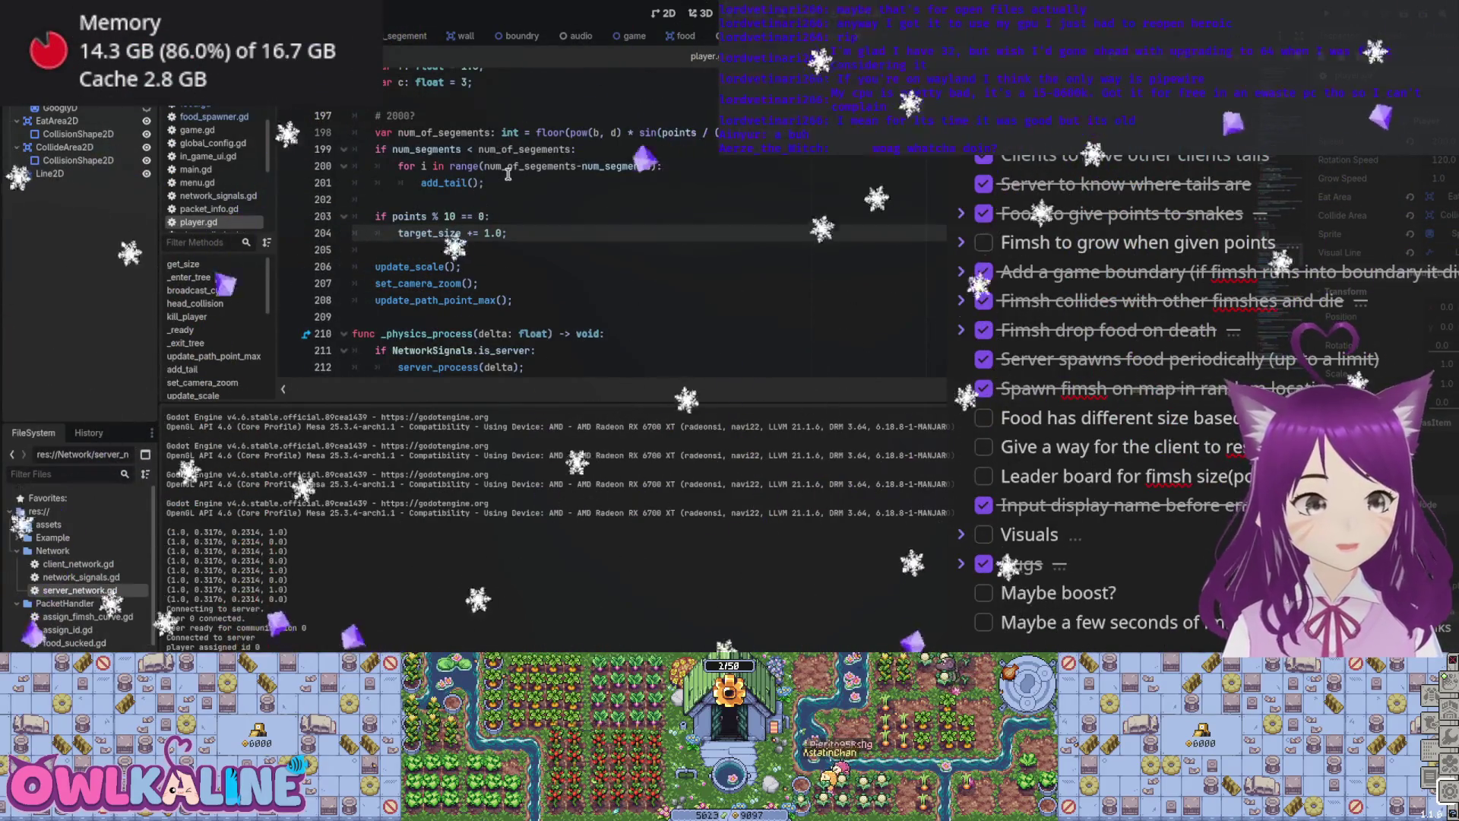
pyautogui.press('Up')
pyautogui.hotkey('ctrl', 'k')
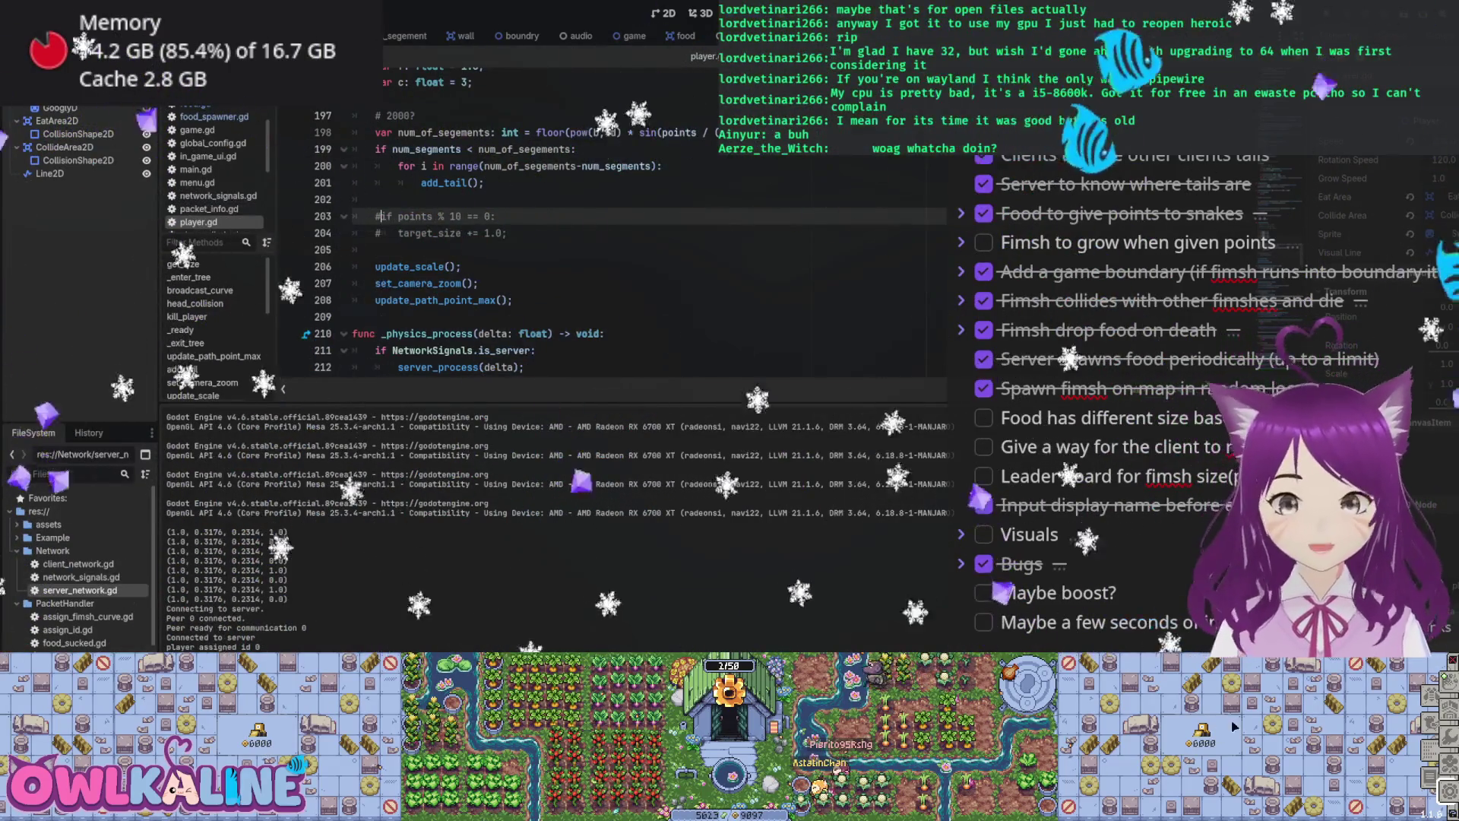
pyautogui.press('F5')
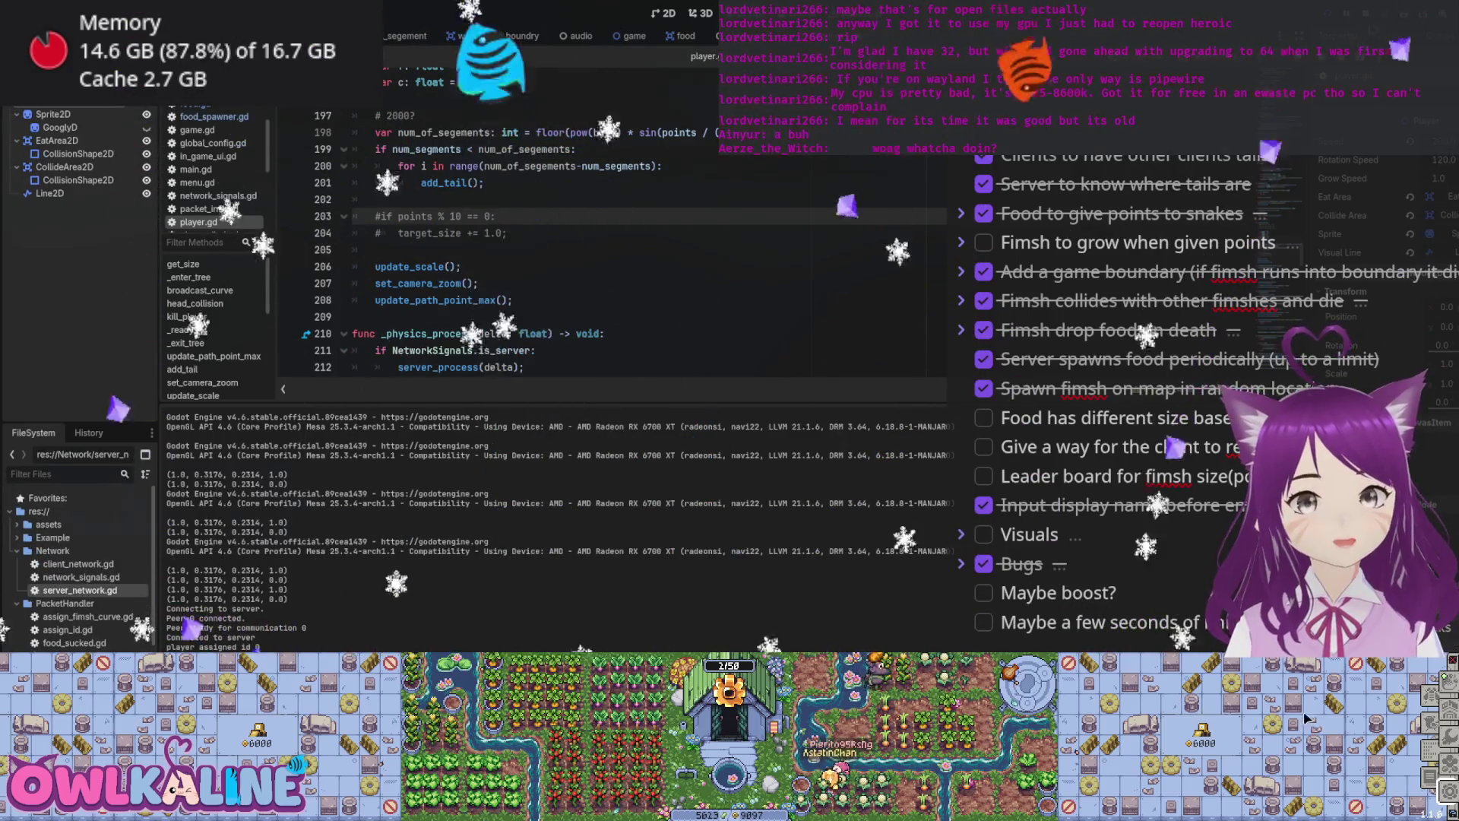
pyautogui.scroll(7, 524, 239)
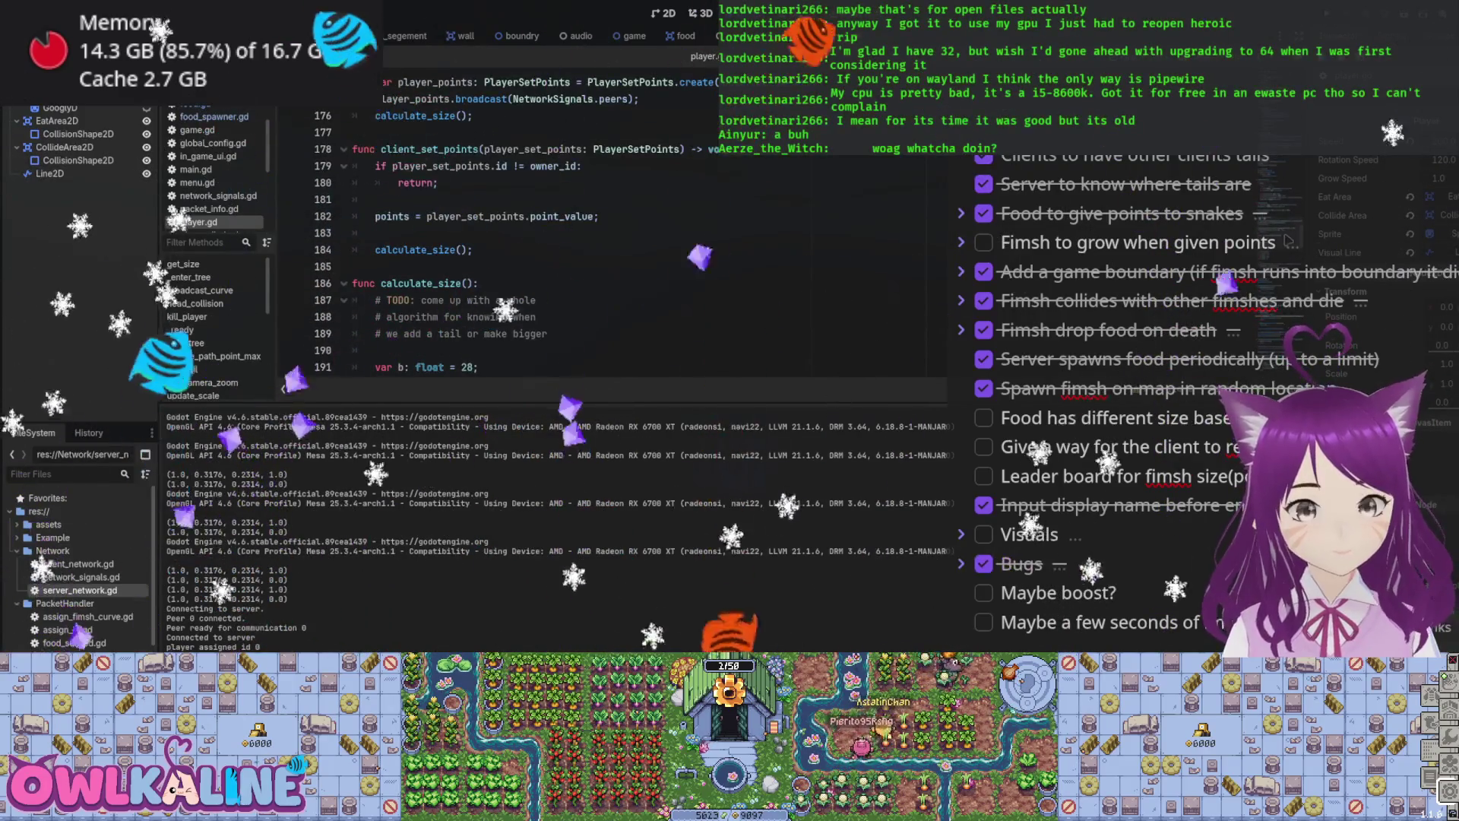
pyautogui.write('return;')
pyautogui.scroll(-1, 524, 239)
pyautogui.scroll(-5, 608, 238)
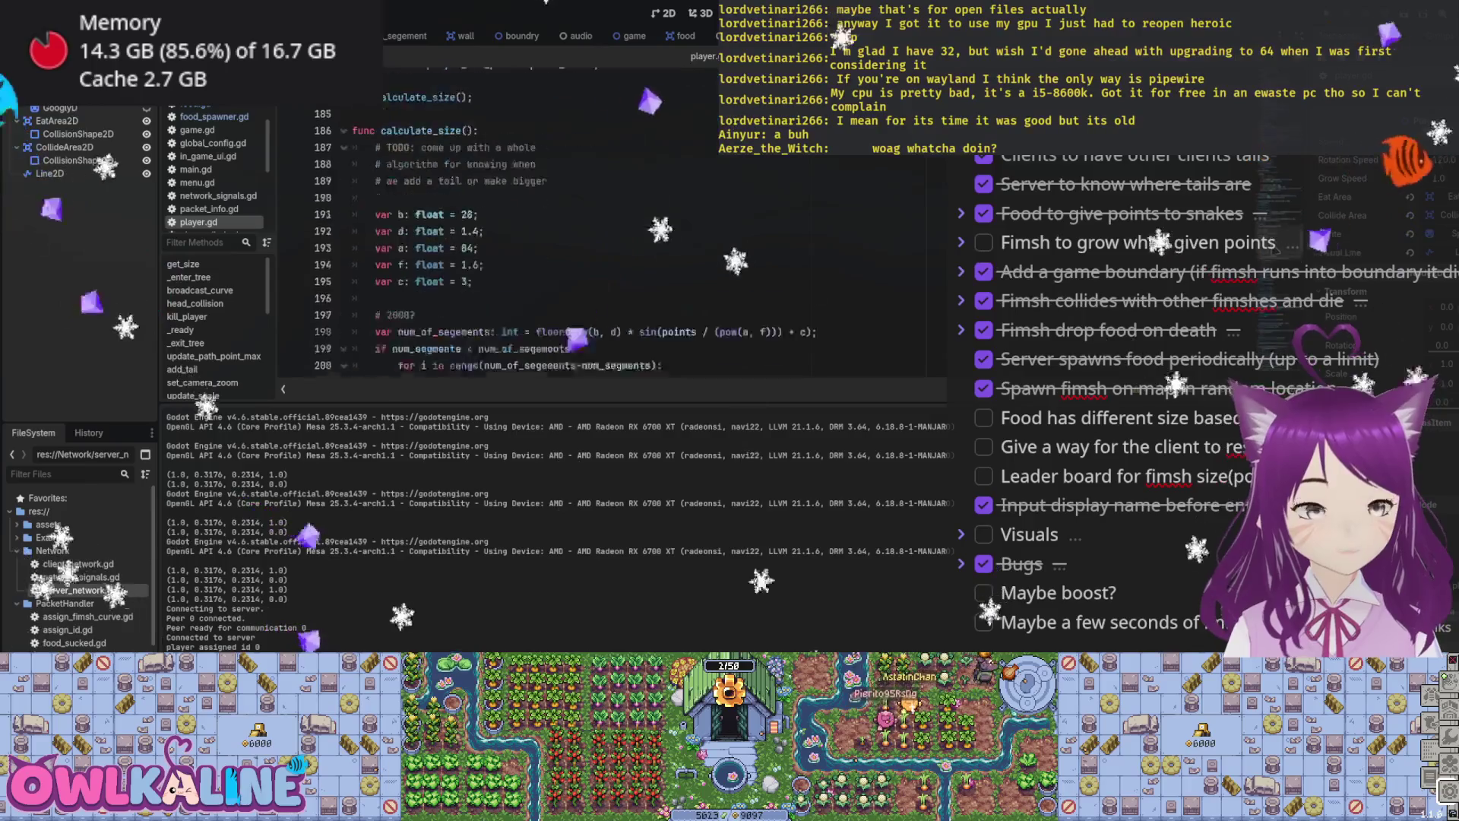
pyautogui.scroll(2, 677, 187)
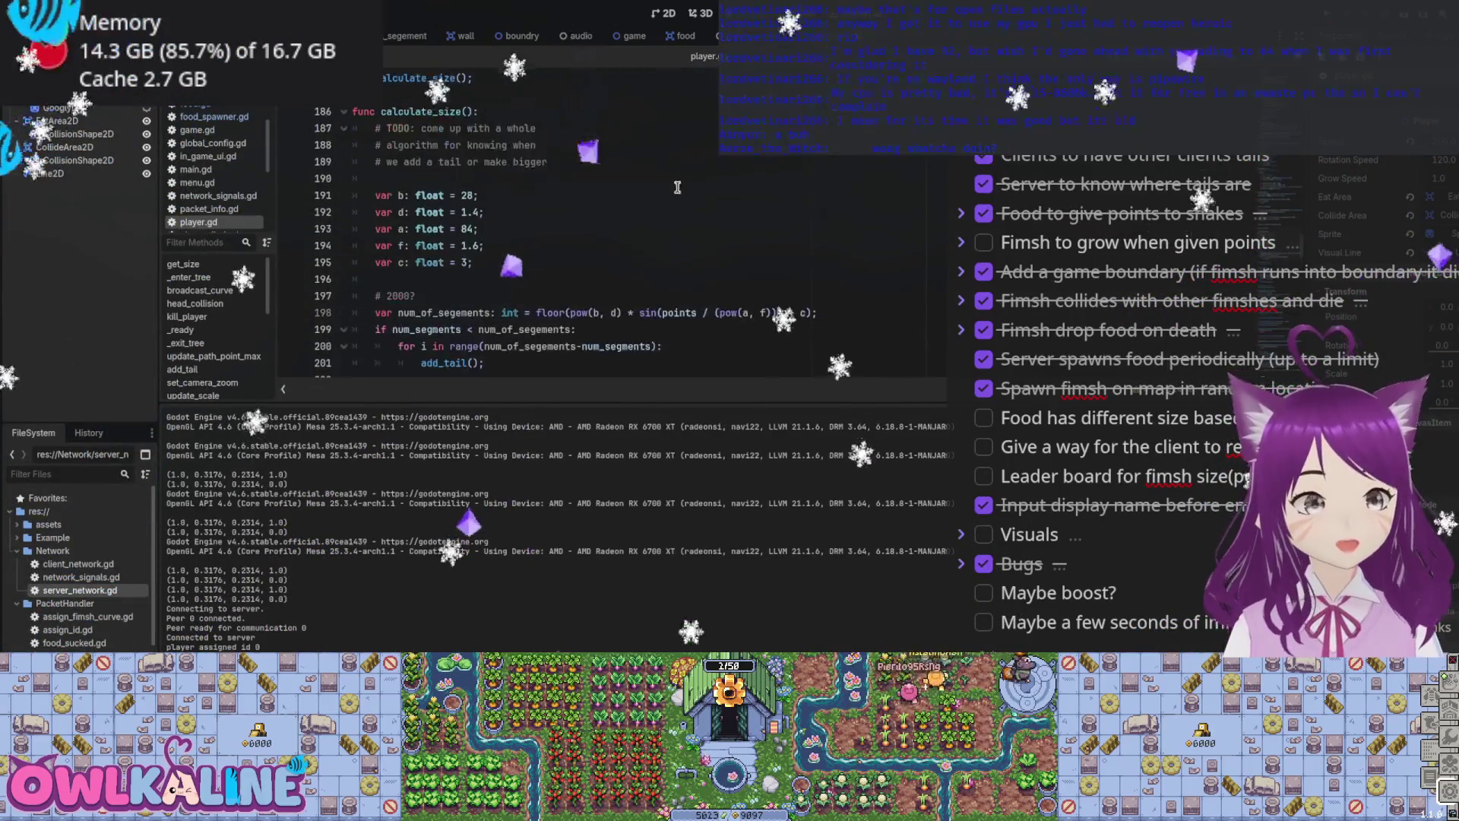
pyautogui.scroll(-3, 524, 233)
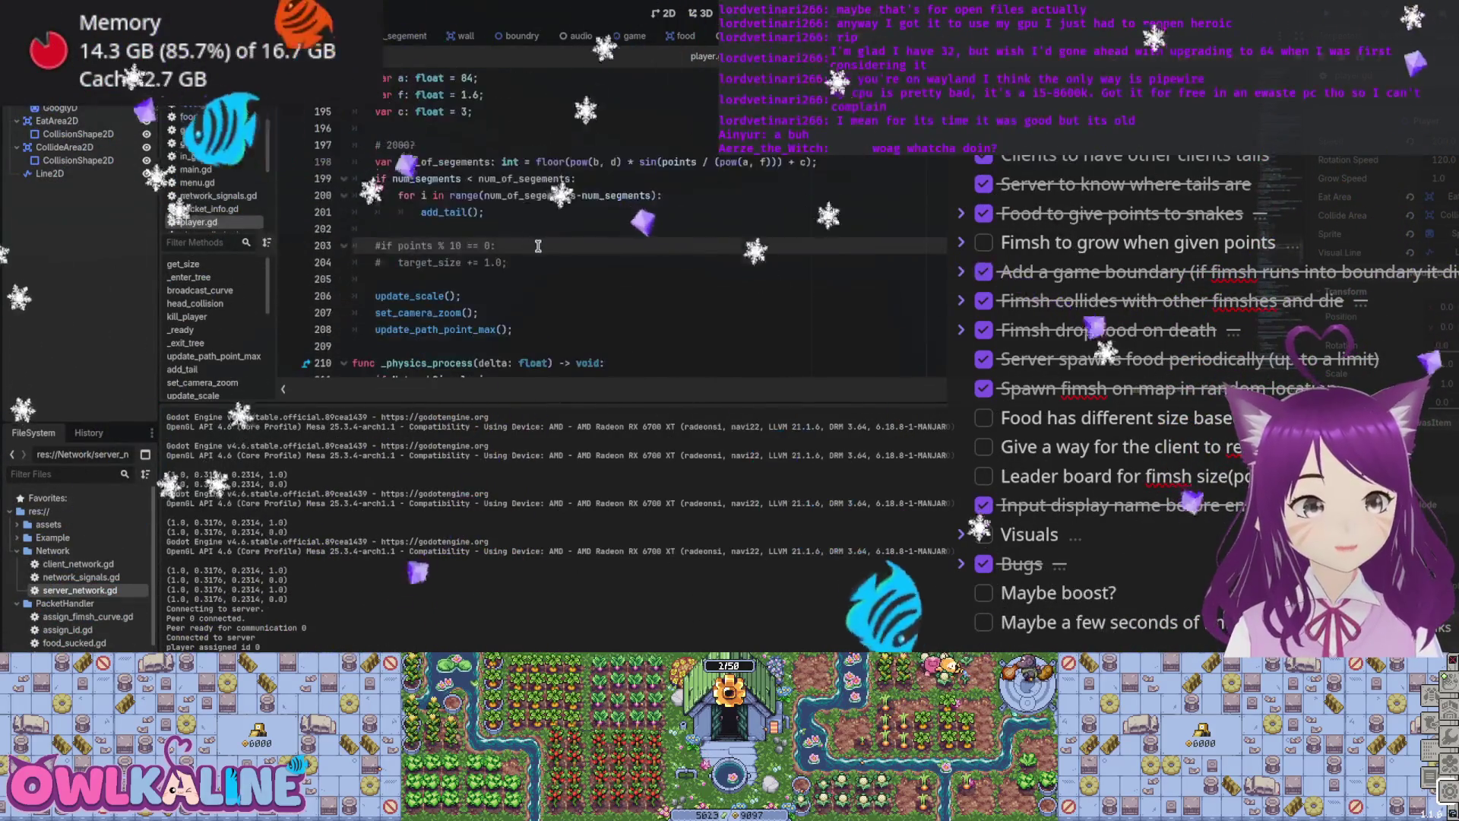
pyautogui.click(453, 211)
pyautogui.scroll(12, 494, 228)
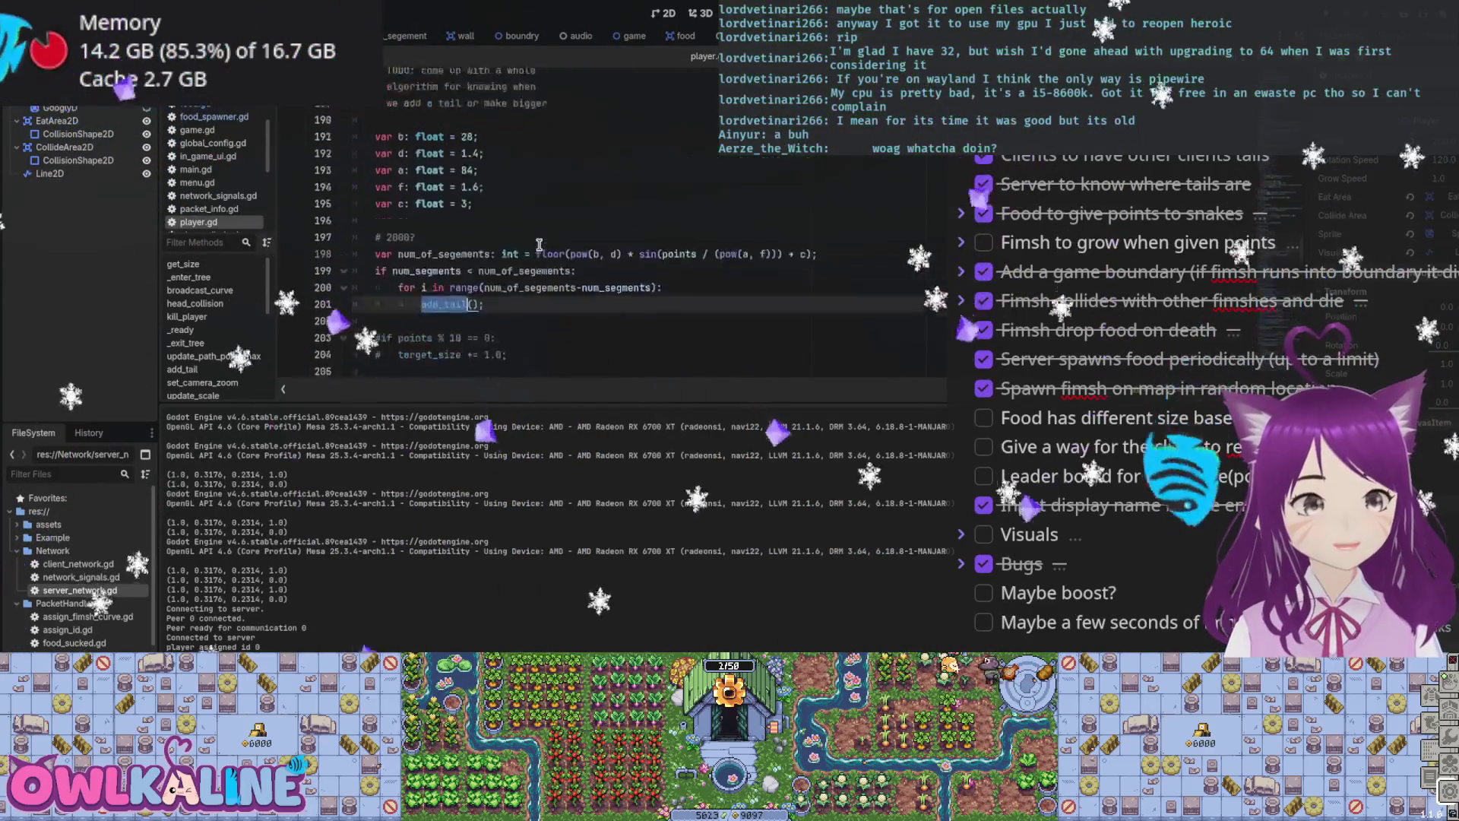
pyautogui.scroll(7, 537, 246)
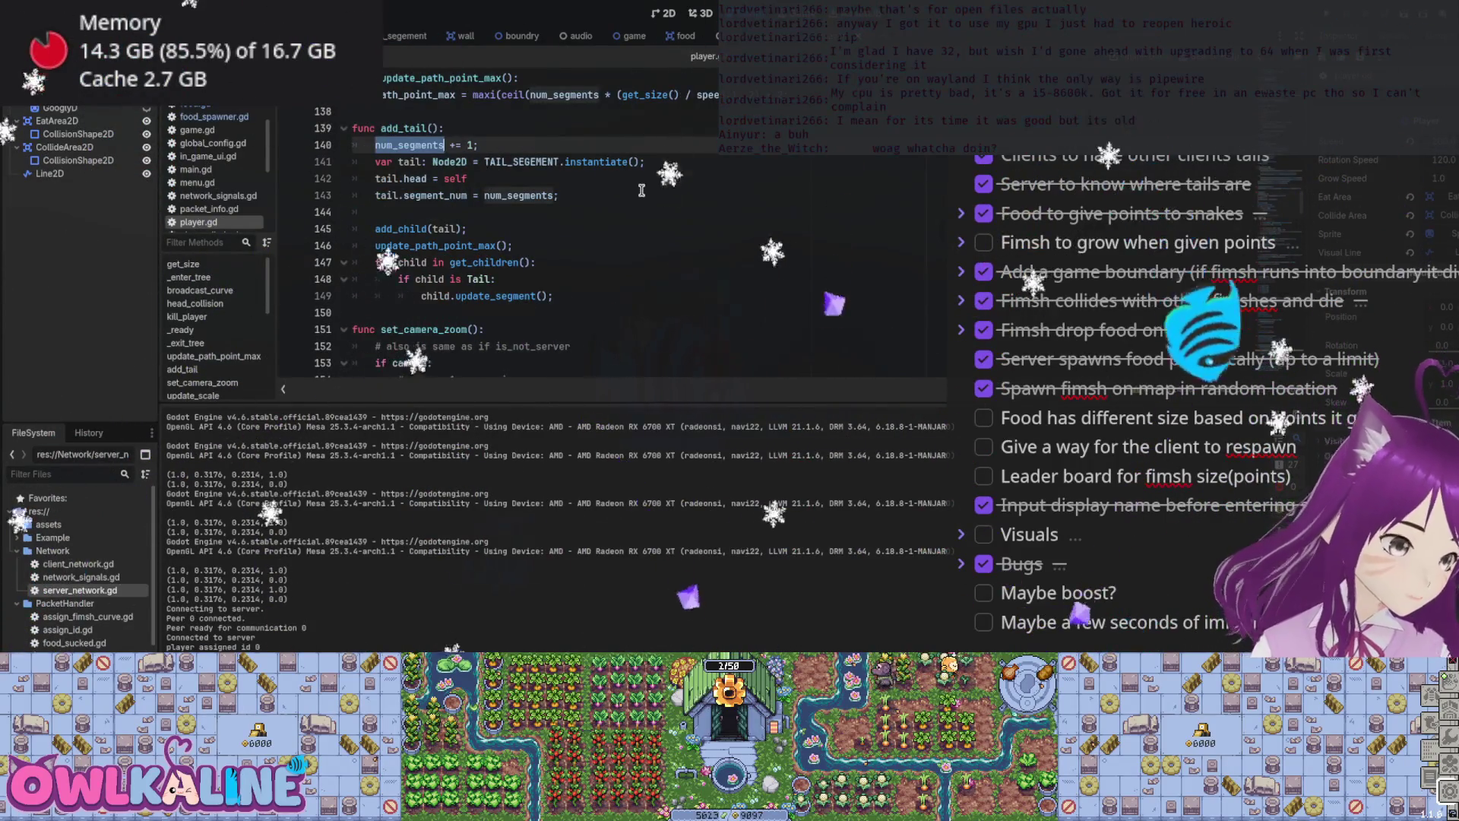
pyautogui.doubleClick(436, 195)
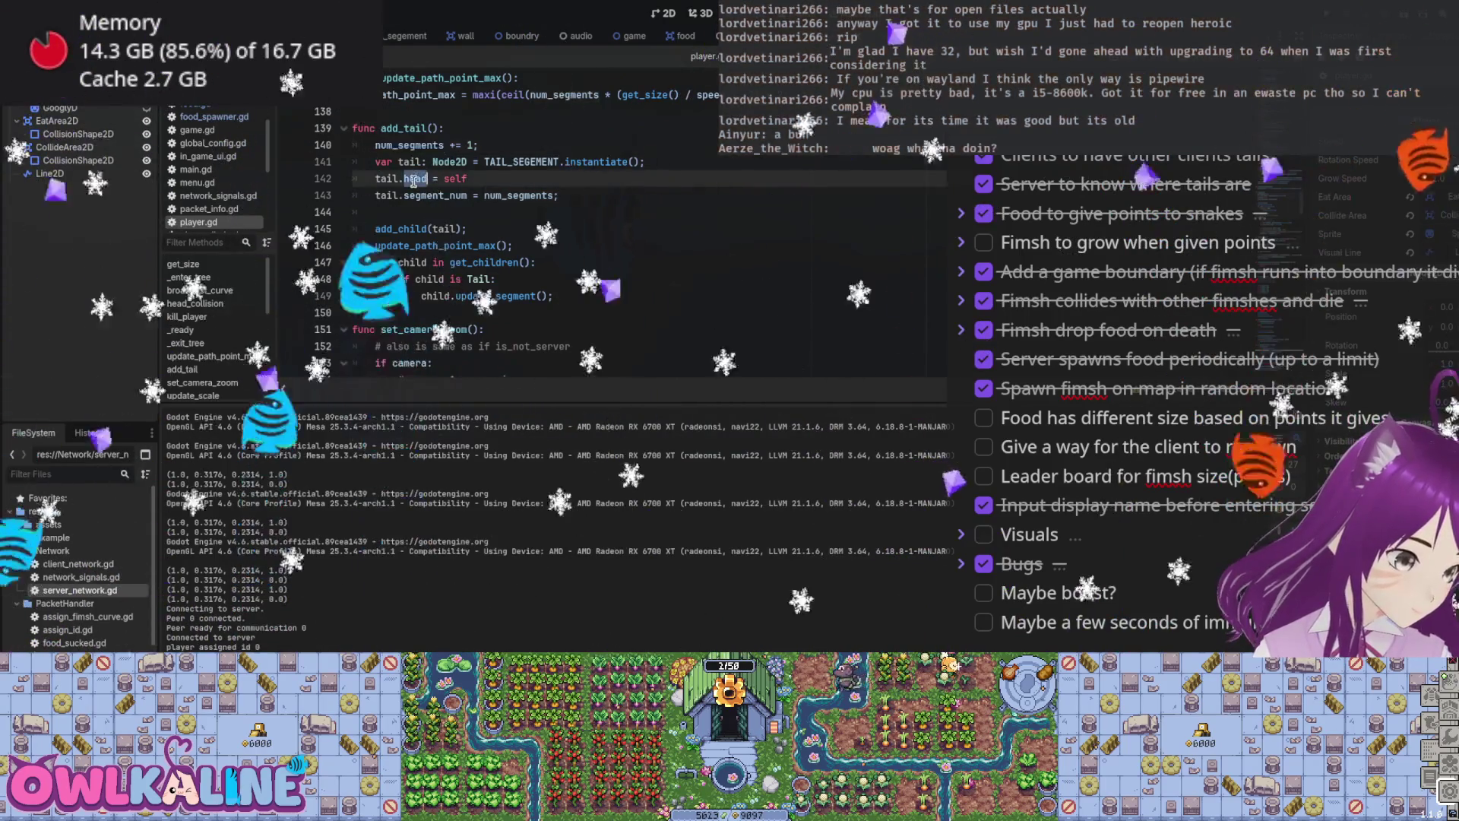
pyautogui.click(415, 228)
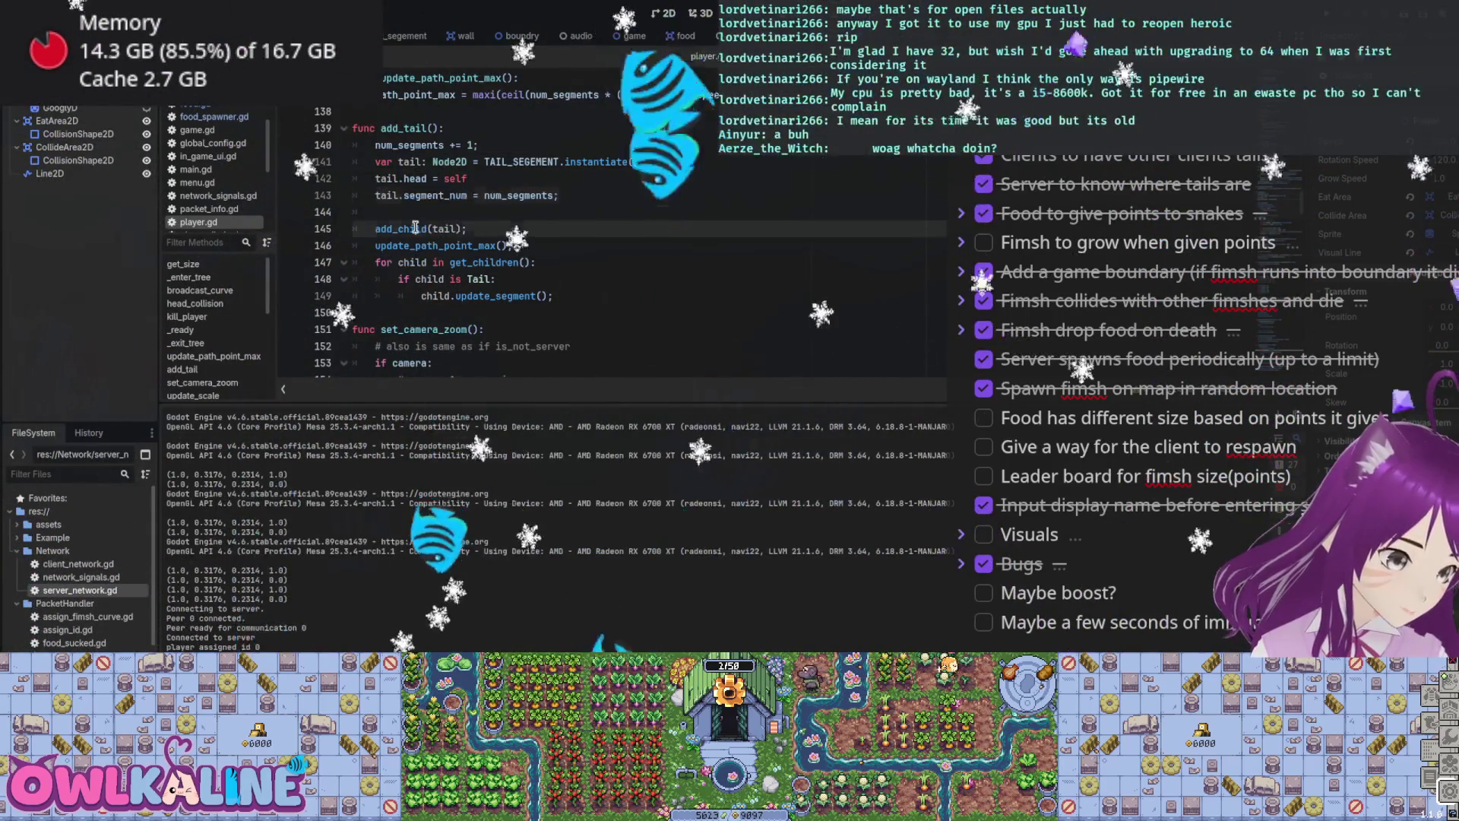
pyautogui.doubleClick(433, 243)
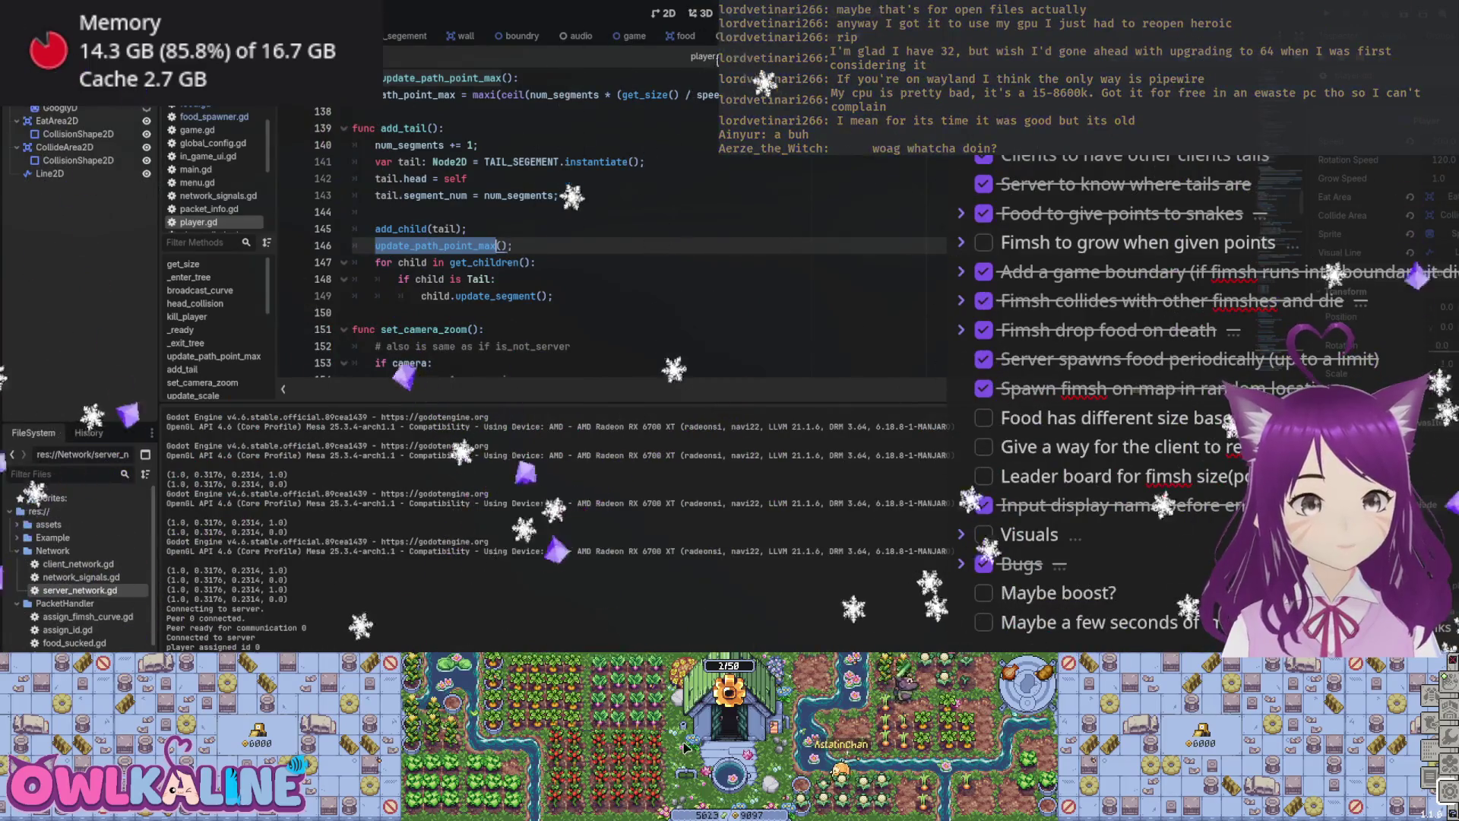
pyautogui.scroll(13, 608, 228)
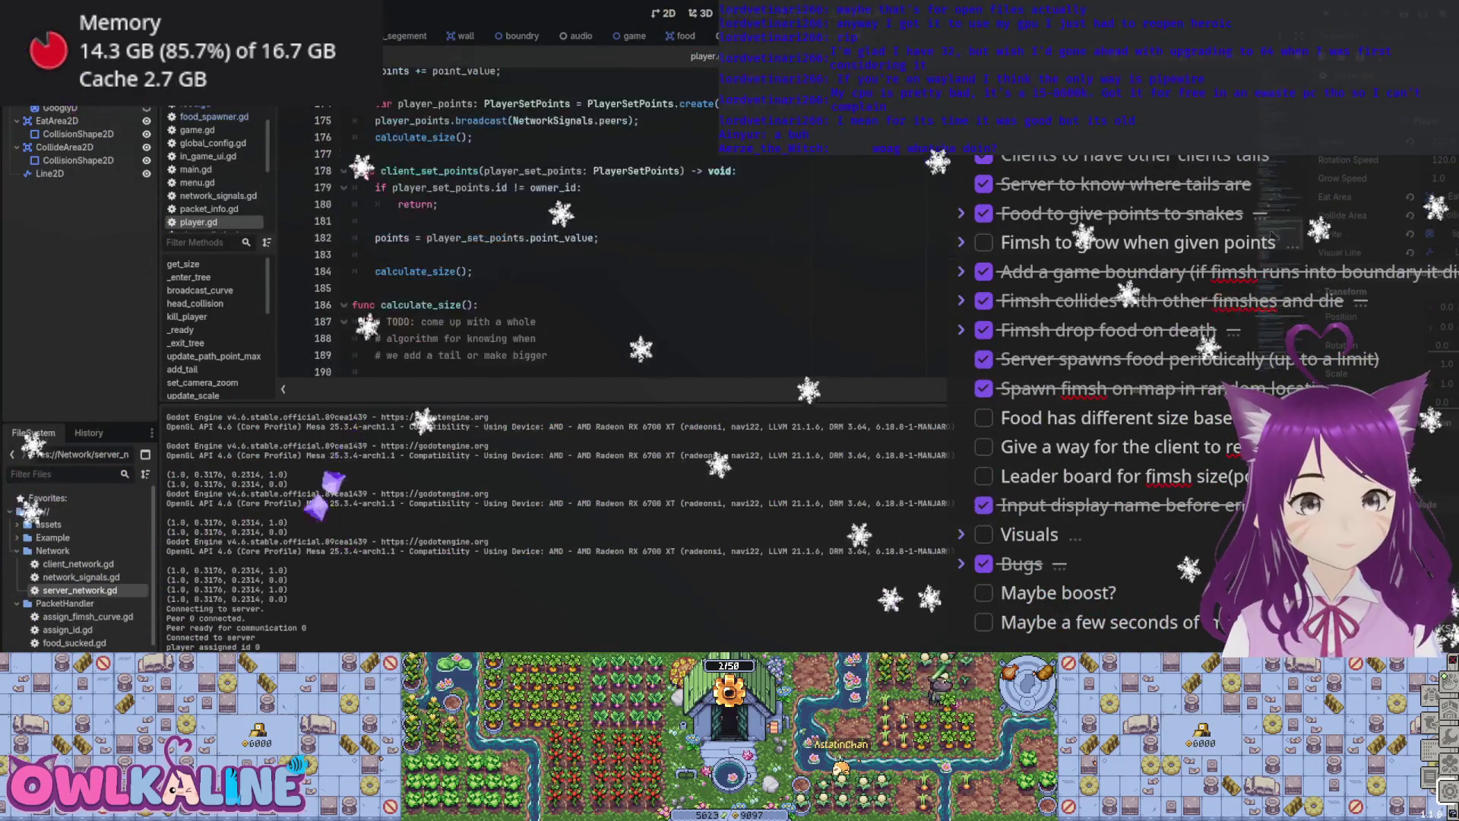
pyautogui.scroll(7, 608, 228)
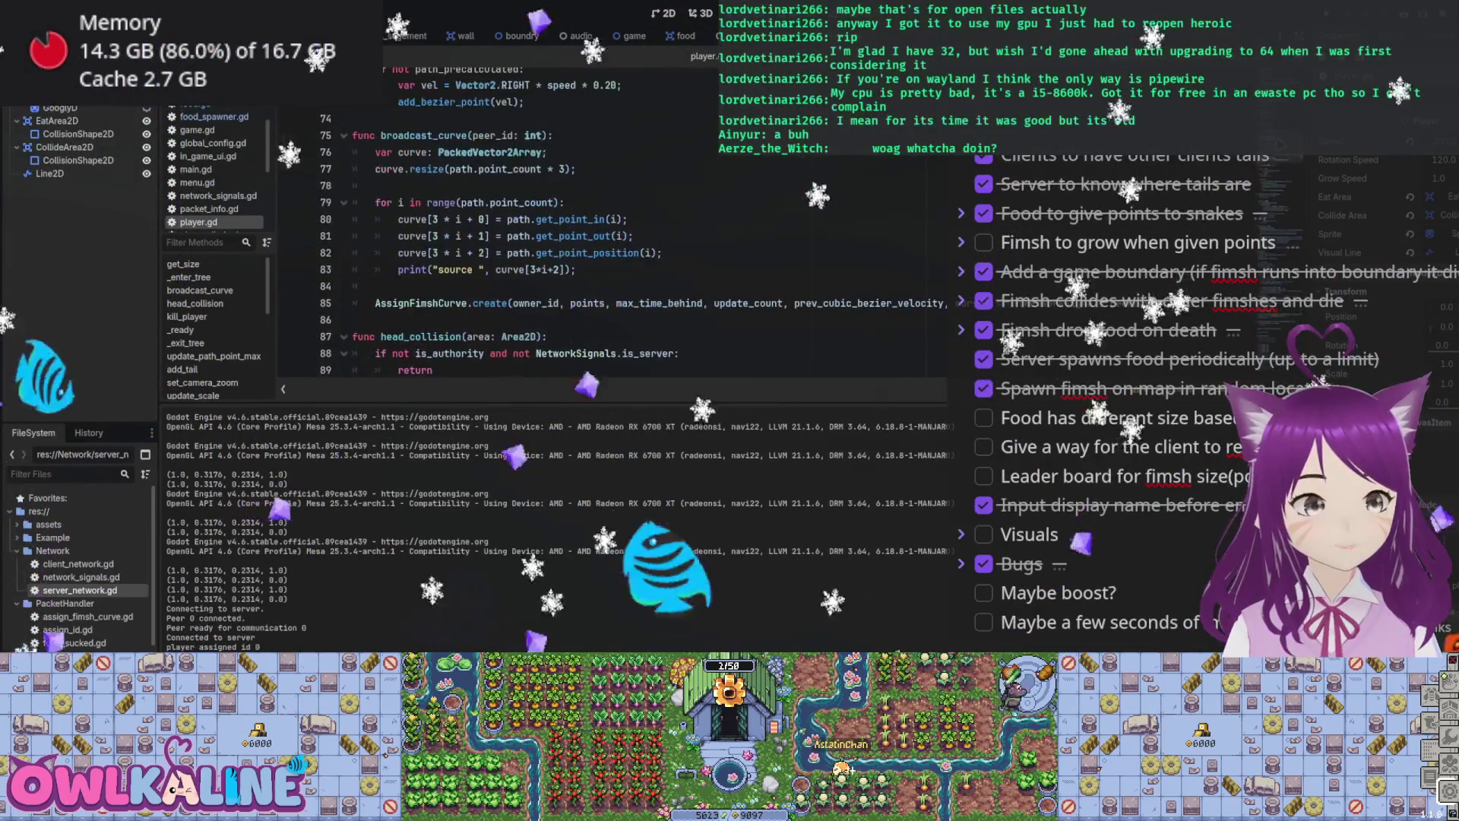
pyautogui.scroll(7, 492, 302)
pyautogui.scroll(2, 487, 303)
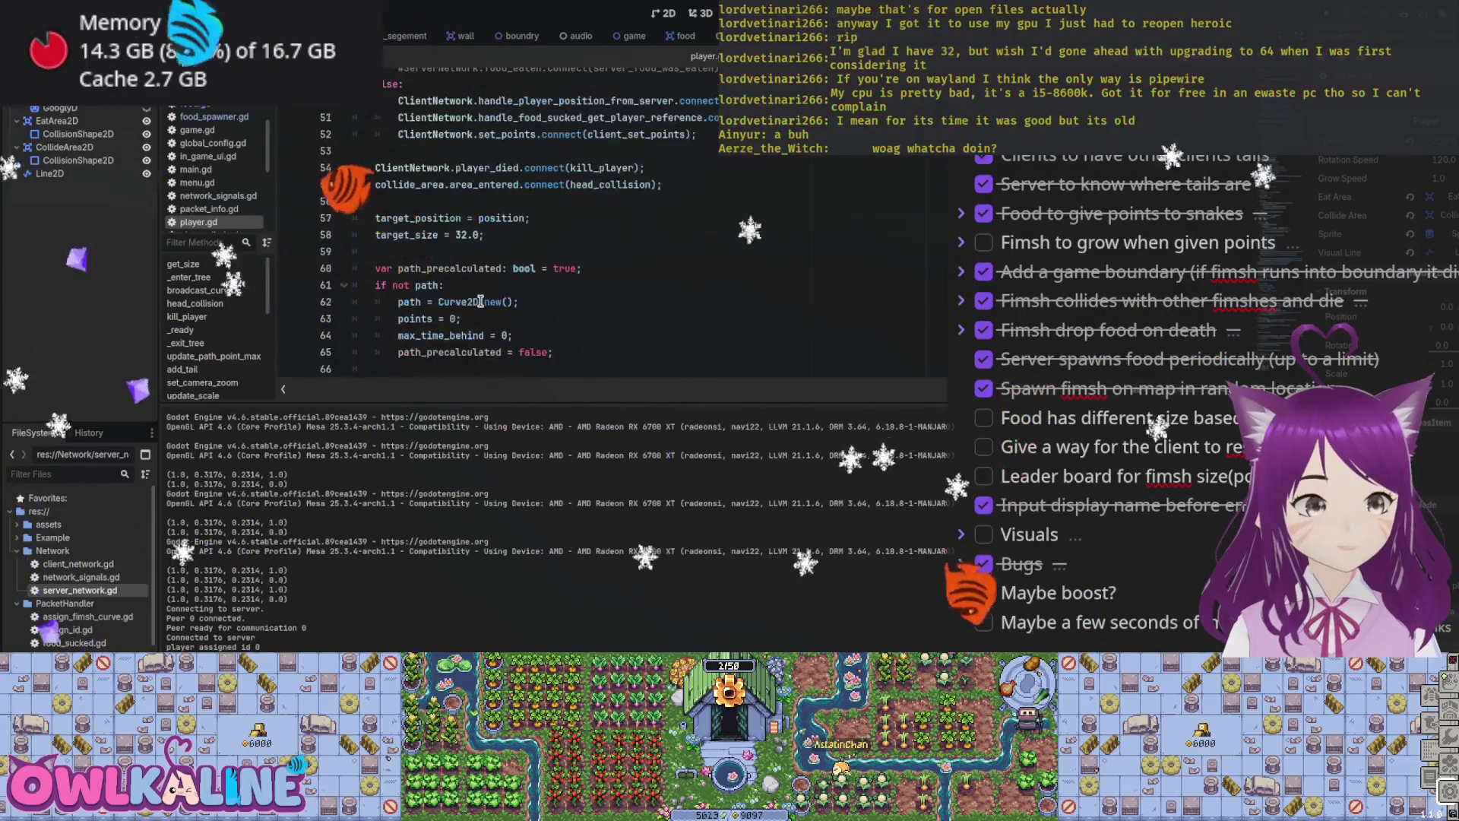
pyautogui.doubleClick(448, 335)
# Step: Search for max_time_behind and inspect where player_spawner.gd copies it from fimsh
pyautogui.hotkey('ctrl', 'f')
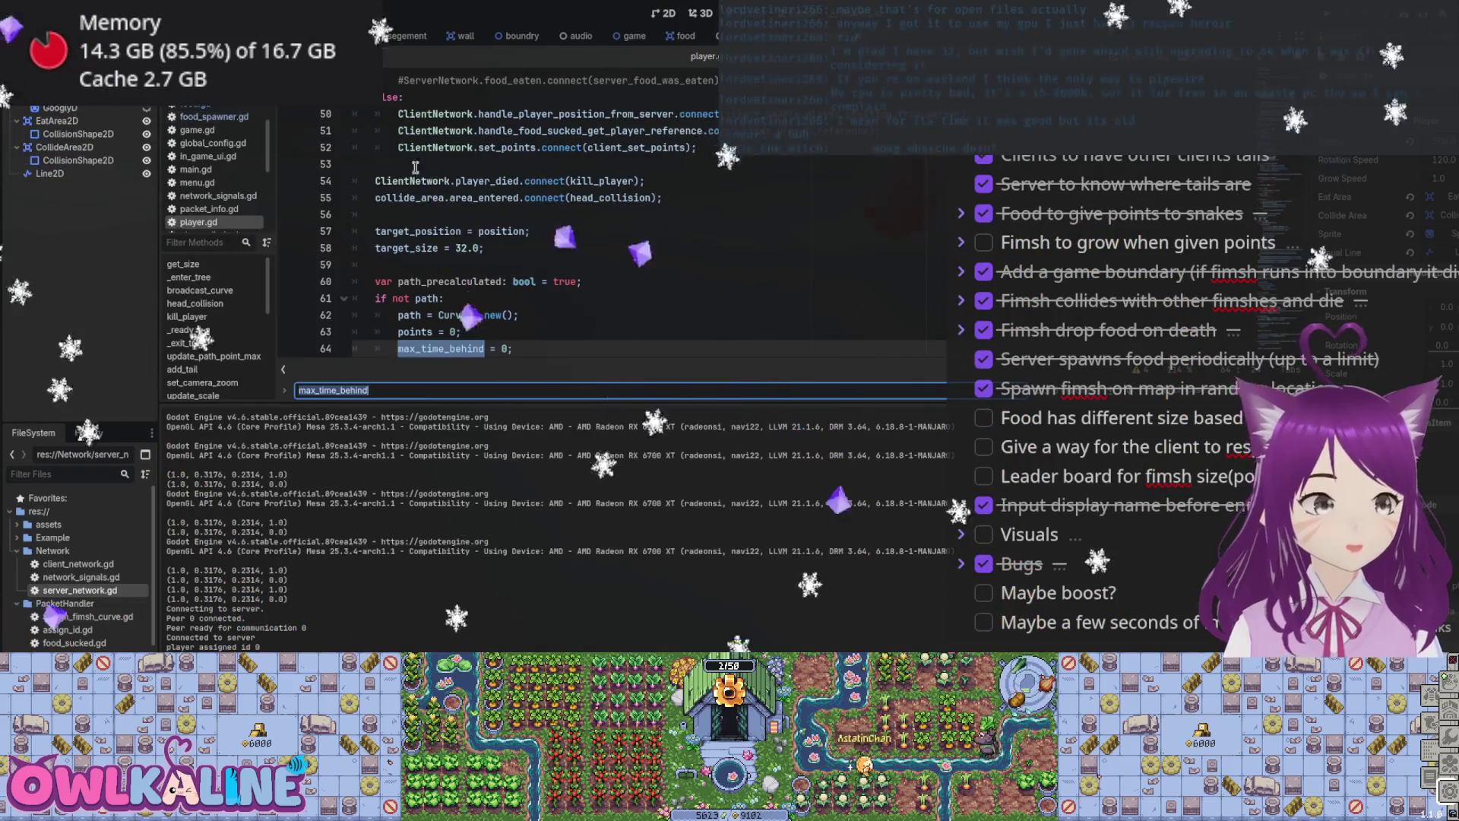
pyautogui.hotkey('alt', 'Left')
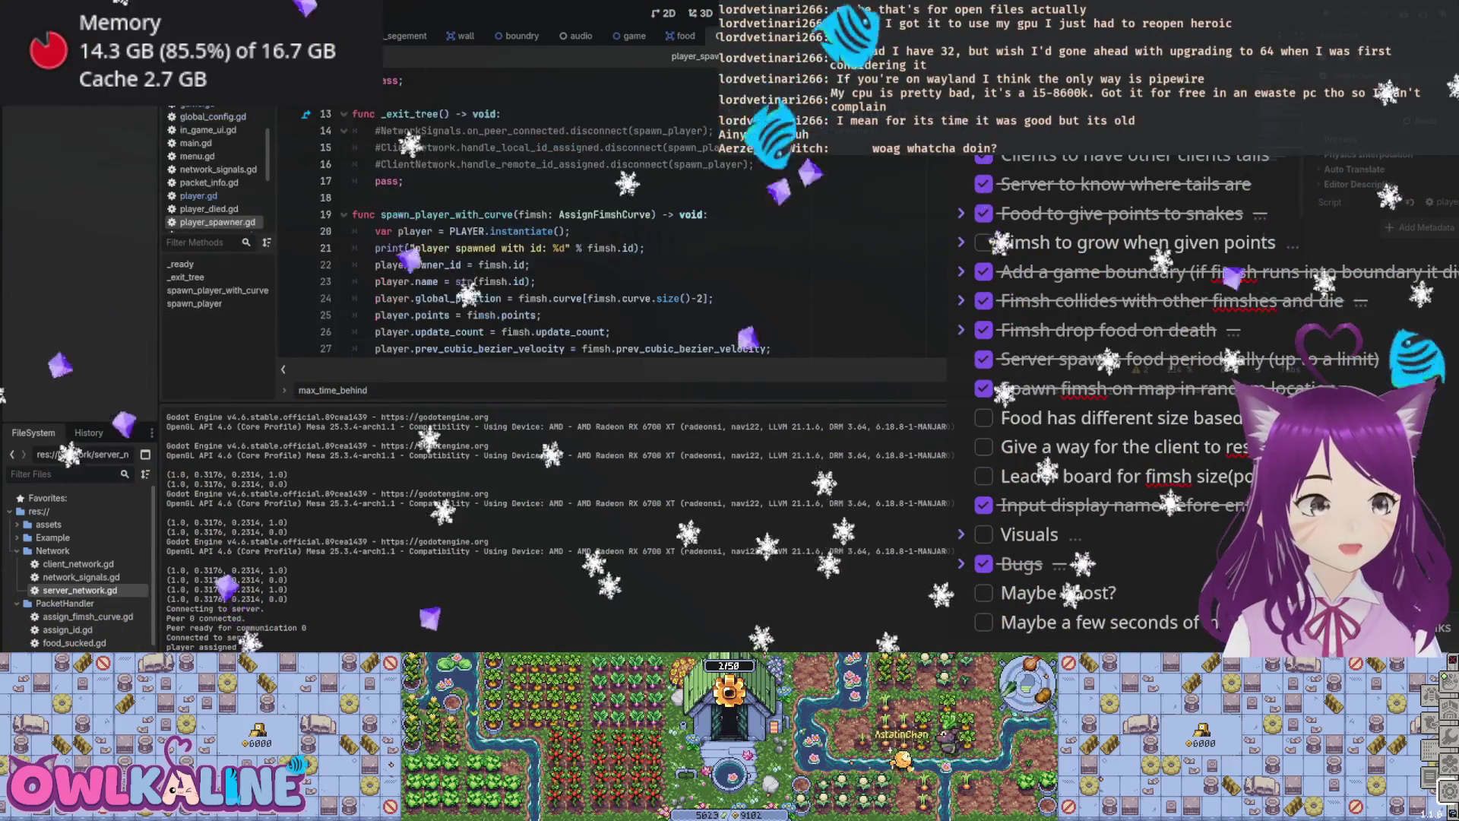
pyautogui.scroll(-2, 492, 220)
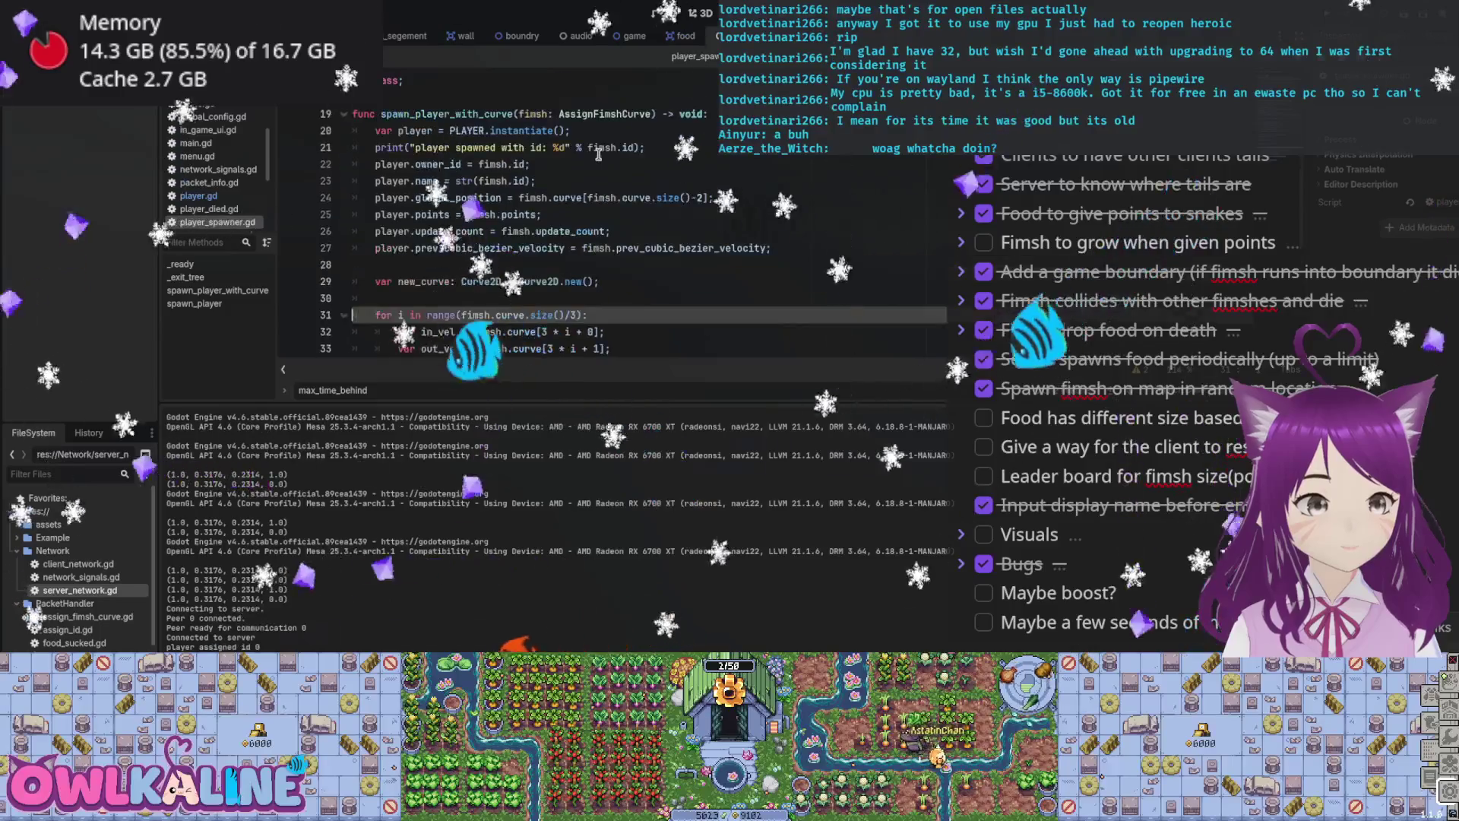
pyautogui.scroll(-4, 559, 219)
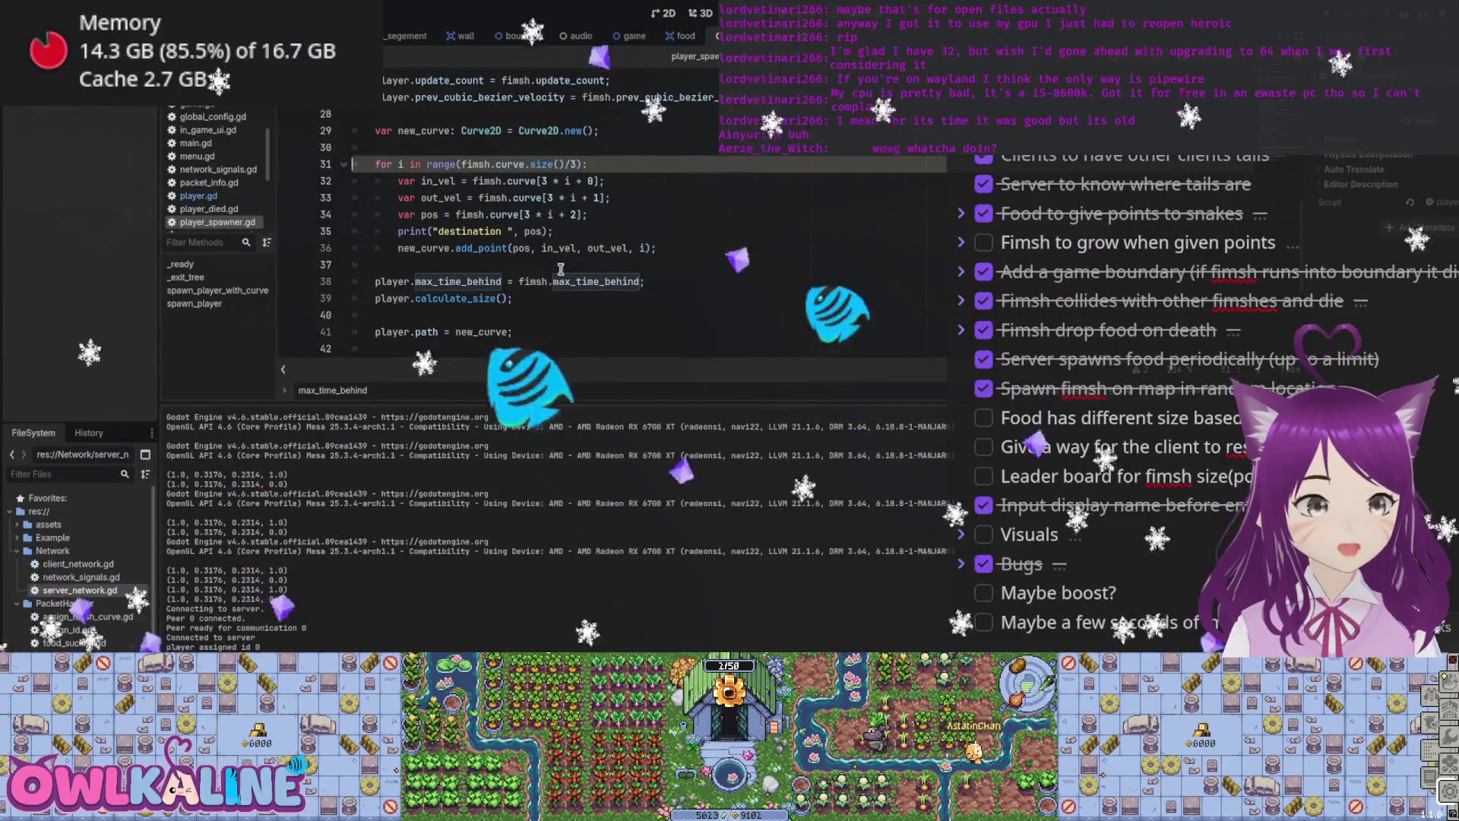
pyautogui.click(550, 281)
pyautogui.doubleClick(565, 281)
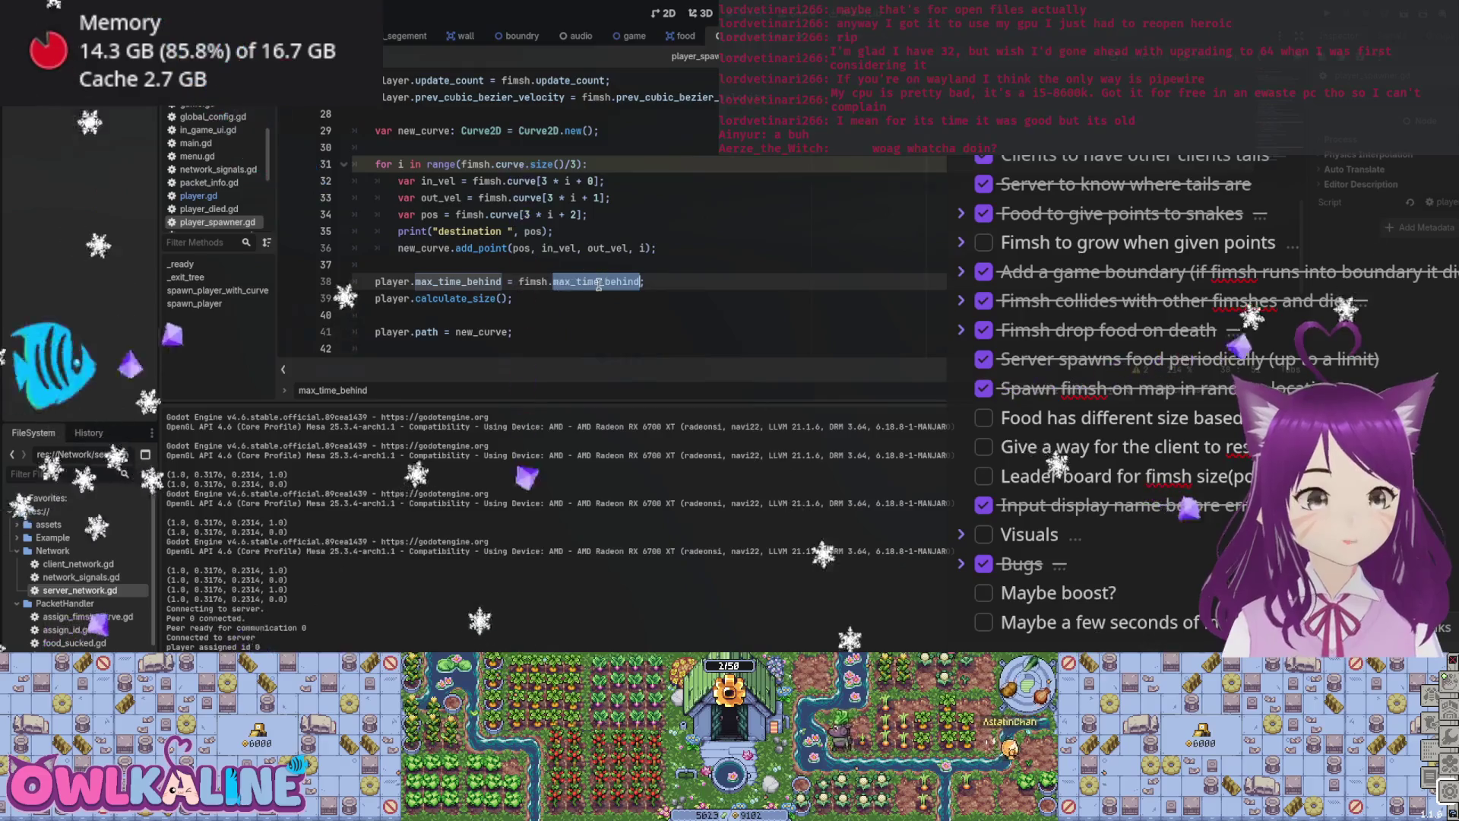
pyautogui.scroll(1, 598, 283)
pyautogui.scroll(-5, 595, 285)
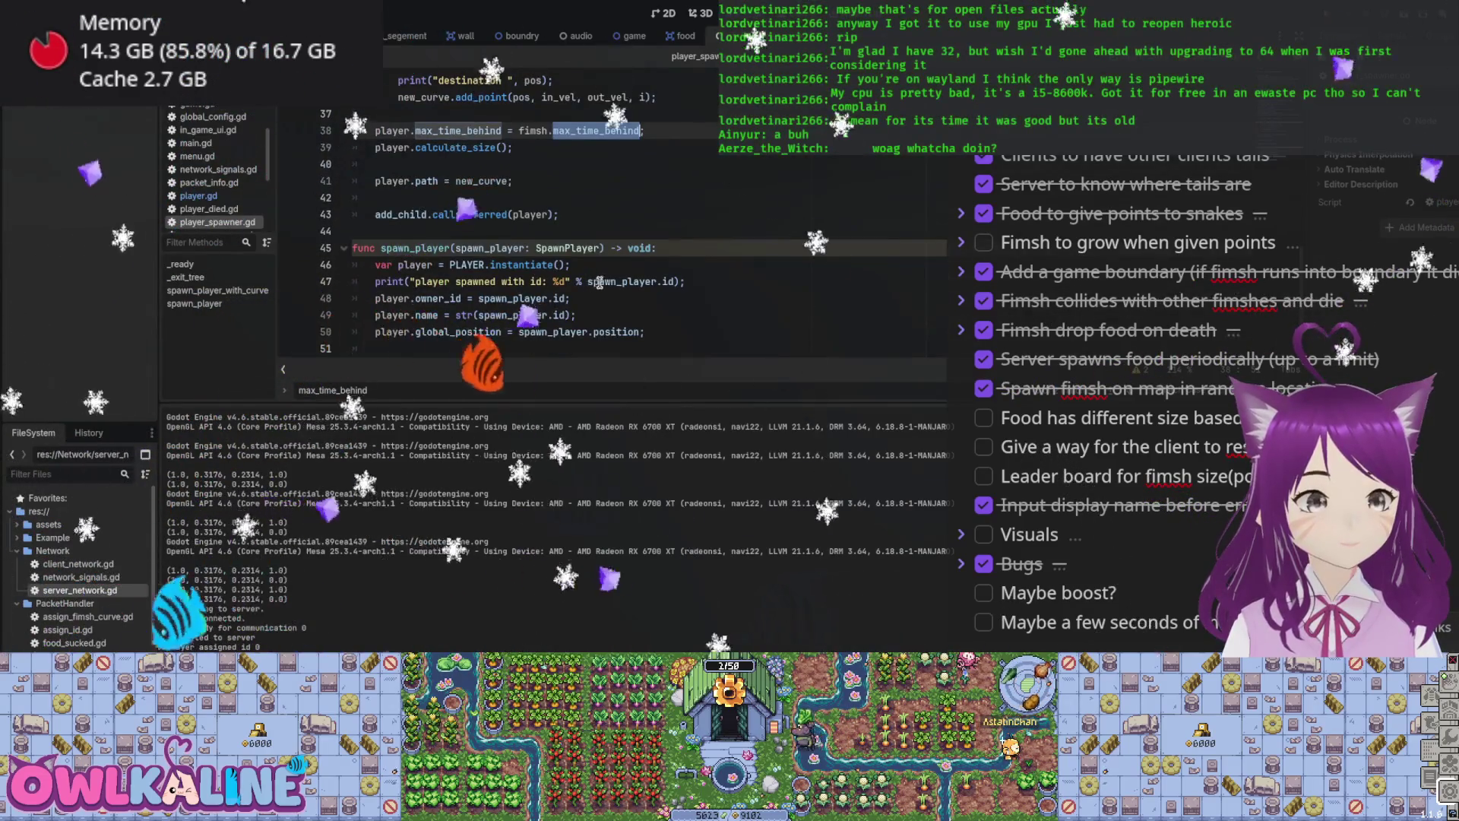
pyautogui.scroll(6, 600, 282)
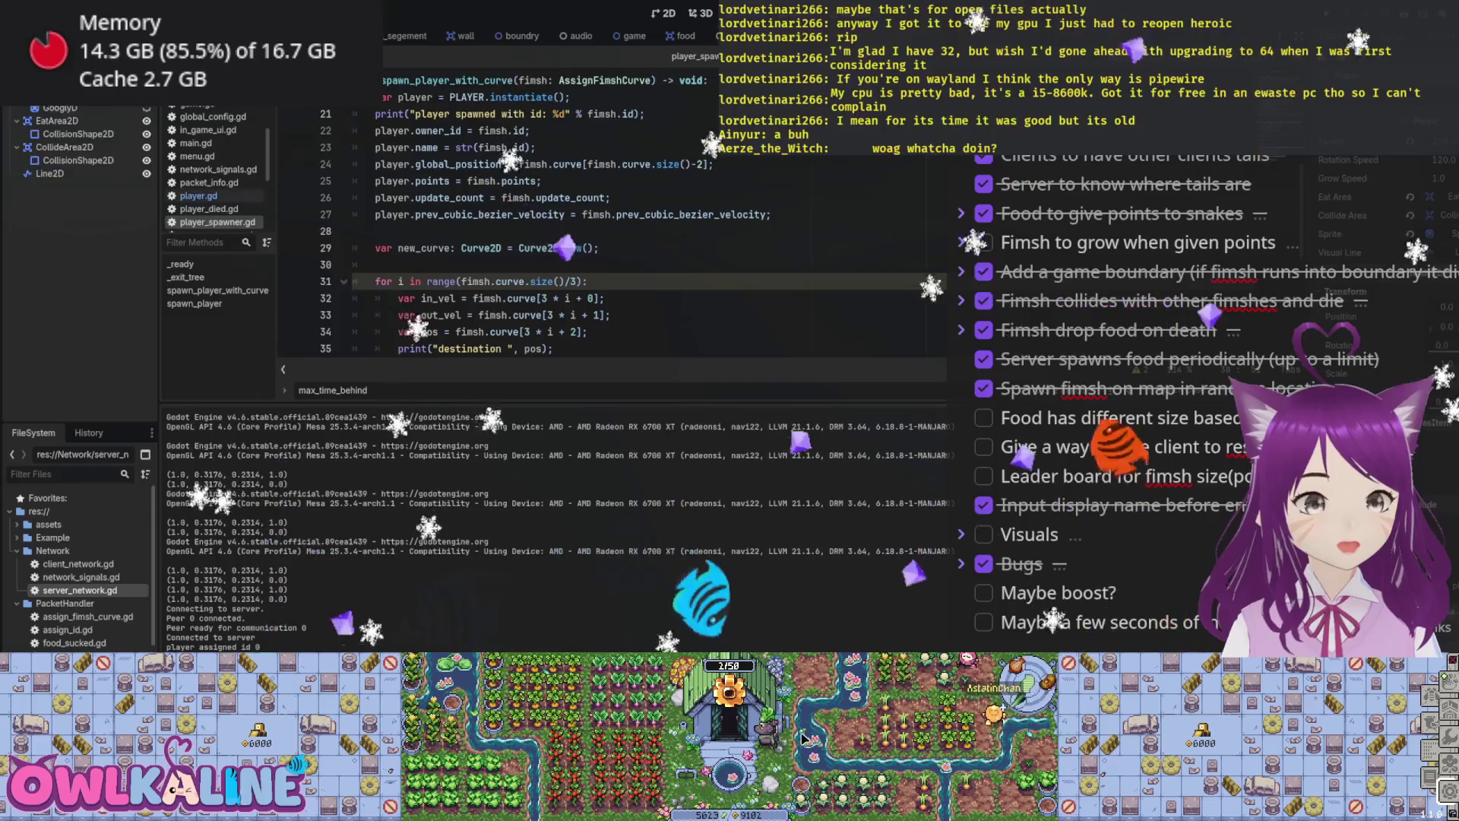
# Step: Back in player.gd, step through the remaining max_time_behind occurrences with F3
pyautogui.click(198, 196)
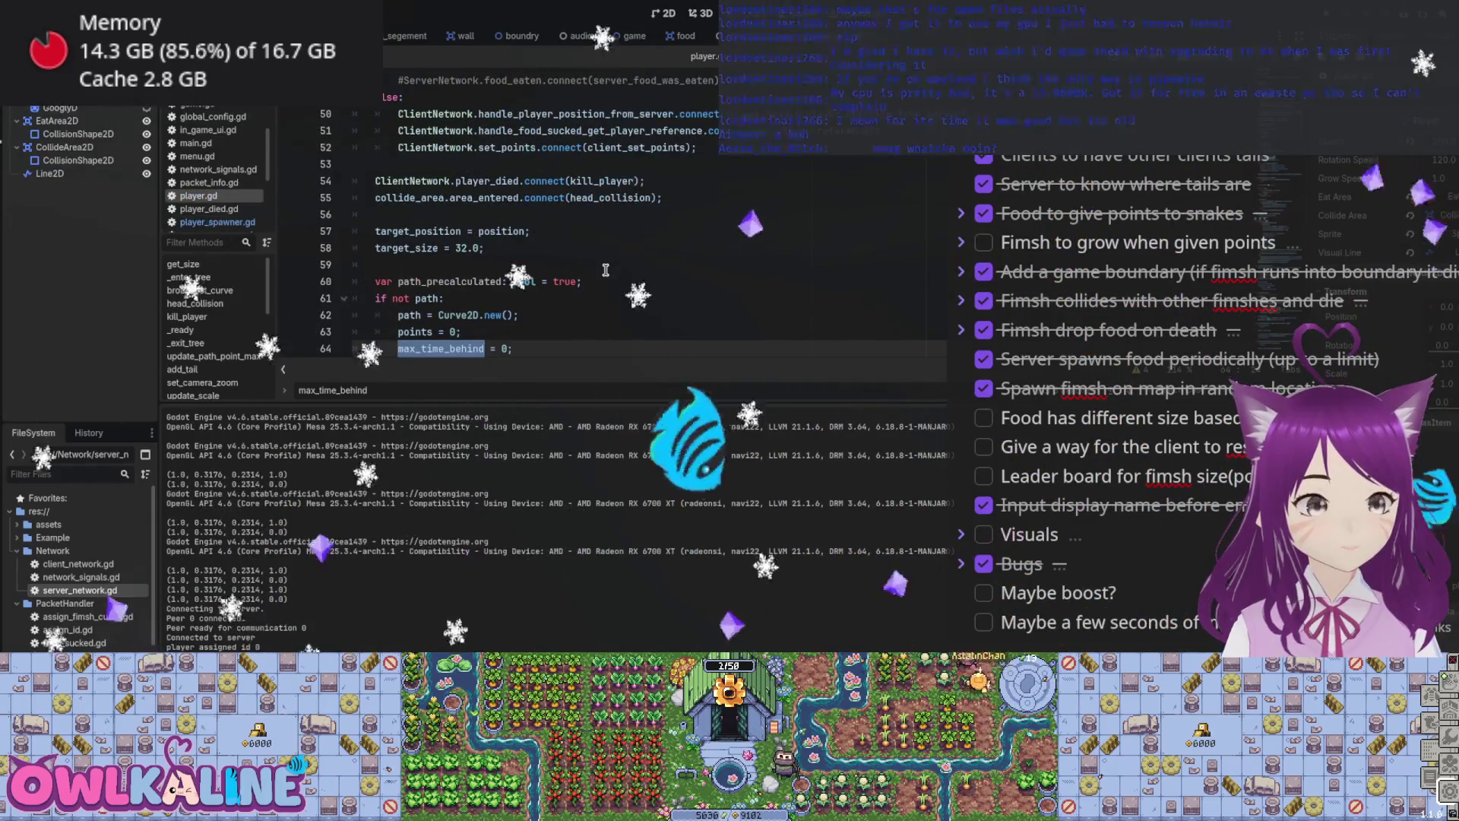
pyautogui.scroll(-2, 606, 270)
pyautogui.press('F3')
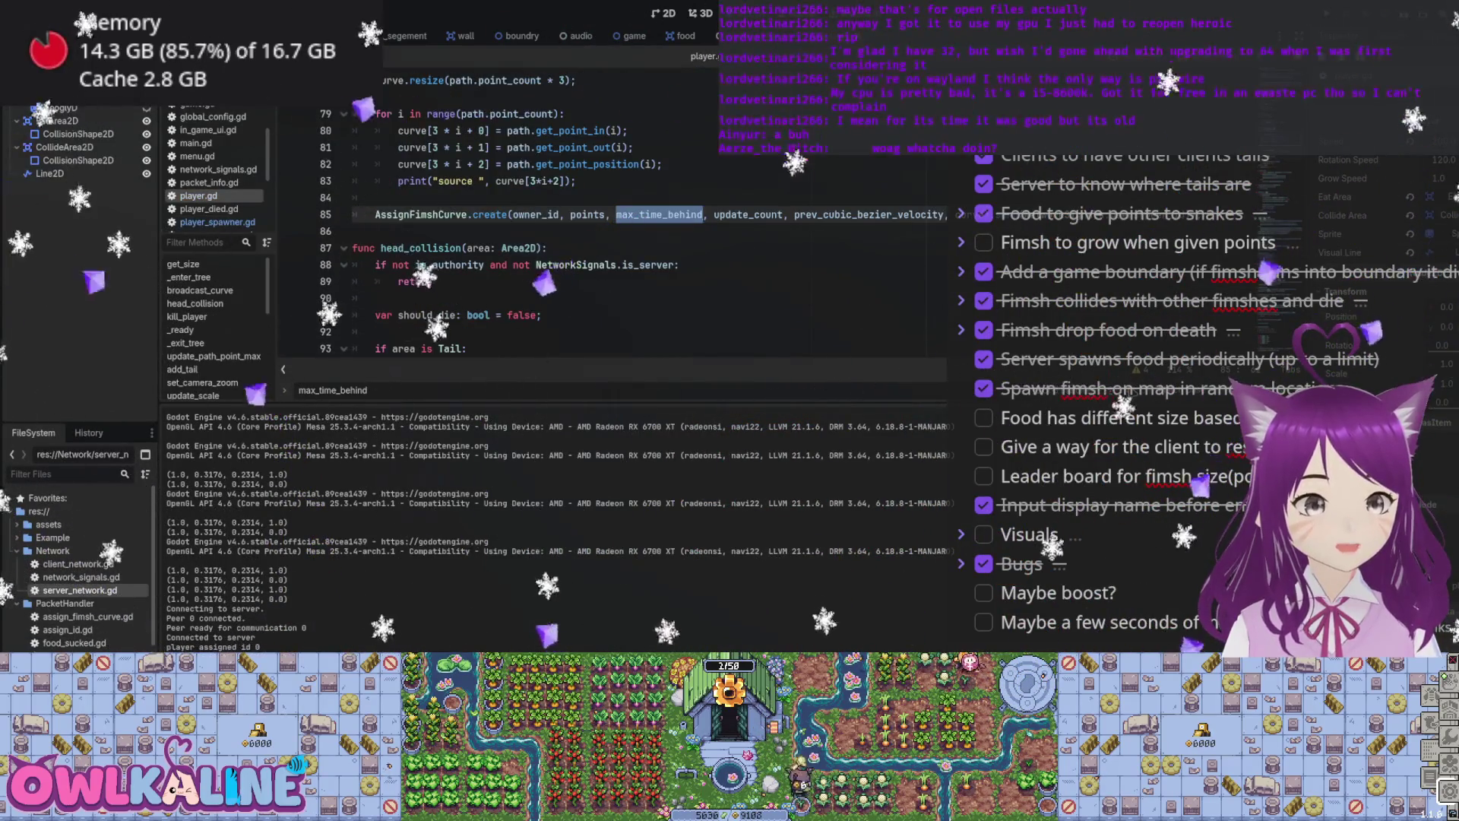
pyautogui.press('F3')
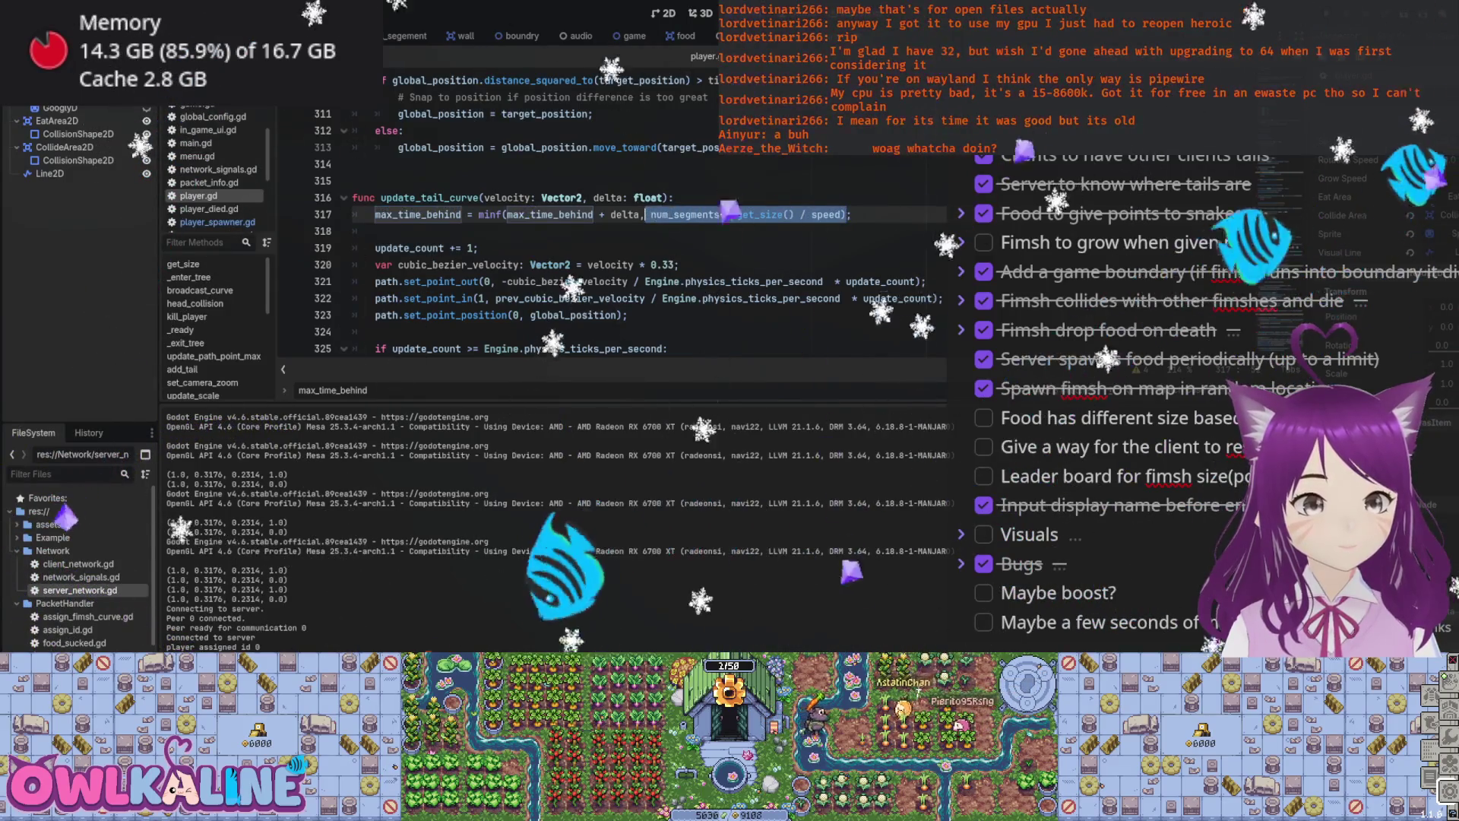
# Step: In add_tail, start a new max_time_behind line after update_path_point_max
pyautogui.hotkey('shift', 'F3')
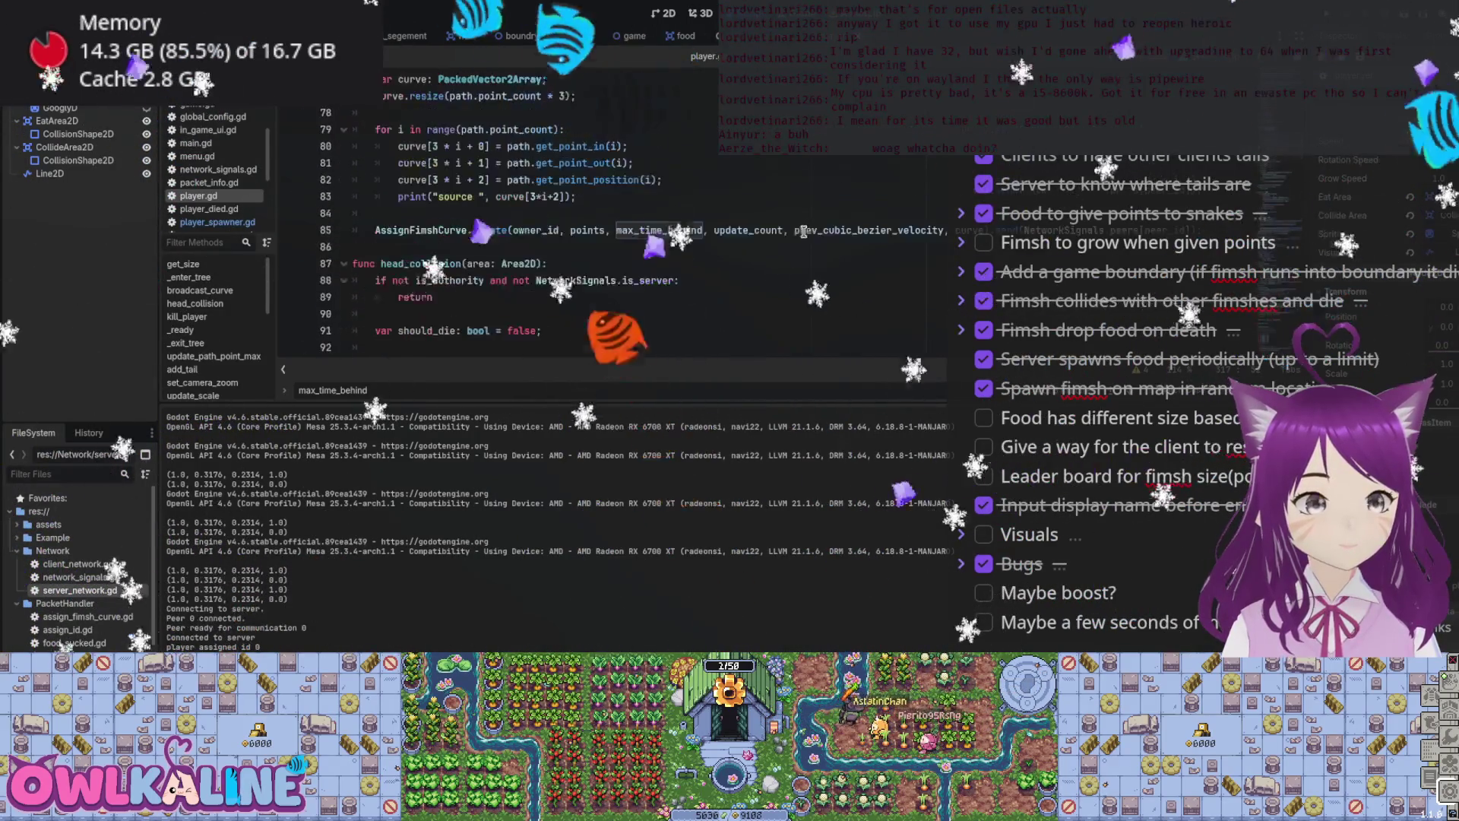
pyautogui.scroll(5, 499, 169)
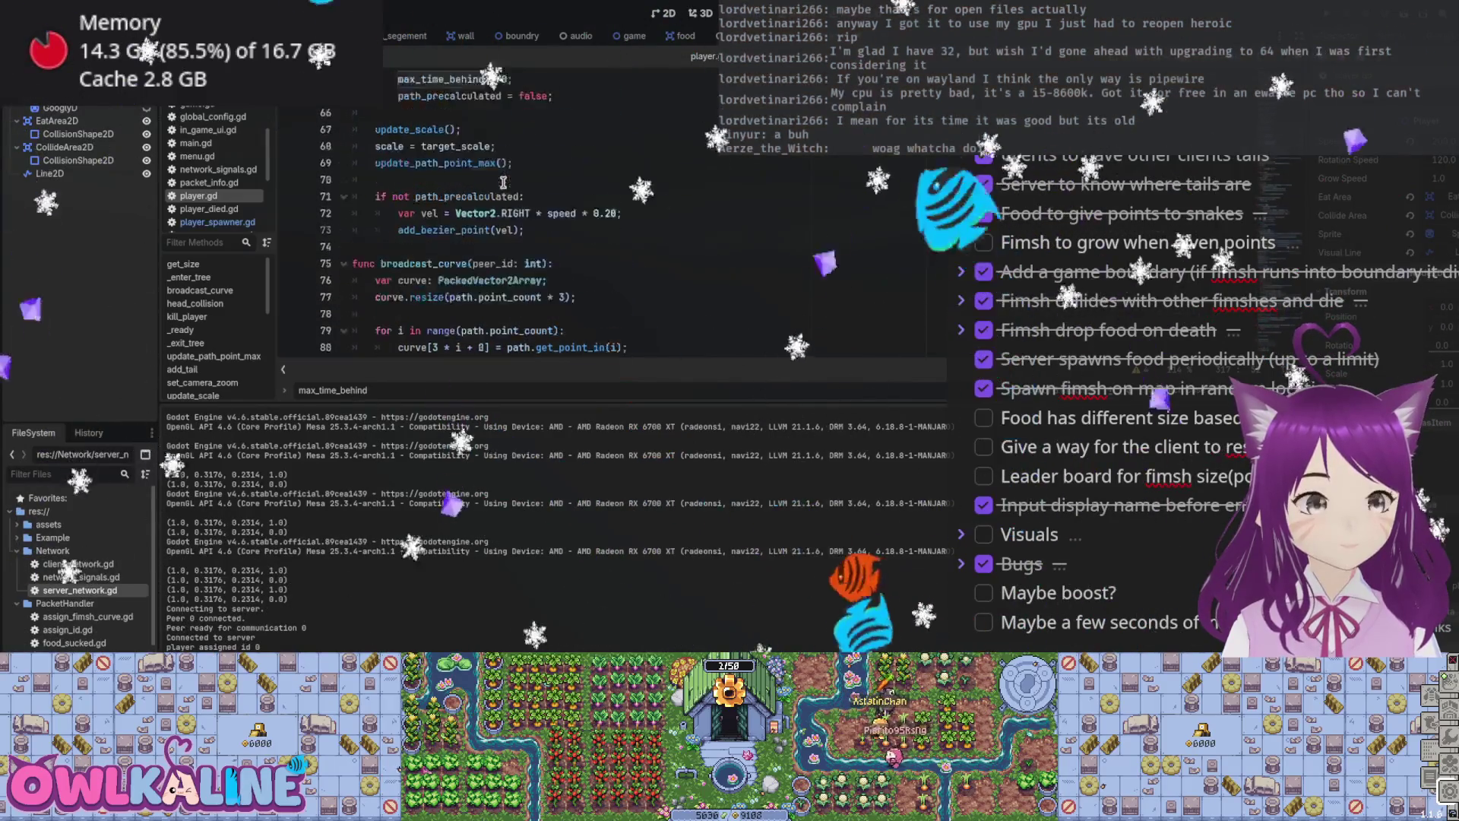
pyautogui.scroll(3, 496, 178)
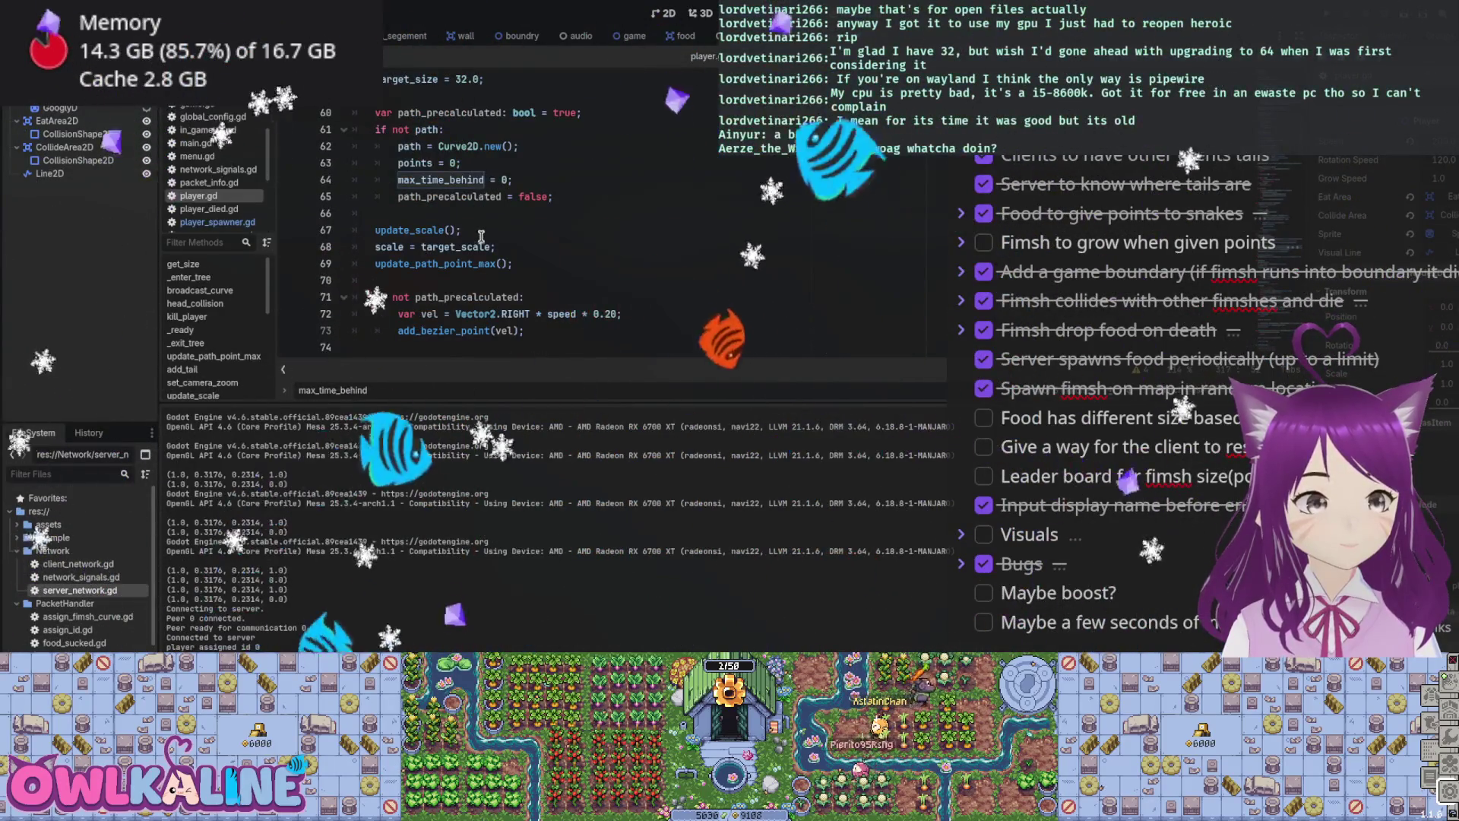
pyautogui.scroll(3, 532, 267)
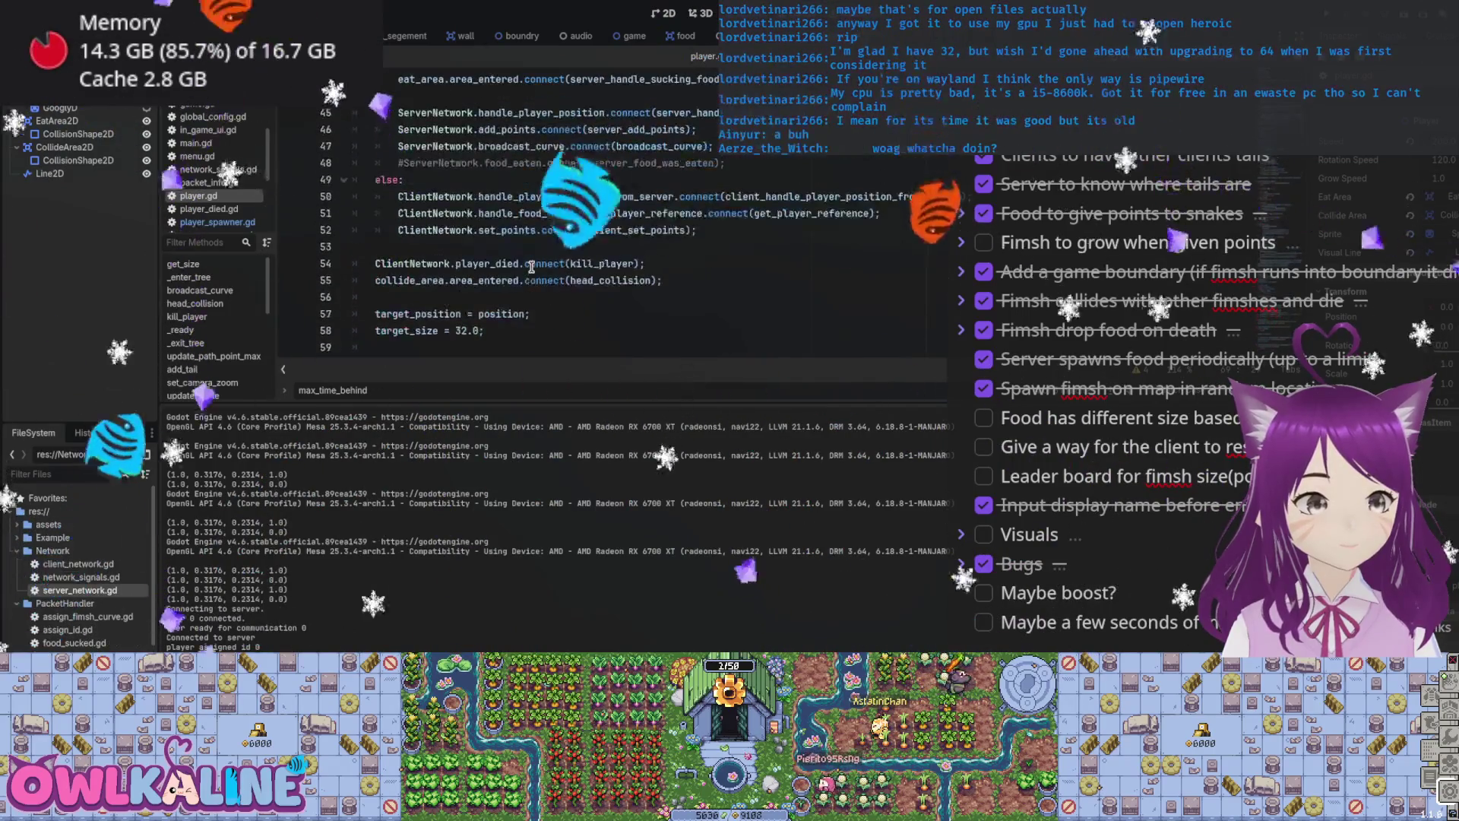
pyautogui.scroll(-8, 532, 267)
pyautogui.scroll(-11, 530, 267)
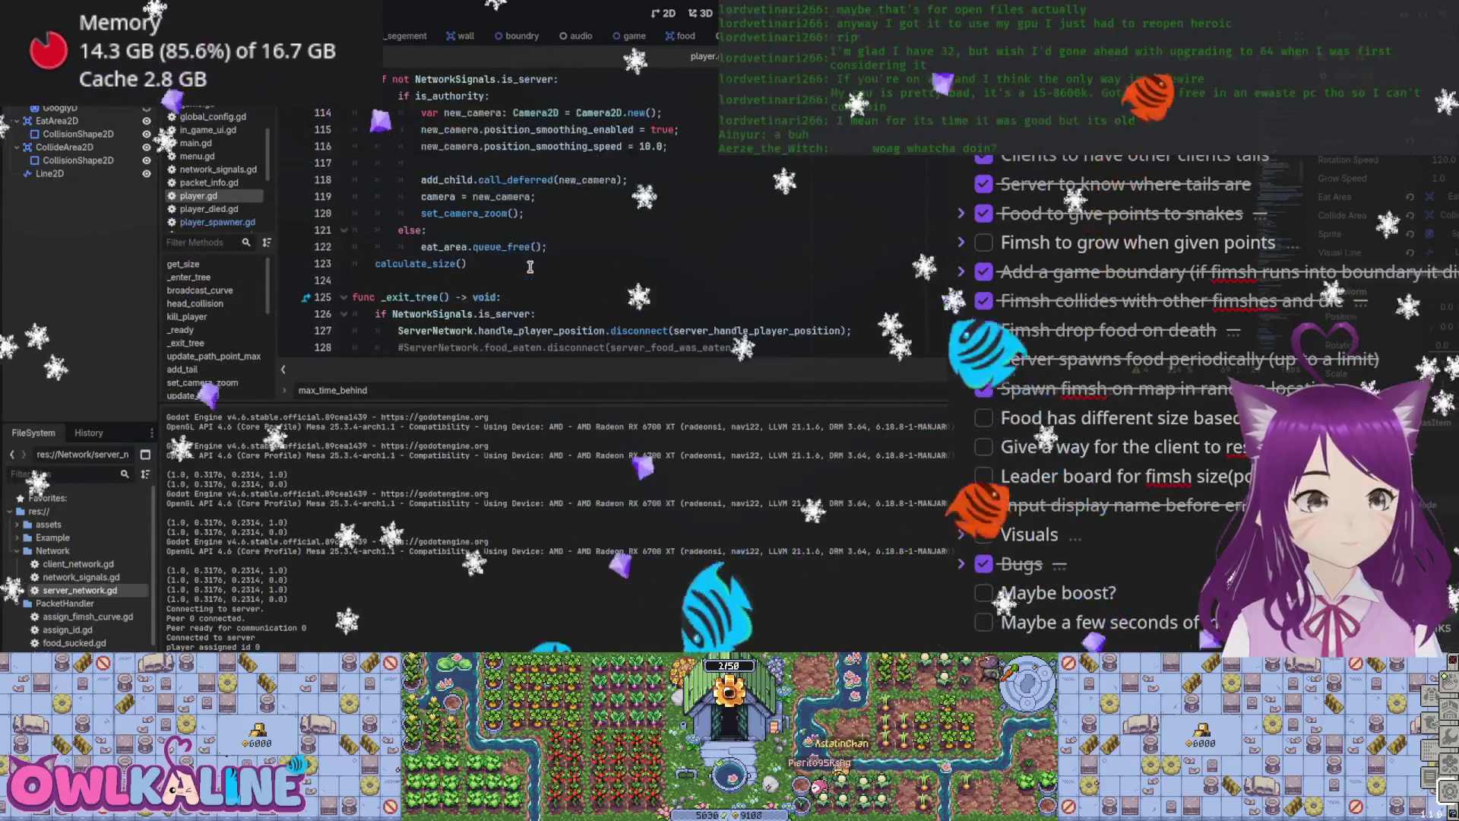
pyautogui.scroll(-4, 472, 192)
pyautogui.scroll(-7, 433, 182)
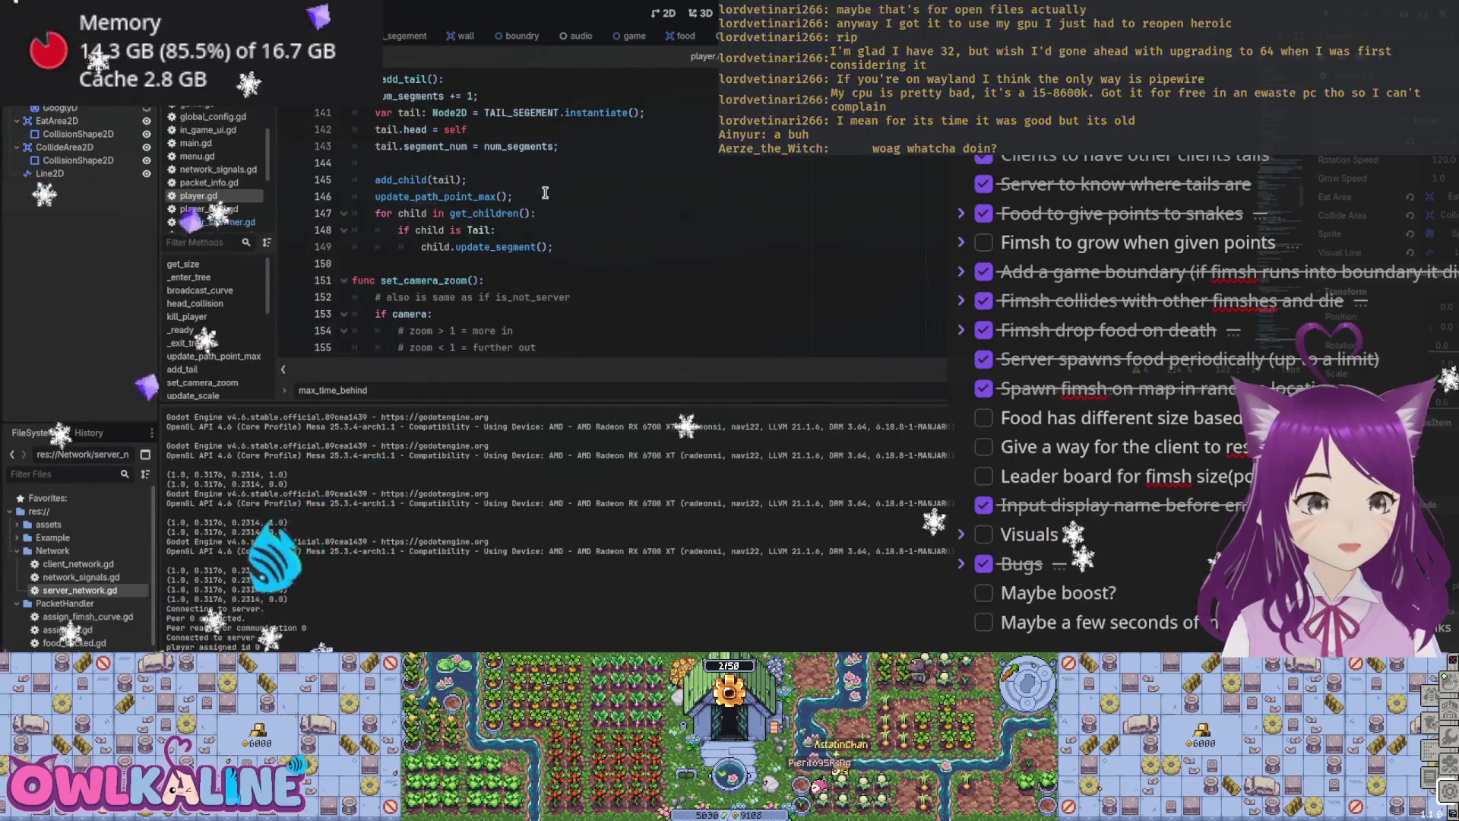
pyautogui.press('Return')
pyautogui.write('num_segments = get_size() / speed')
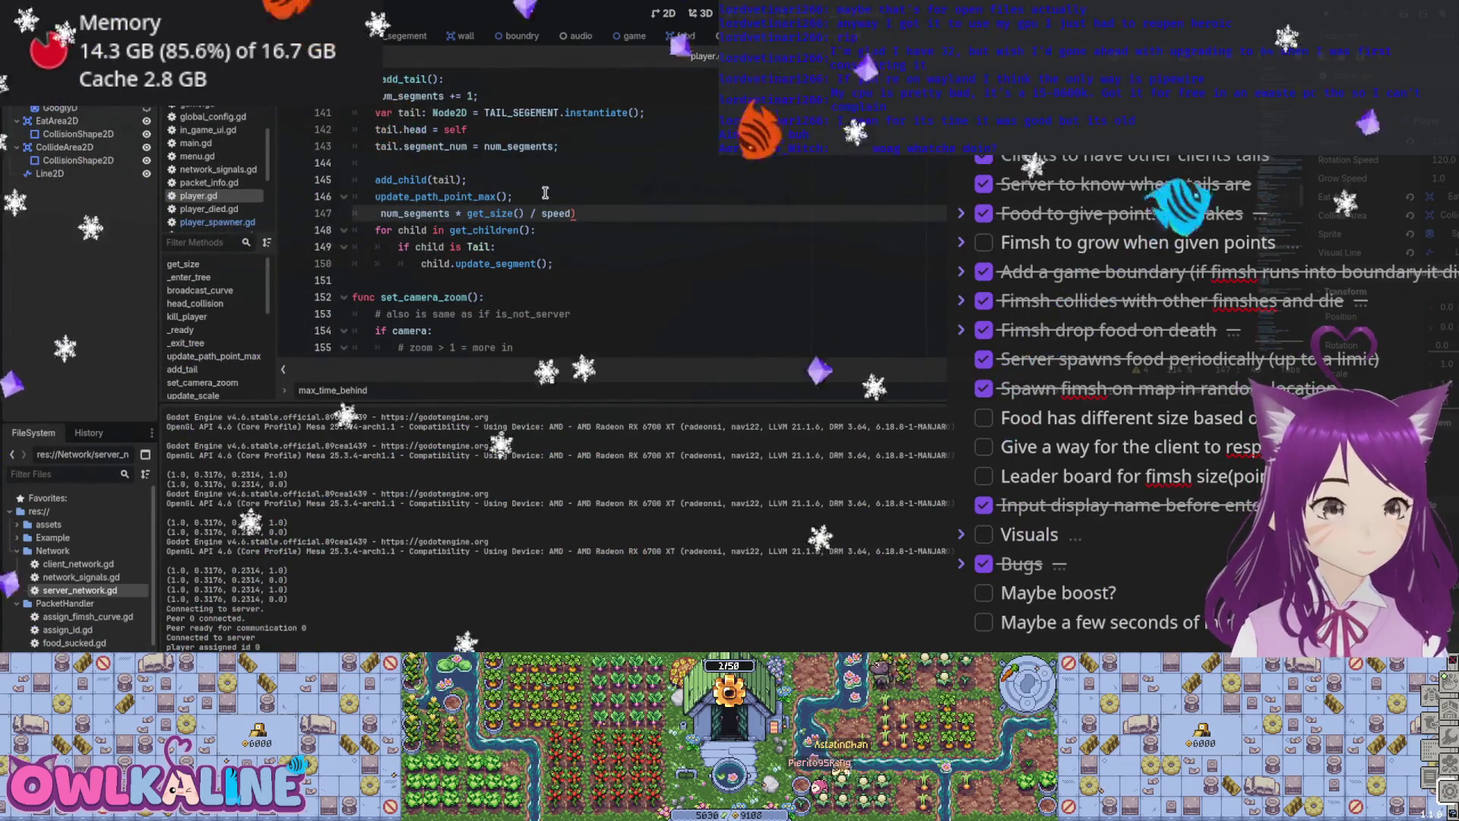
pyautogui.press('Home')
pyautogui.write('max')
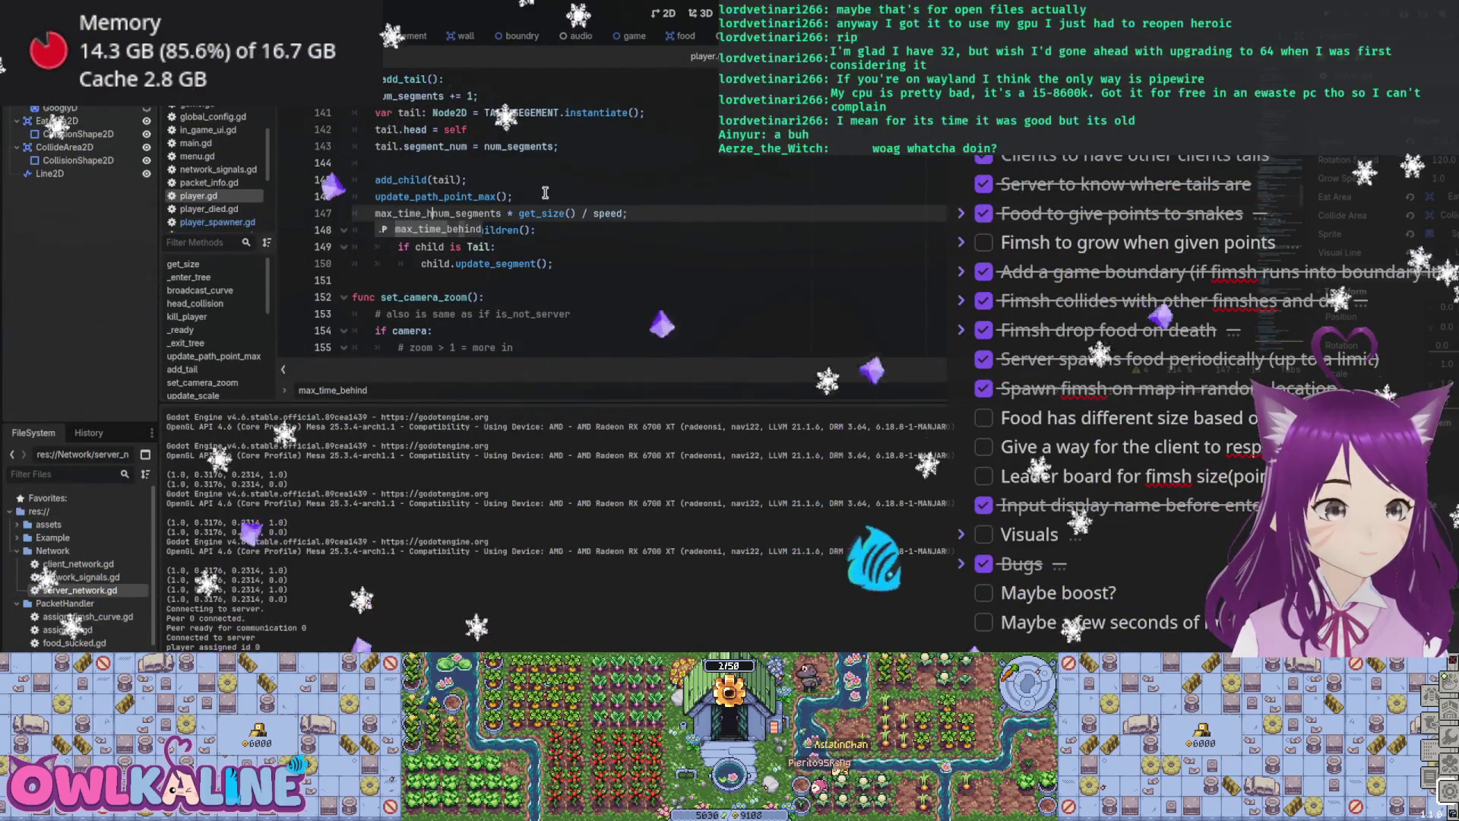
pyautogui.write('hind =')
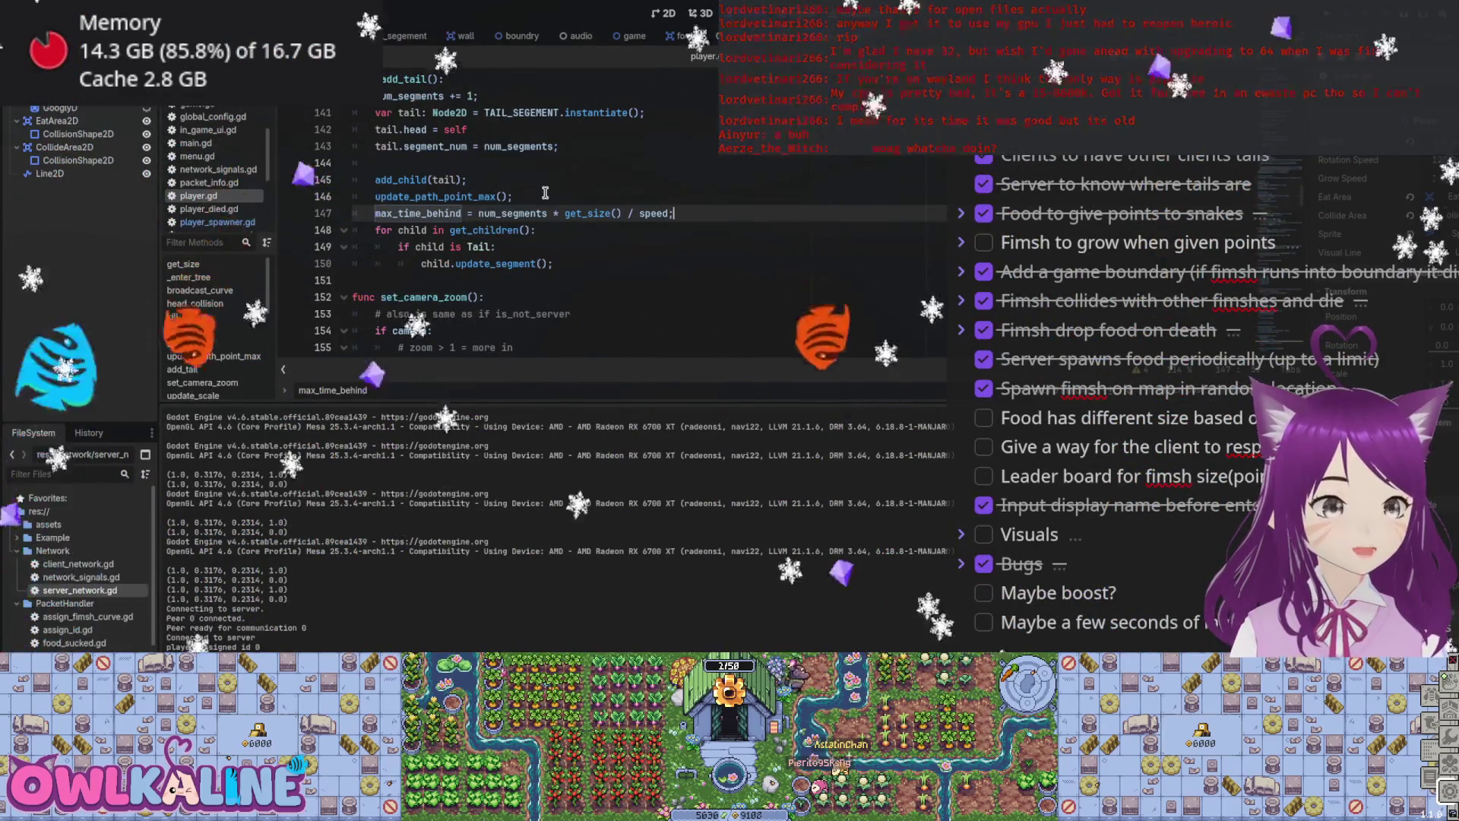
# Step: Place 'max_time_behind = num_segments * get_size() / speed' right below num_segments += 1
pyautogui.hotkey('ctrl', 'z')
pyautogui.hotkey('ctrl', 'z')
pyautogui.hotkey('ctrl', 'z')
pyautogui.hotkey('ctrl', 'z')
pyautogui.hotkey('ctrl', 'z')
pyautogui.hotkey('ctrl', 'z')
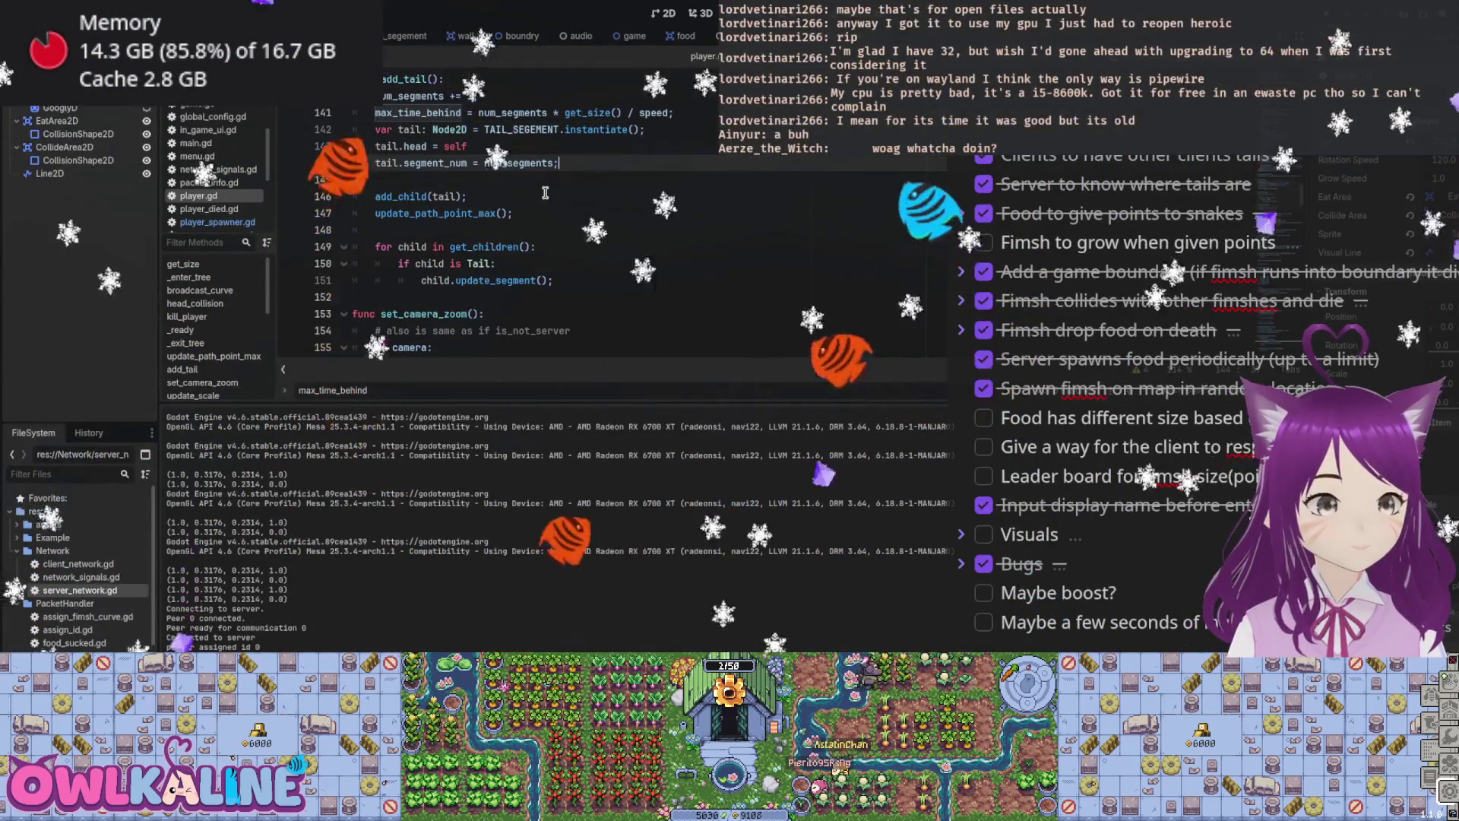
pyautogui.click(687, 105)
pyautogui.hotkey('ctrl', 'z')
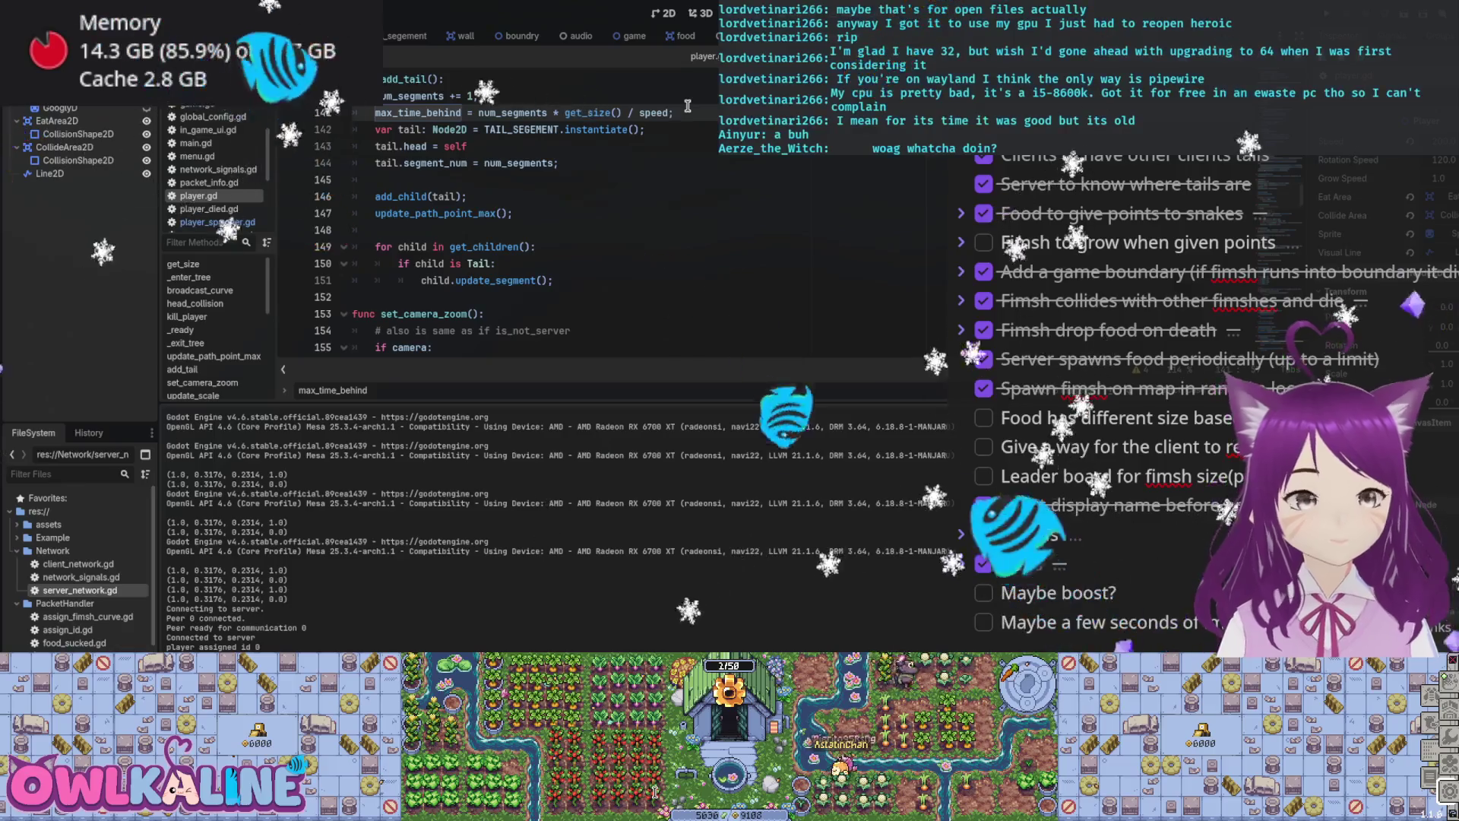
pyautogui.press('Return')
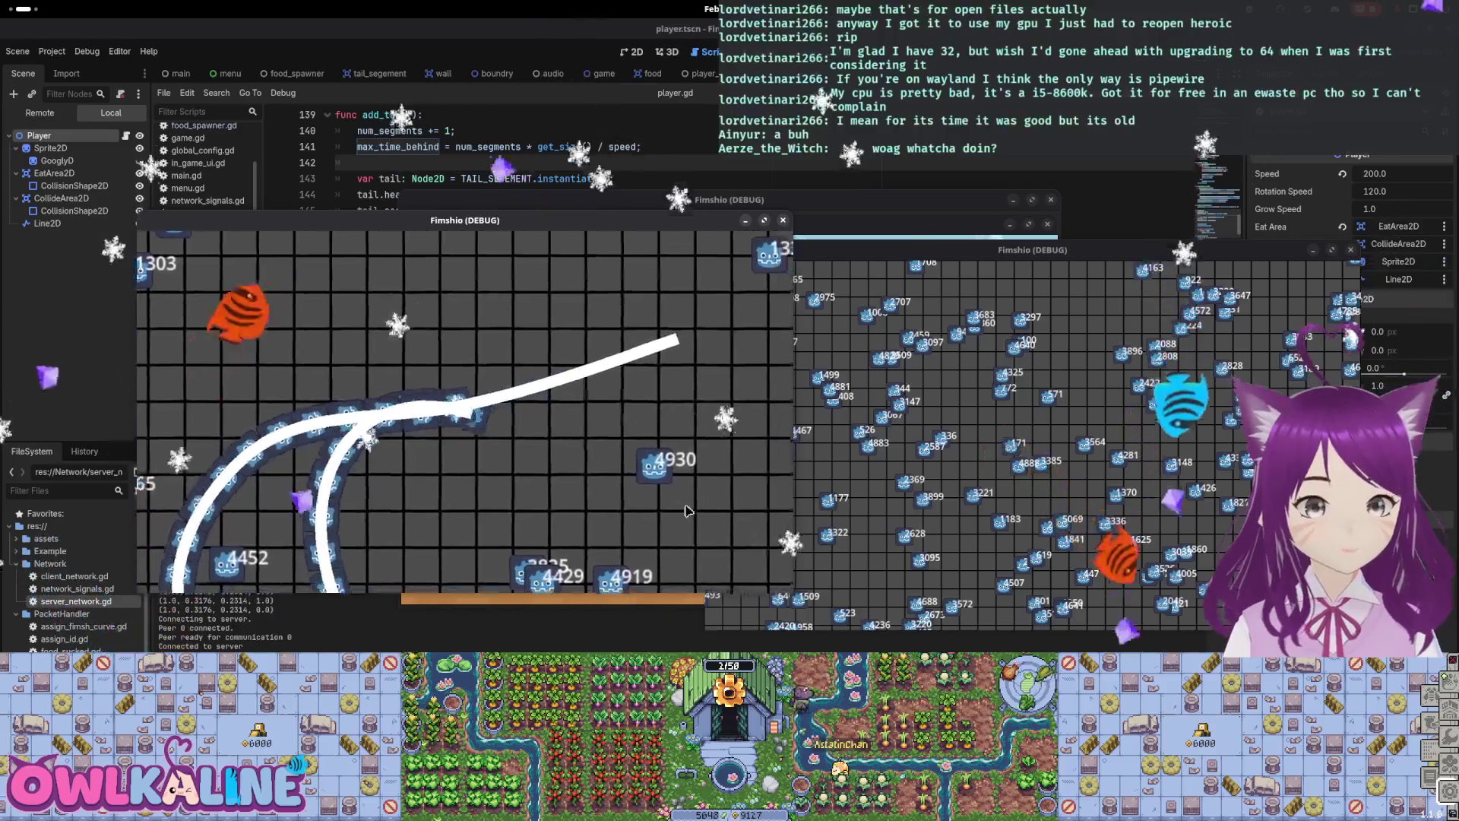
# Step: Play-test tail growth across both debug windows, shifting the second window up and left
pyautogui.moveTo(1009, 257)
pyautogui.mouseDown()
pyautogui.moveTo(890, 391)
pyautogui.moveTo(890, 333)
pyautogui.moveTo(998, 198)
pyautogui.moveTo(980, 209)
pyautogui.mouseUp()
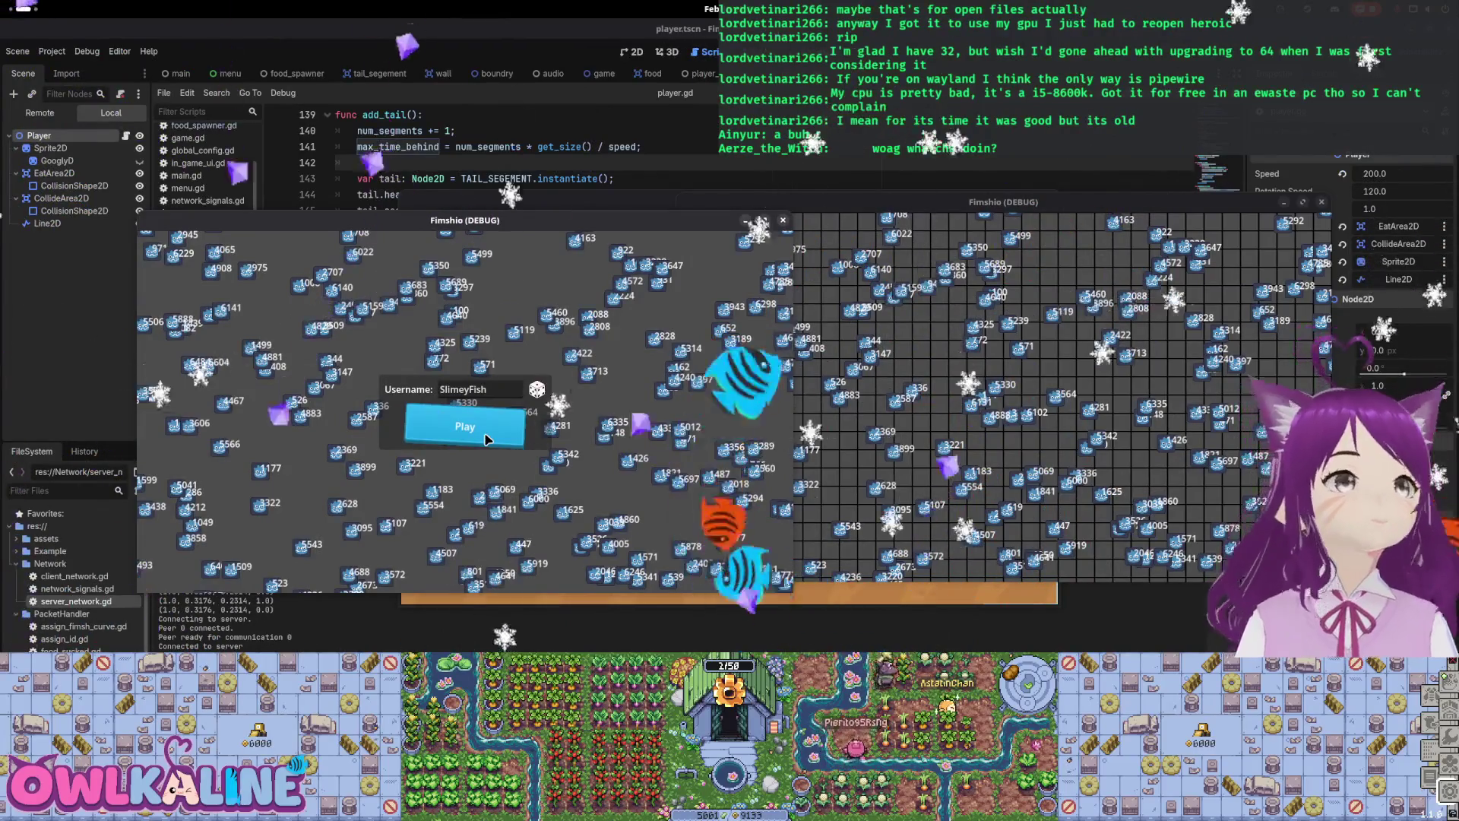
# Step: Rejoin from the left window's start screen to spawn a fresh snake
pyautogui.click(486, 439)
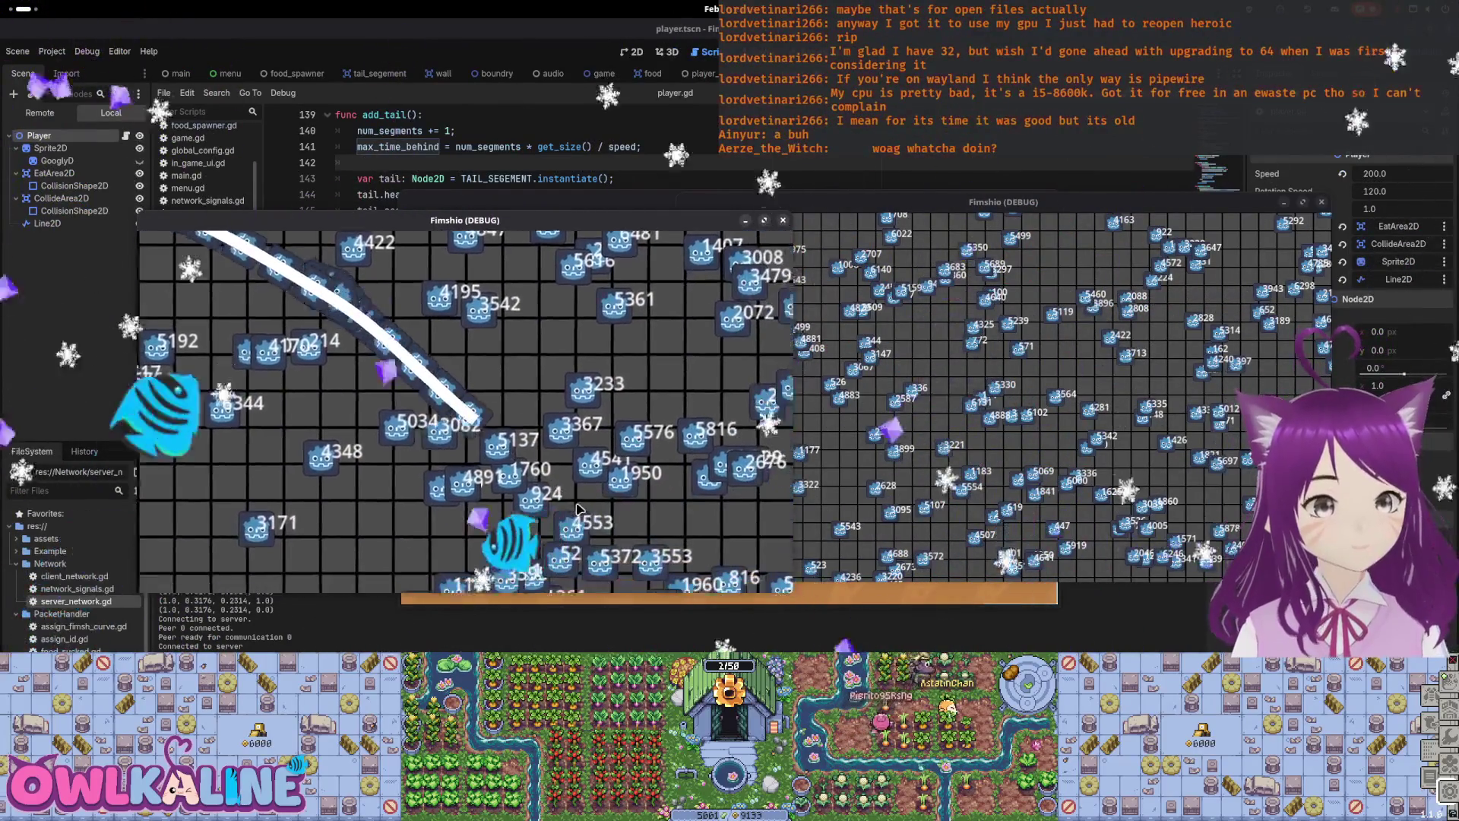